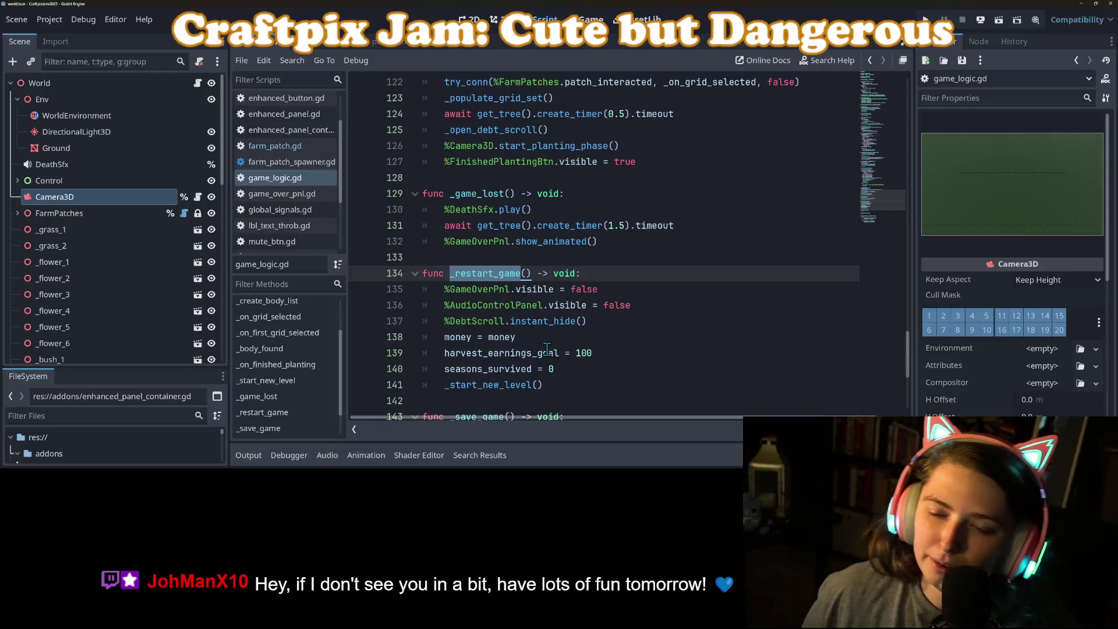
- Scroll through game_logic.gd to review the code around the _game_lost call
{"action": "scroll", "coordinate": [480, 306], "scroll_direction": "up", "scroll_amount": 15}
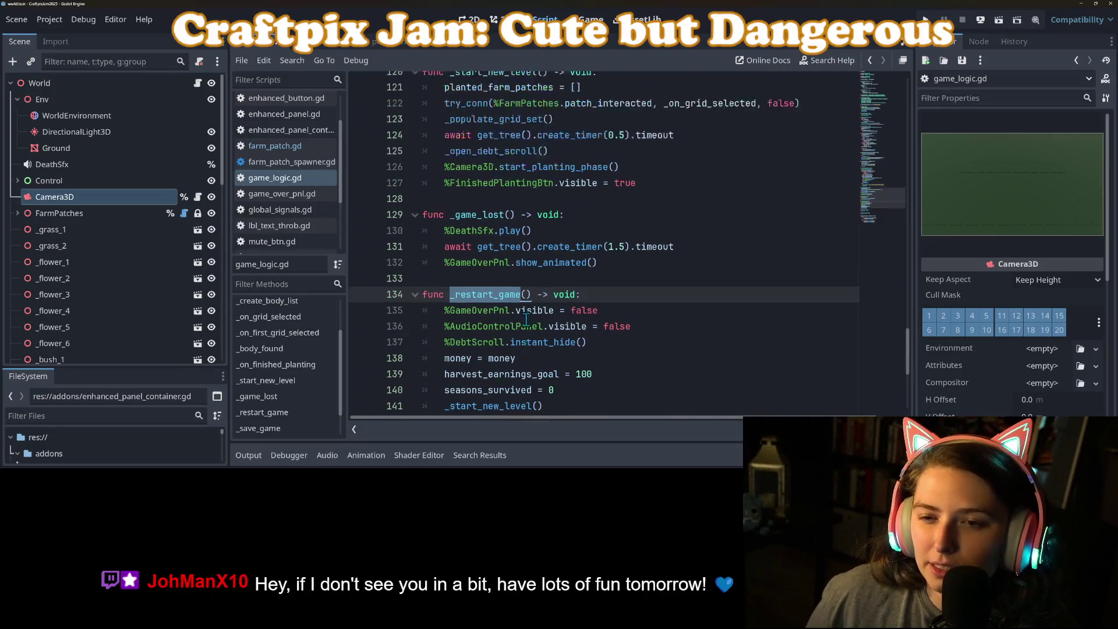
{"action": "scroll", "coordinate": [593, 353], "scroll_direction": "up", "scroll_amount": 8}
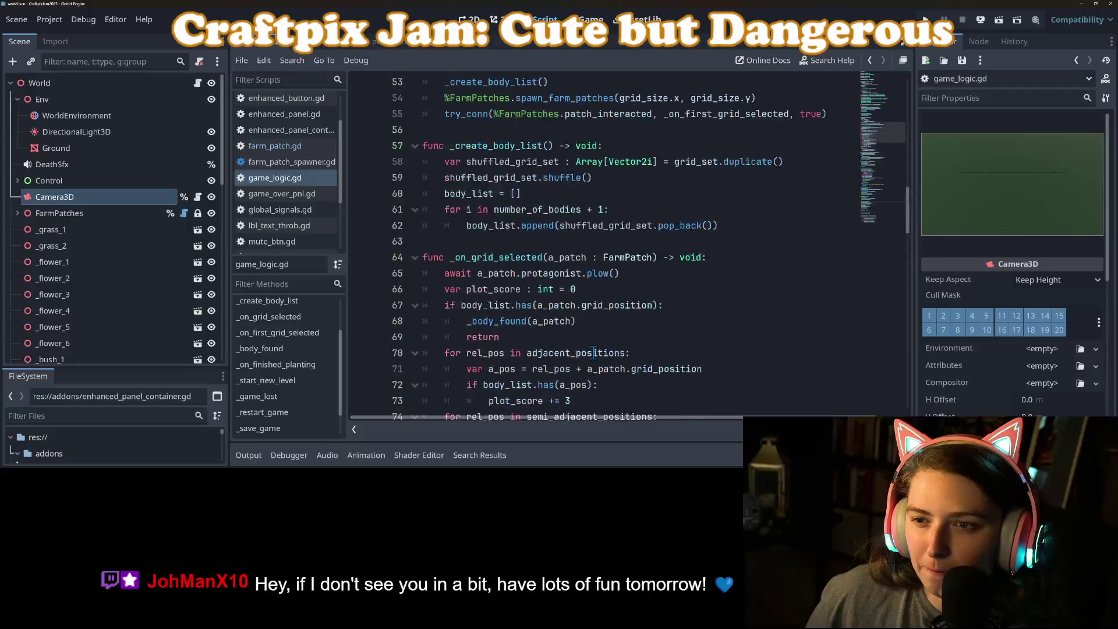
{"action": "scroll", "coordinate": [593, 353], "scroll_direction": "up", "scroll_amount": 2}
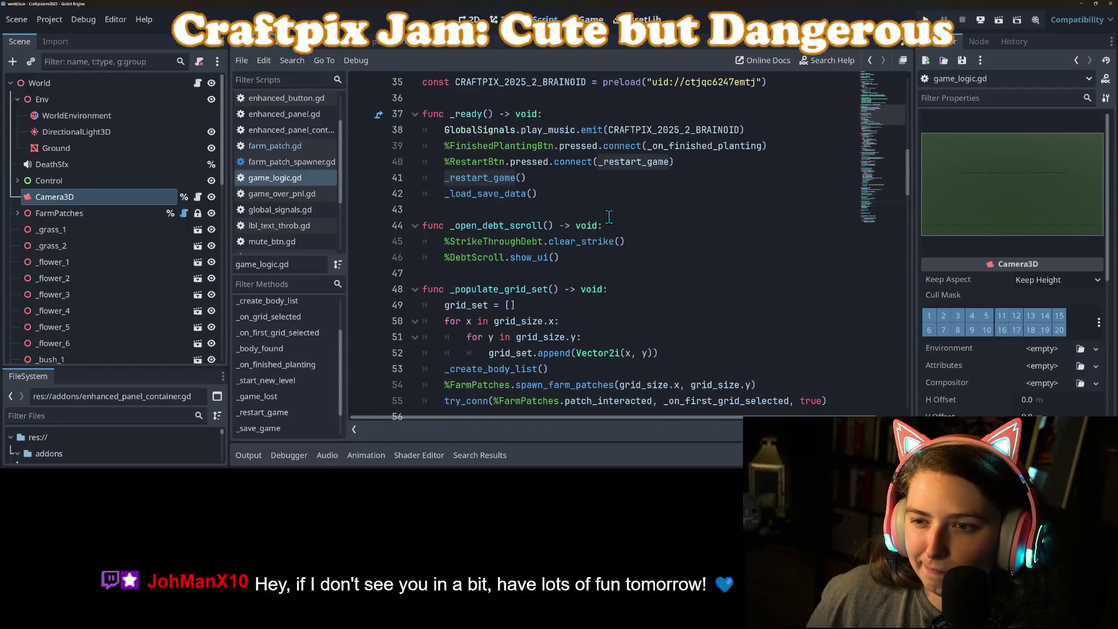
{"action": "mouse_move", "coordinate": [628, 161]}
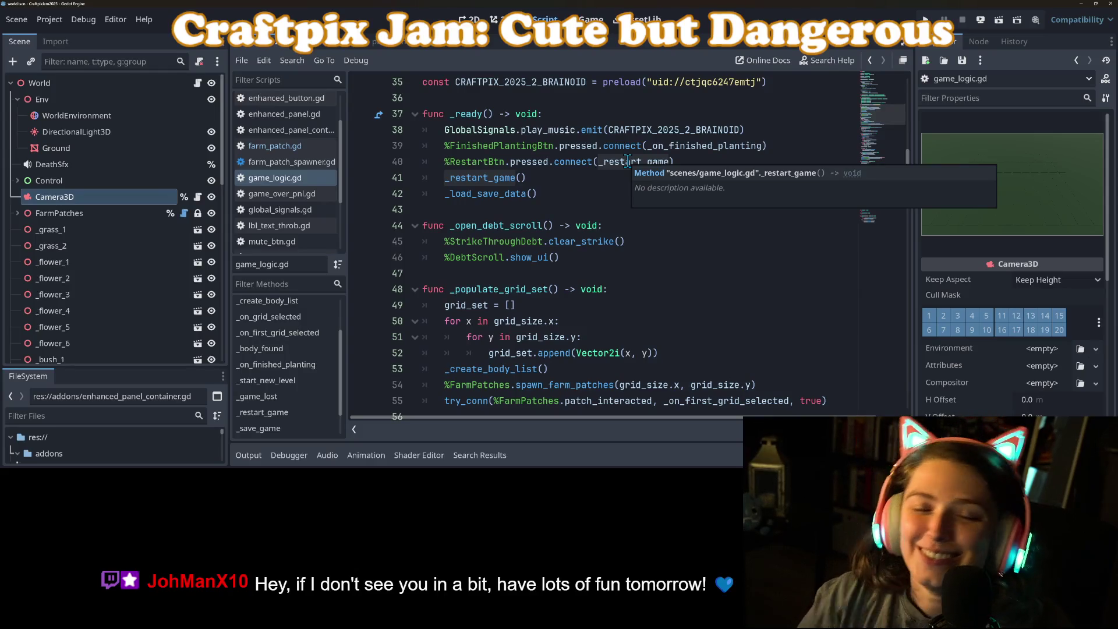
{"action": "scroll", "coordinate": [535, 333], "scroll_direction": "down", "scroll_amount": 1}
{"action": "scroll", "coordinate": [535, 332], "scroll_direction": "up", "scroll_amount": 5}
{"action": "scroll", "coordinate": [594, 349], "scroll_direction": "down", "scroll_amount": 4}
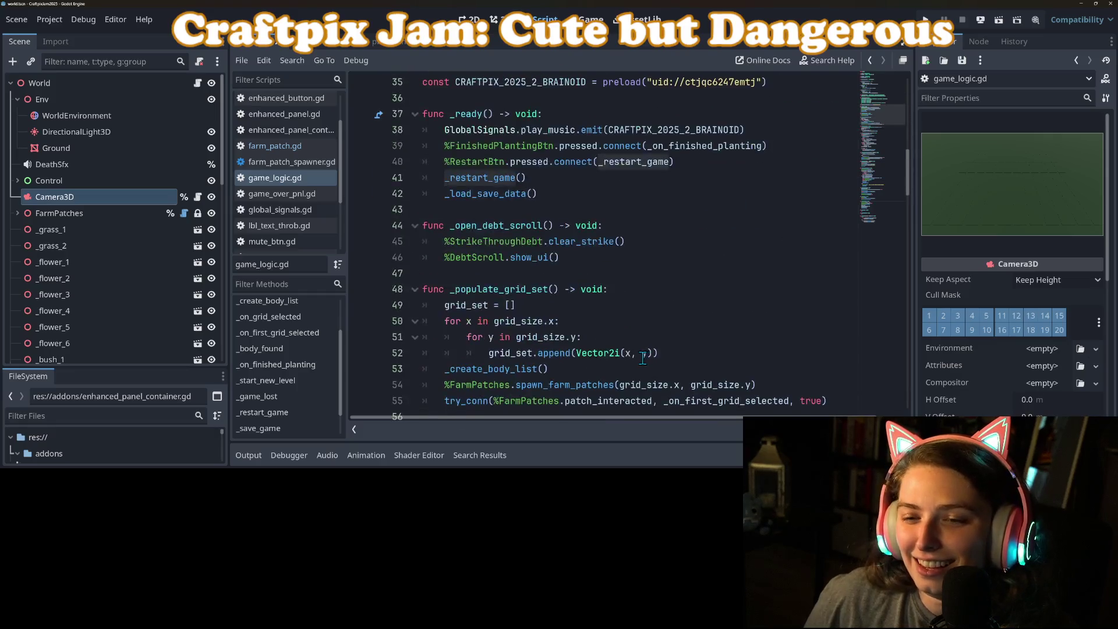
{"action": "scroll", "coordinate": [643, 358], "scroll_direction": "down", "scroll_amount": 7}
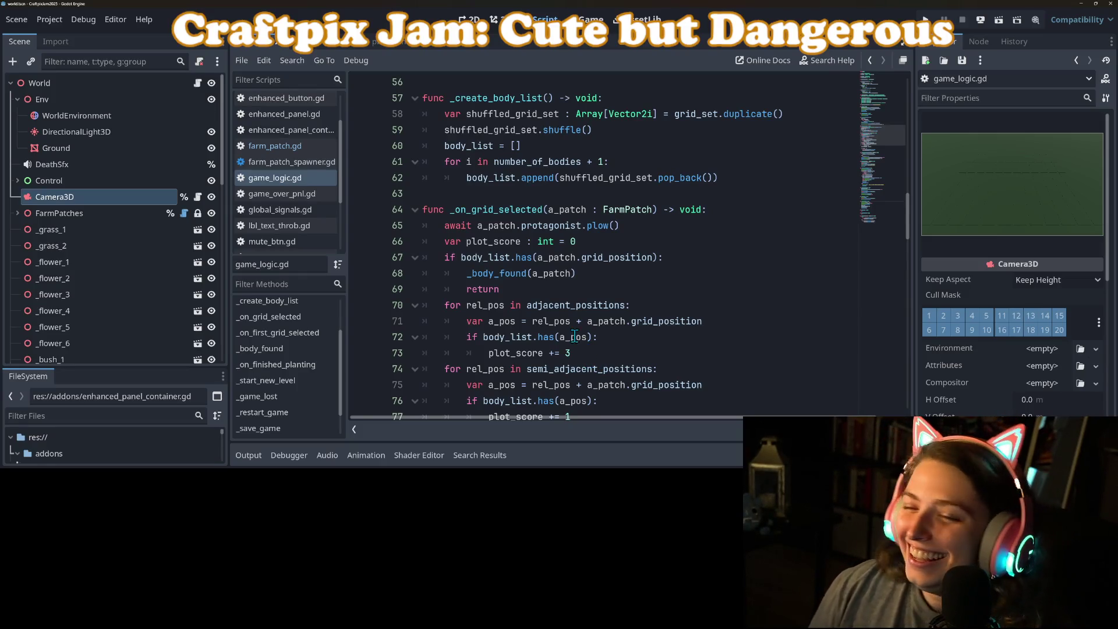
{"action": "scroll", "coordinate": [567, 297], "scroll_direction": "down", "scroll_amount": 10}
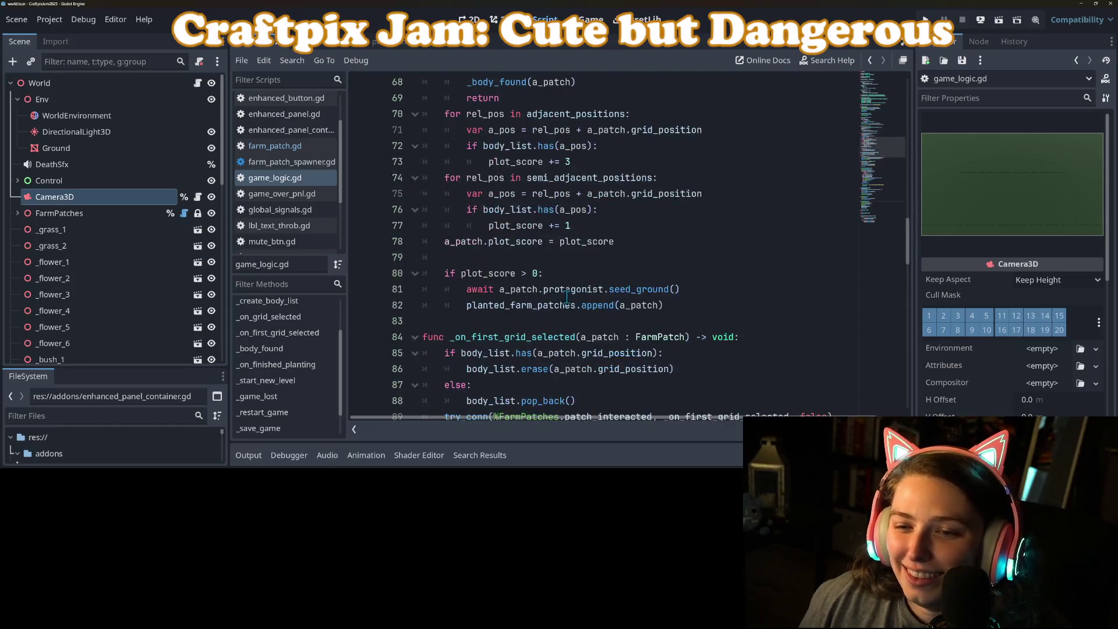
{"action": "scroll", "coordinate": [566, 297], "scroll_direction": "down", "scroll_amount": 1}
{"action": "left_click", "coordinate": [510, 247]}
{"action": "left_click", "coordinate": [517, 231]}
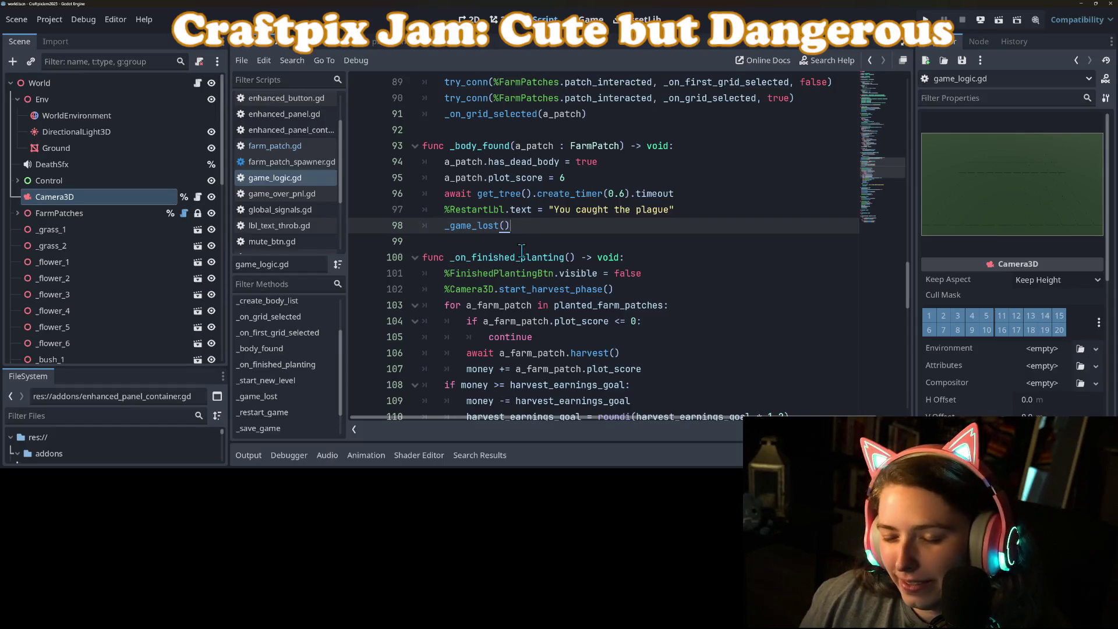
{"action": "scroll", "coordinate": [538, 273], "scroll_direction": "down", "scroll_amount": 2}
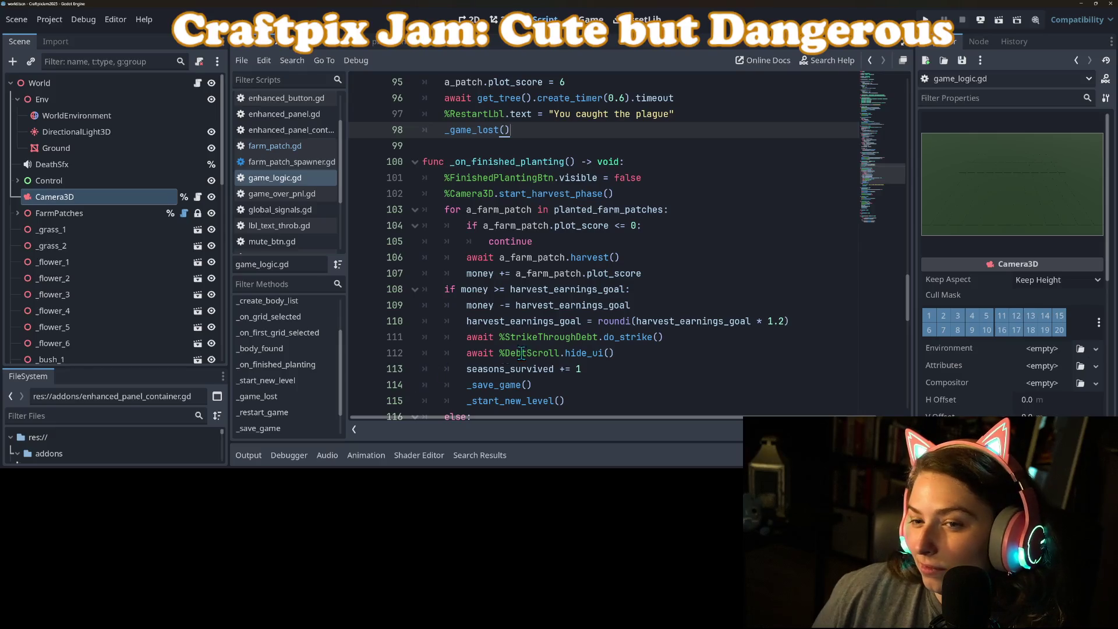
- Inspect the code near line 112 and the do_strike call
{"action": "left_click", "coordinate": [675, 309]}
{"action": "left_click", "coordinate": [823, 324]}
{"action": "left_click", "coordinate": [751, 352]}
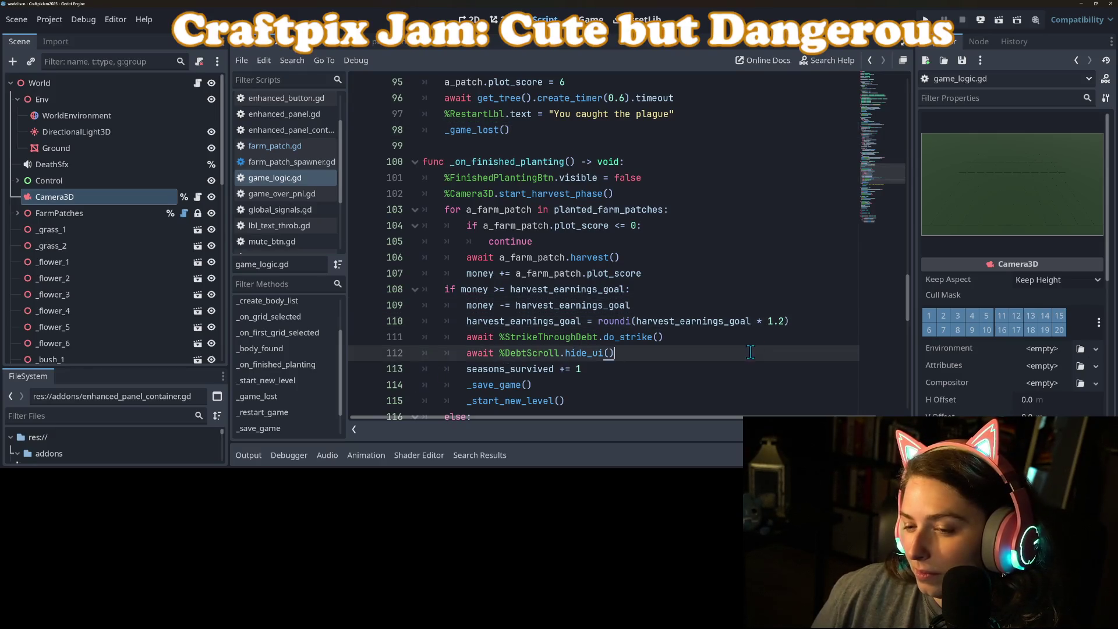
{"action": "left_click", "coordinate": [724, 344]}
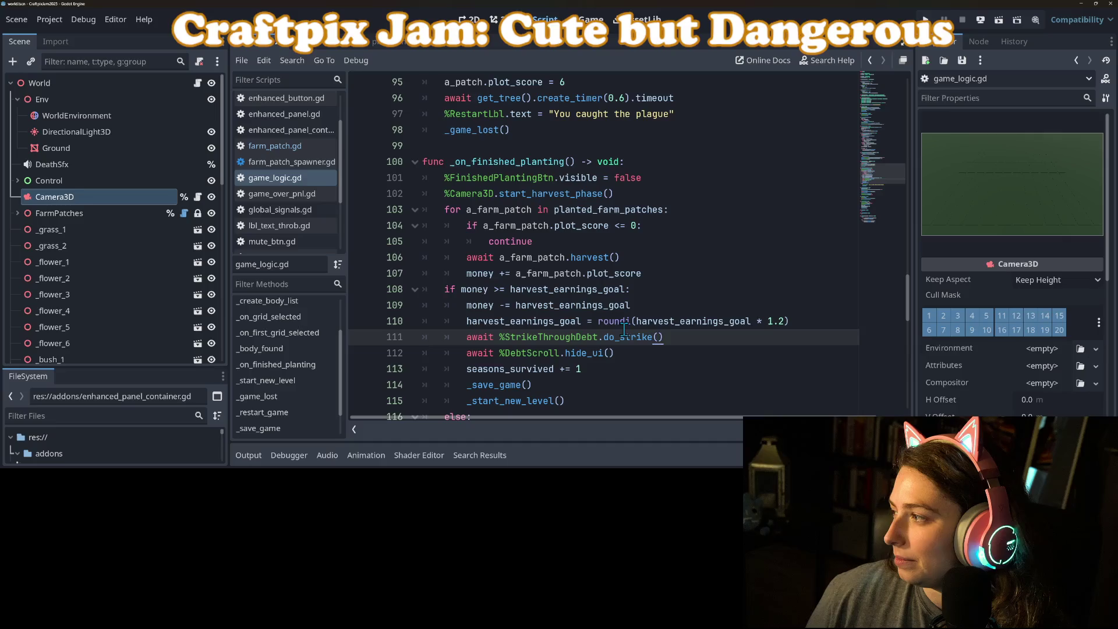
{"action": "mouse_move", "coordinate": [624, 329]}
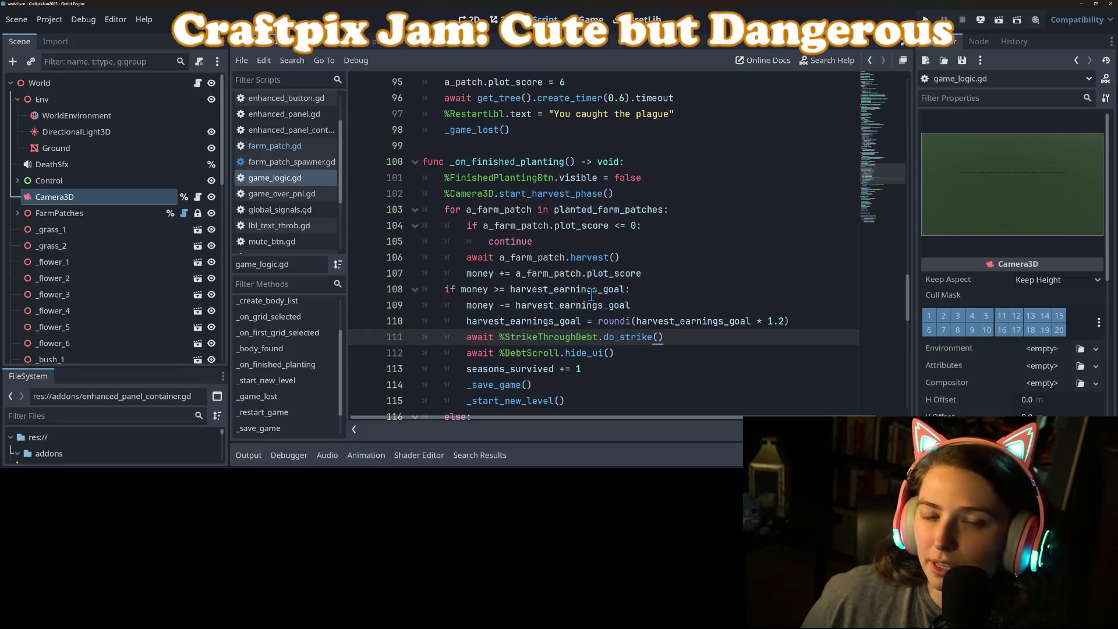
{"action": "mouse_move", "coordinate": [591, 294]}
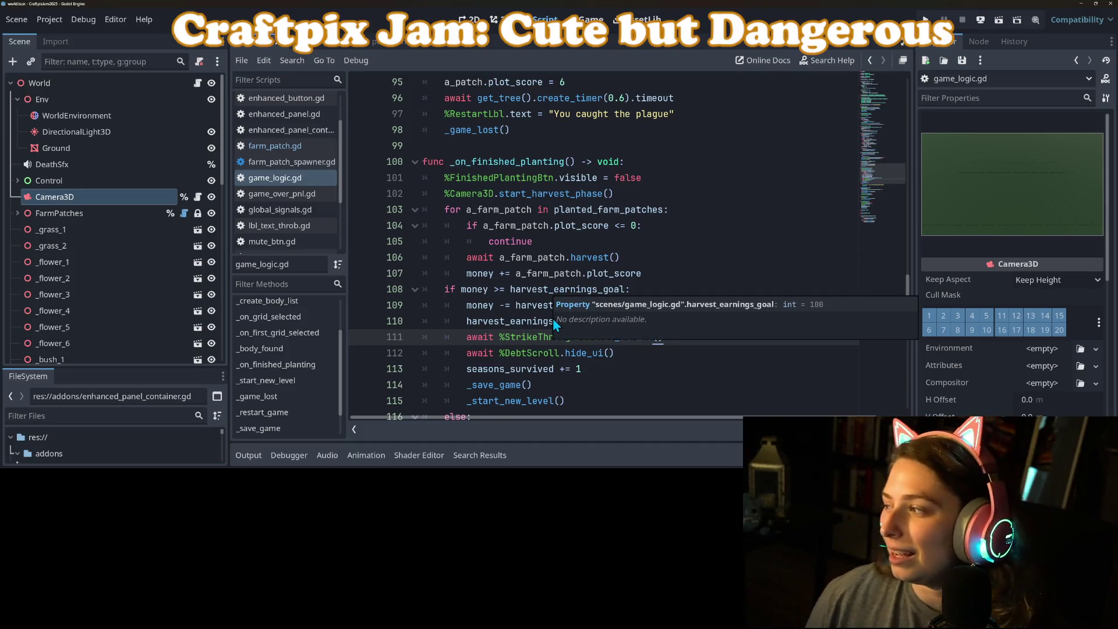
{"action": "scroll", "coordinate": [563, 333], "scroll_direction": "down", "scroll_amount": 13}
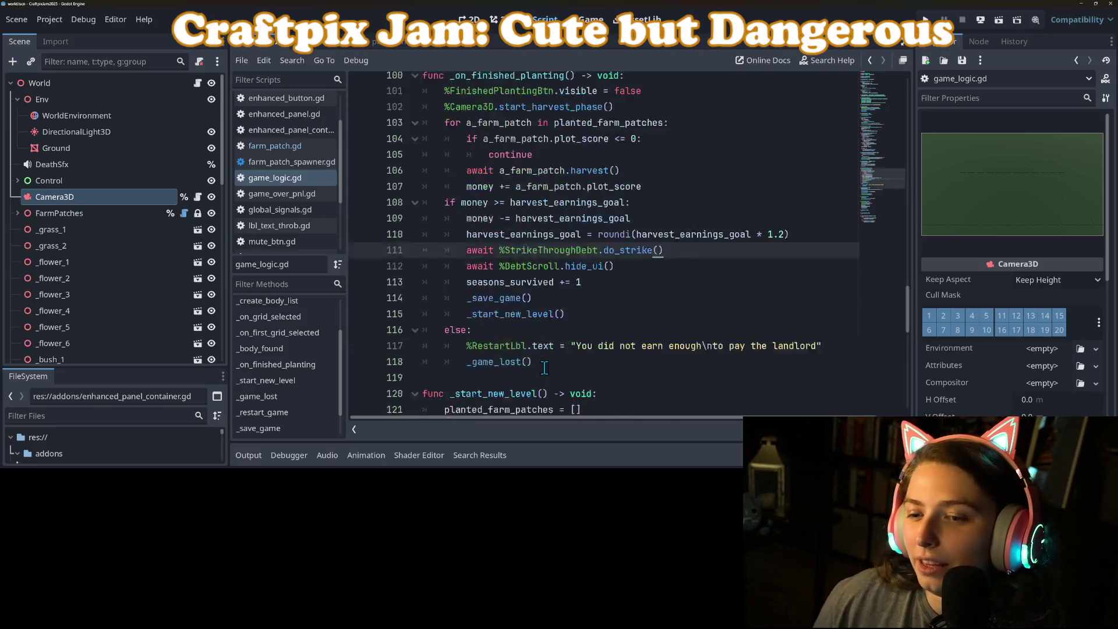
- Insert a blank line below _restart_game, just before _save_game
{"action": "left_click", "coordinate": [495, 225]}
{"action": "scroll", "coordinate": [466, 262], "scroll_direction": "up", "scroll_amount": 3}
{"action": "left_click", "coordinate": [455, 305]}
{"action": "scroll", "coordinate": [512, 314], "scroll_direction": "down", "scroll_amount": 2}
{"action": "key", "text": "Return"}
{"action": "key", "text": "Return"}
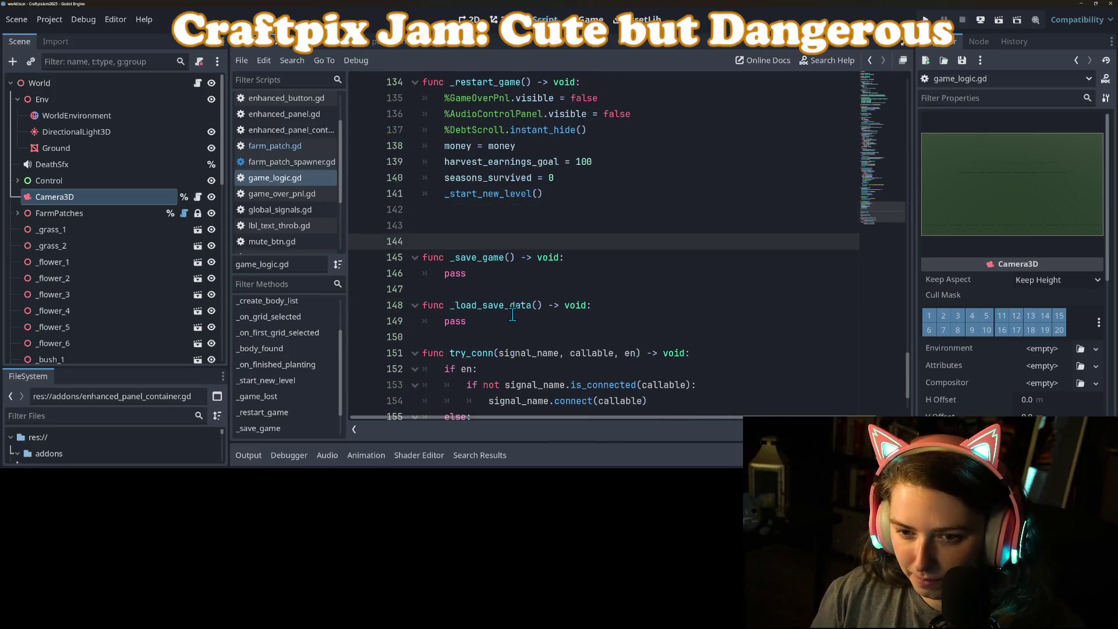
- Replace the pass in _save_game with an empty dictionary: var save_data = {}
{"action": "key", "text": "Up"}
{"action": "type", "text": "const"}
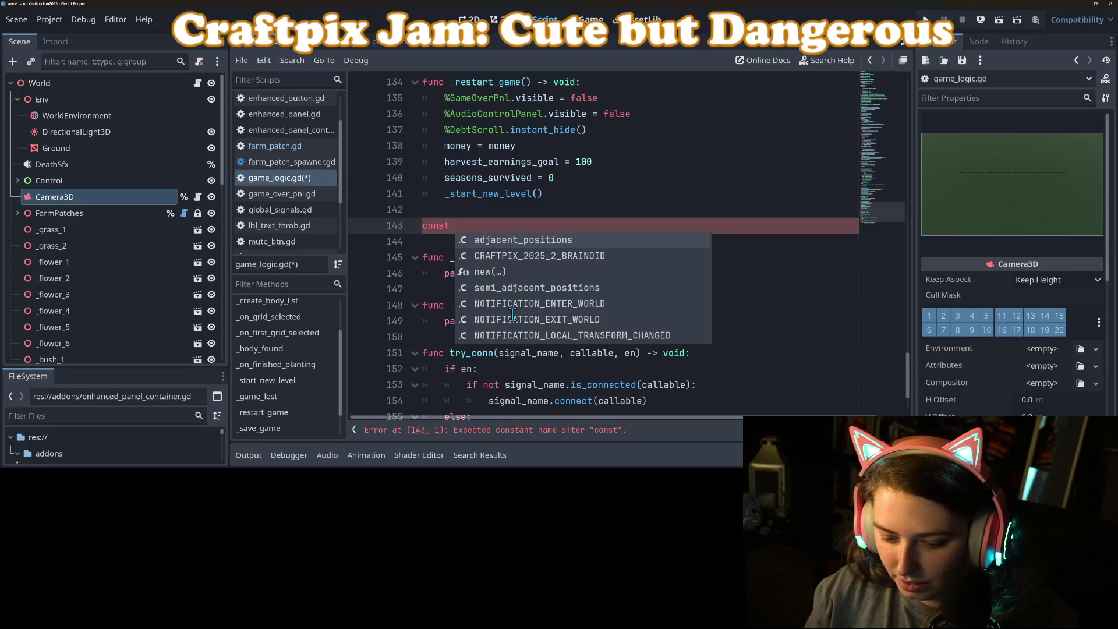
{"action": "key", "text": "BackSpace"}
{"action": "key", "text": "BackSpace"}
{"action": "key", "text": "BackSpace"}
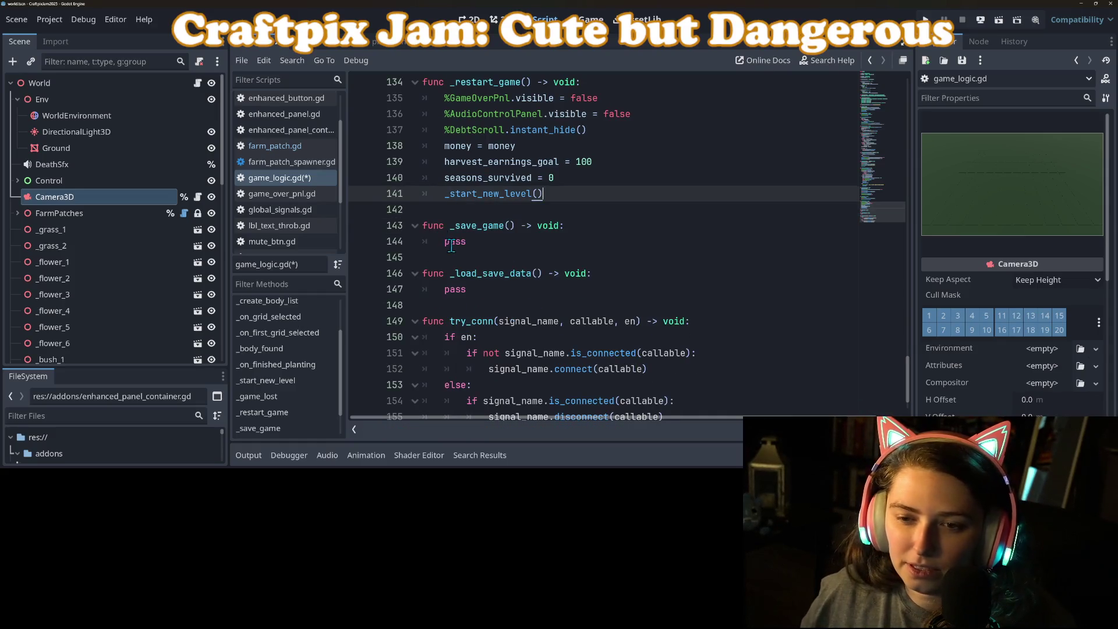
{"action": "double_click", "coordinate": [450, 243]}
{"action": "type", "text": "var sa"}
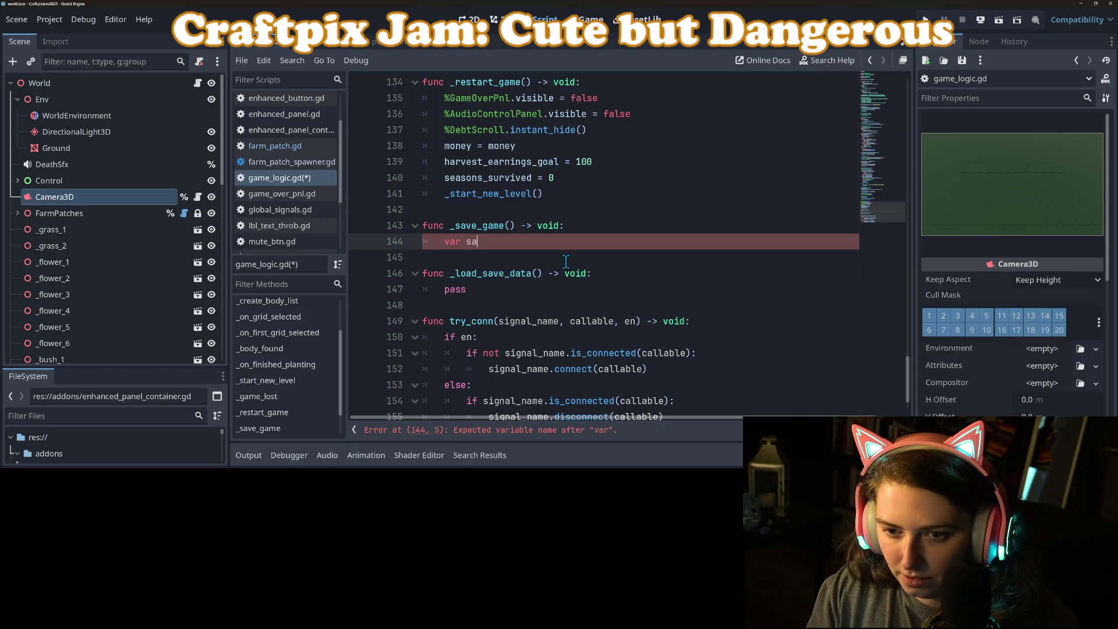
{"action": "type", "text": "ve_data "}
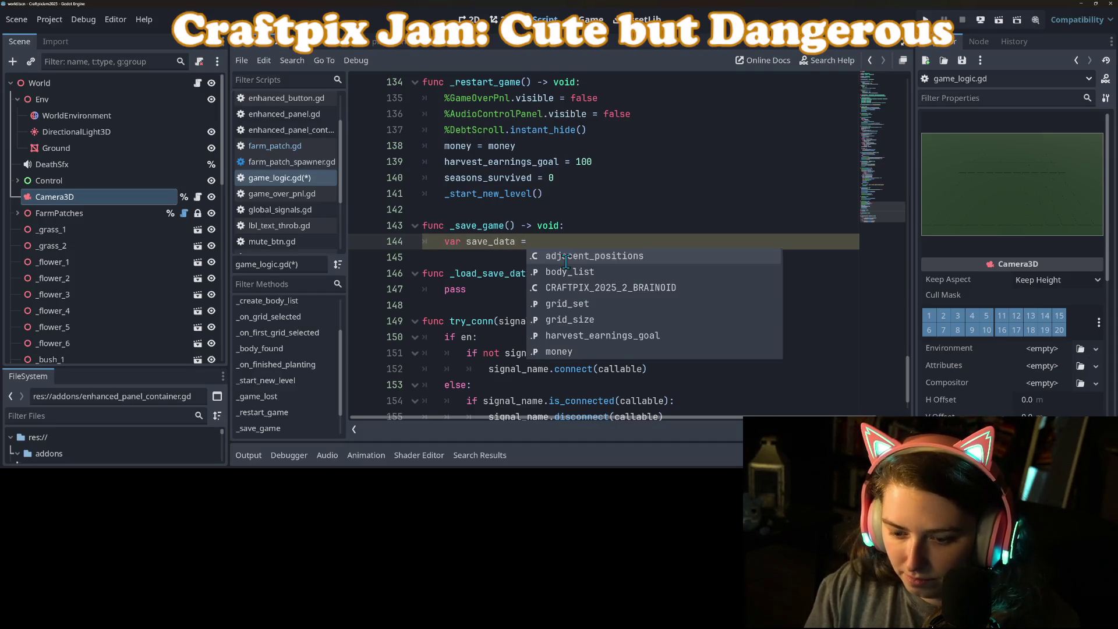
{"action": "type", "text": "= adjacent_positions"}
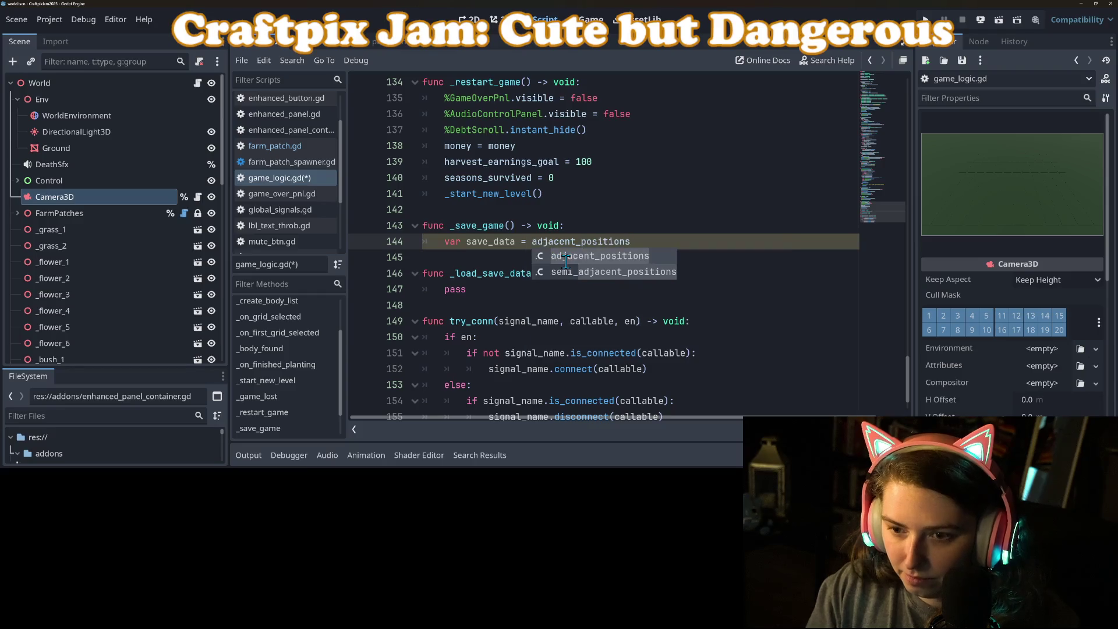
{"action": "key", "text": "BackSpace"}
{"action": "key", "text": "BackSpace"}
{"action": "key", "text": "BackSpace"}
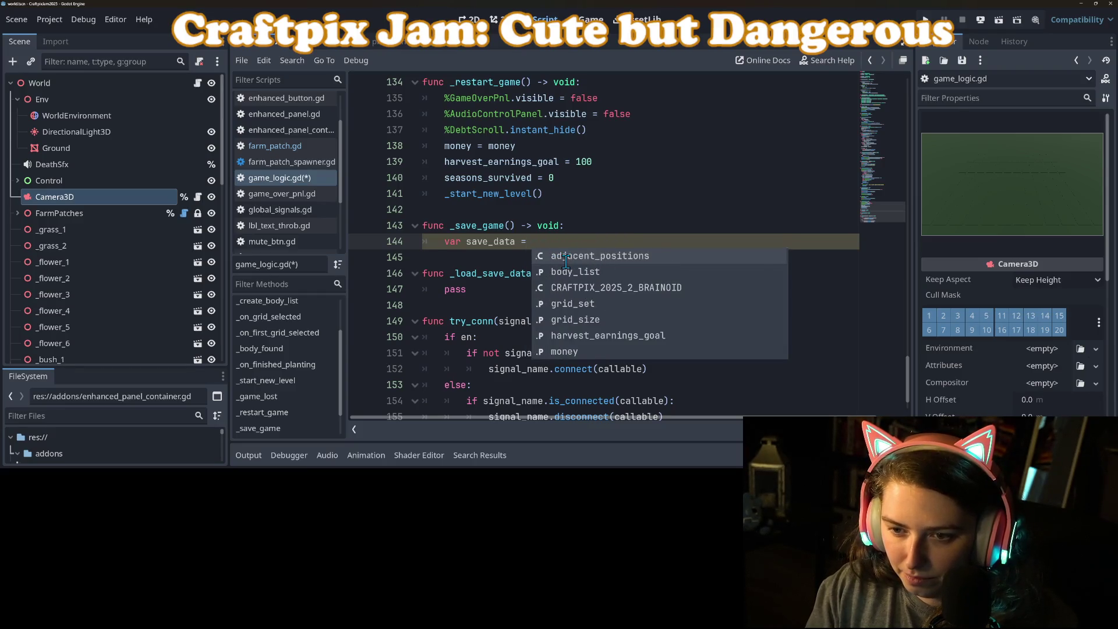
{"action": "type", "text": "{}"}
{"action": "key", "text": "Return"}
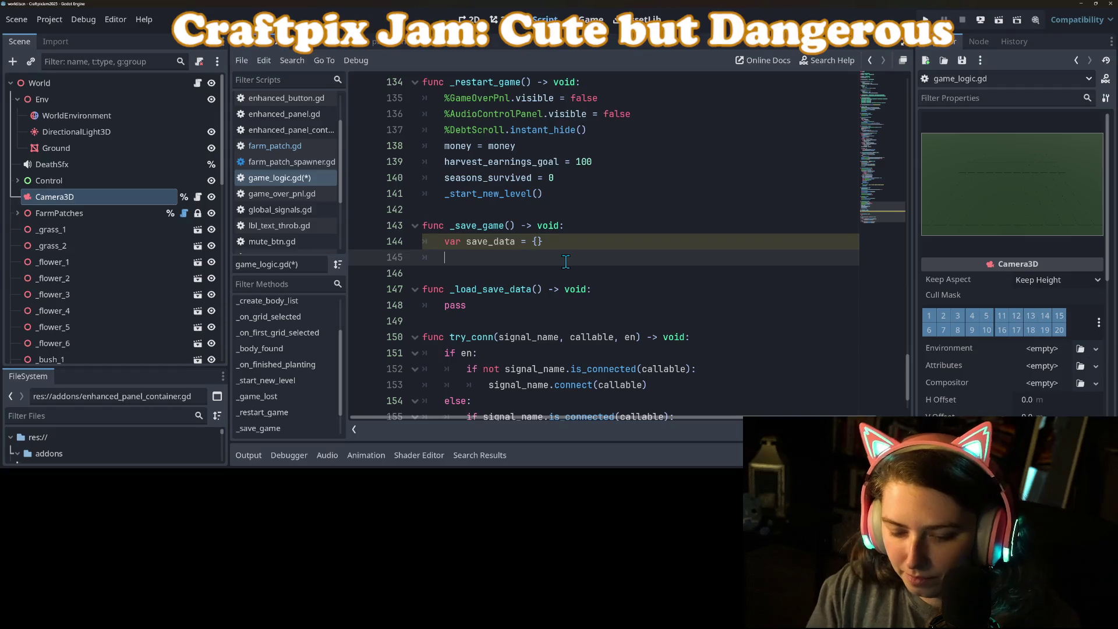
- Add save_data.merge({"money" : money}) below the declaration
{"action": "type", "text": "save"}
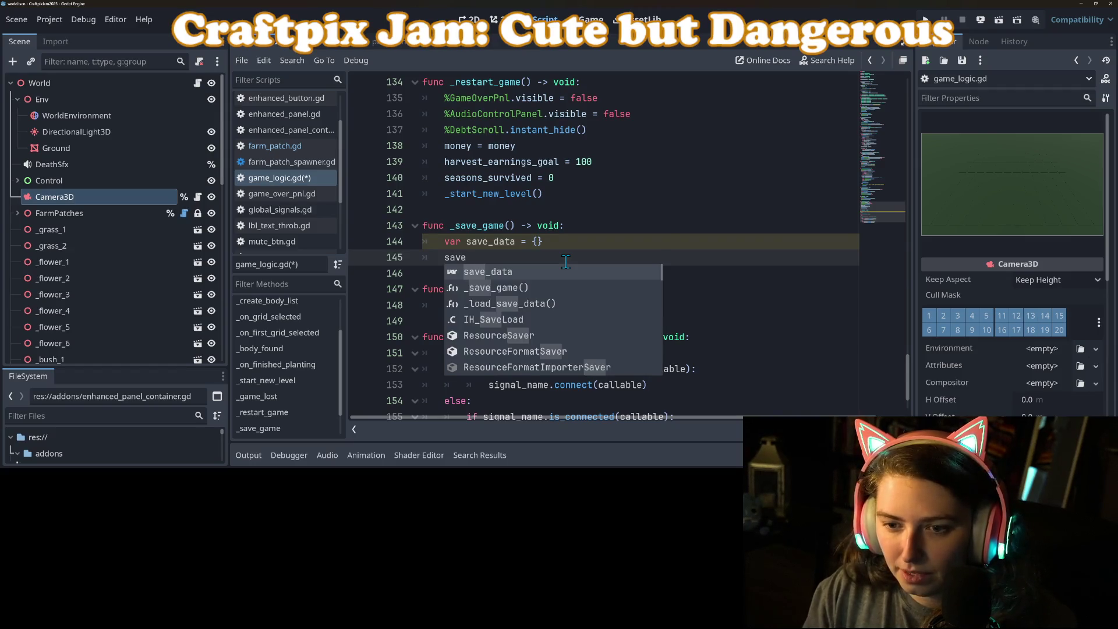
{"action": "type", "text": "_data.merge"}
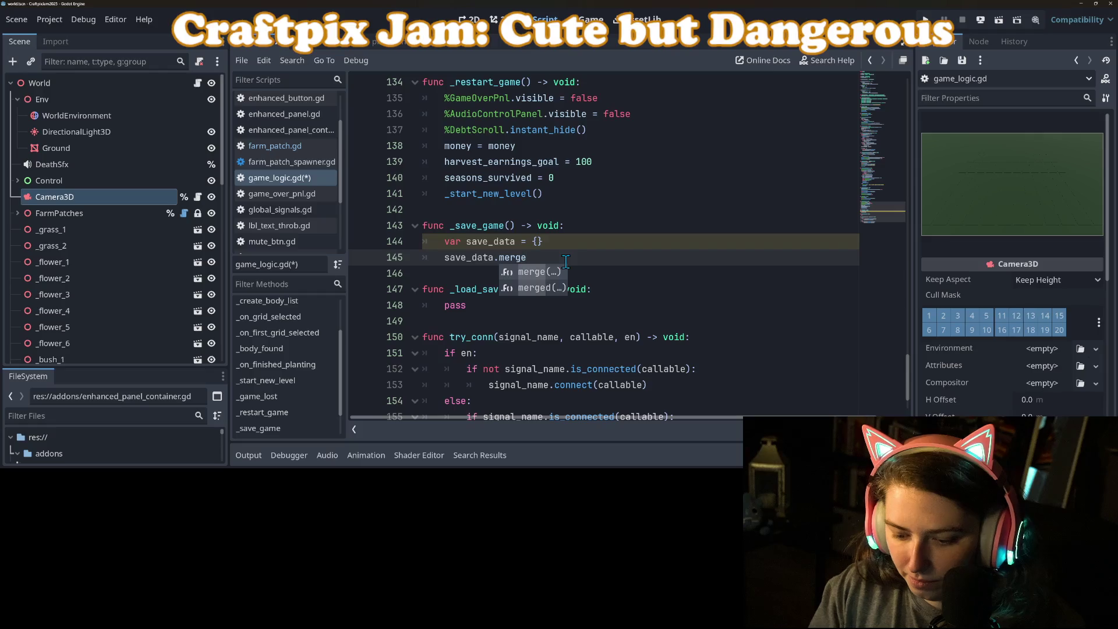
{"action": "key", "text": "Return"}
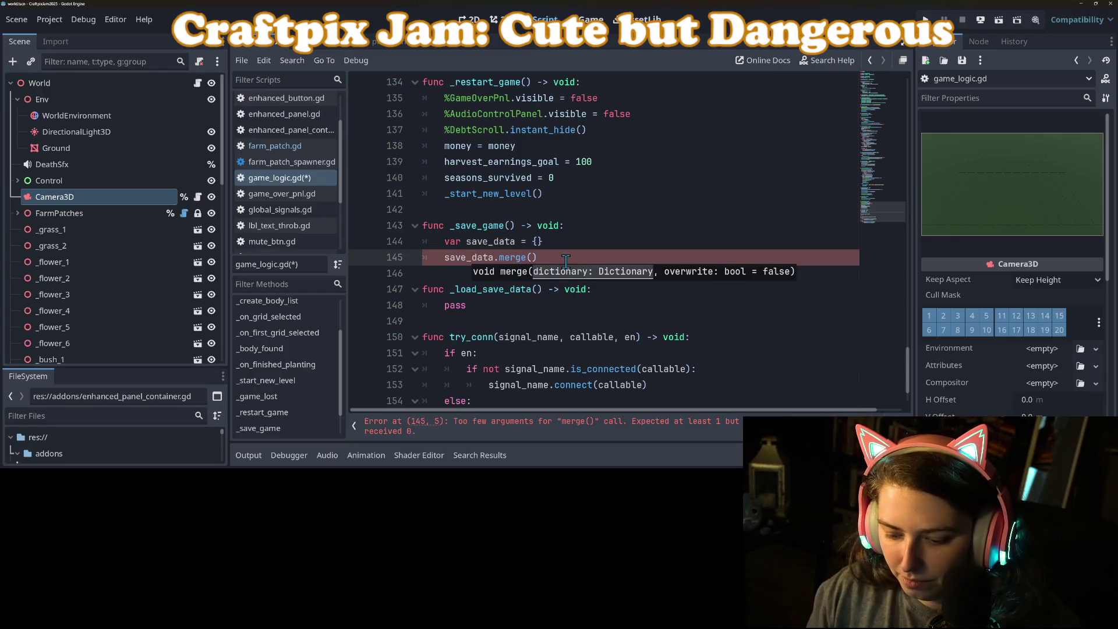
{"action": "type", "text": "{\"mone"}
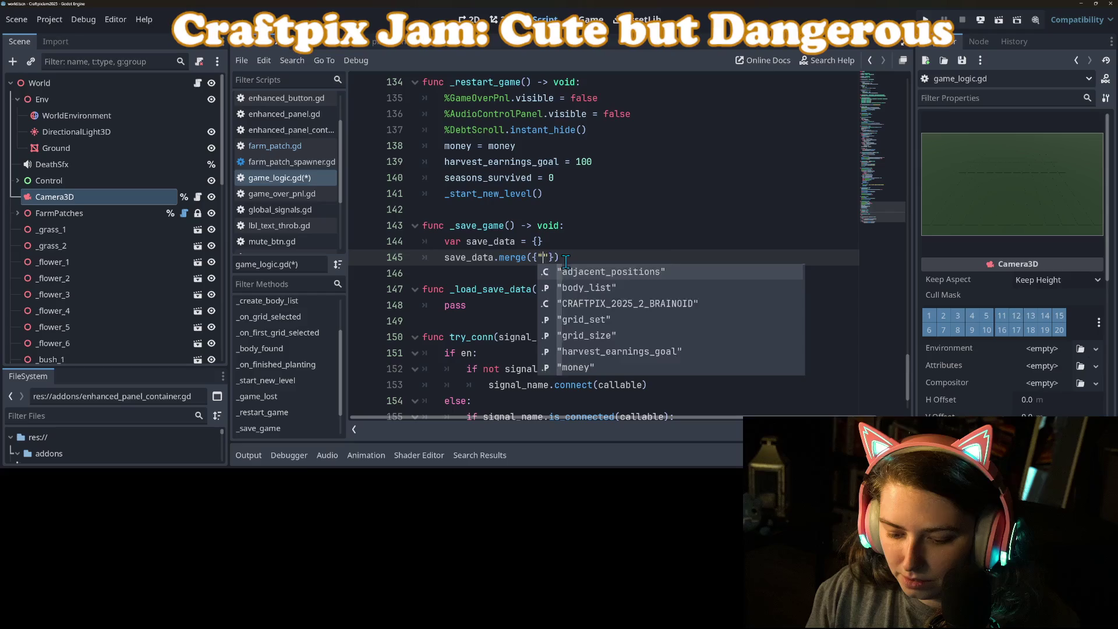
{"action": "type", "text": "y\""}
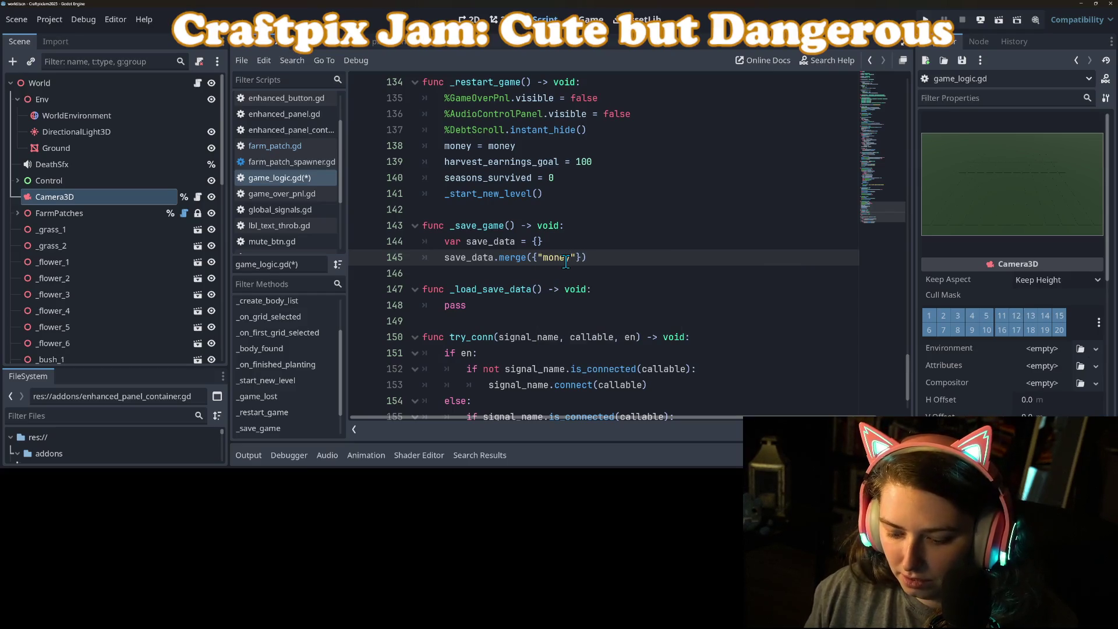
{"action": "type", "text": " : mo"}
{"action": "key", "text": "Return"}
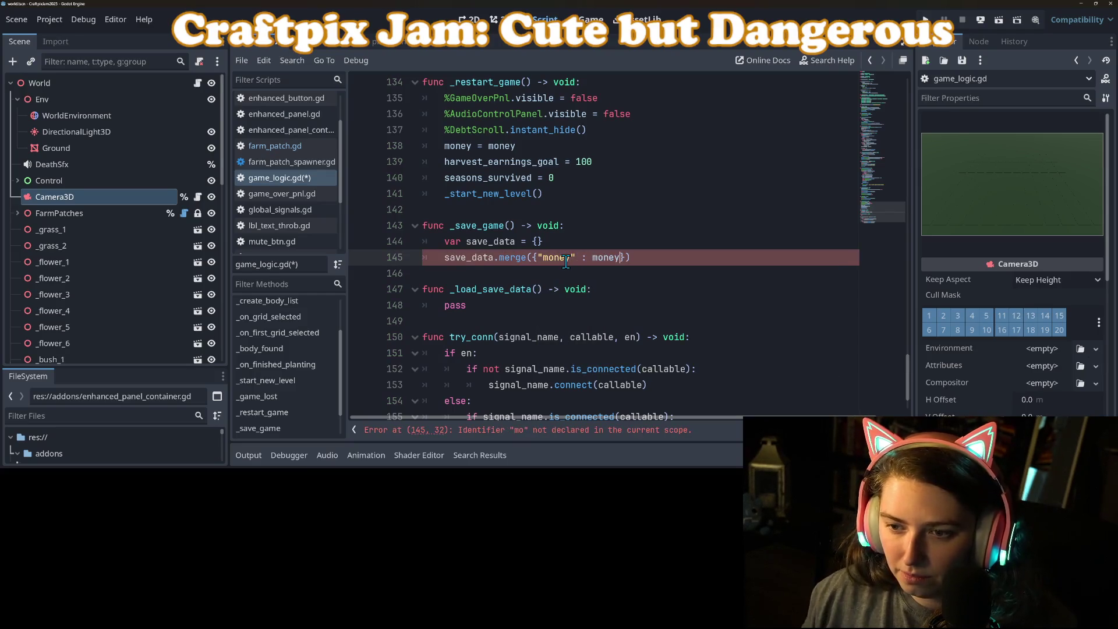
{"action": "key", "text": "End"}
- Duplicate the merge line as a seasons_survived entry and save the script
{"action": "key", "text": "ctrl+shift+d"}
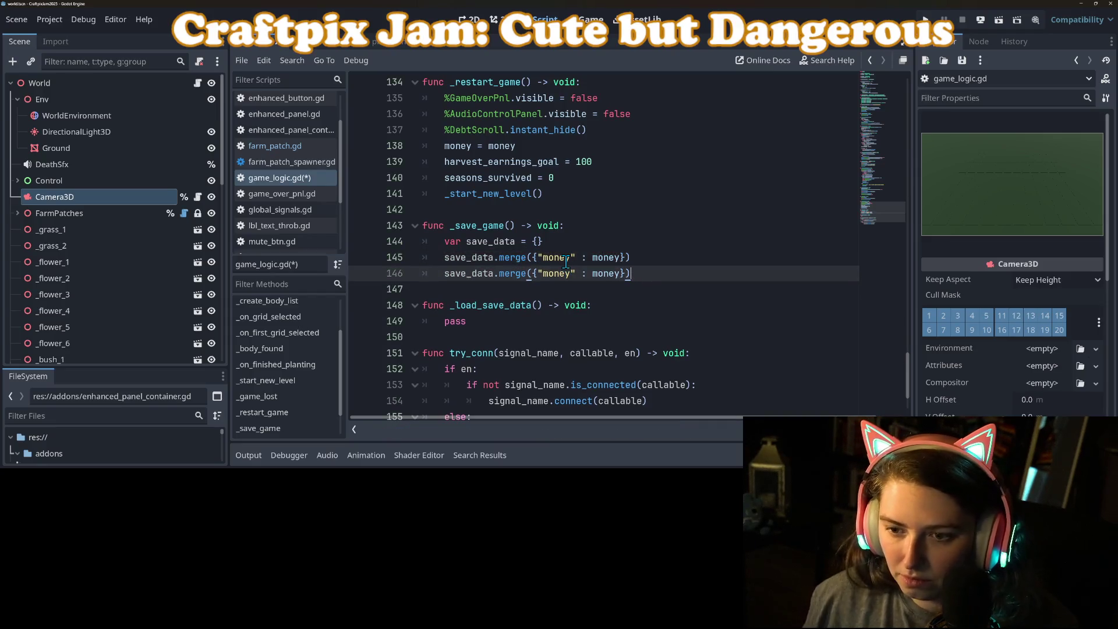
{"action": "double_click", "coordinate": [562, 273]}
{"action": "type", "text": "sea"}
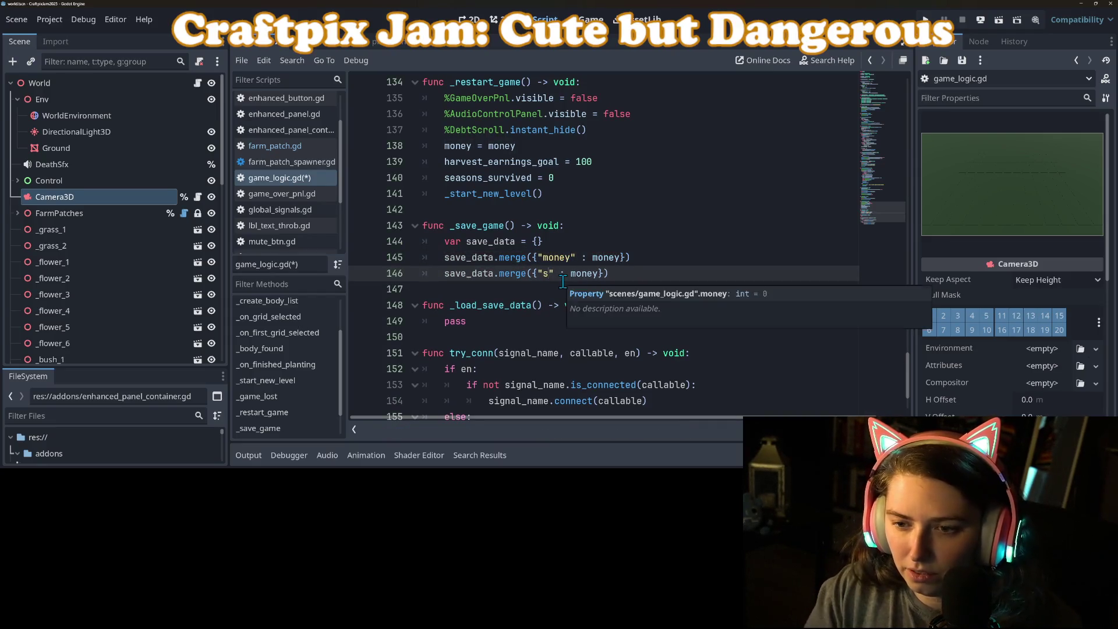
{"action": "type", "text": "s"}
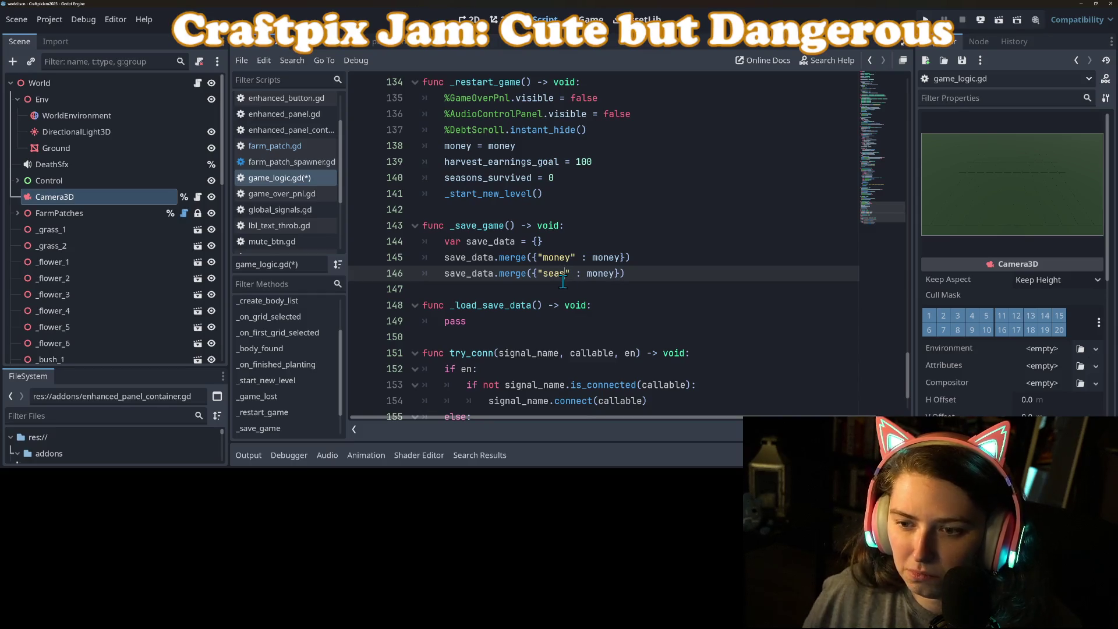
{"action": "double_click", "coordinate": [591, 276]}
{"action": "type", "text": "seas"}
{"action": "key", "text": "Return"}
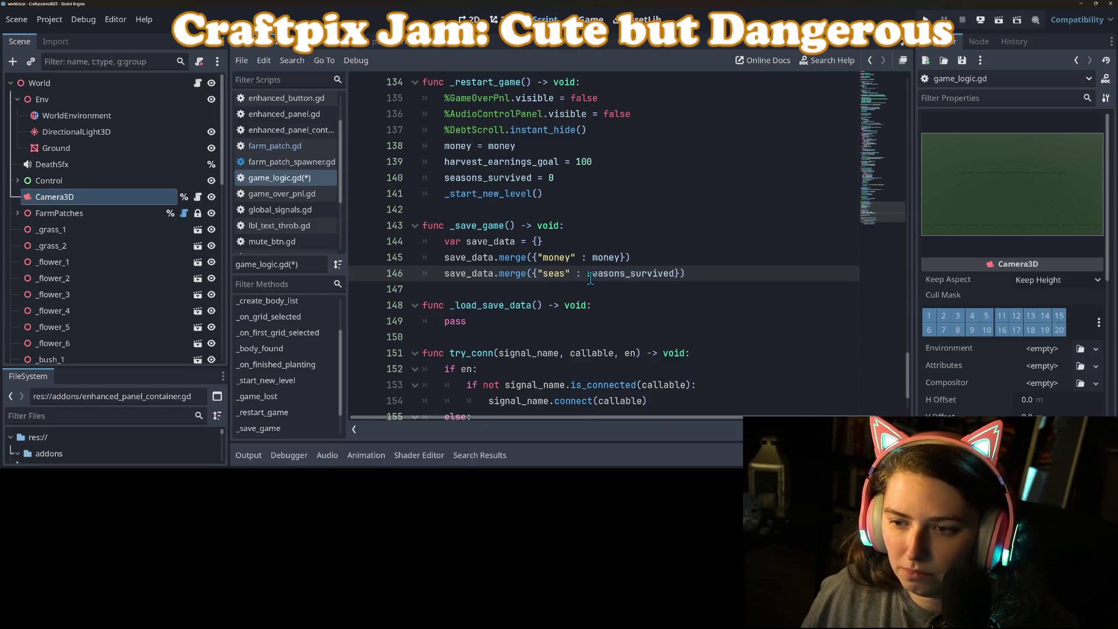
{"action": "double_click", "coordinate": [600, 275]}
{"action": "key", "text": "ctrl+c"}
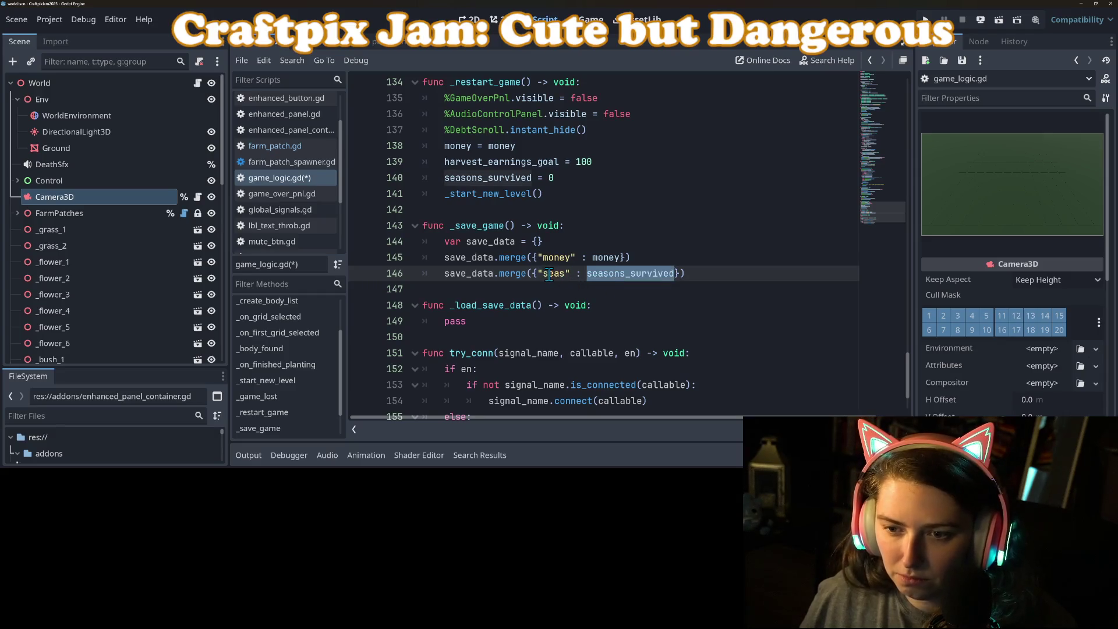
{"action": "double_click", "coordinate": [548, 276]}
{"action": "key", "text": "ctrl+v"}
{"action": "key", "text": "ctrl+s"}
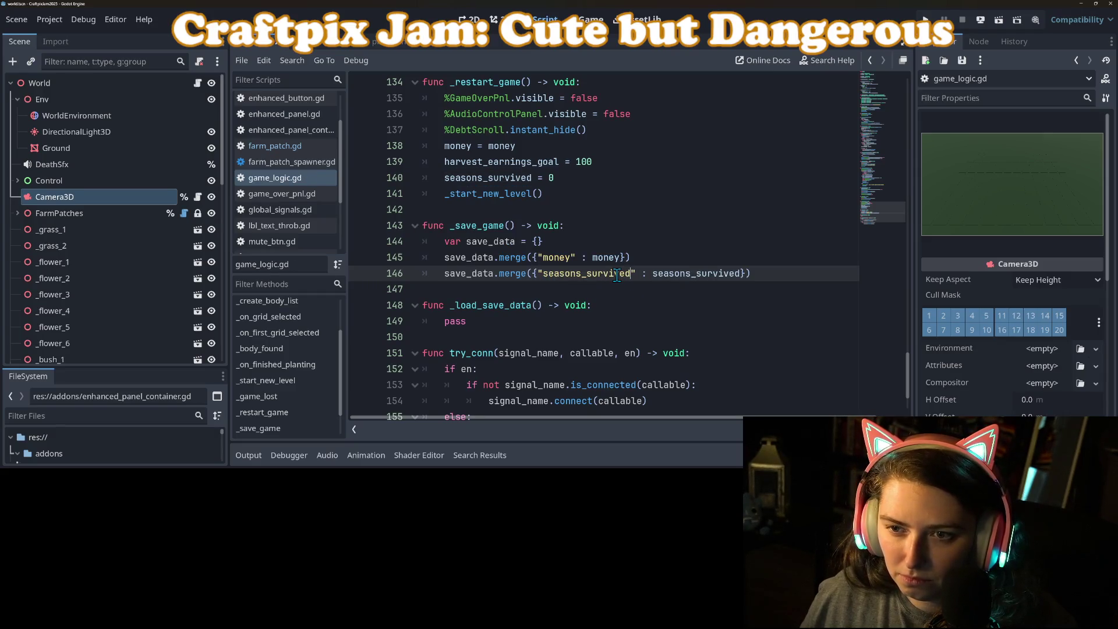
- Add a third merge line storing harvest_earnings_goal under its own key
{"action": "left_click", "coordinate": [789, 275]}
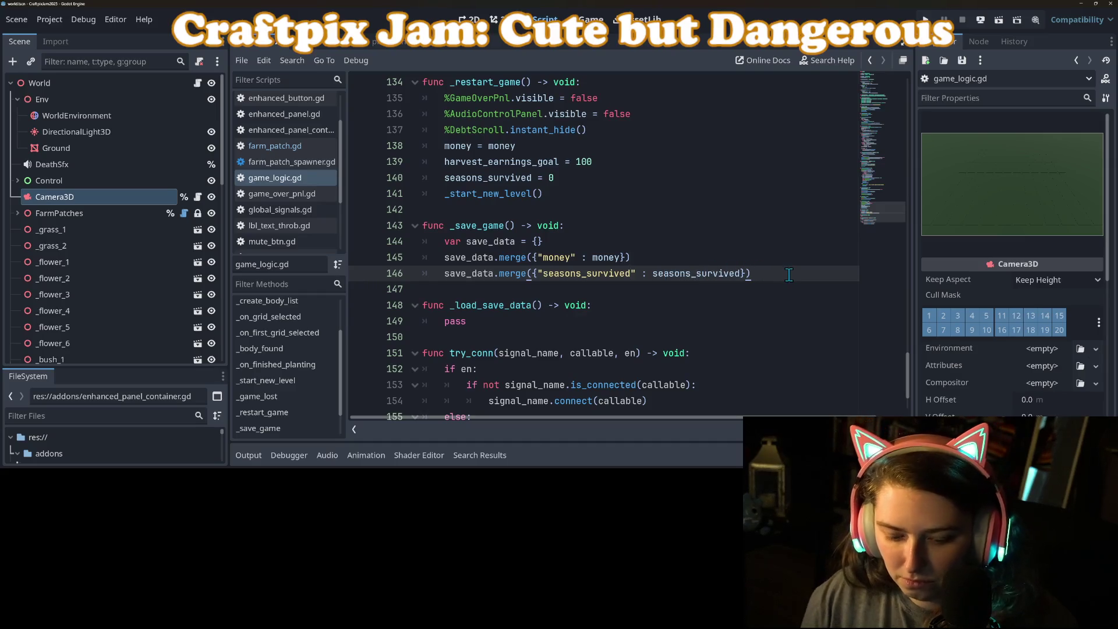
{"action": "key", "text": "ctrl+shift+d"}
{"action": "double_click", "coordinate": [707, 294]}
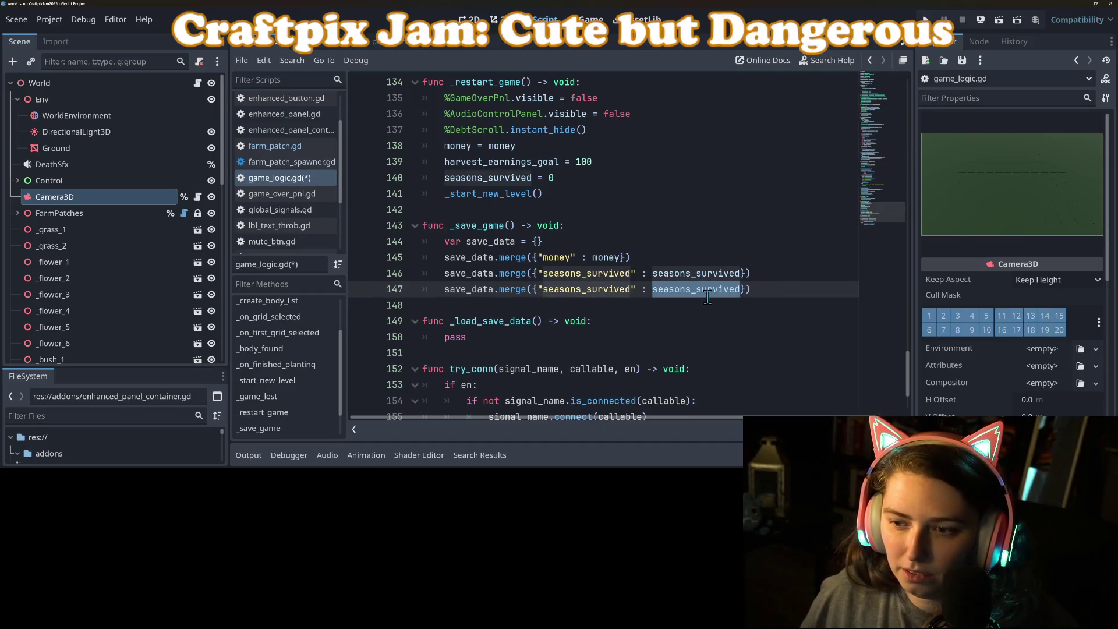
{"action": "type", "text": "har"}
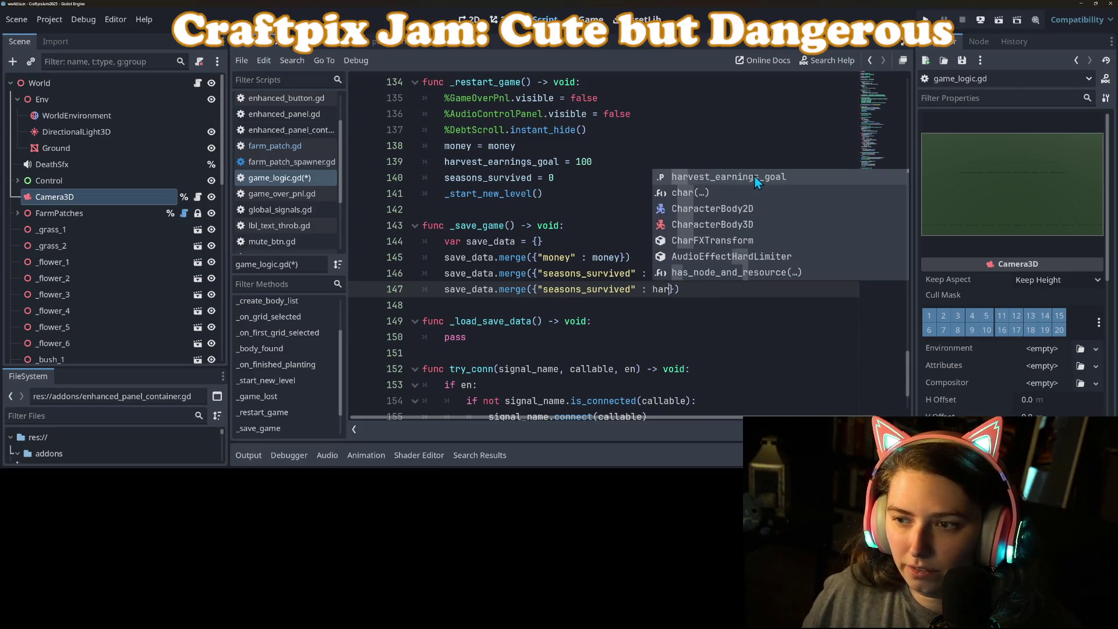
{"action": "left_click", "coordinate": [755, 176]}
{"action": "double_click", "coordinate": [704, 290]}
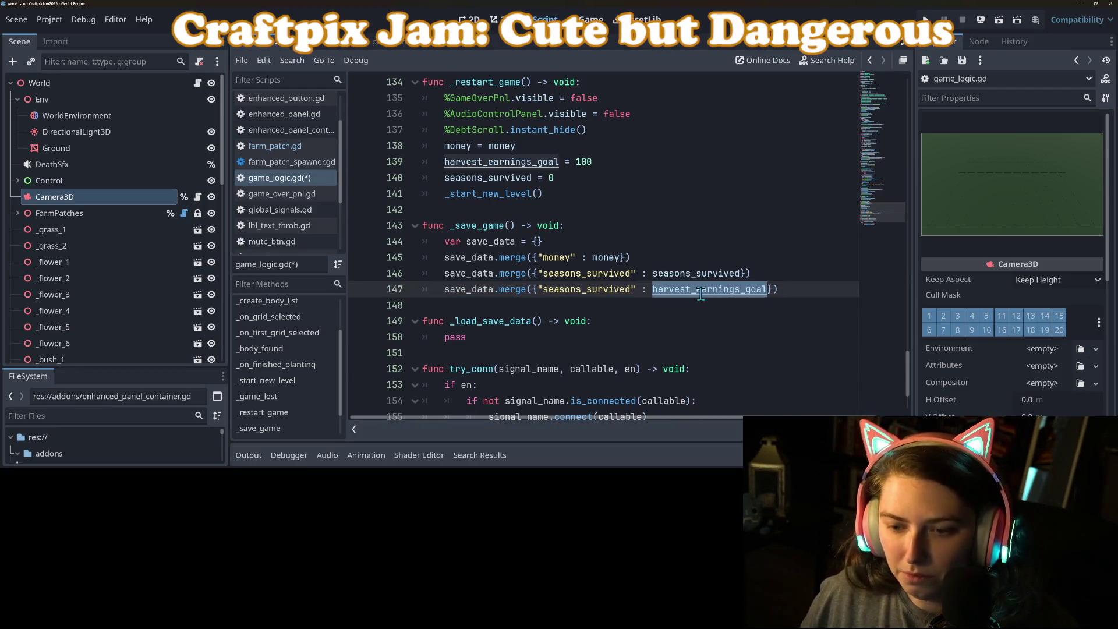
{"action": "key", "text": "ctrl+c"}
{"action": "double_click", "coordinate": [598, 290]}
{"action": "key", "text": "ctrl+v"}
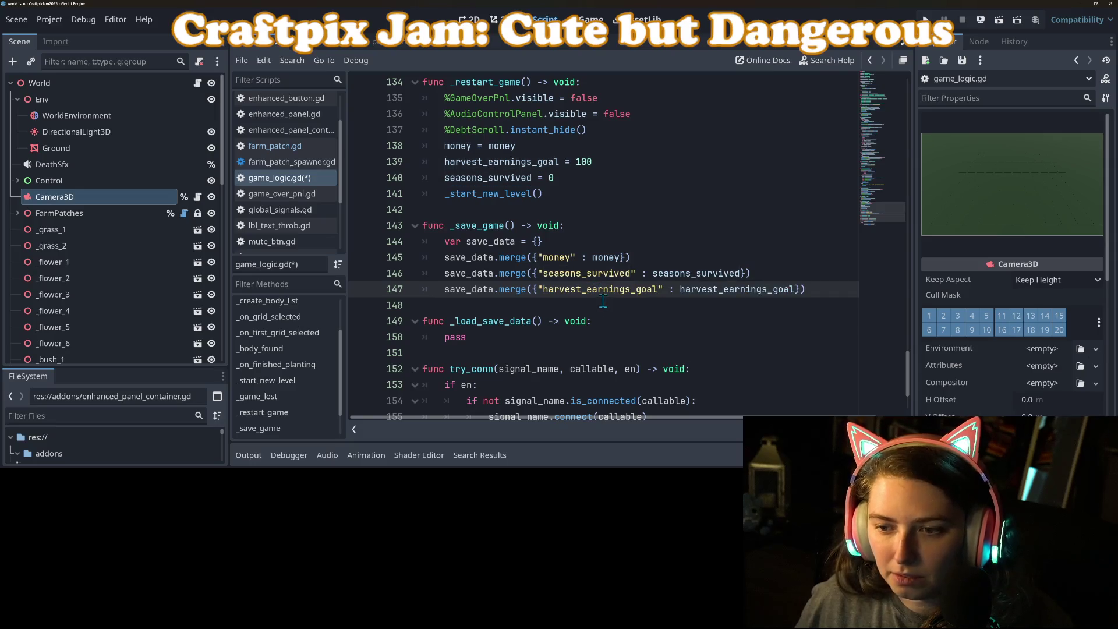
{"action": "double_click", "coordinate": [452, 338]}
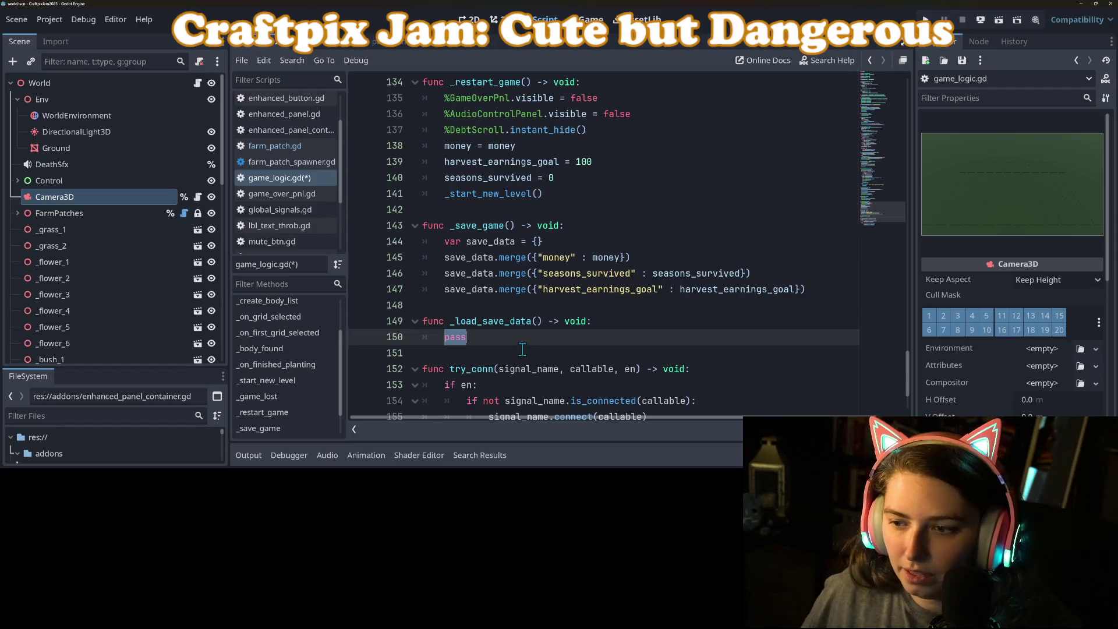
{"action": "left_click", "coordinate": [818, 294]}
- Add an IH_SaveLoad.write_save_file call at the end of _save_game
{"action": "key", "text": "Return"}
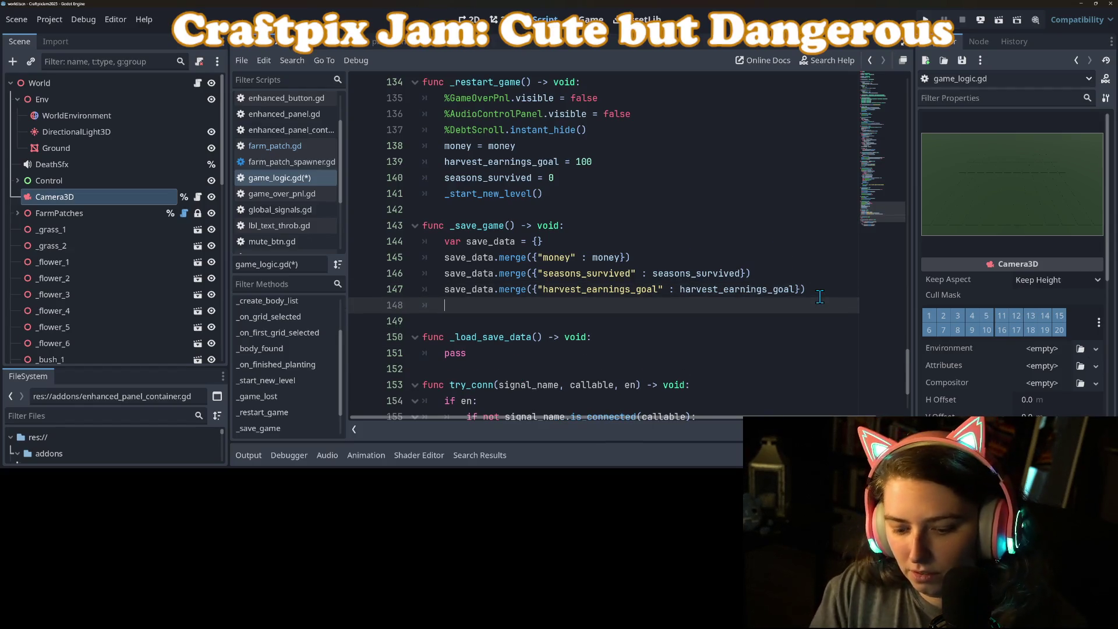
{"action": "type", "text": "IH_SaveLoad."}
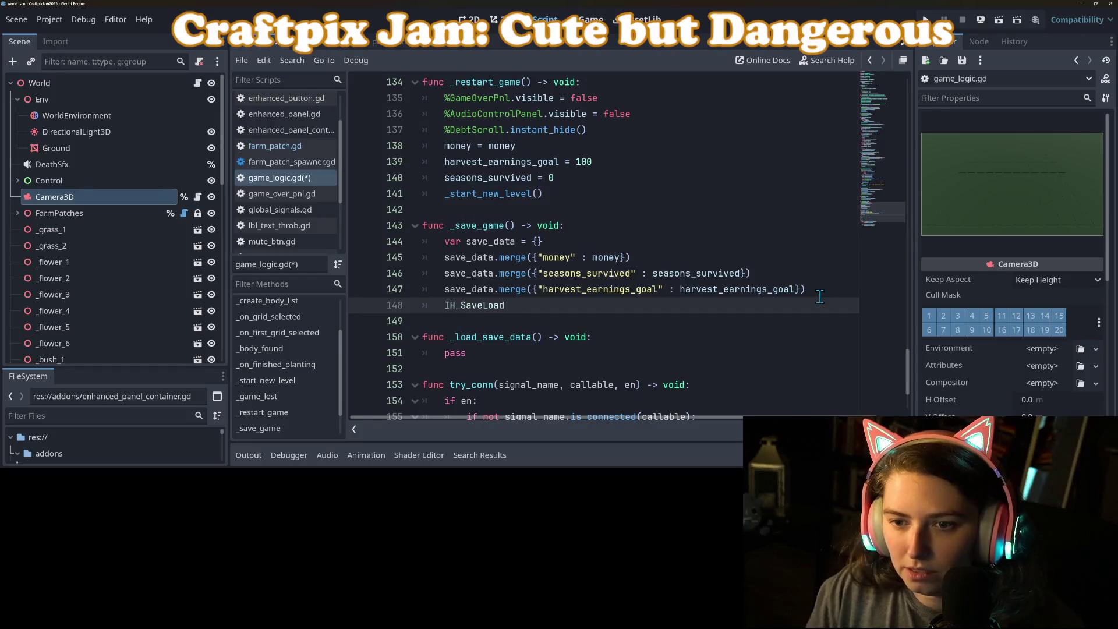
{"action": "type", "text": "wr"}
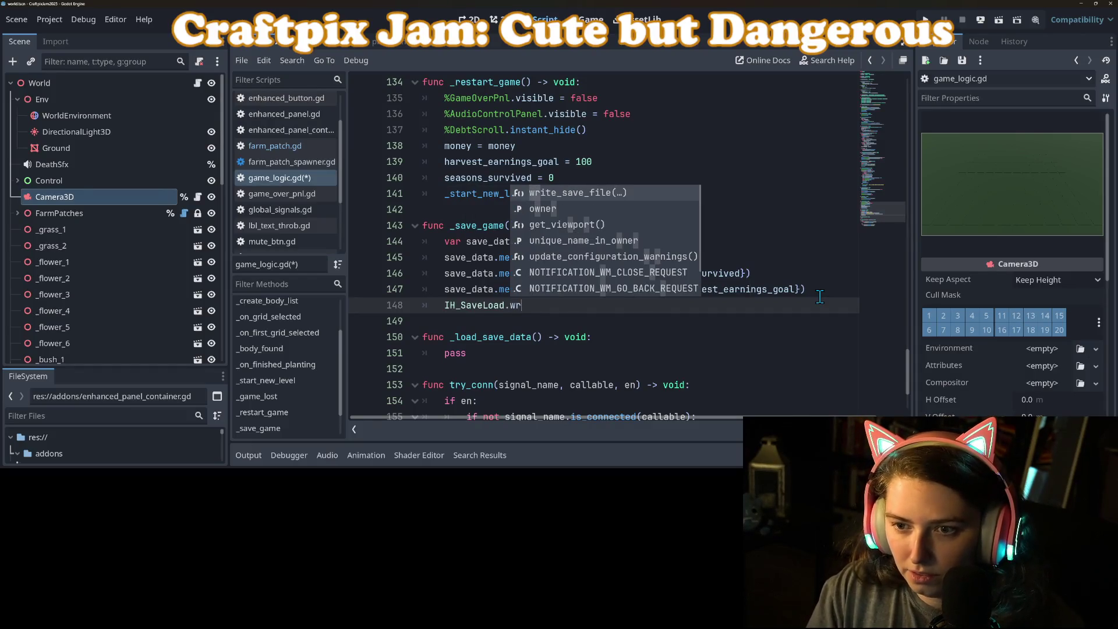
{"action": "key", "text": "Return"}
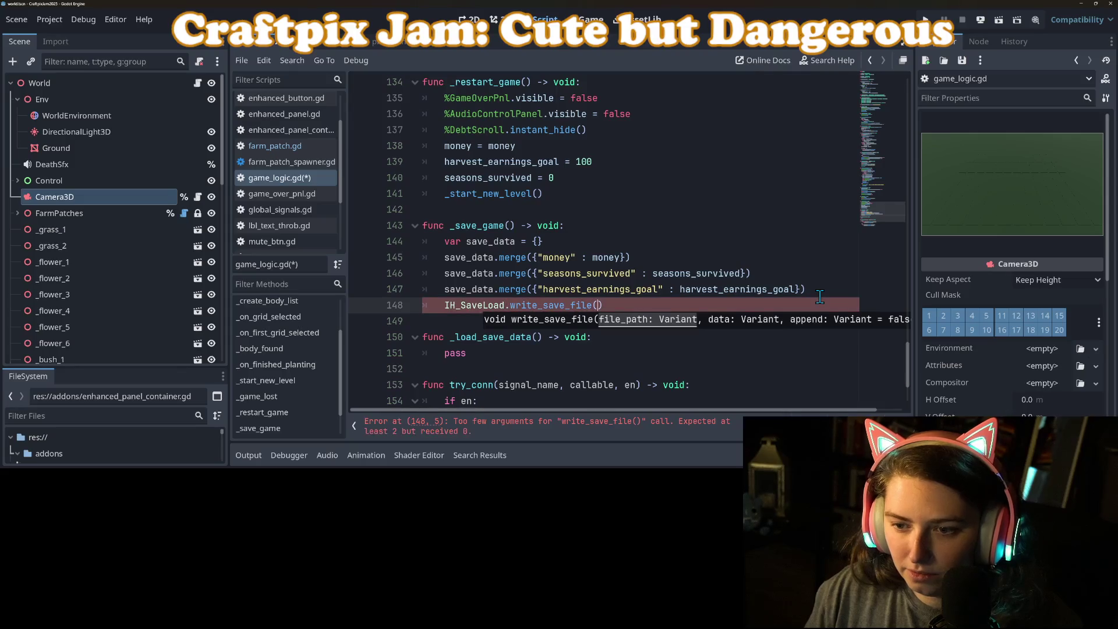
- Declare const save_file := "user://save_data.json" above _save_game
{"action": "left_click", "coordinate": [550, 230]}
{"action": "left_click", "coordinate": [556, 217]}
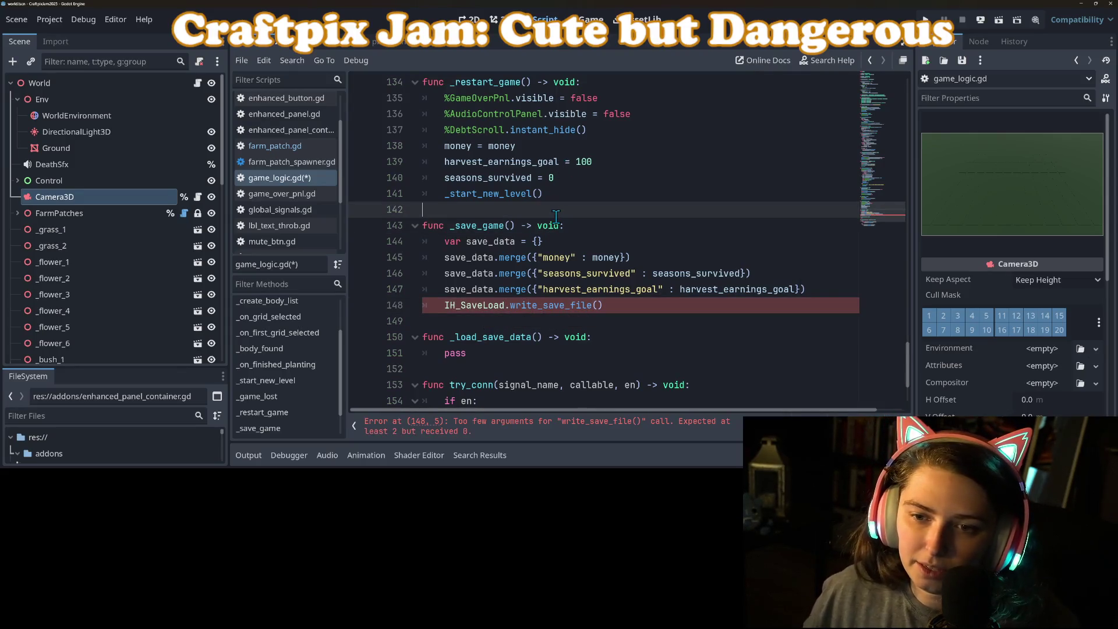
{"action": "key", "text": "Return"}
{"action": "type", "text": "const sa"}
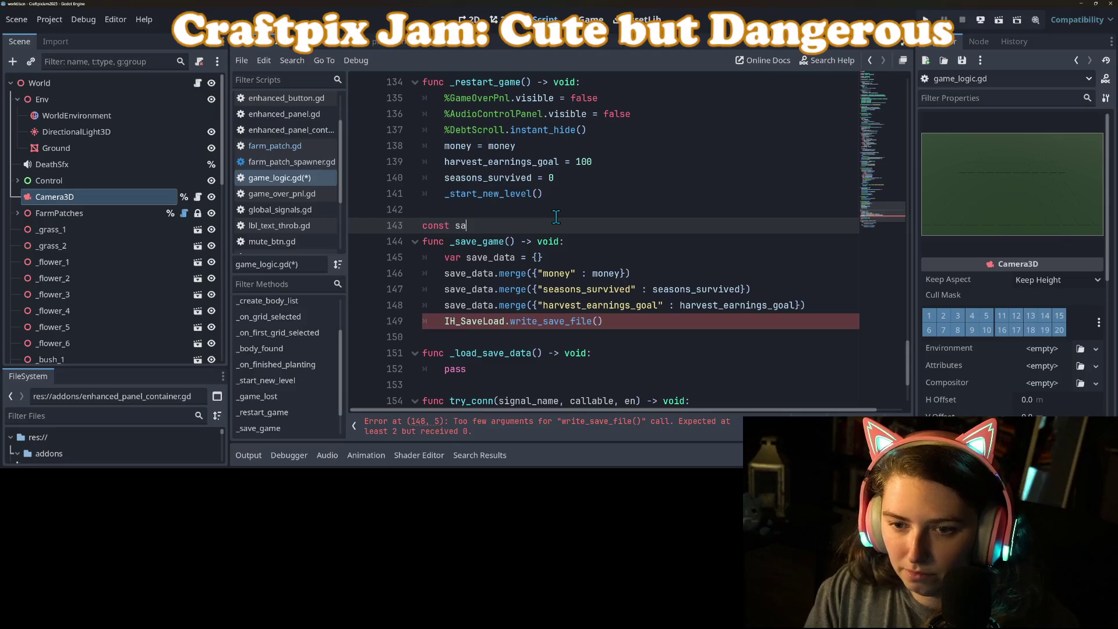
{"action": "type", "text": "ve_file := "}
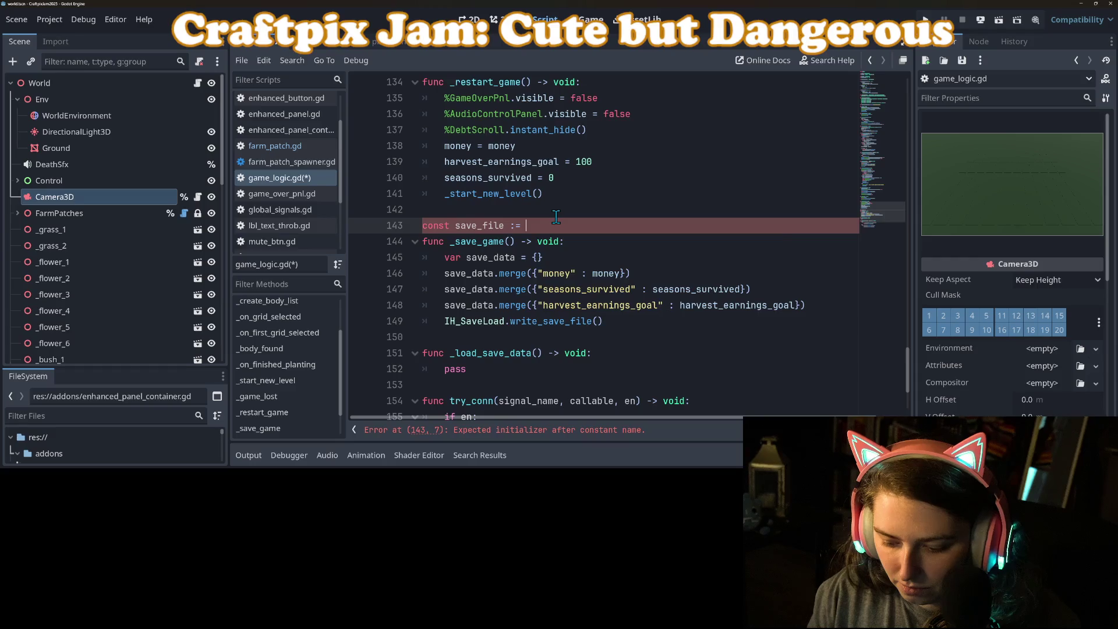
{"action": "type", "text": "\""}
{"action": "key", "text": "Escape"}
{"action": "type", "text": "ue\""}
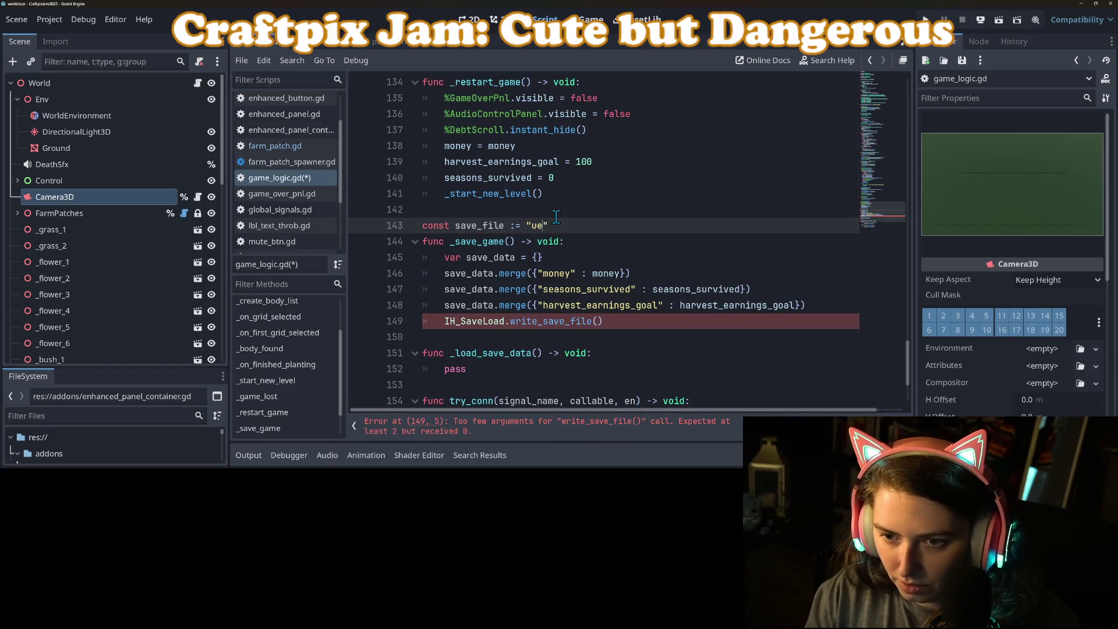
{"action": "key", "text": "BackSpace"}
{"action": "type", "text": "ser://save_data.j"}
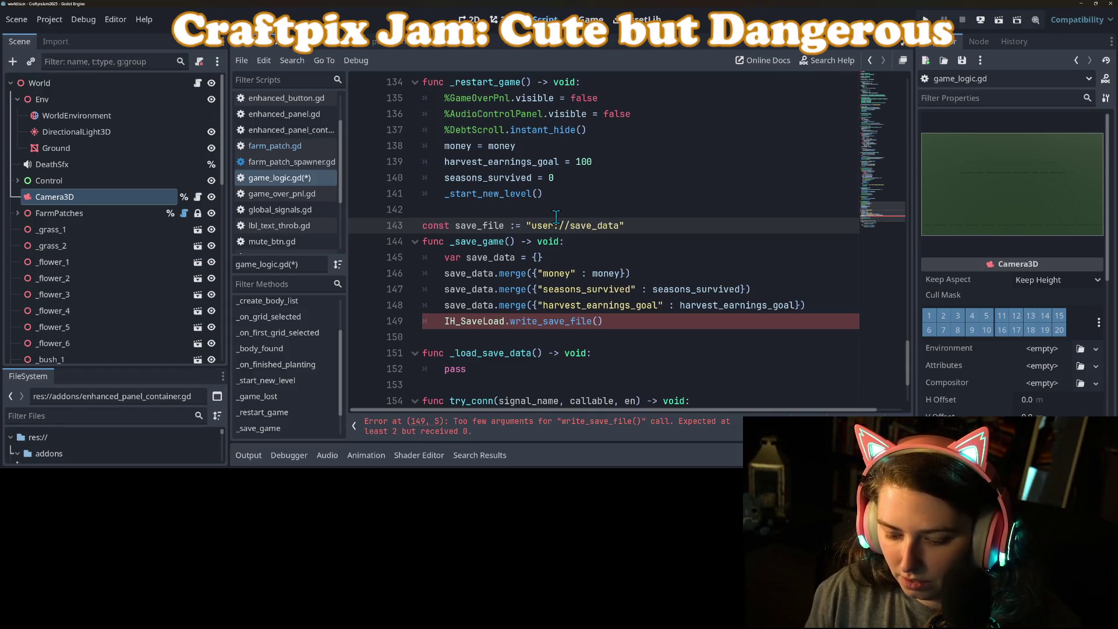
{"action": "type", "text": "son"}
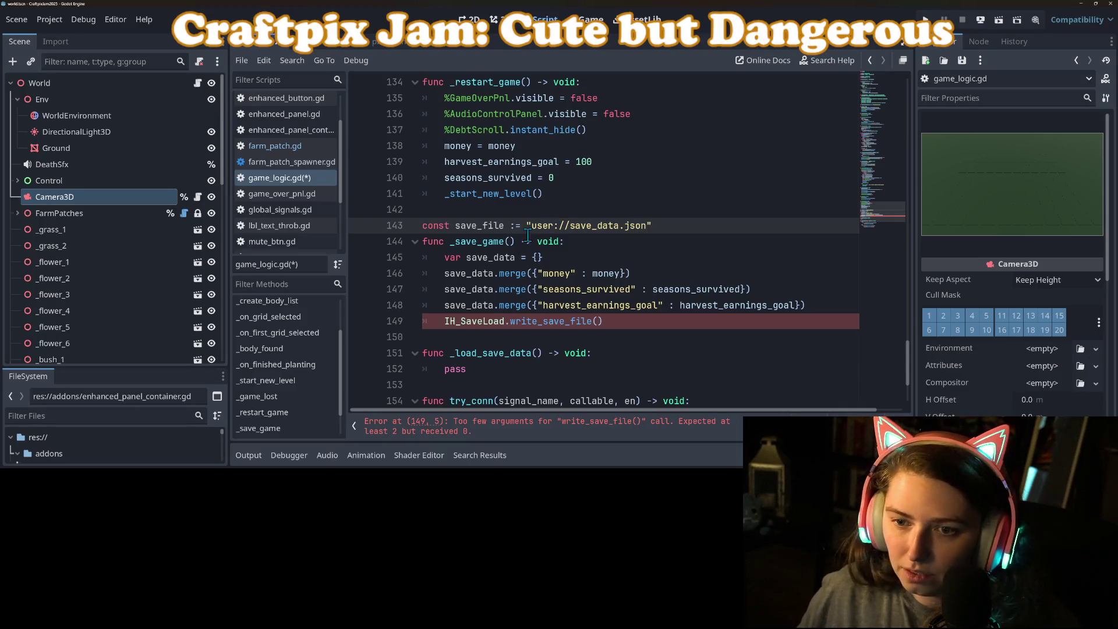
- Pass save_file and save_data as the write_save_file arguments
{"action": "double_click", "coordinate": [489, 226]}
{"action": "key", "text": "ctrl+c"}
{"action": "left_click", "coordinate": [598, 322]}
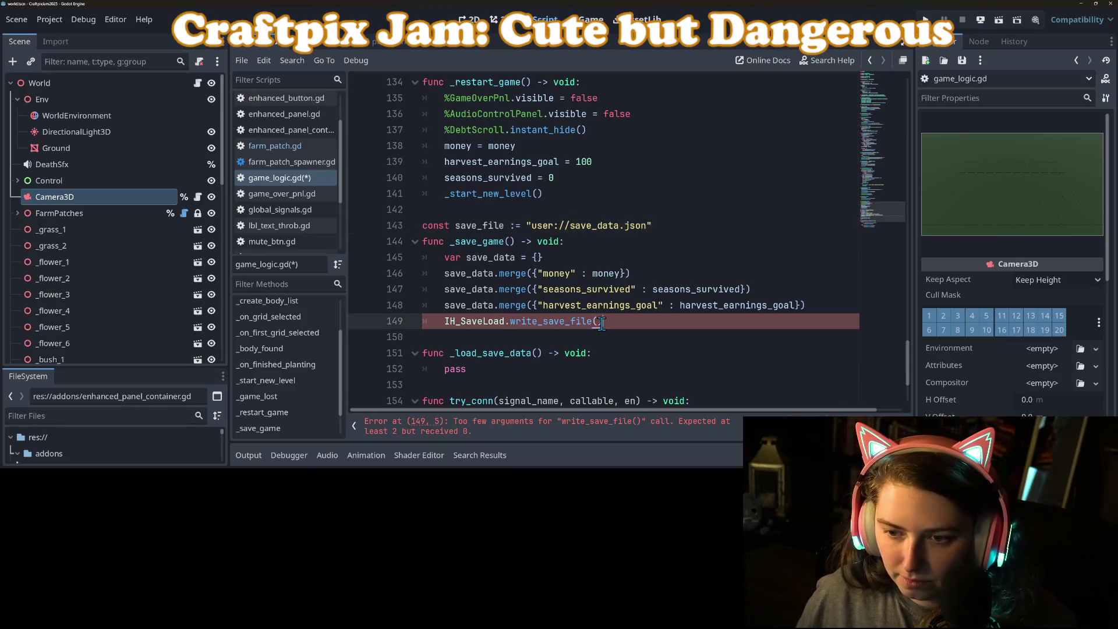
{"action": "key", "text": "ctrl+v"}
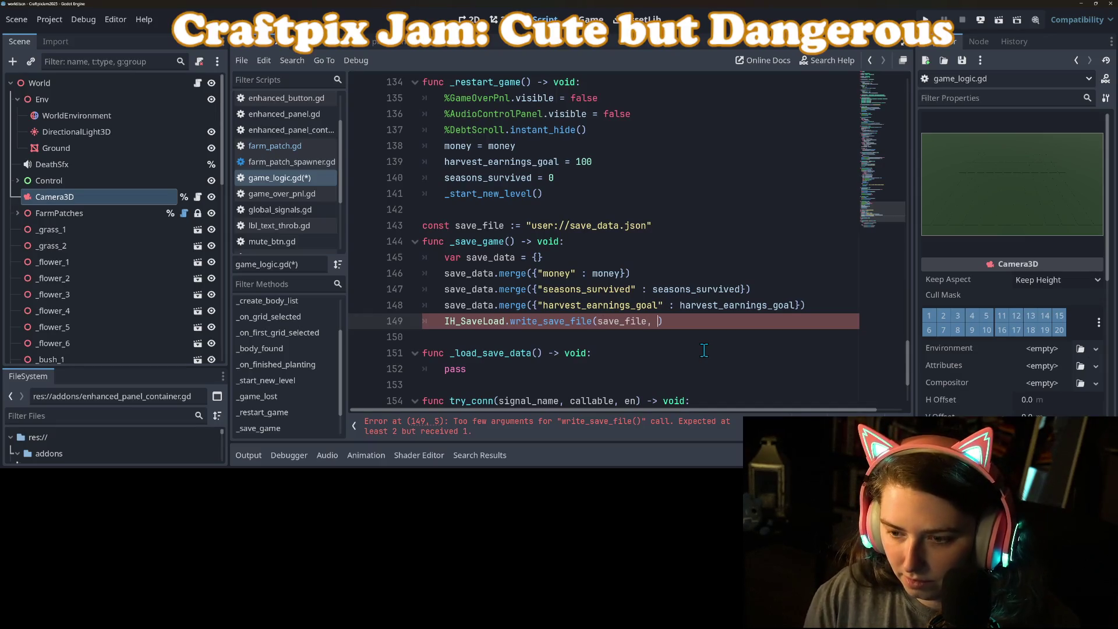
{"action": "type", "text": "save"}
{"action": "key", "text": "Return"}
{"action": "left_click", "coordinate": [703, 350]}
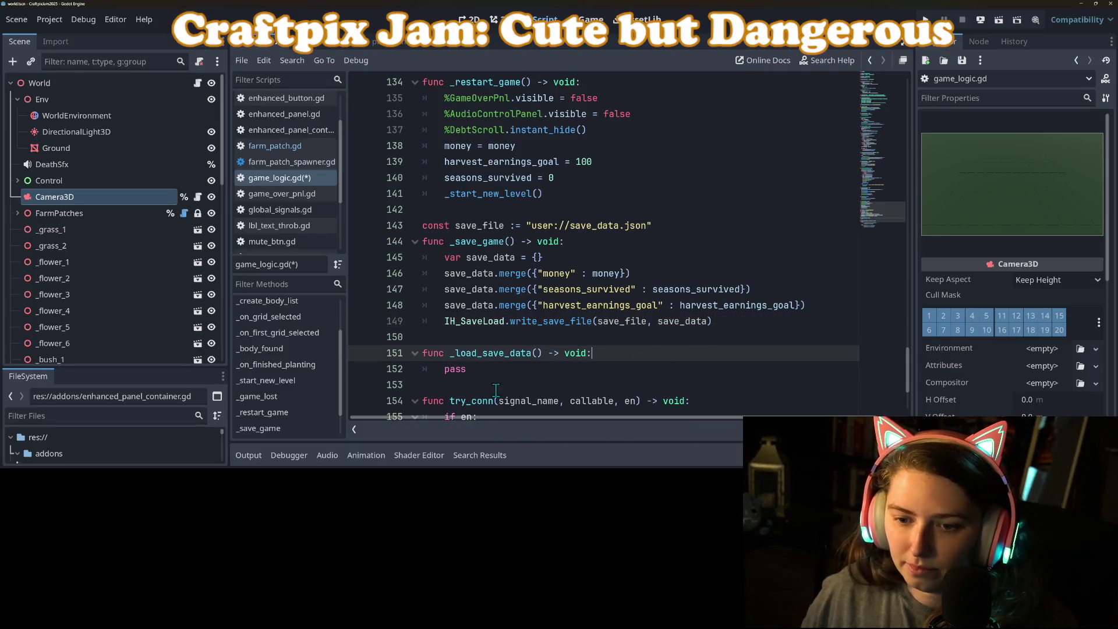
- Replace the pass in _load_save_data with var save_data = IH_SaveLoad
{"action": "double_click", "coordinate": [455, 369]}
{"action": "type", "text": "var "}
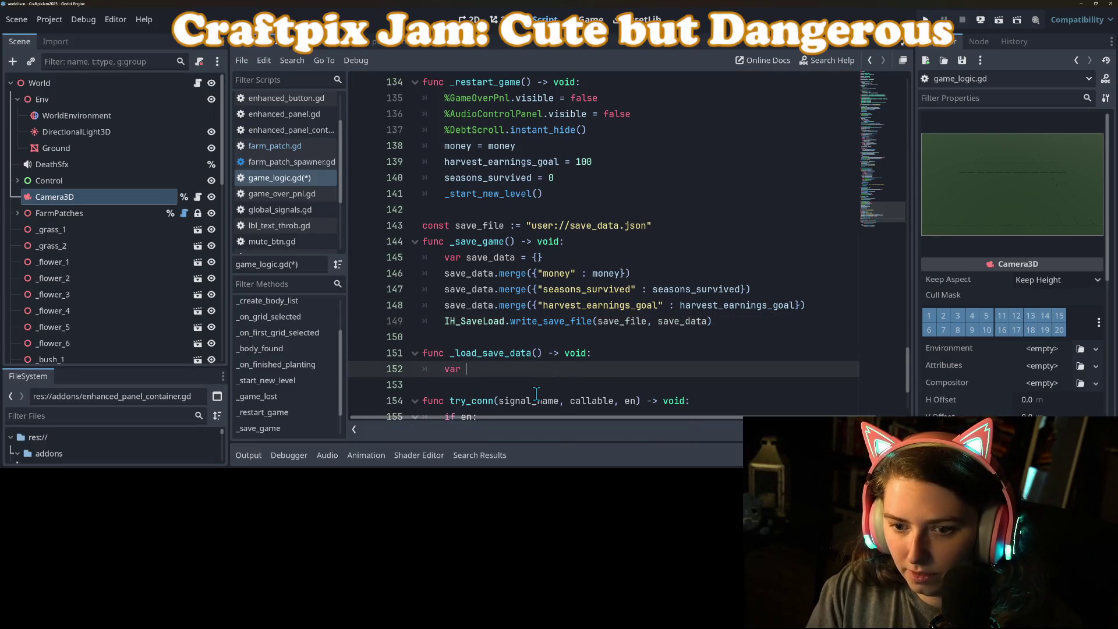
{"action": "type", "text": "save_data ="}
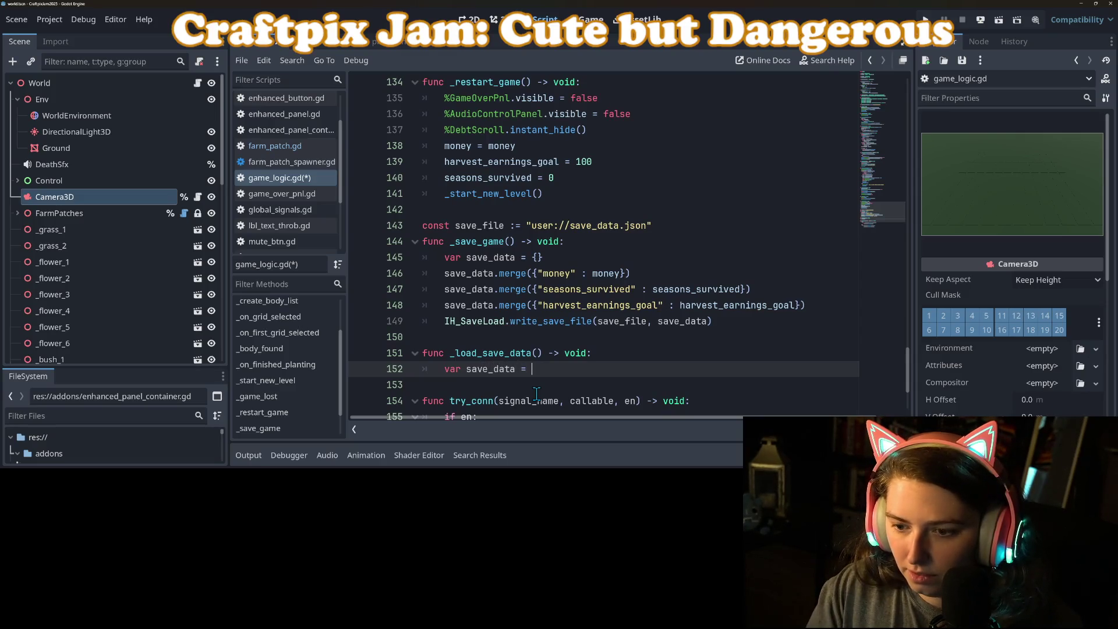
{"action": "key", "text": "ctrl+space"}
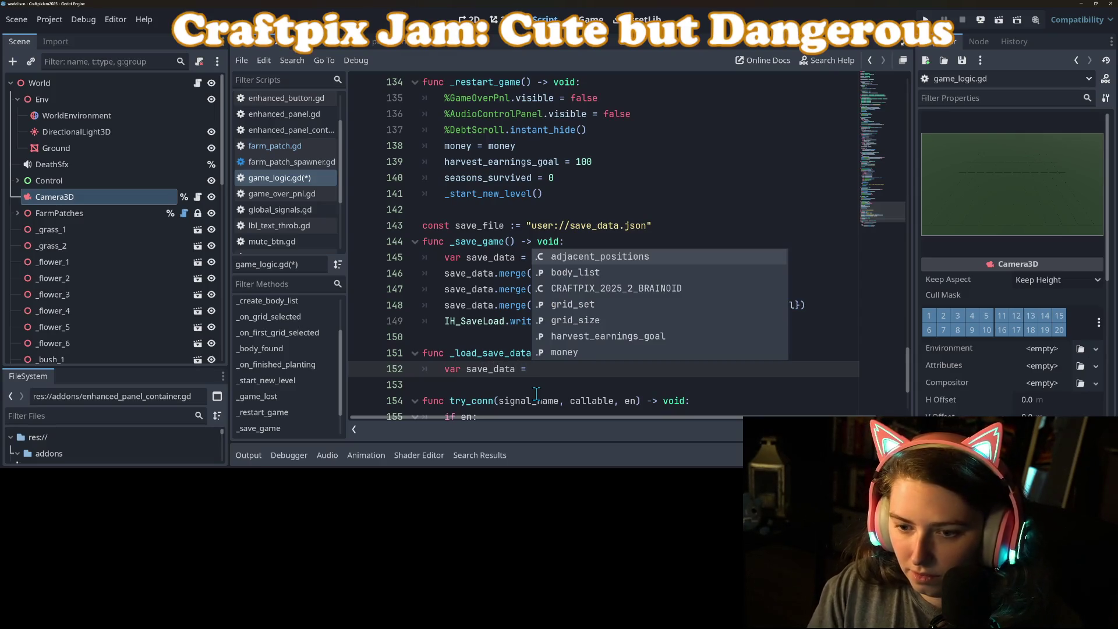
{"action": "type", "text": "OH"}
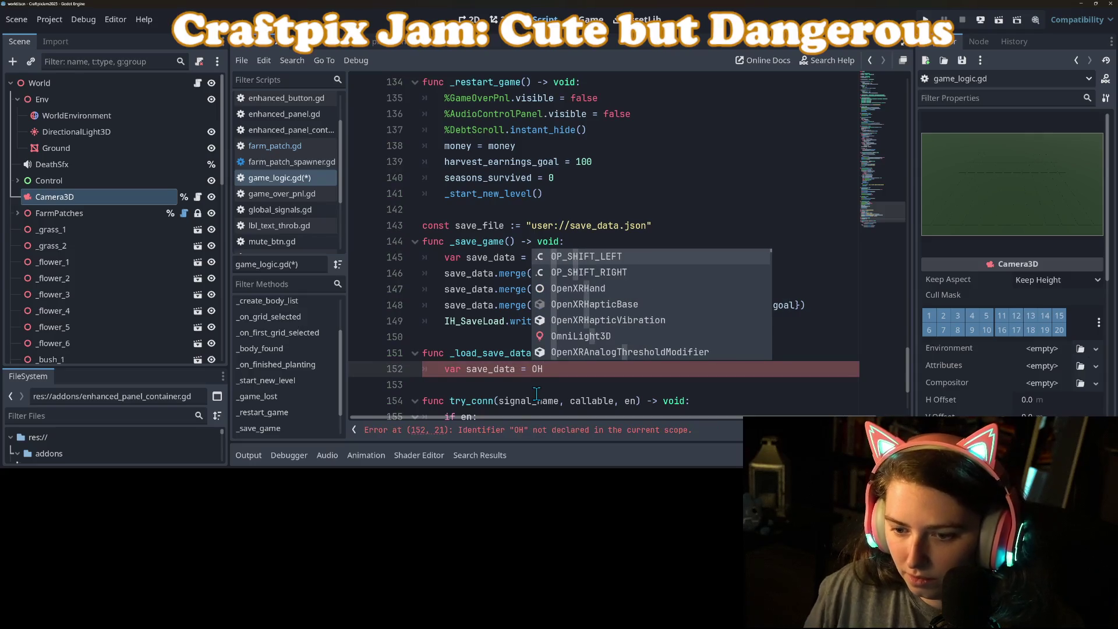
{"action": "key", "text": "BackSpace"}
{"action": "key", "text": "BackSpace"}
{"action": "type", "text": "IO"}
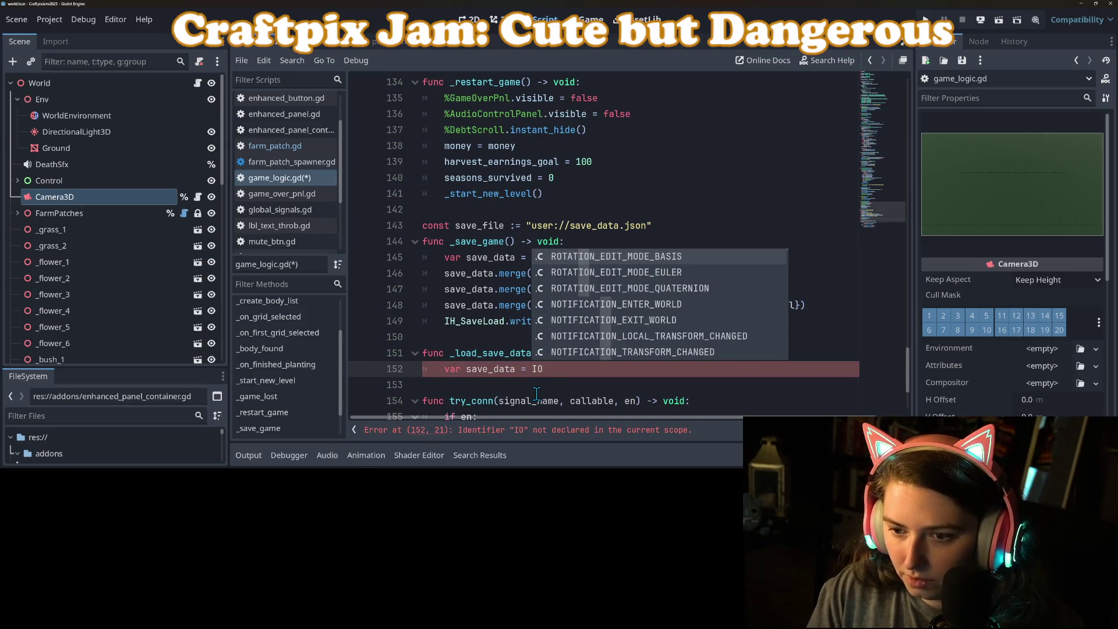
{"action": "key", "text": "BackSpace"}
{"action": "type", "text": "H_S"}
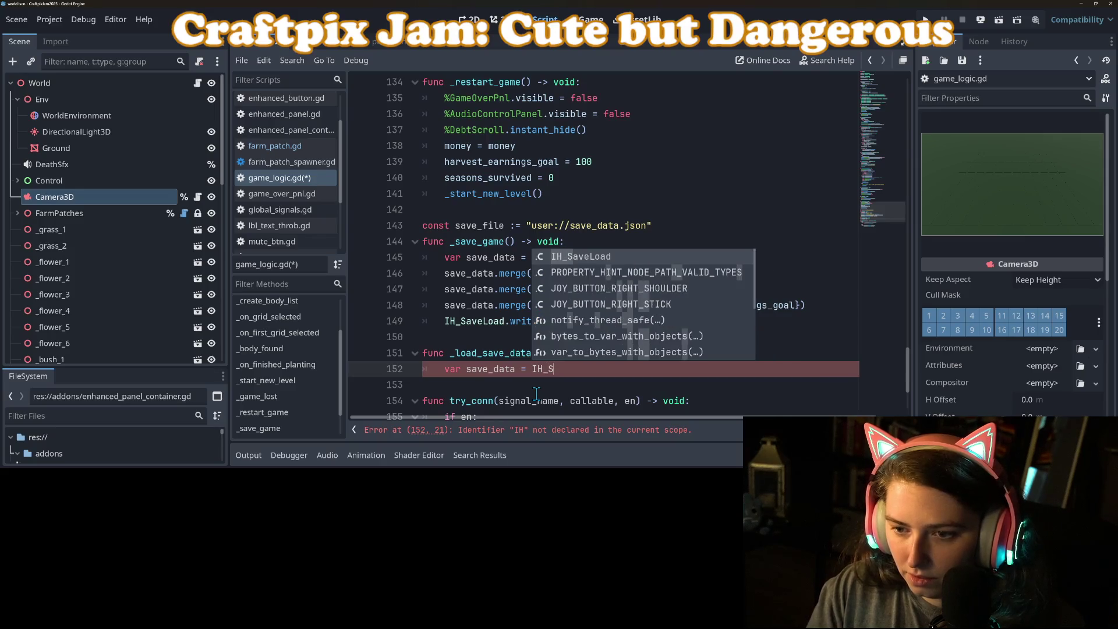
{"action": "key", "text": "Return"}
{"action": "key", "text": "Return"}
{"action": "key", "text": "BackSpace"}
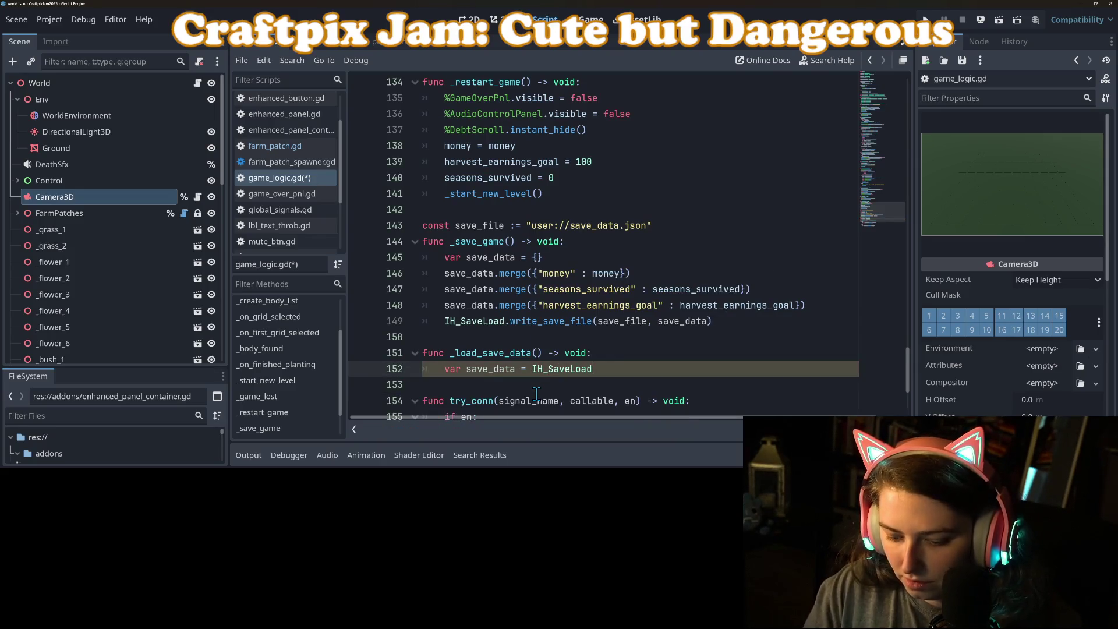
- Complete the assignment as IH_SaveLoad.read_save_file(save_file)
{"action": "type", "text": "rea"}
{"action": "key", "text": "Return"}
{"action": "type", "text": "save_data)"}
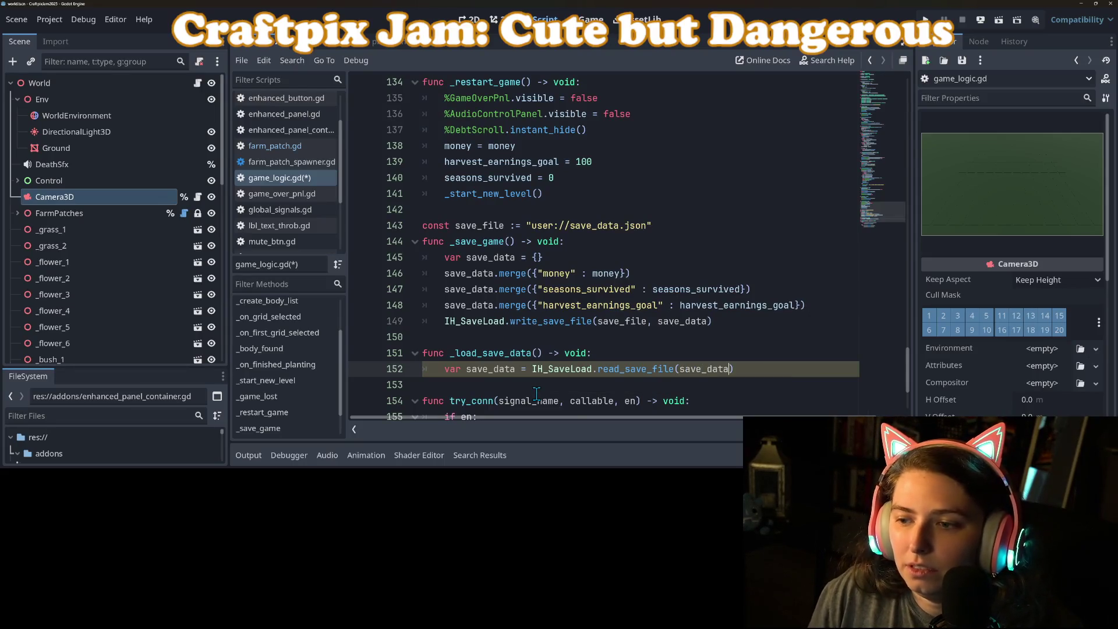
{"action": "key", "text": "BackSpace"}
{"action": "key", "text": "BackSpace"}
{"action": "type", "text": "file"}
{"action": "key", "text": "Right"}
{"action": "key", "text": "Return"}
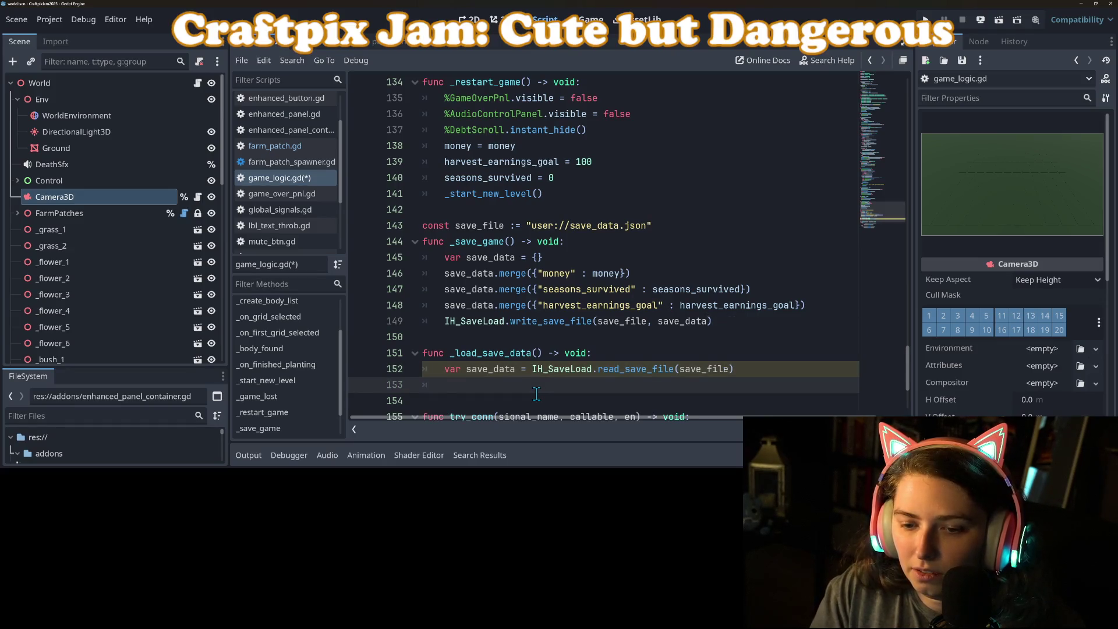
- Add if save_data.has("money"): money = int(save_data["money"]) and save
{"action": "type", "text": "if"}
{"action": "type", "text": "save_data.has"}
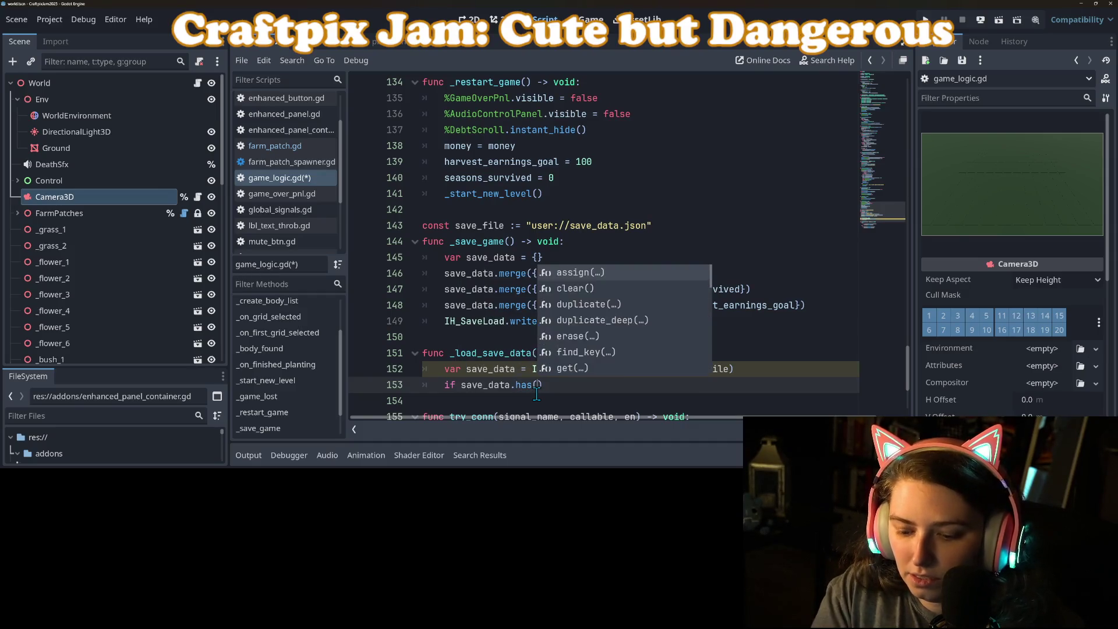
{"action": "type", "text": "(\"money"}
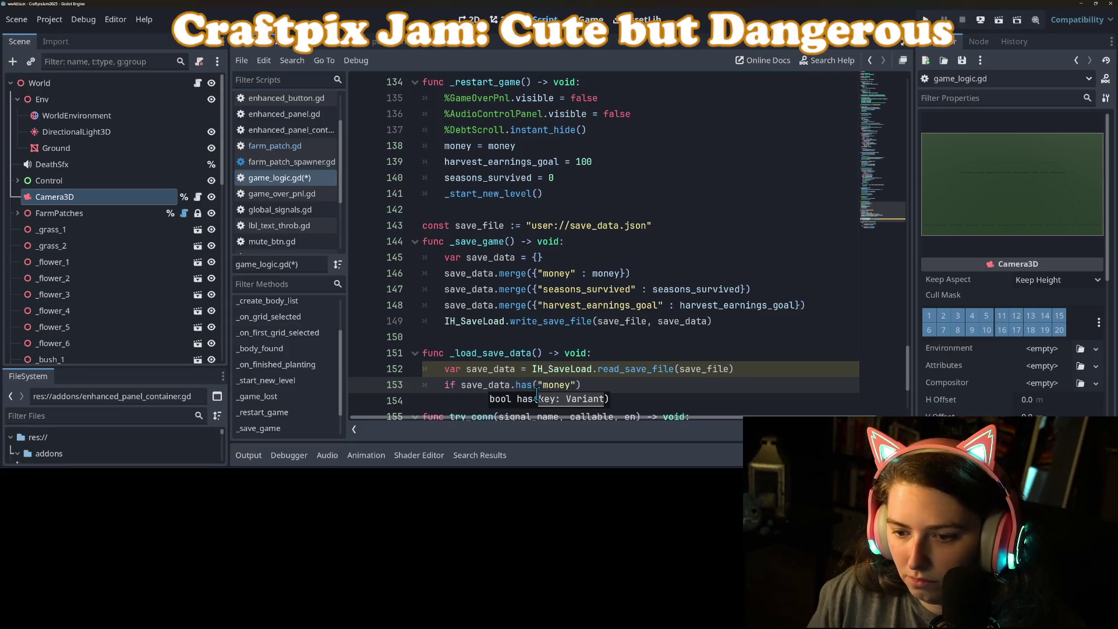
{"action": "type", "text": "\"):"}
{"action": "key", "text": "Return"}
{"action": "type", "text": "money "}
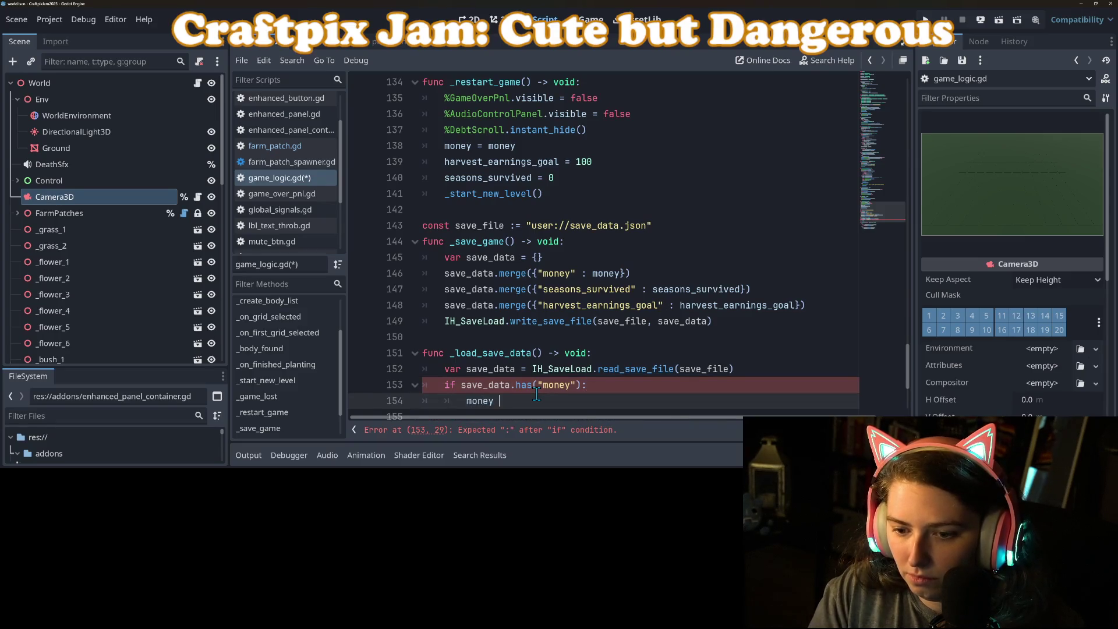
{"action": "type", "text": "= int"}
{"action": "type", "text": "(save"}
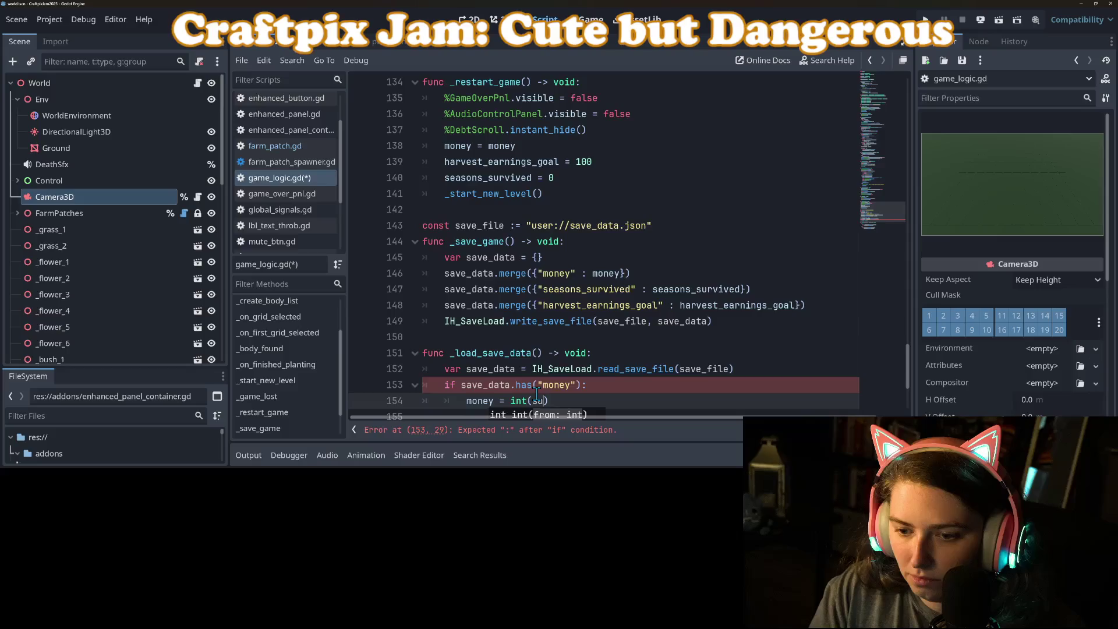
{"action": "key", "text": "Down"}
{"action": "key", "text": "Return"}
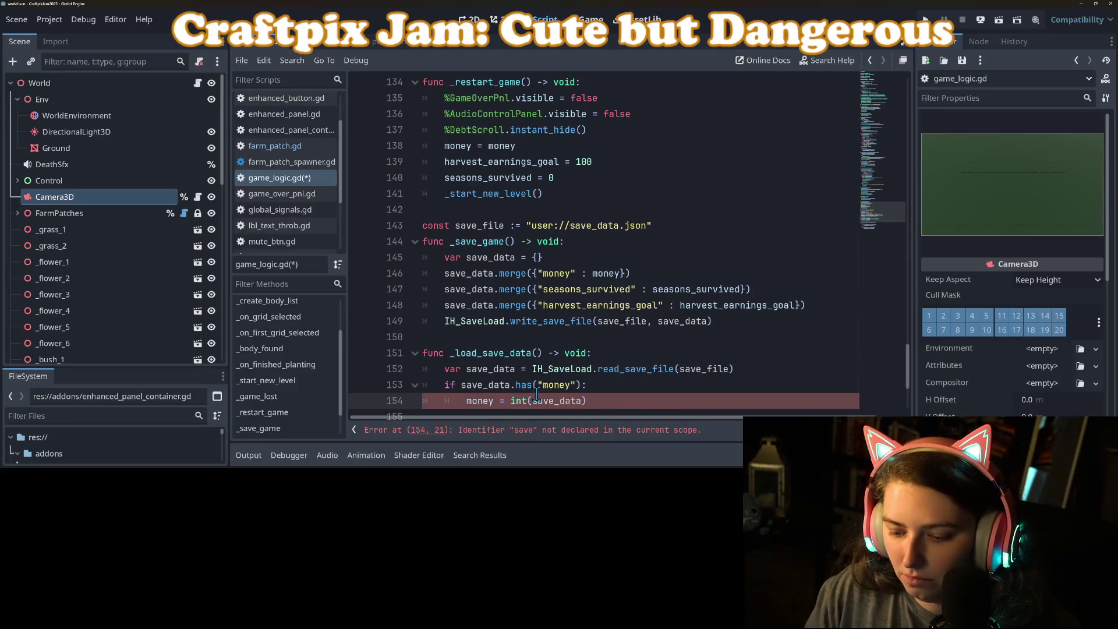
{"action": "type", "text": "[\""}
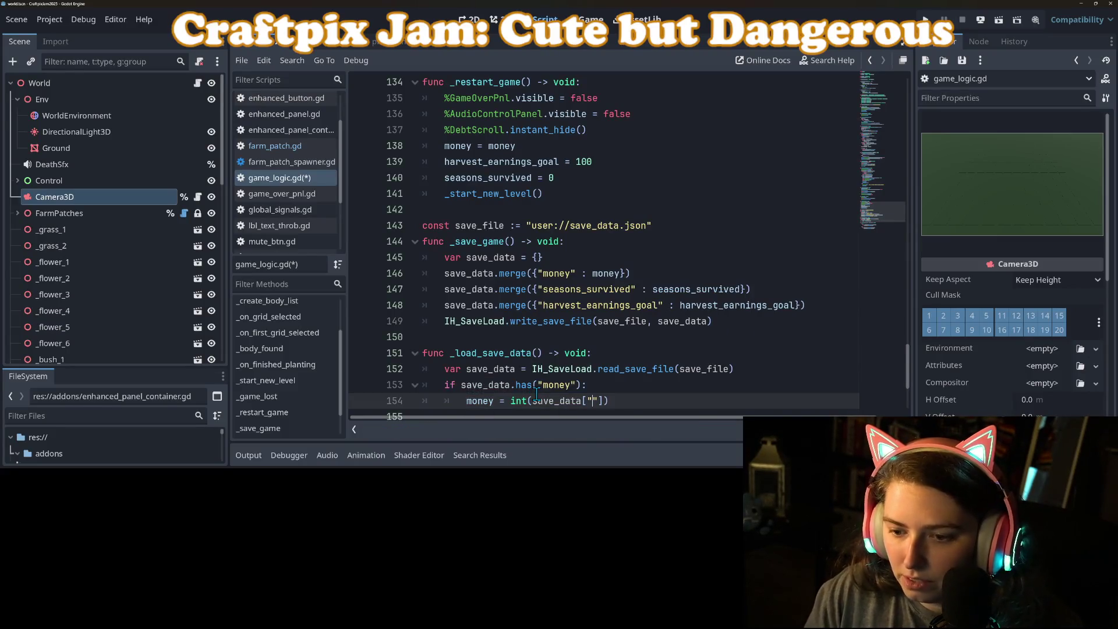
{"action": "type", "text": "money"}
{"action": "key", "text": "ctrl+s"}
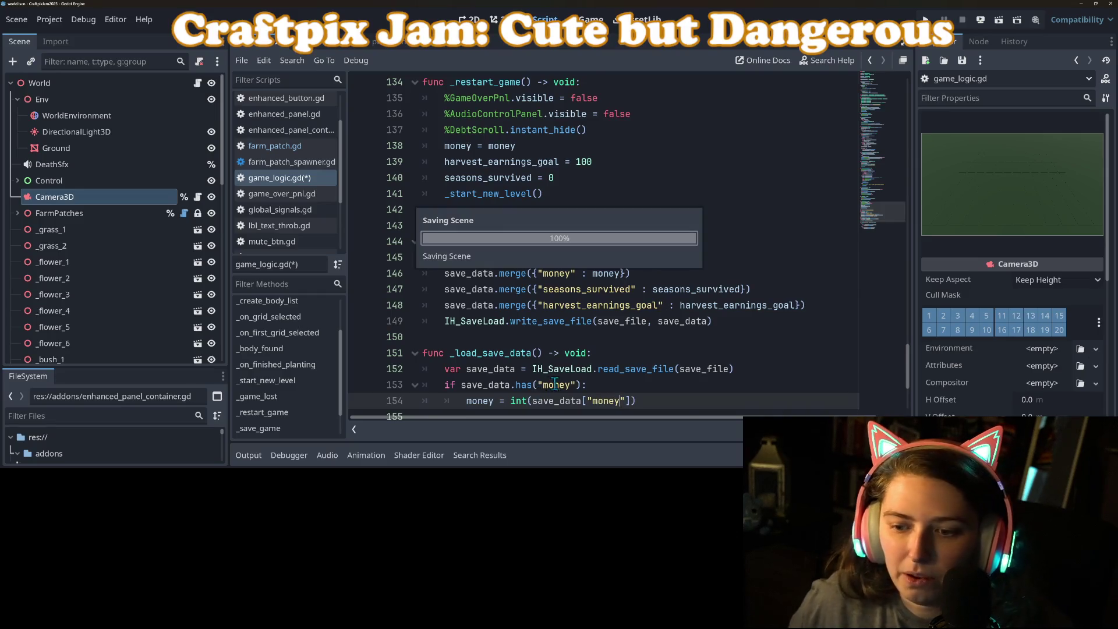
- Copy the money if-block and paste it twice below
{"action": "scroll", "coordinate": [559, 387], "scroll_direction": "down", "scroll_amount": 3}
{"action": "mouse_move", "coordinate": [443, 241]}
{"action": "left_mouse_down"}
{"action": "mouse_move", "coordinate": [631, 268]}
{"action": "mouse_move", "coordinate": [687, 260]}
{"action": "left_mouse_up"}
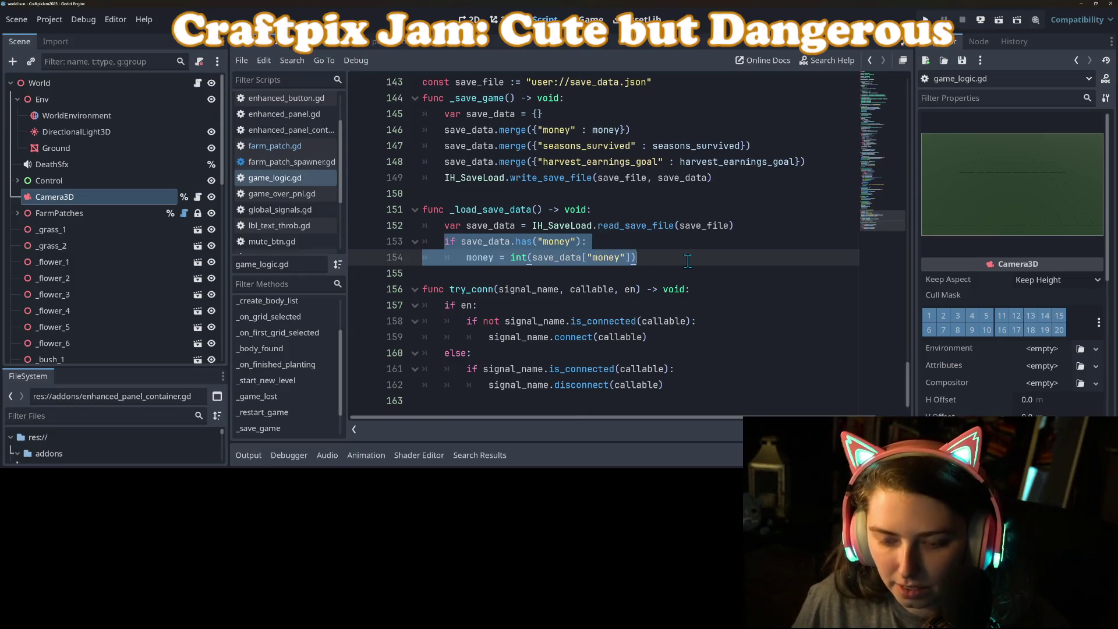
{"action": "key", "text": "ctrl+c"}
{"action": "key", "text": "End"}
{"action": "key", "text": "Return"}
{"action": "key", "text": "ctrl+v"}
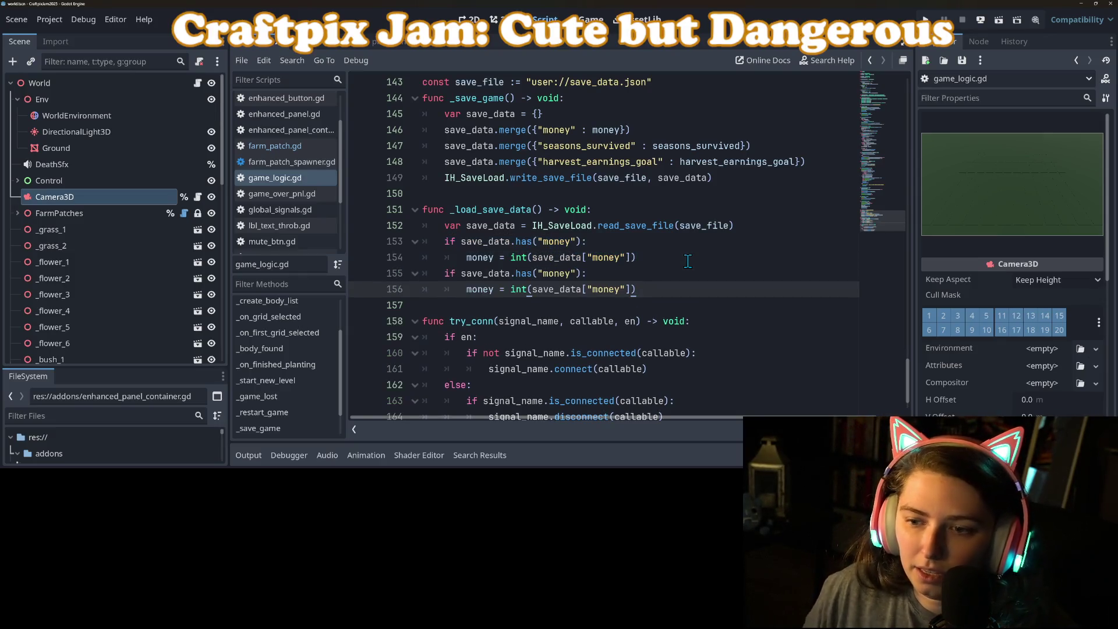
{"action": "key", "text": "Return"}
{"action": "key", "text": "ctrl+v"}
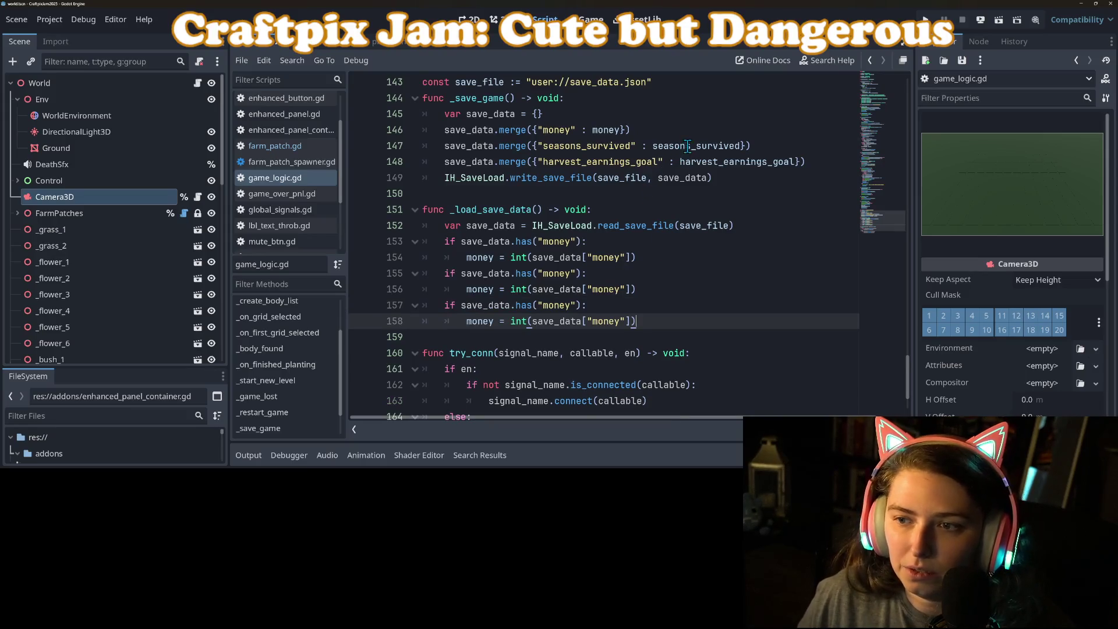
- Change the second block to restore seasons_survived instead of money
{"action": "double_click", "coordinate": [688, 146]}
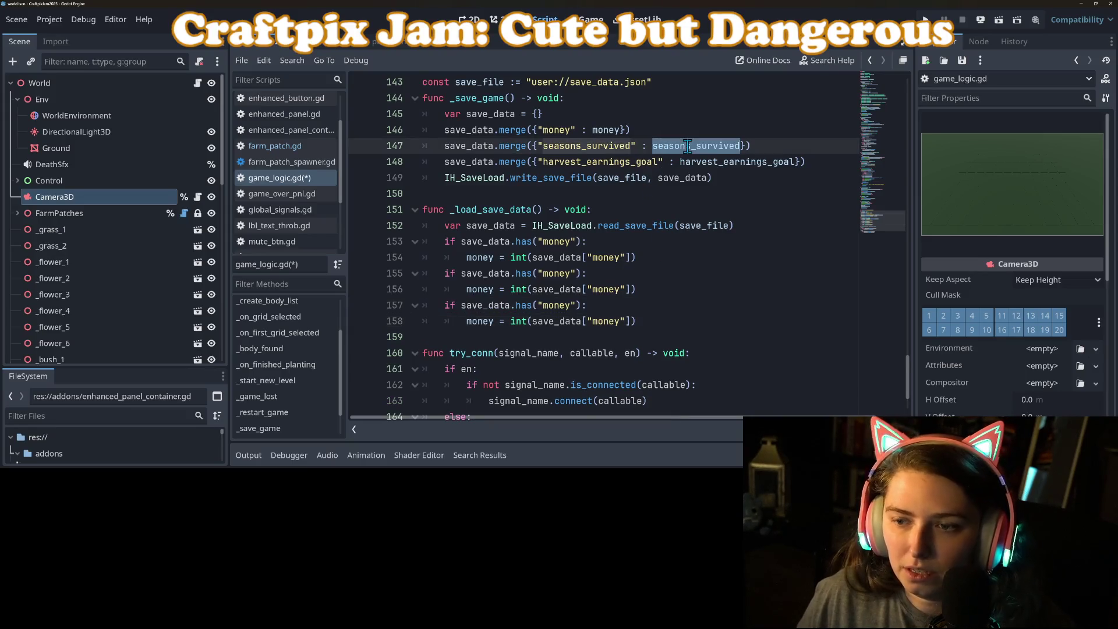
{"action": "double_click", "coordinate": [555, 273]}
{"action": "key", "text": "ctrl+v"}
{"action": "double_click", "coordinate": [605, 289]}
{"action": "key", "text": "ctrl+v"}
{"action": "double_click", "coordinate": [478, 289]}
{"action": "key", "text": "ctrl+v"}
- Change the third block to restore harvest_earnings_goal, then save the script
{"action": "left_click", "coordinate": [730, 161]}
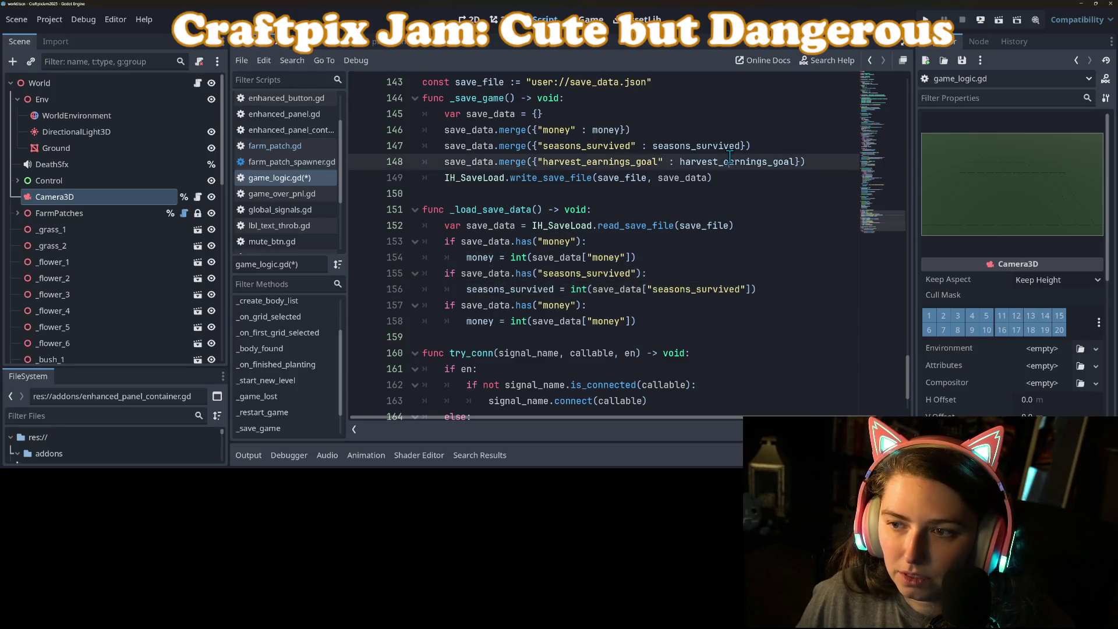
{"action": "double_click", "coordinate": [729, 161]}
{"action": "key", "text": "ctrl+c"}
{"action": "double_click", "coordinate": [562, 305]}
{"action": "key", "text": "ctrl+v"}
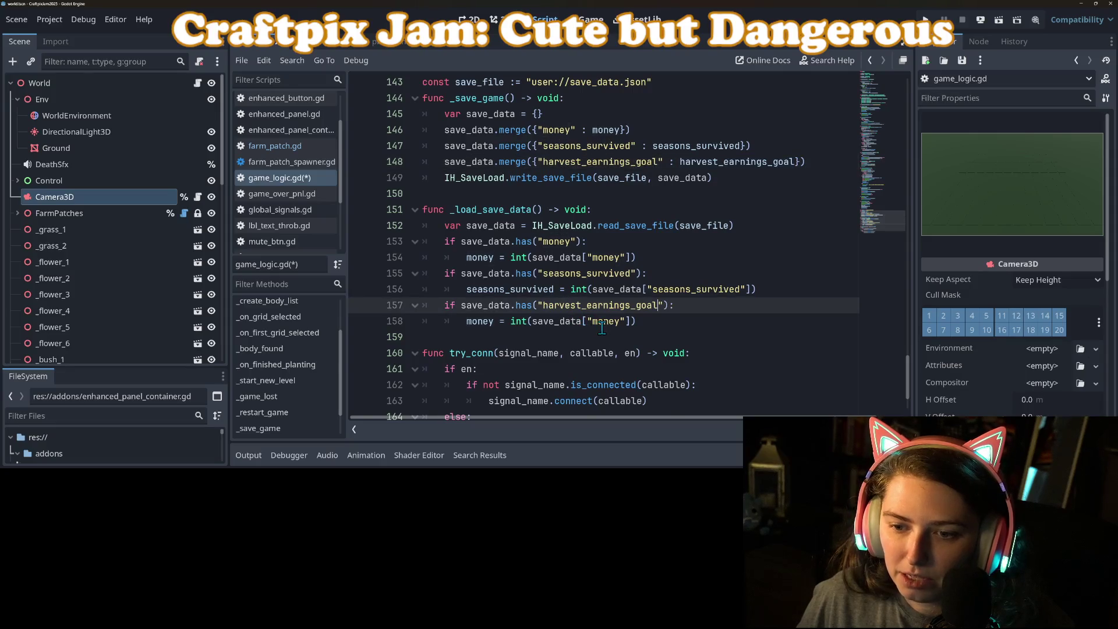
{"action": "double_click", "coordinate": [605, 320]}
{"action": "key", "text": "ctrl+v"}
{"action": "double_click", "coordinate": [480, 321]}
{"action": "key", "text": "ctrl+v"}
{"action": "key", "text": "ctrl+s"}
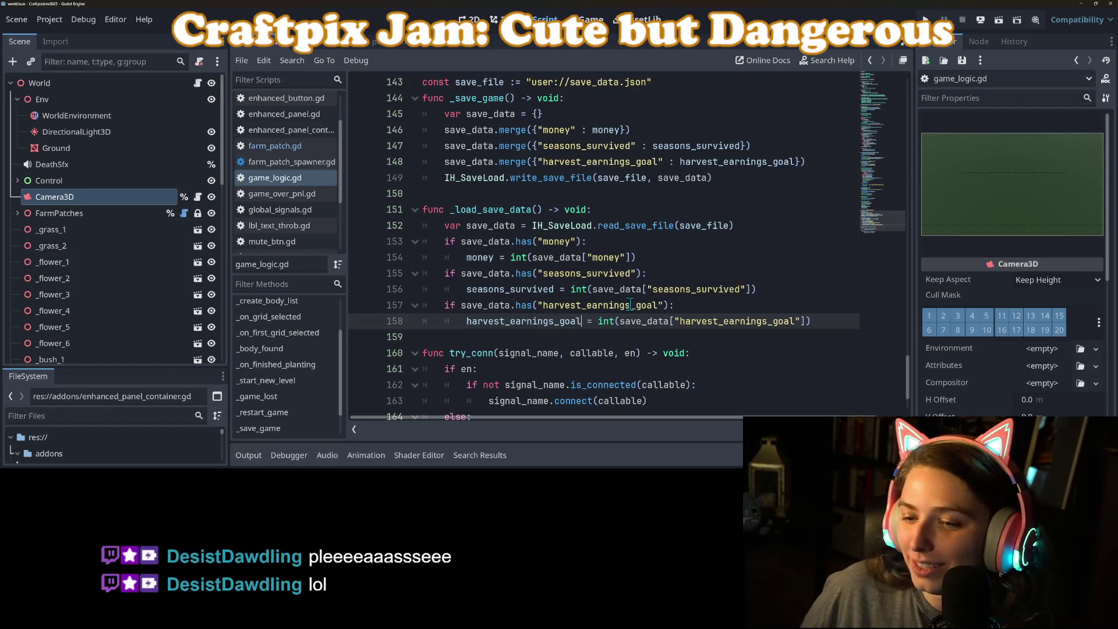
{"action": "left_click", "coordinate": [587, 274]}
{"action": "left_click", "coordinate": [831, 307]}
{"action": "left_click", "coordinate": [823, 321]}
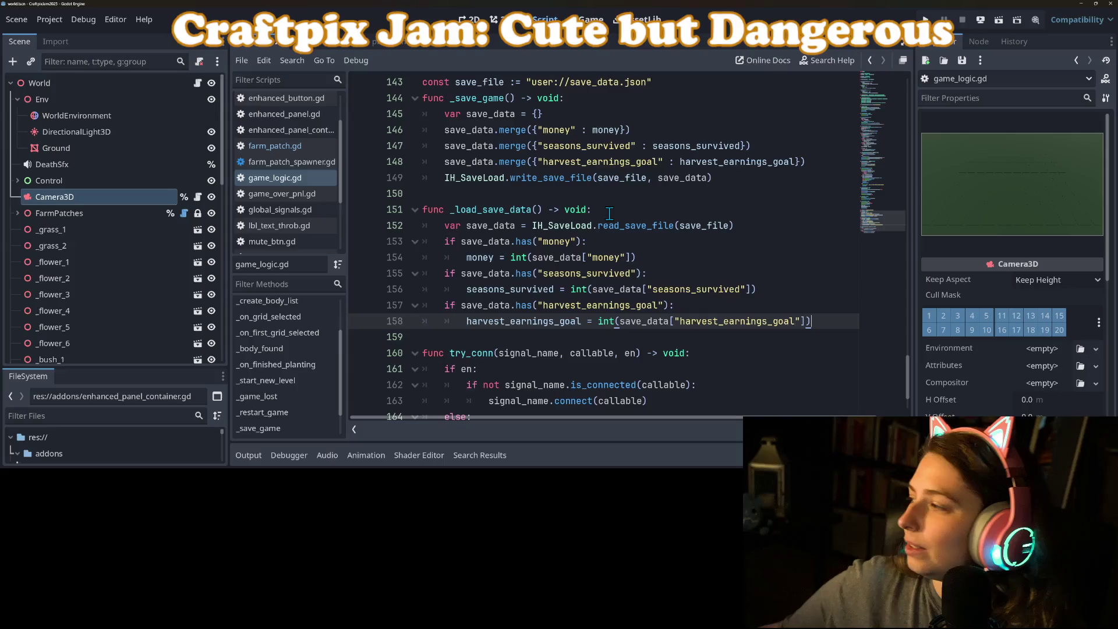
{"action": "left_click", "coordinate": [529, 289]}
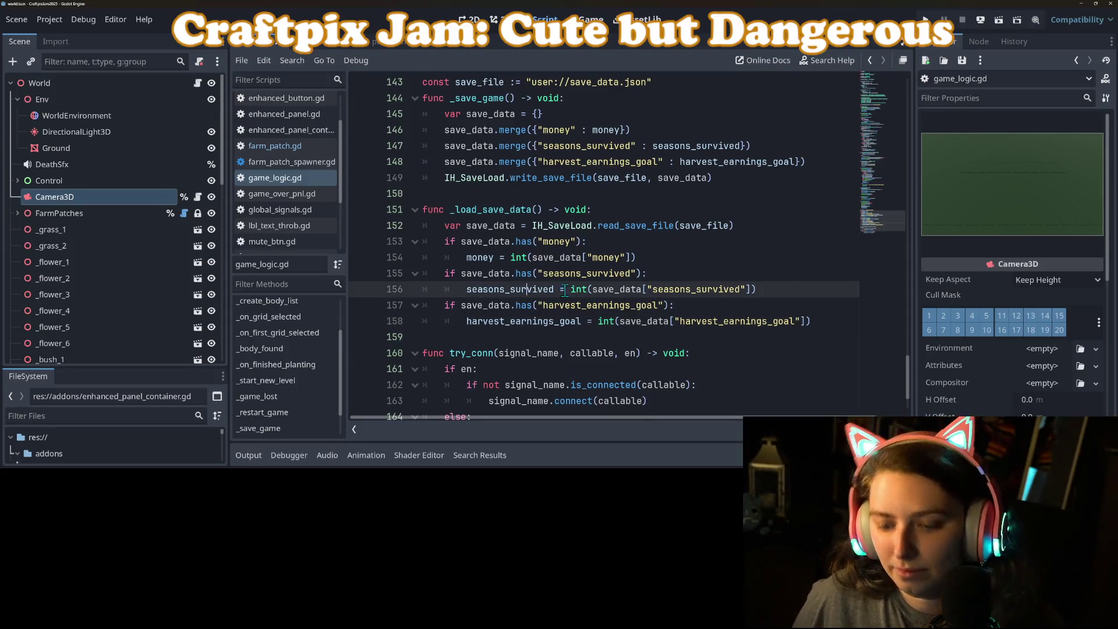
{"action": "key", "text": "ctrl+s"}
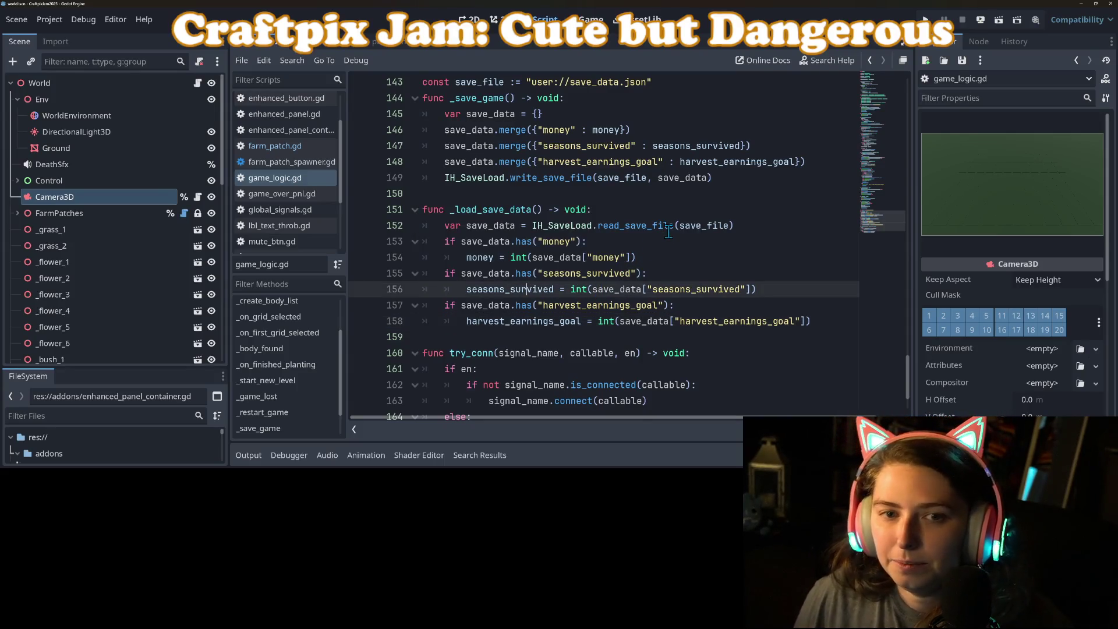
{"action": "left_click", "coordinate": [925, 19]}
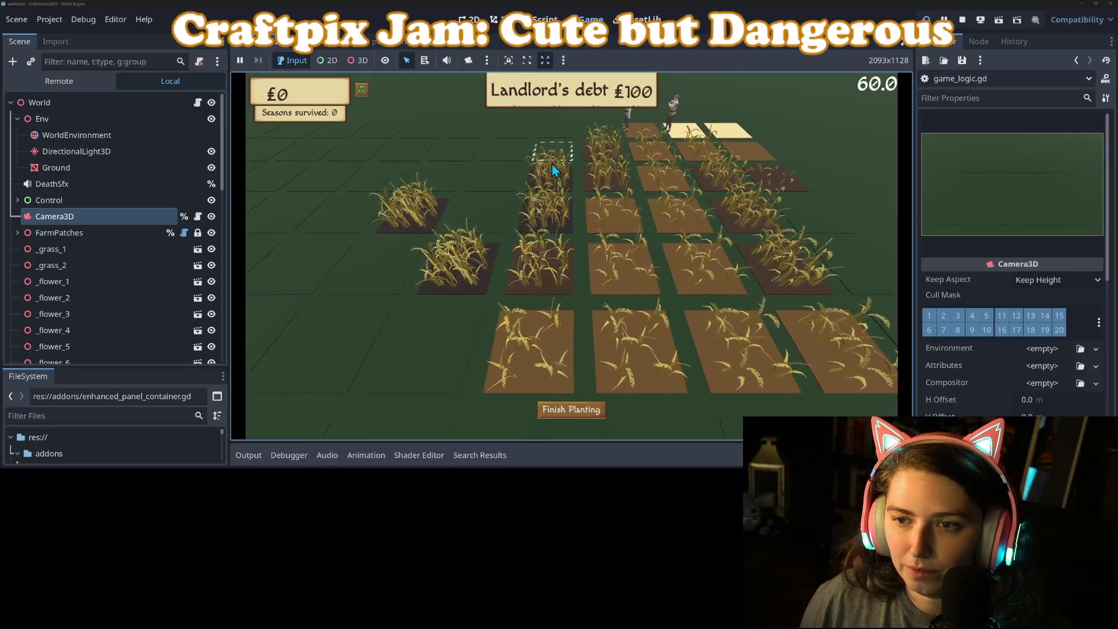
- Till five empty grass tiles beside the wheat field into new farm plots
{"action": "left_click", "coordinate": [722, 228]}
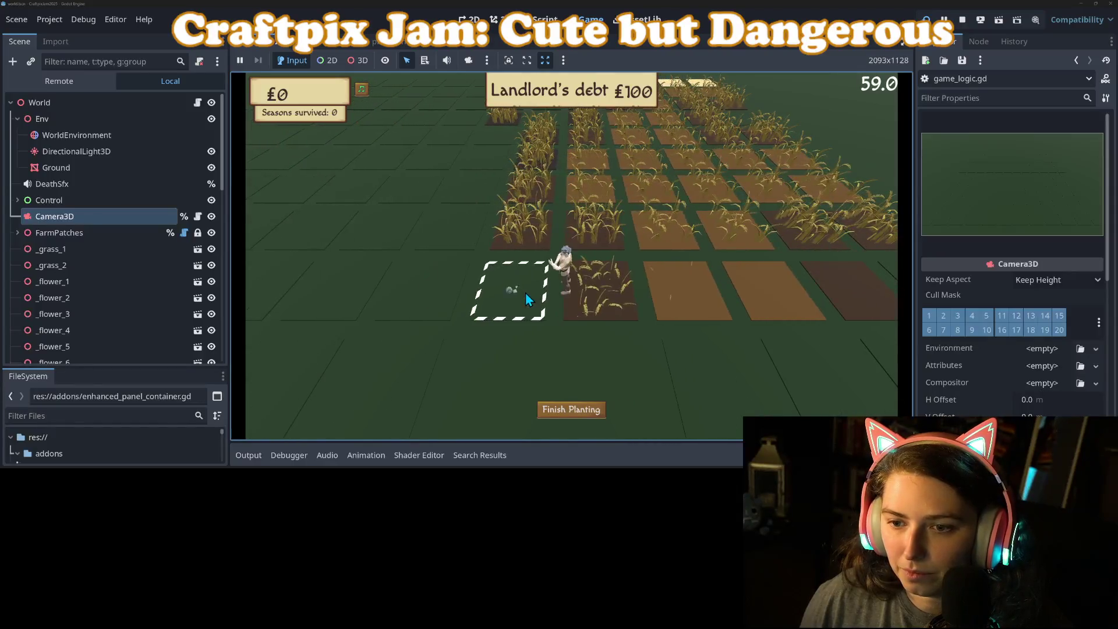
{"action": "left_click", "coordinate": [526, 300]}
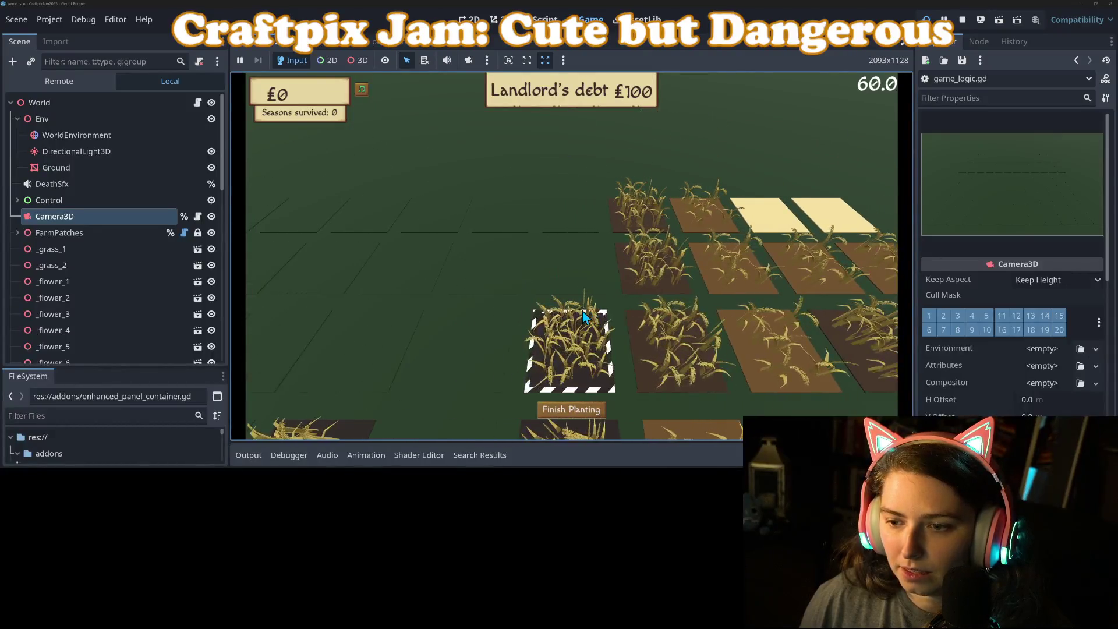
{"action": "left_click", "coordinate": [565, 258]}
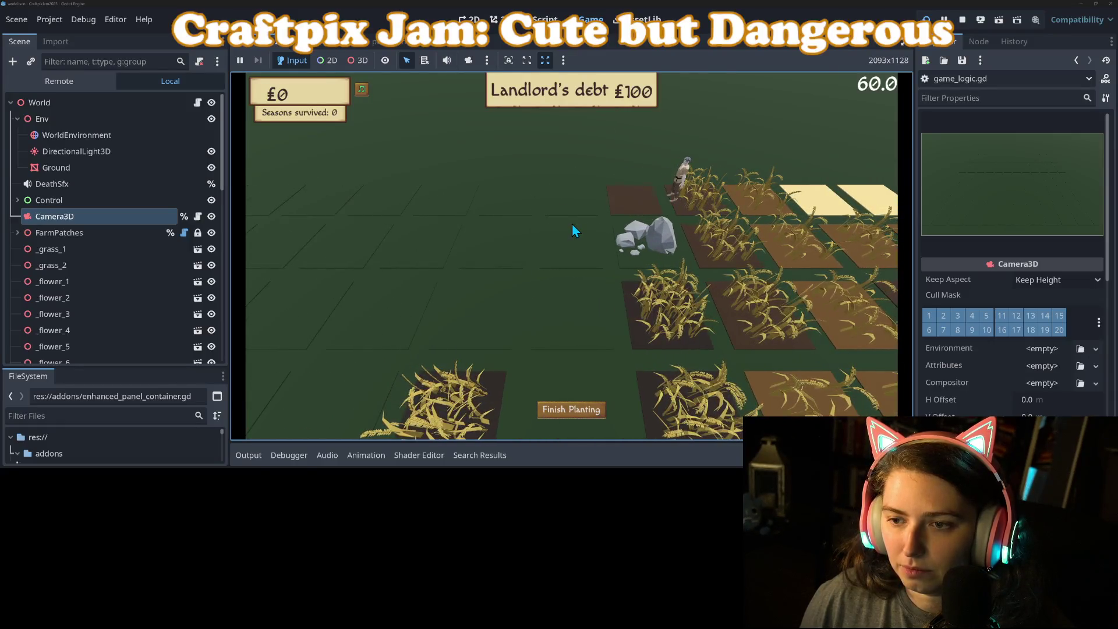
{"action": "left_click", "coordinate": [571, 205]}
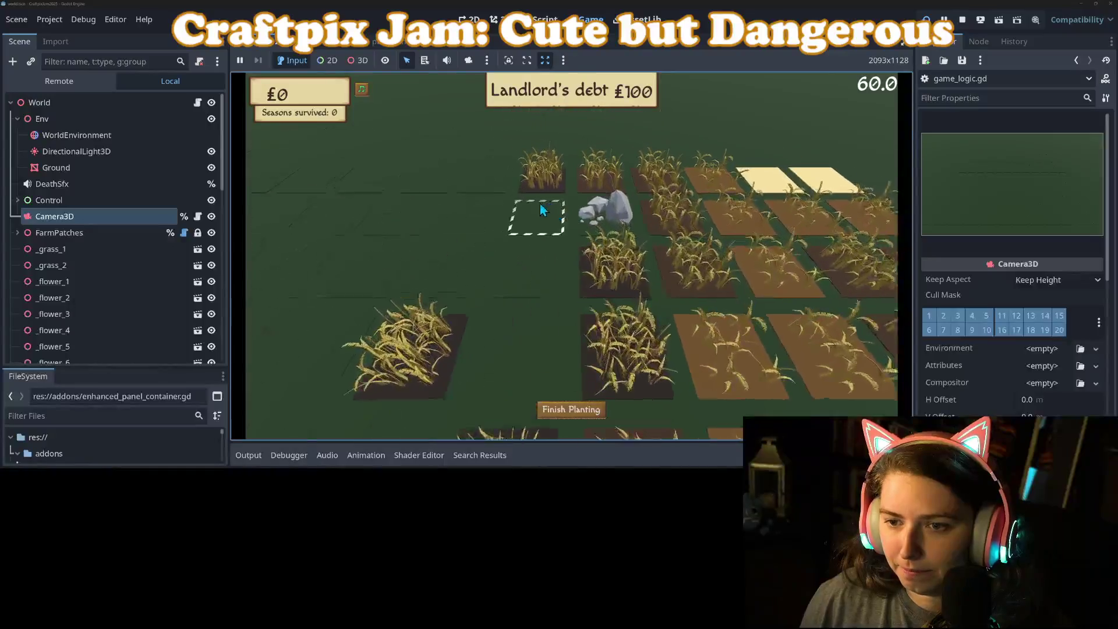
{"action": "left_click", "coordinate": [540, 210]}
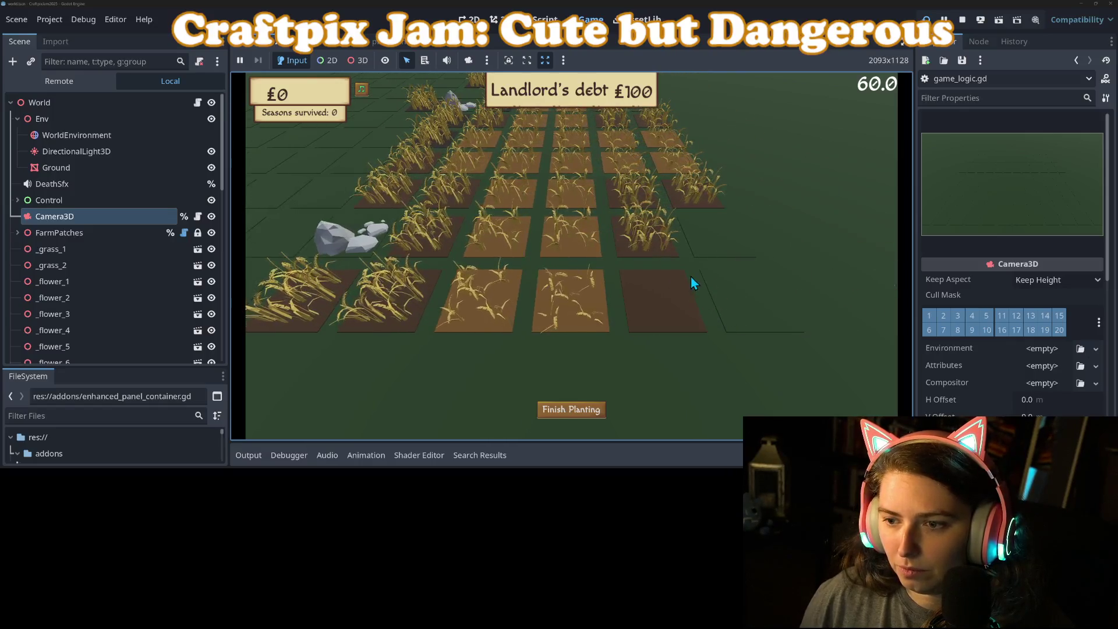
- Place five new plots on empty grass tiles around the wheat field
{"action": "left_click", "coordinate": [706, 251]}
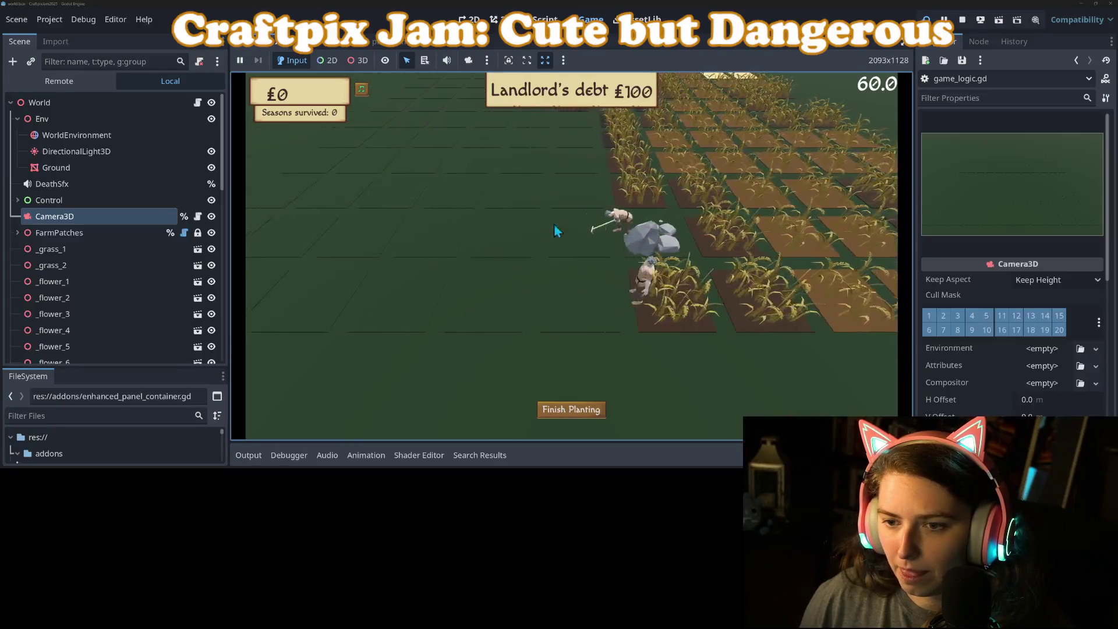
{"action": "left_click", "coordinate": [585, 247]}
{"action": "left_click", "coordinate": [580, 206]}
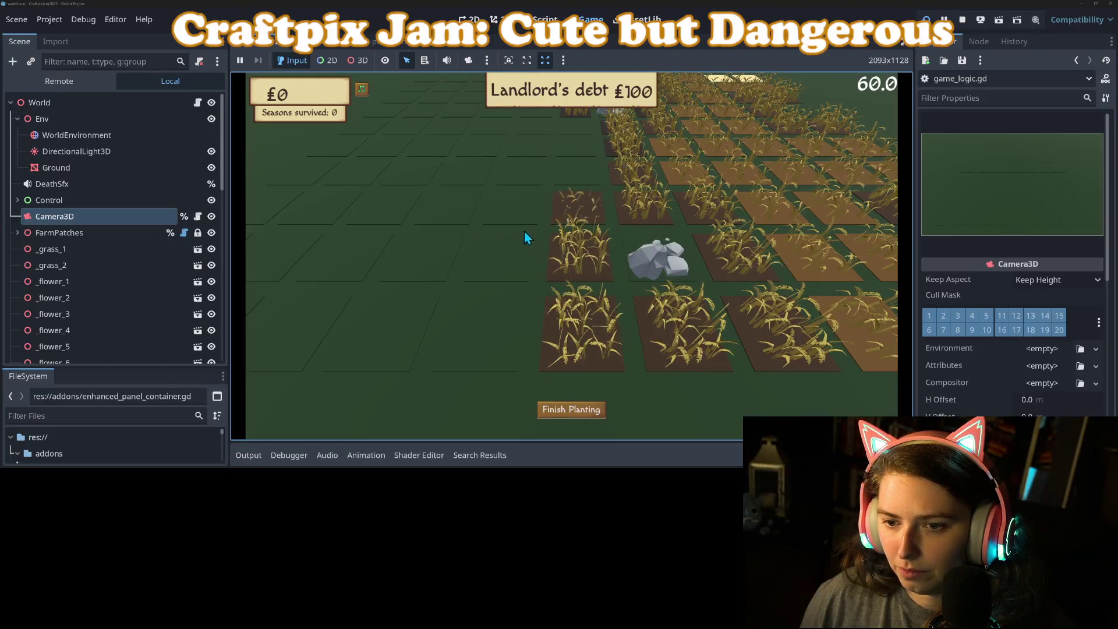
{"action": "left_click", "coordinate": [510, 317]}
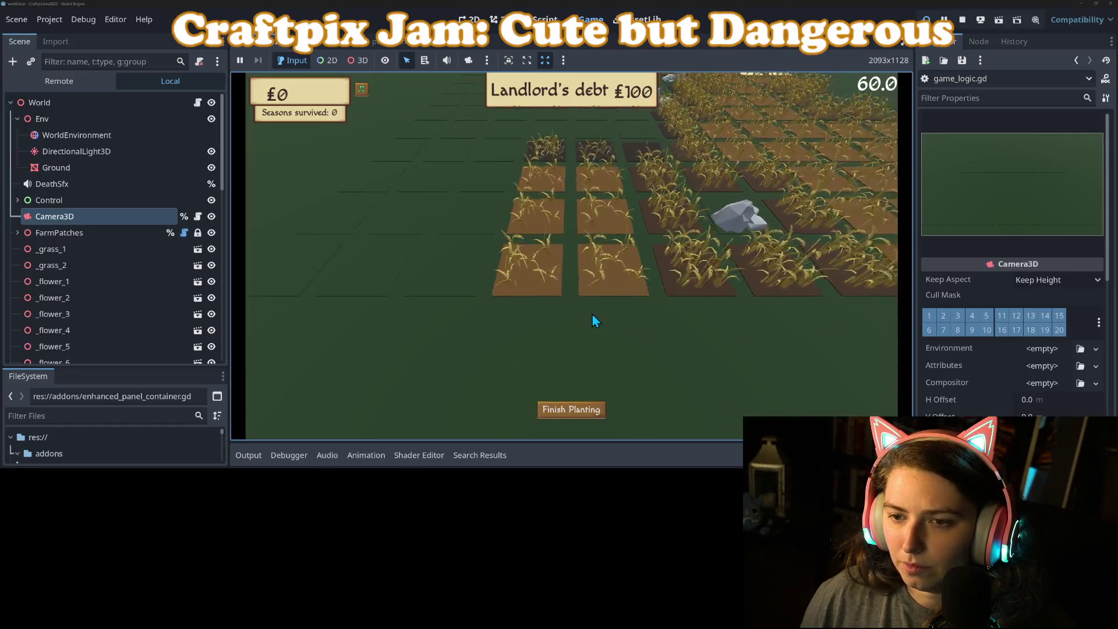
{"action": "left_click", "coordinate": [487, 286]}
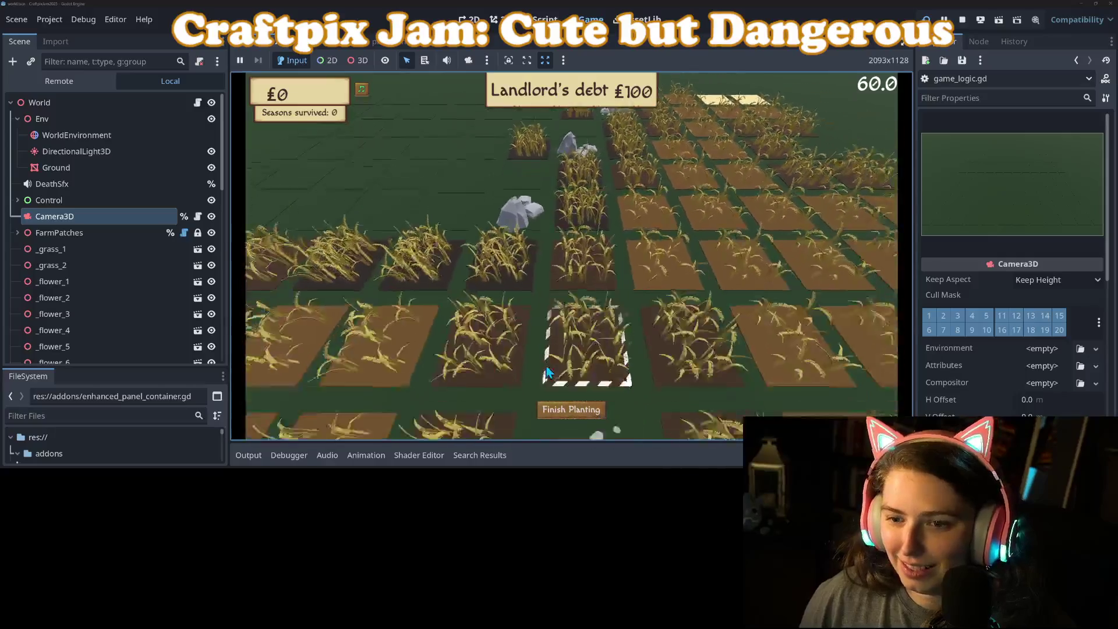
- Start the harvest, reload the played scene, then stop the running game
{"action": "left_click", "coordinate": [568, 412]}
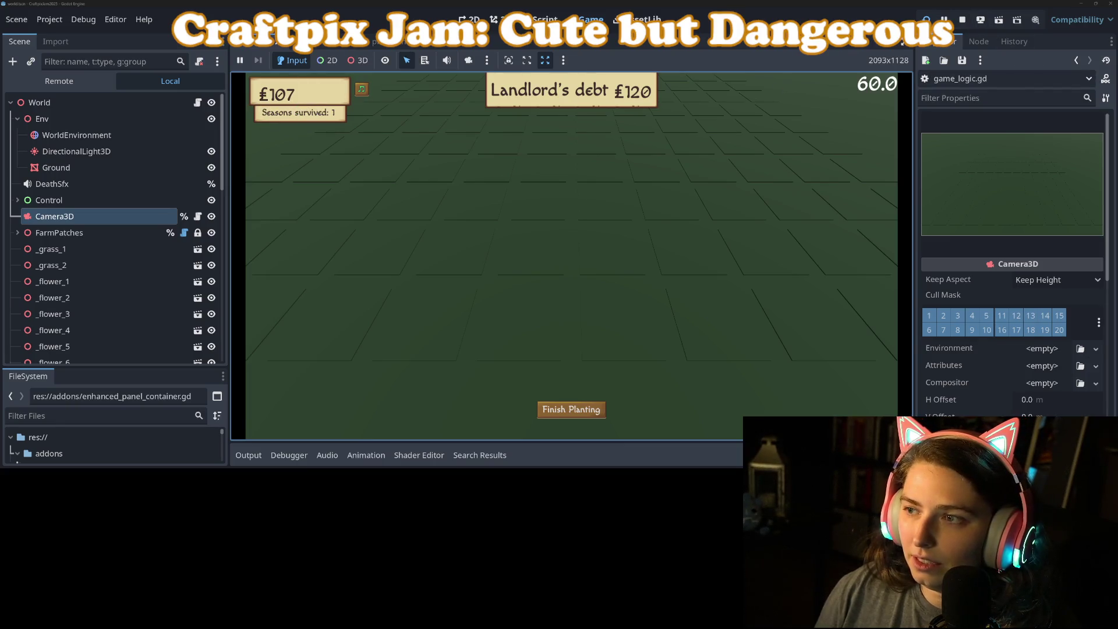
{"action": "left_click", "coordinate": [926, 19]}
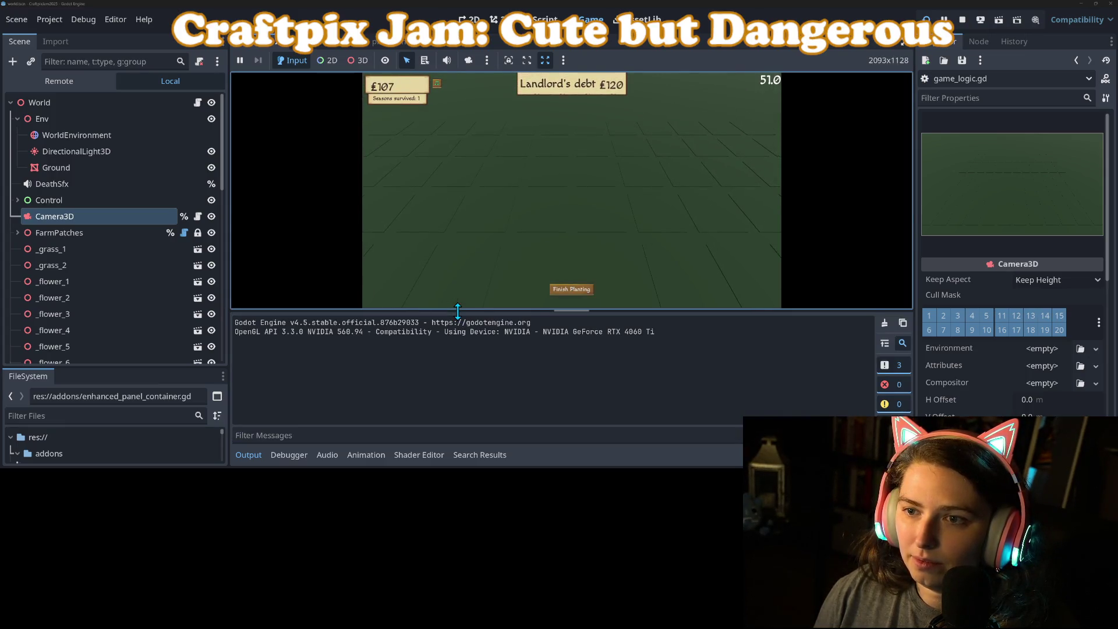
{"action": "left_click", "coordinate": [963, 18]}
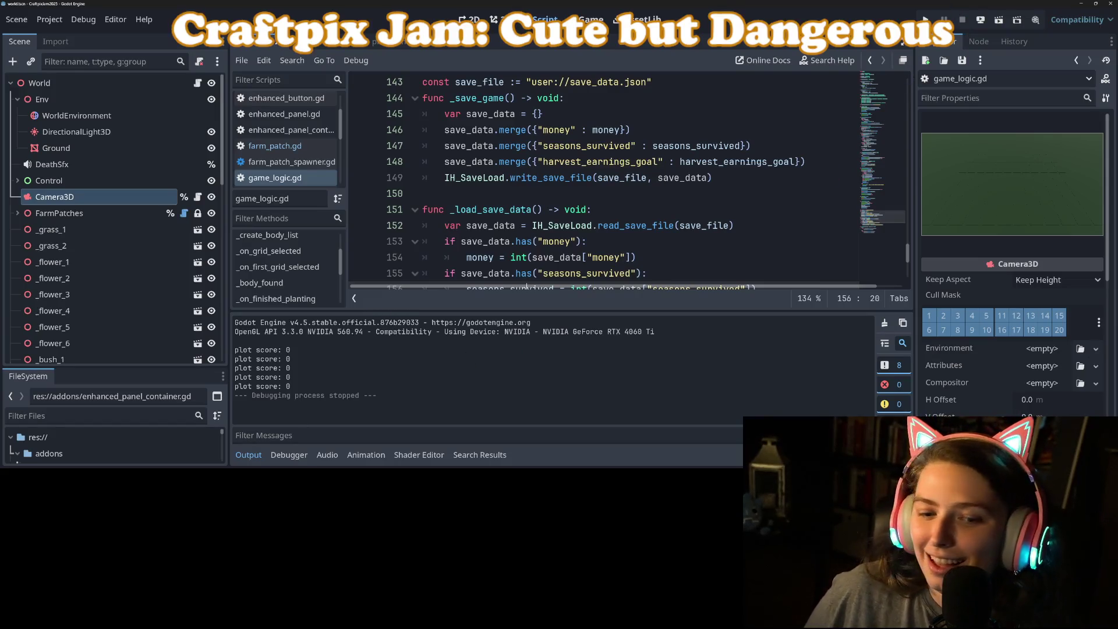
{"action": "left_click", "coordinate": [256, 458]}
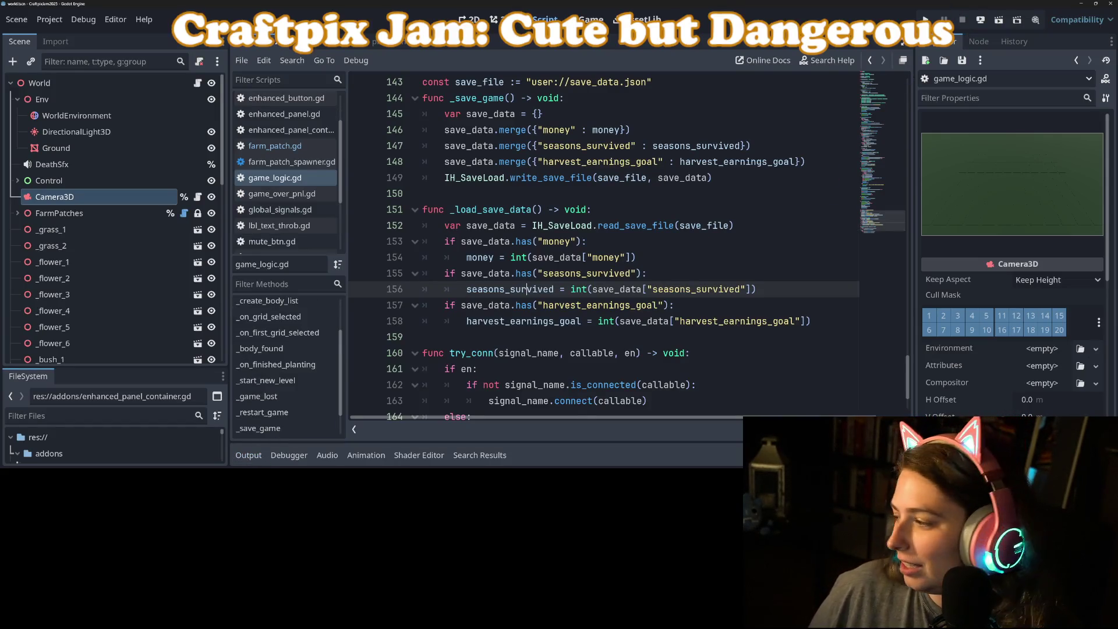
{"action": "key", "text": "alt+Tab"}
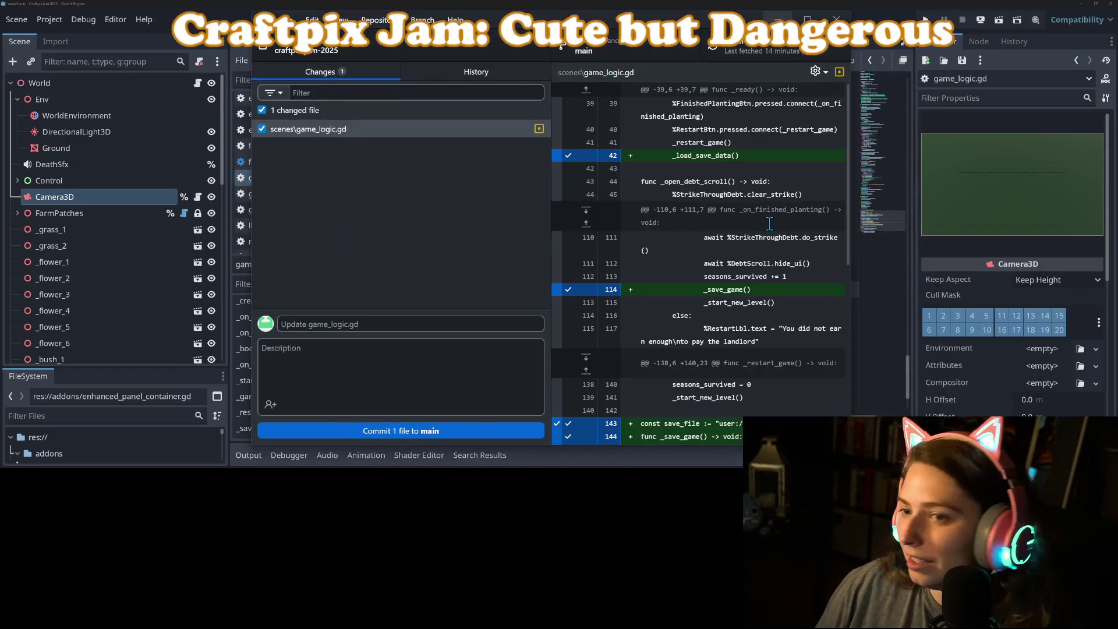
{"action": "left_click", "coordinate": [397, 328]}
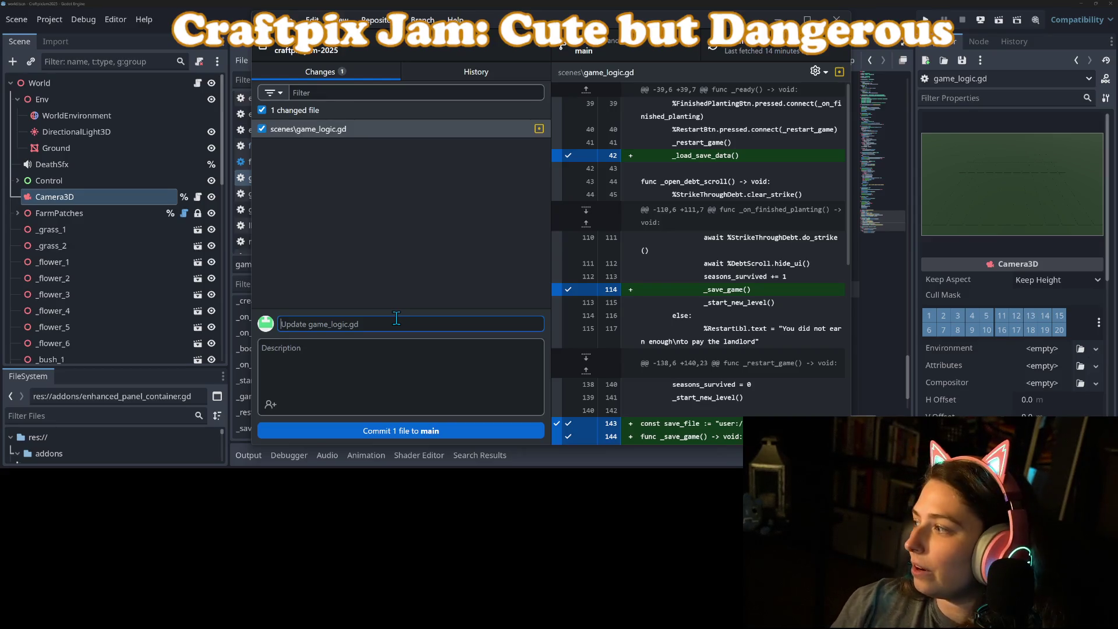
{"action": "left_click", "coordinate": [194, 27]}
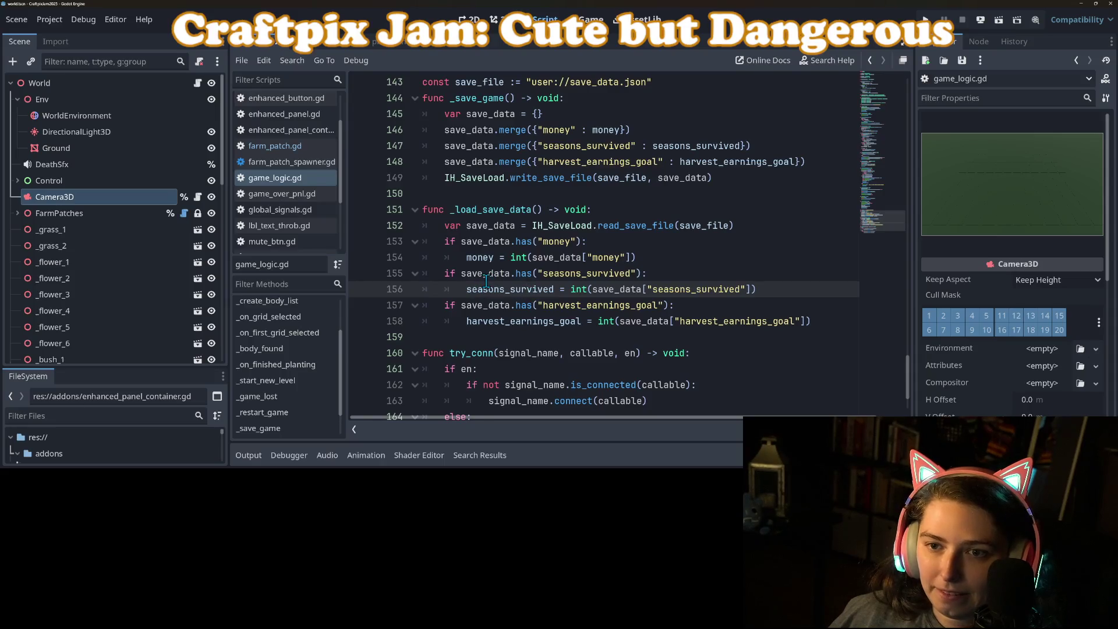
{"action": "scroll", "coordinate": [487, 283], "scroll_direction": "up", "scroll_amount": 2}
- Search game_logic.gd for _load_save_data and jump to its call in _ready()
{"action": "double_click", "coordinate": [522, 305]}
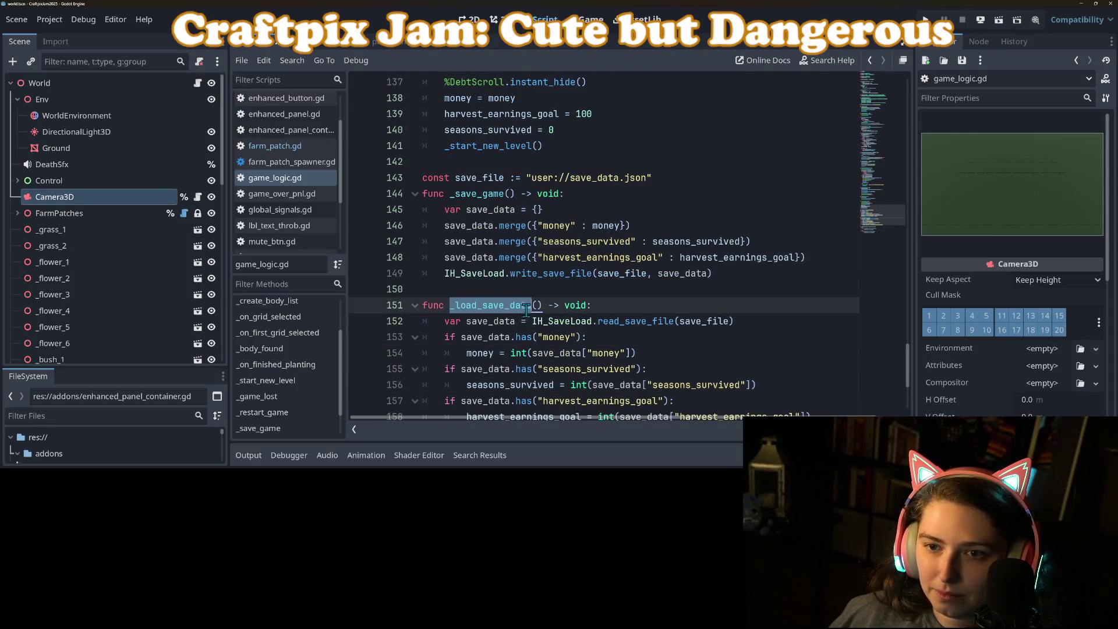
{"action": "scroll", "coordinate": [527, 310], "scroll_direction": "up", "scroll_amount": 4}
{"action": "scroll", "coordinate": [531, 313], "scroll_direction": "down", "scroll_amount": 1}
{"action": "scroll", "coordinate": [532, 312], "scroll_direction": "down", "scroll_amount": 3}
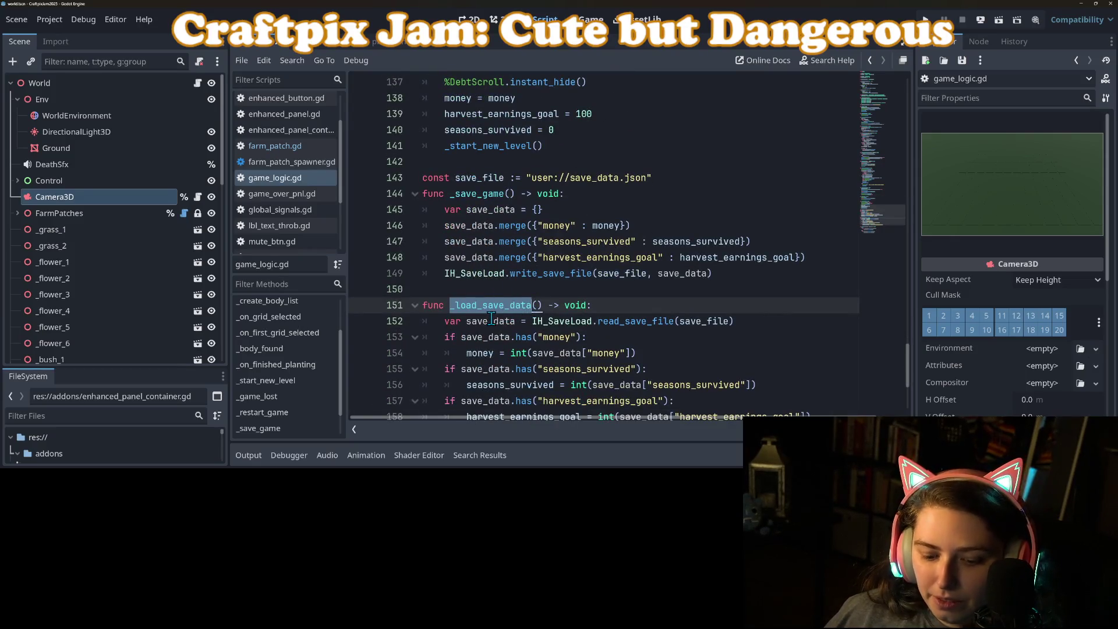
{"action": "key", "text": "ctrl+f"}
{"action": "left_click", "coordinate": [730, 430]}
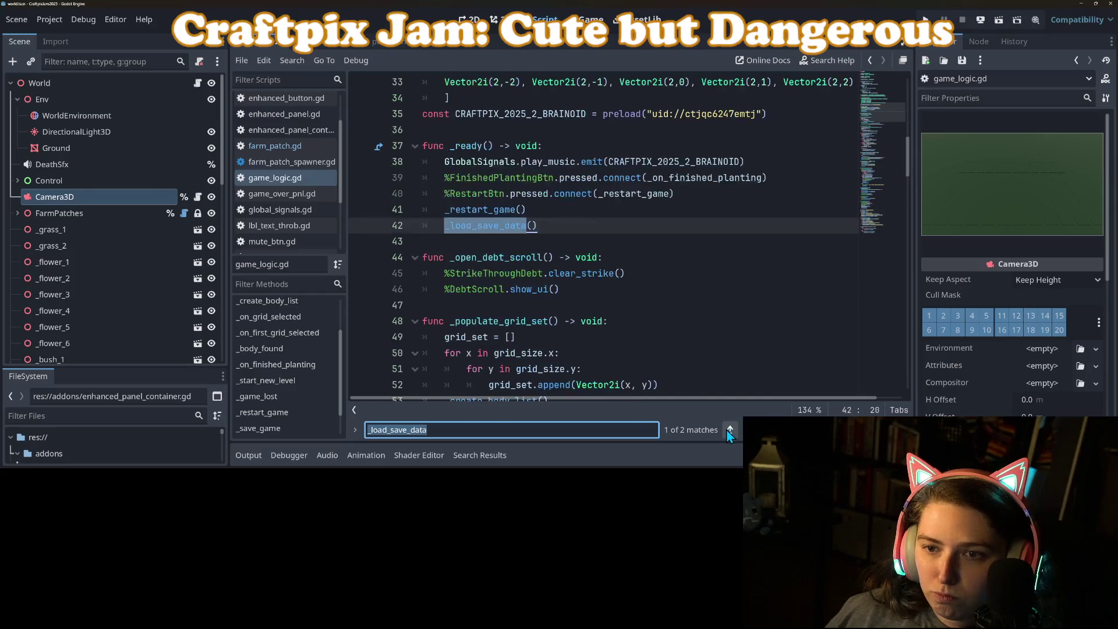
- Wrap the _load_save_data() call in 'if not OS.is_debug_build():' and save the script
{"action": "left_click", "coordinate": [543, 214]}
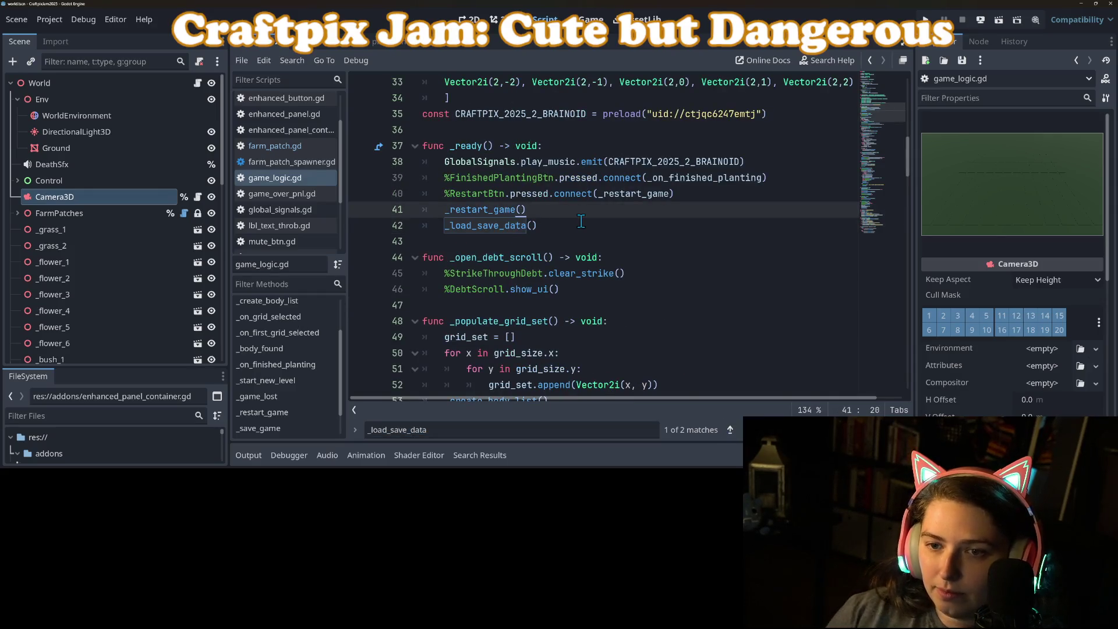
{"action": "key", "text": "Return"}
{"action": "type", "text": "if not OS."}
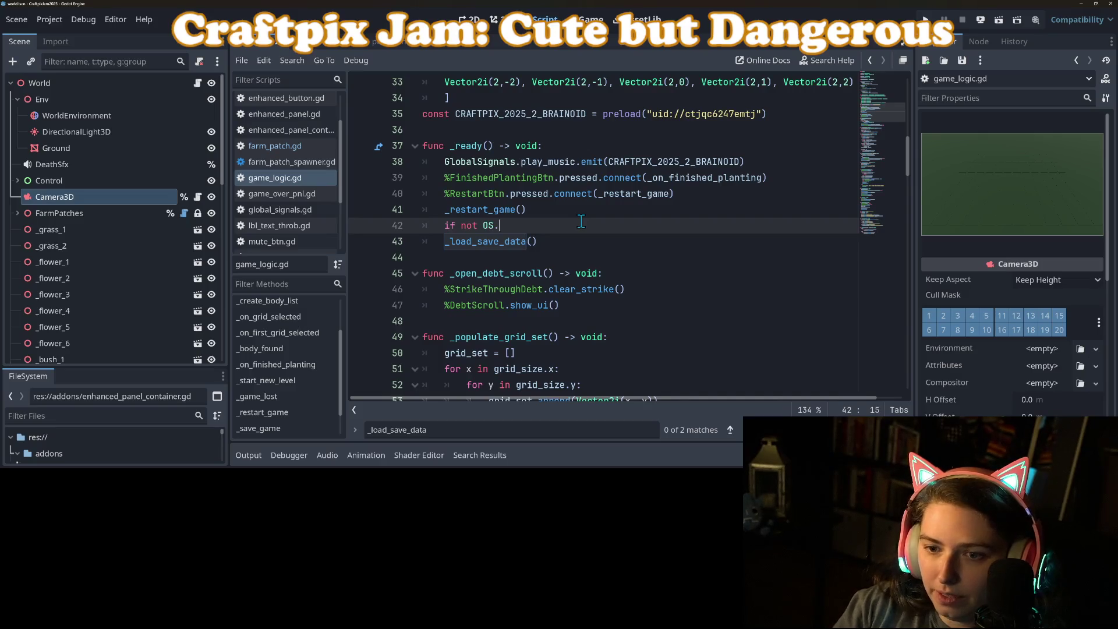
{"action": "type", "text": "is_debug_build():"}
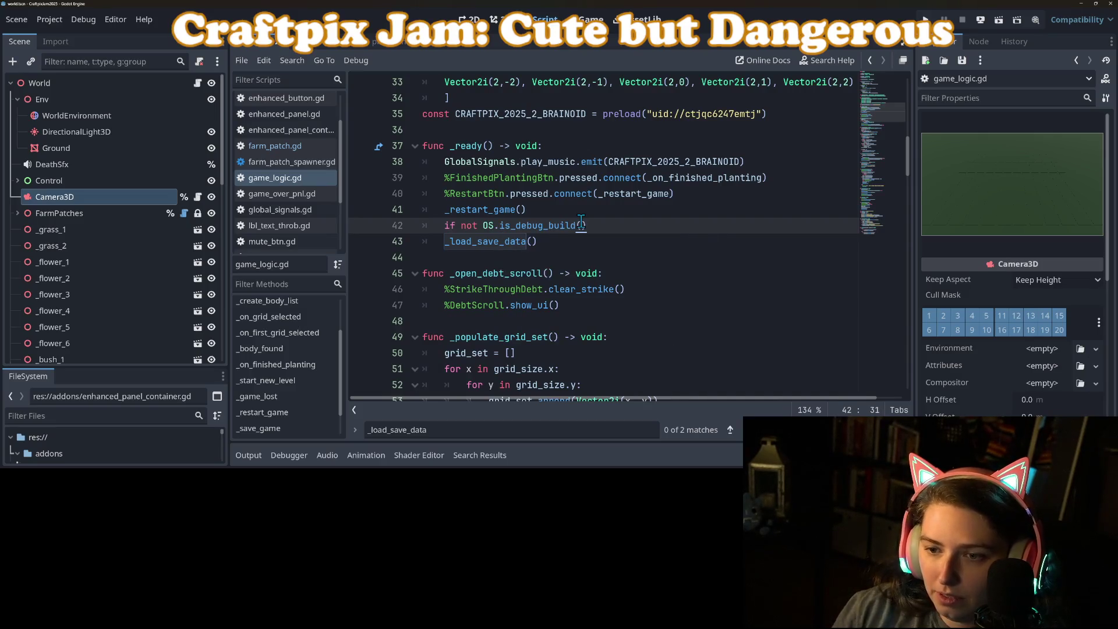
{"action": "key", "text": "Down"}
{"action": "key", "text": "Tab"}
{"action": "key", "text": "ctrl+s"}
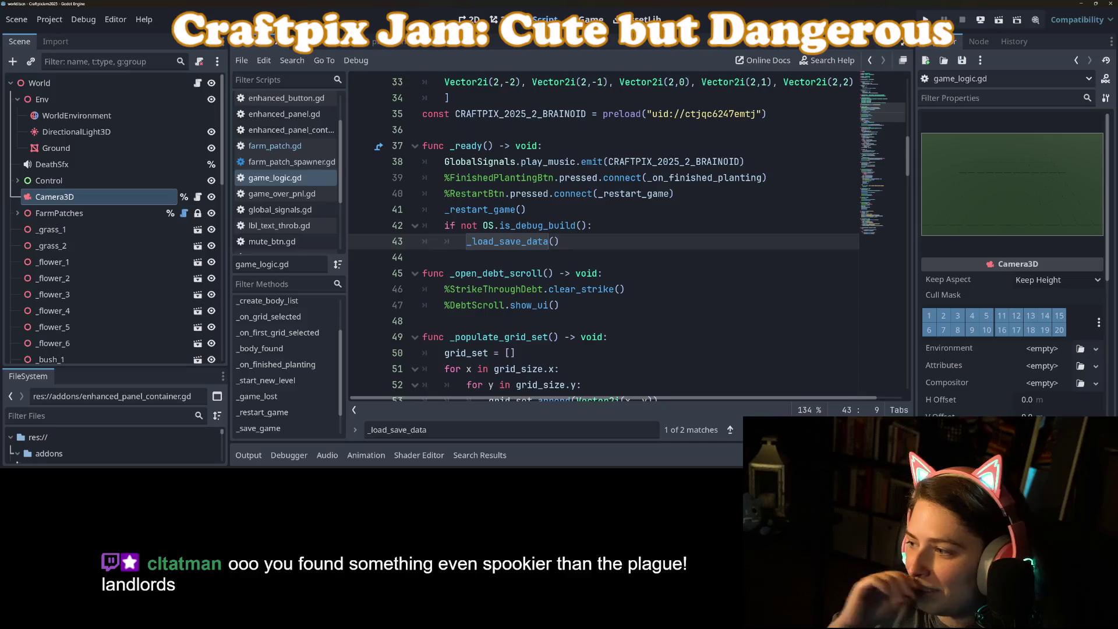
{"action": "key", "text": "Escape"}
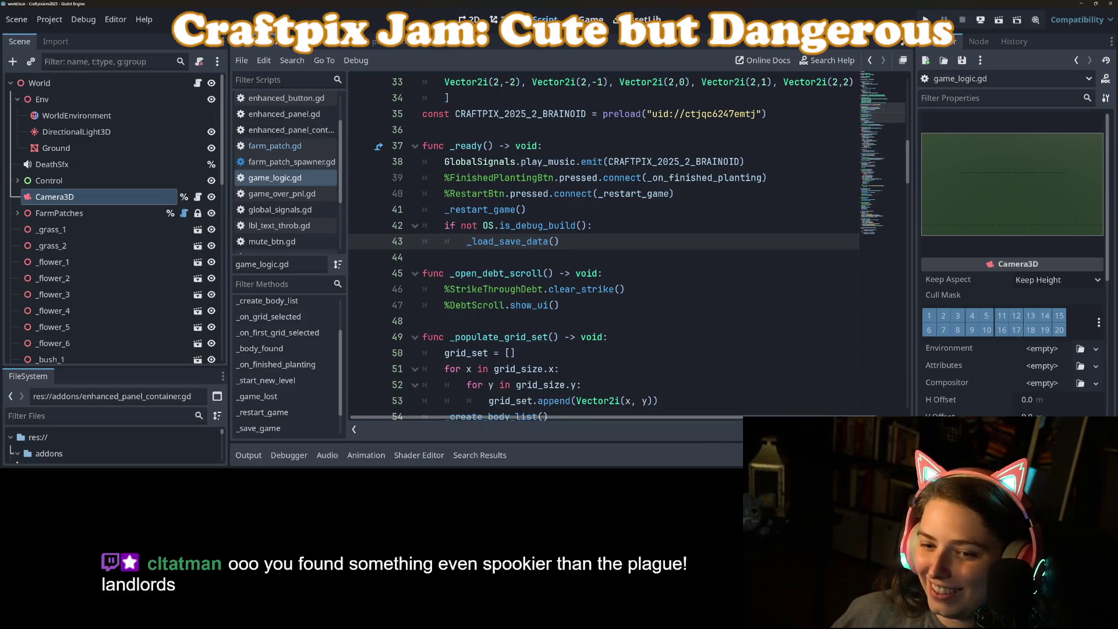
{"action": "left_click", "coordinate": [765, 386]}
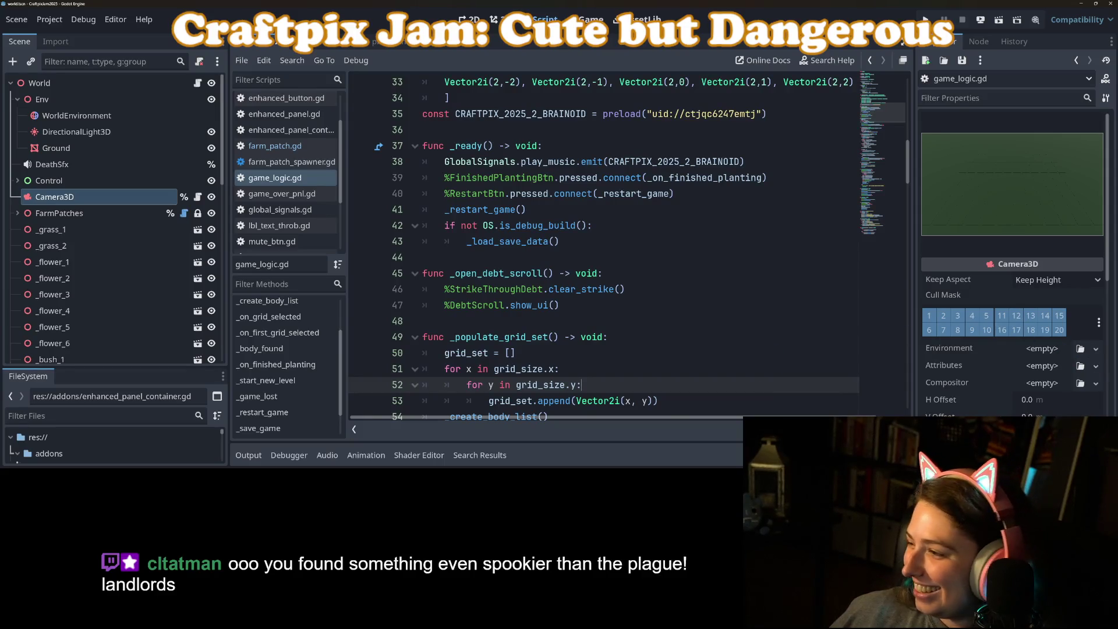
{"action": "key", "text": "alt+Tab"}
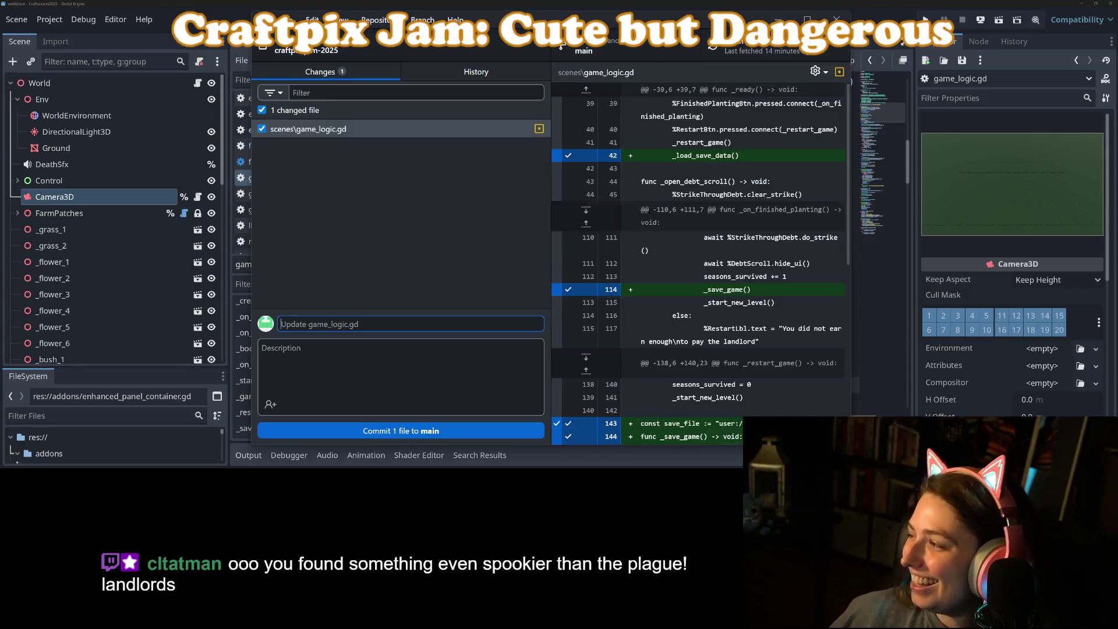
- Commit game_logic.gd to main as 'adds save system, doesn't load in debug for testing' and push
{"action": "scroll", "coordinate": [672, 328], "scroll_direction": "down", "scroll_amount": 6}
{"action": "type", "text": "adds save"}
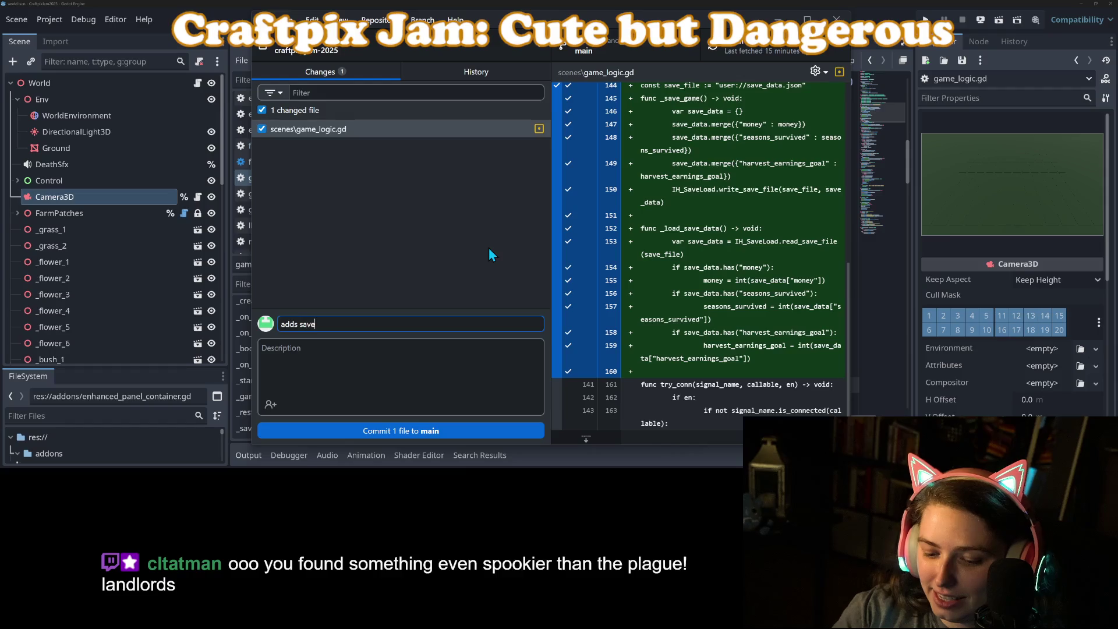
{"action": "type", "text": "system"}
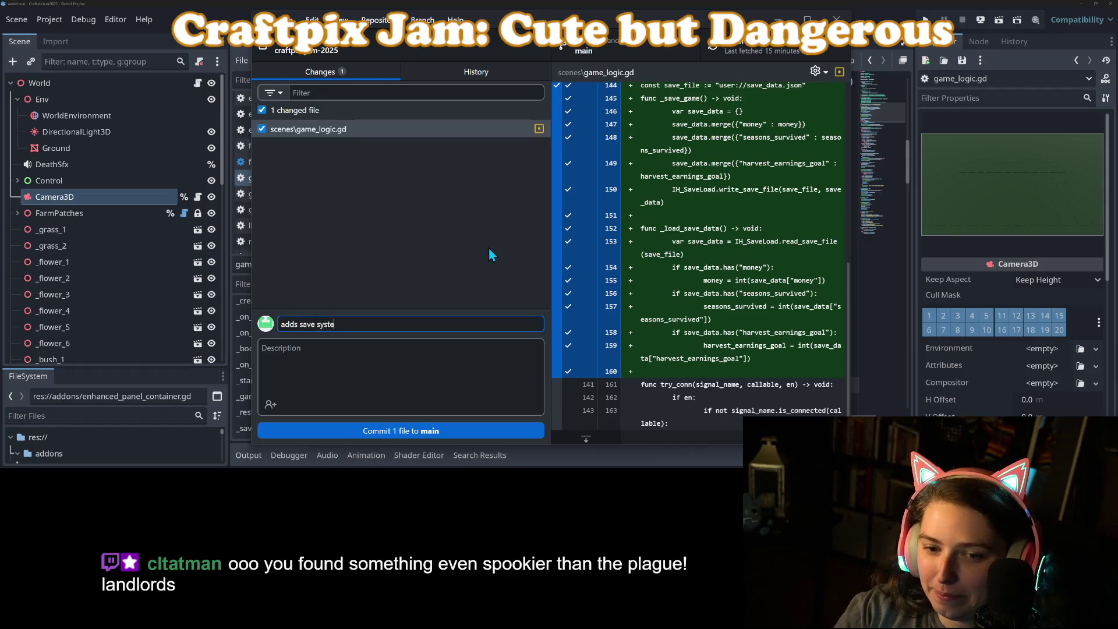
{"action": "type", "text": ", doesn't load "}
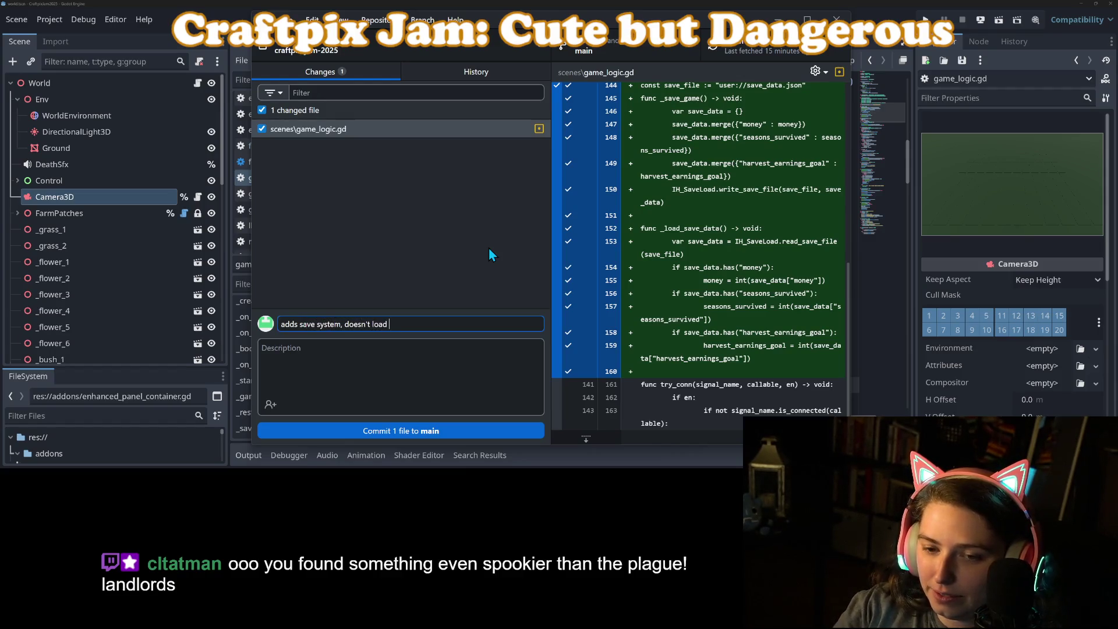
{"action": "type", "text": "in debug "}
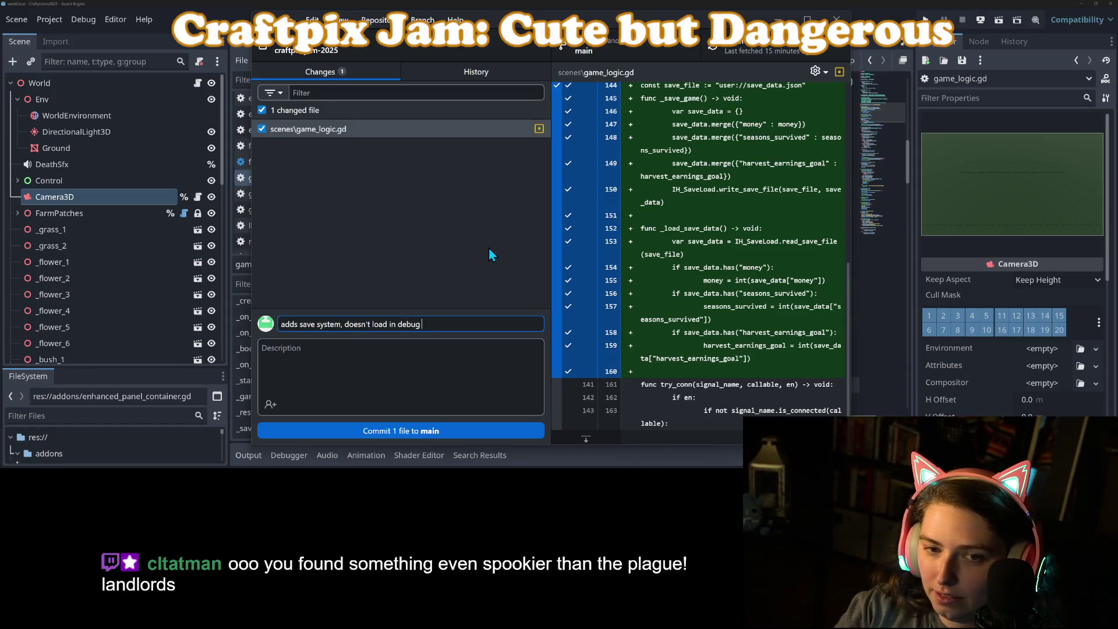
{"action": "type", "text": "for testing"}
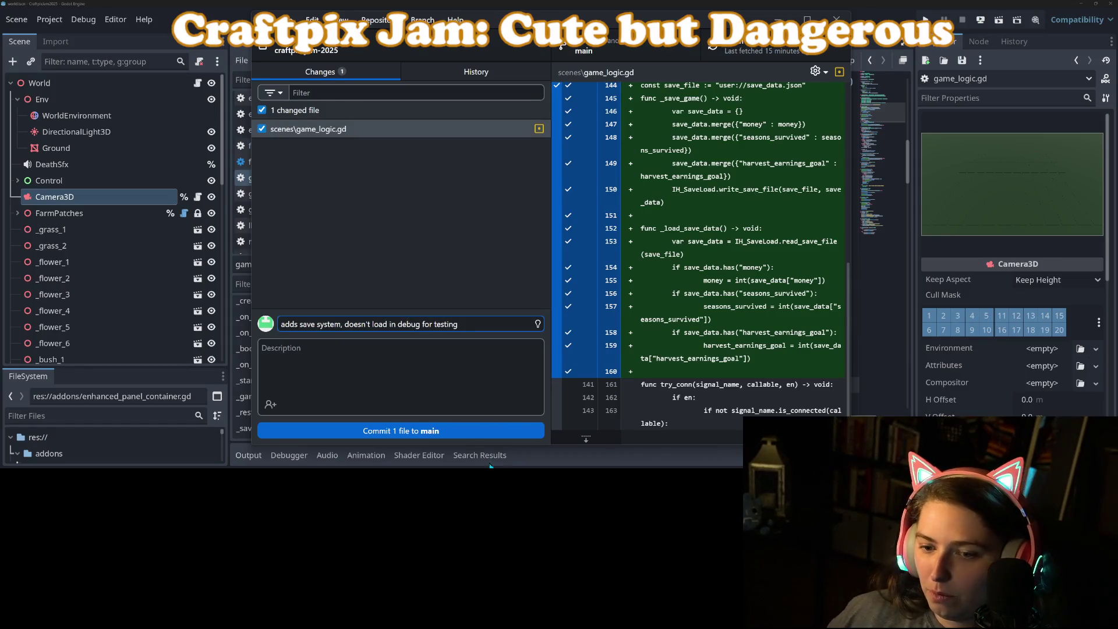
{"action": "left_click", "coordinate": [442, 430]}
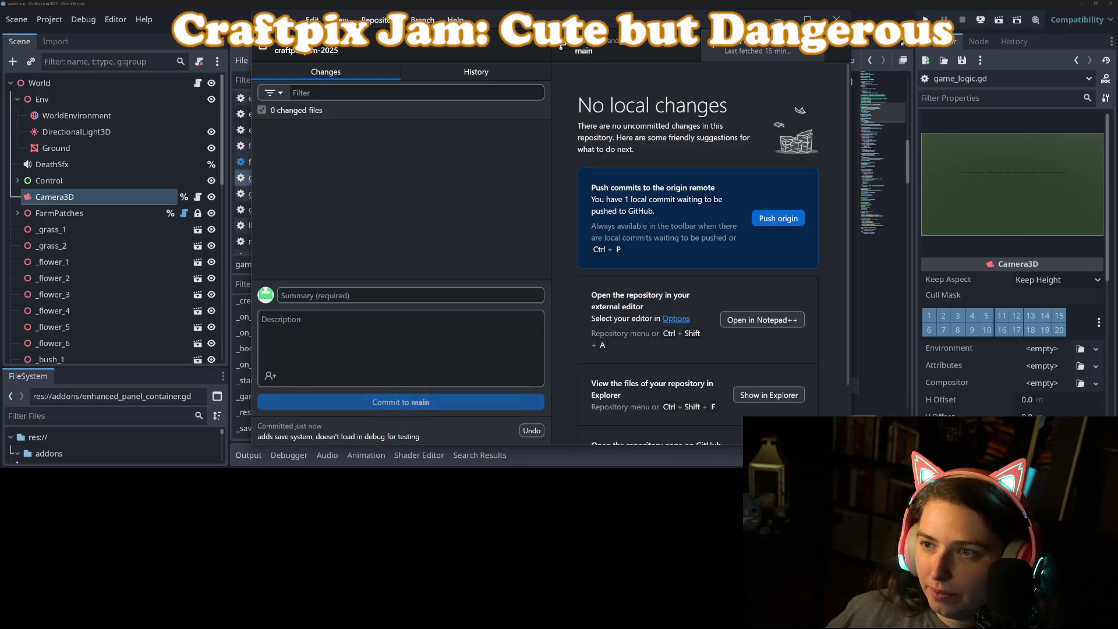
{"action": "left_click", "coordinate": [772, 50]}
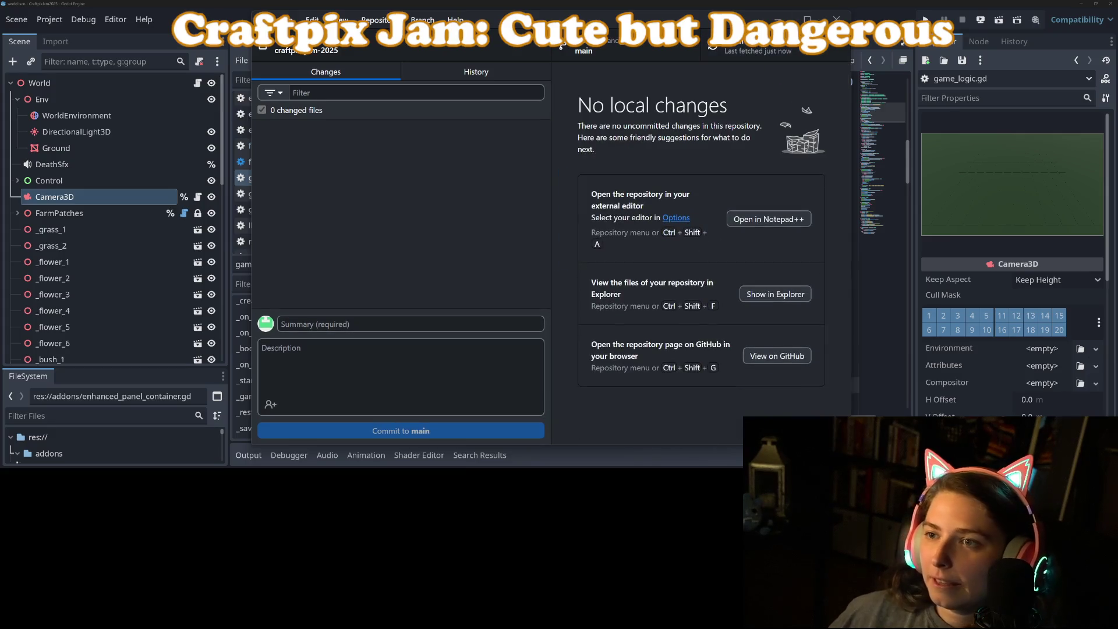
{"action": "left_click", "coordinate": [778, 19]}
{"action": "left_click", "coordinate": [615, 274]}
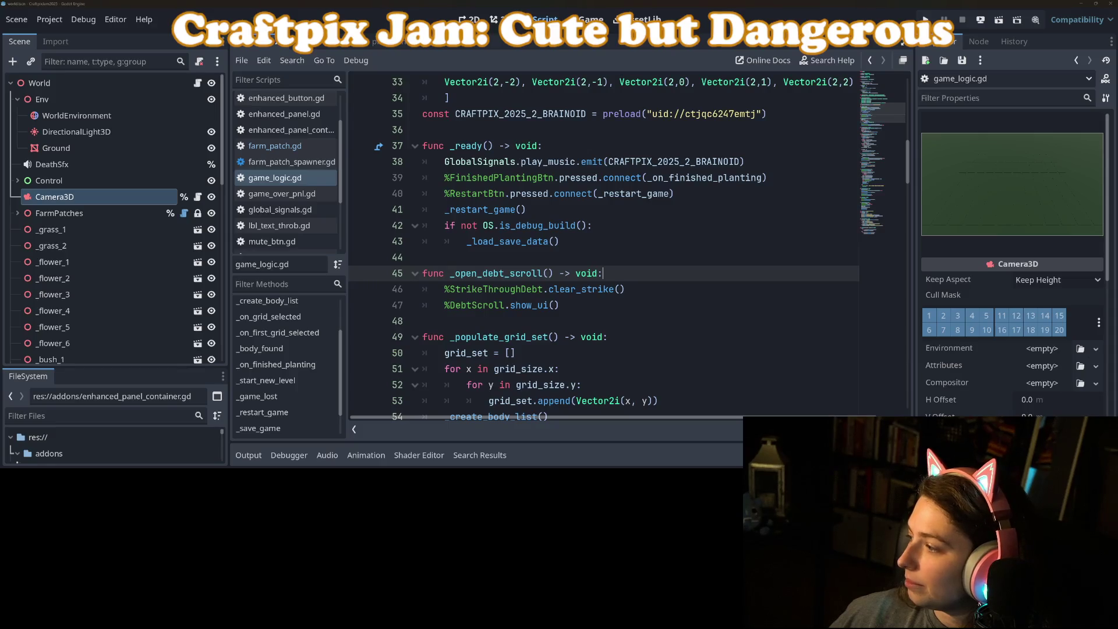
- Move the 'save and load score' item among finished items and remove an empty line
{"action": "key", "text": "alt+Tab"}
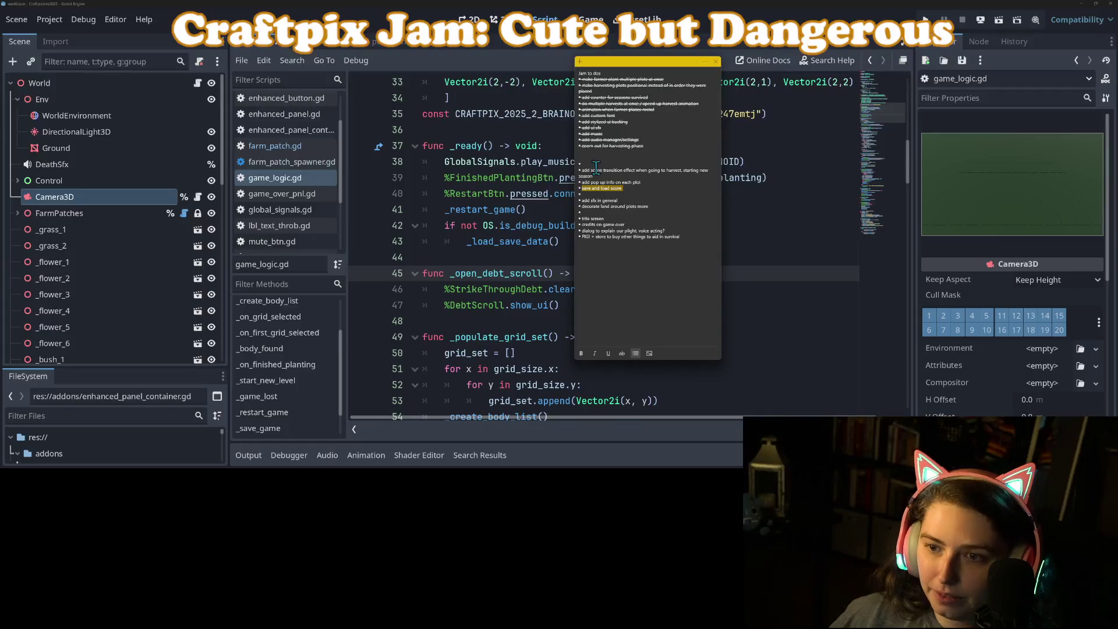
{"action": "key", "text": "BackSpace"}
{"action": "key", "text": "ctrl+z"}
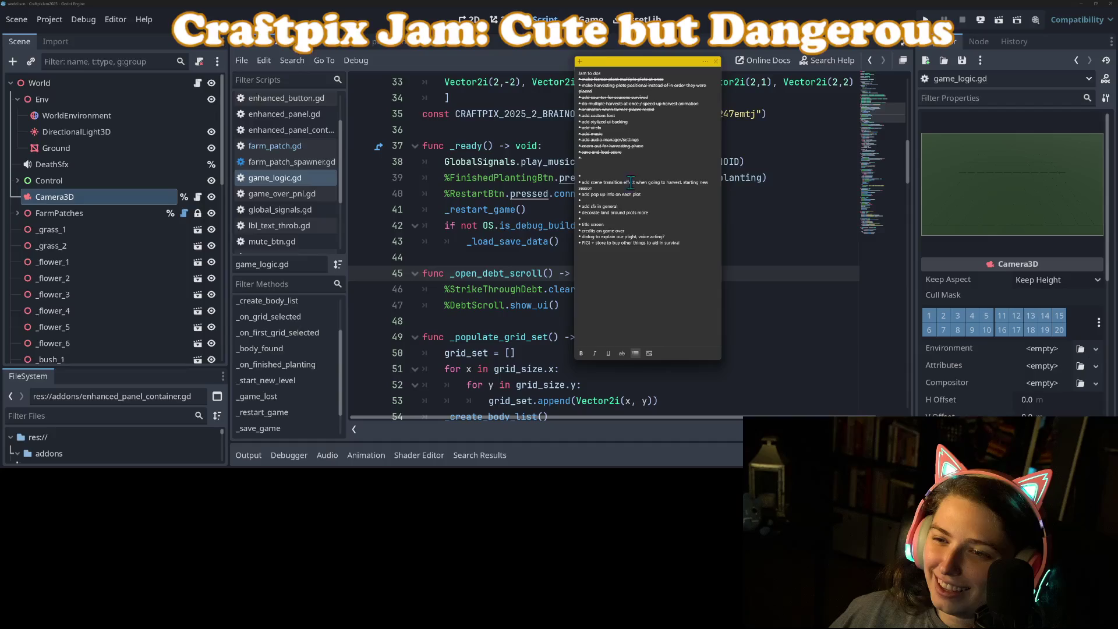
{"action": "key", "text": "BackSpace"}
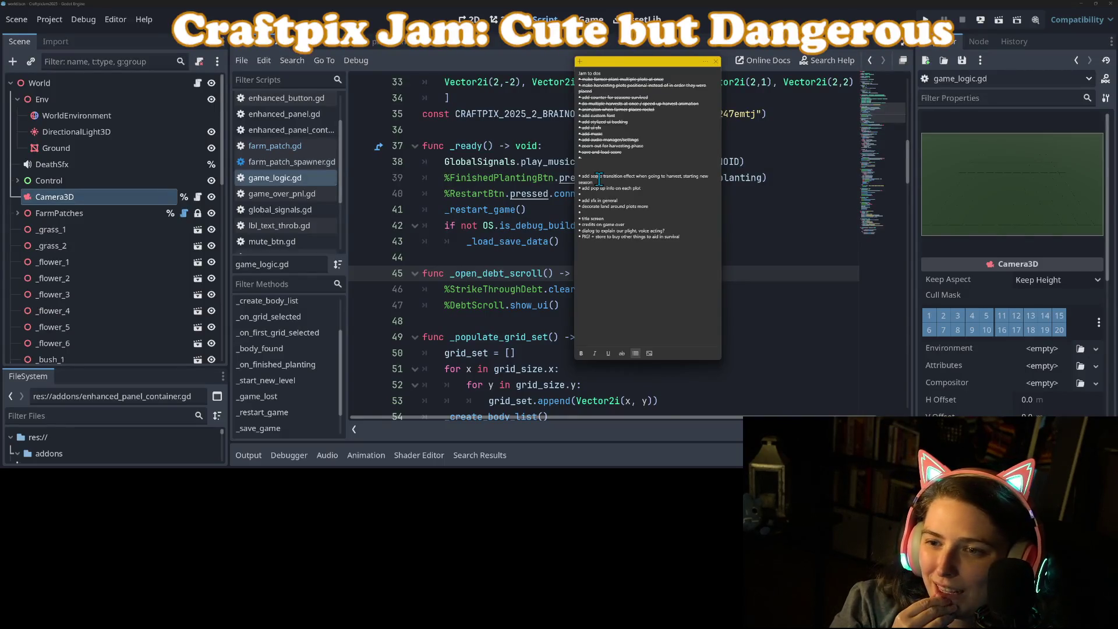
- Move the 'dialog to explain our plight' item below the transition item
{"action": "left_click_drag", "start_coordinate": [674, 230], "coordinate": [583, 233]}
{"action": "key", "text": "ctrl+c"}
{"action": "key", "text": "BackSpace"}
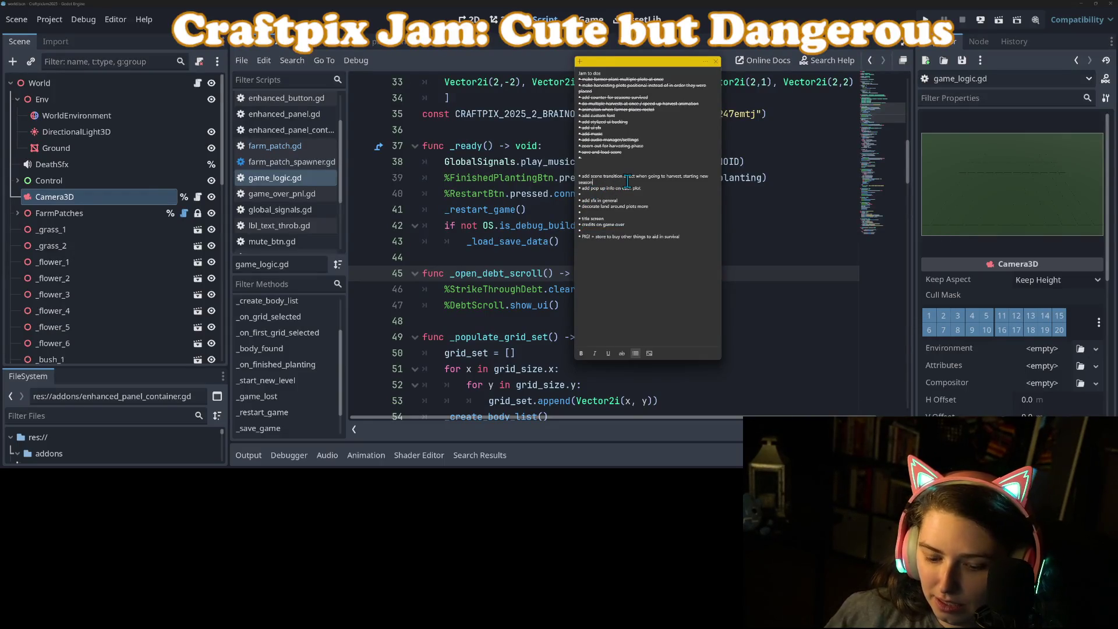
{"action": "key", "text": "Return"}
{"action": "key", "text": "ctrl+v"}
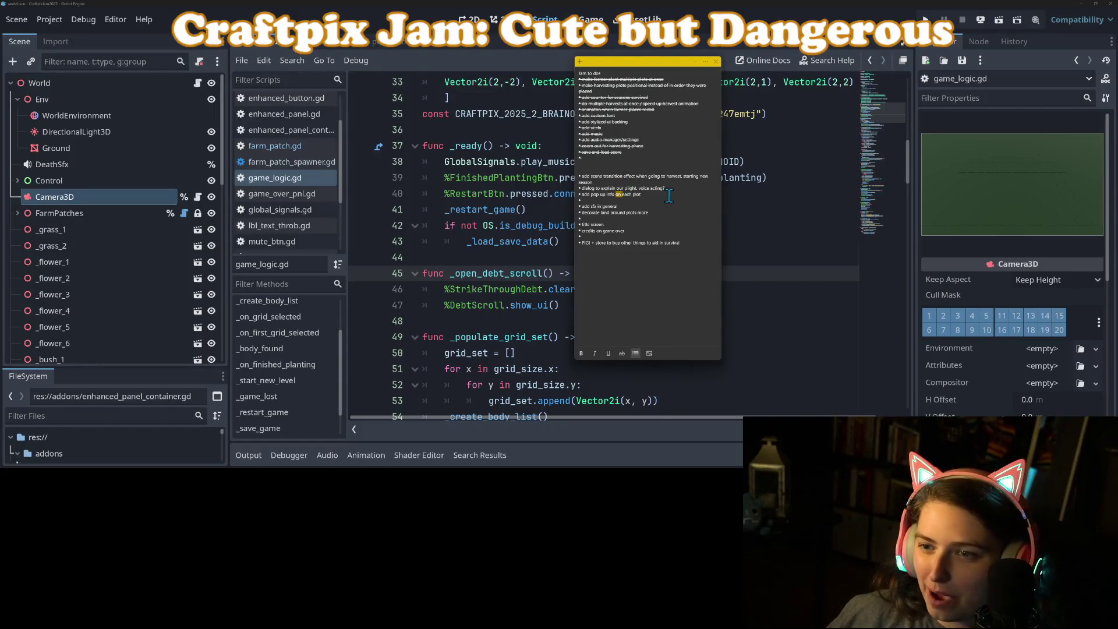
{"action": "left_click_drag", "start_coordinate": [670, 196], "coordinate": [561, 194]}
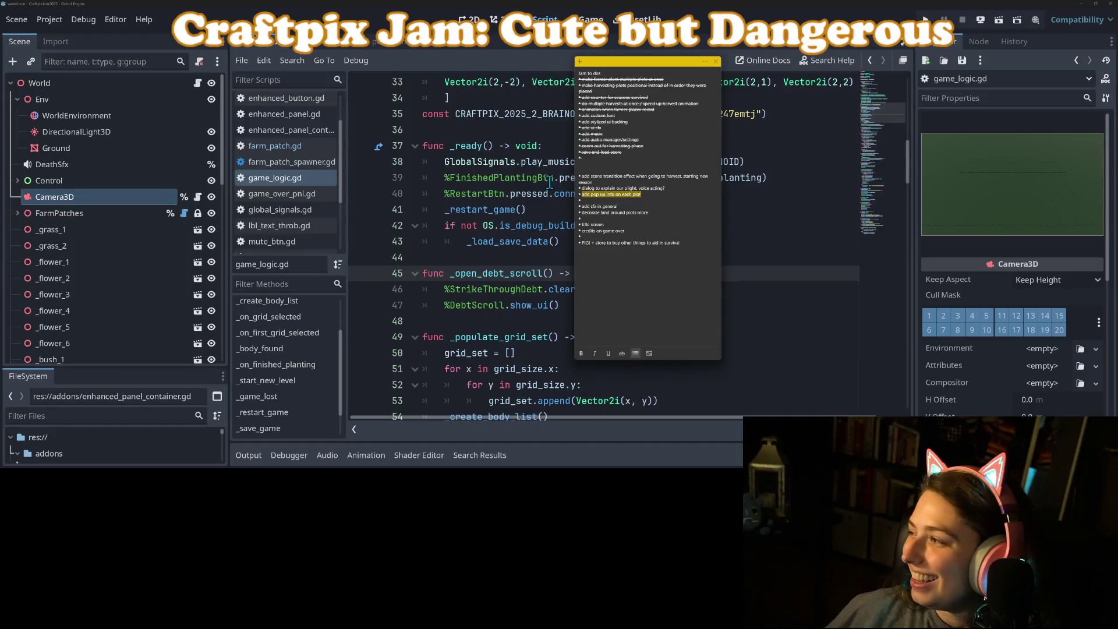
- Bring Godot back in front of the note and save the current scene
{"action": "left_click", "coordinate": [518, 209]}
{"action": "key", "text": "ctrl+s"}
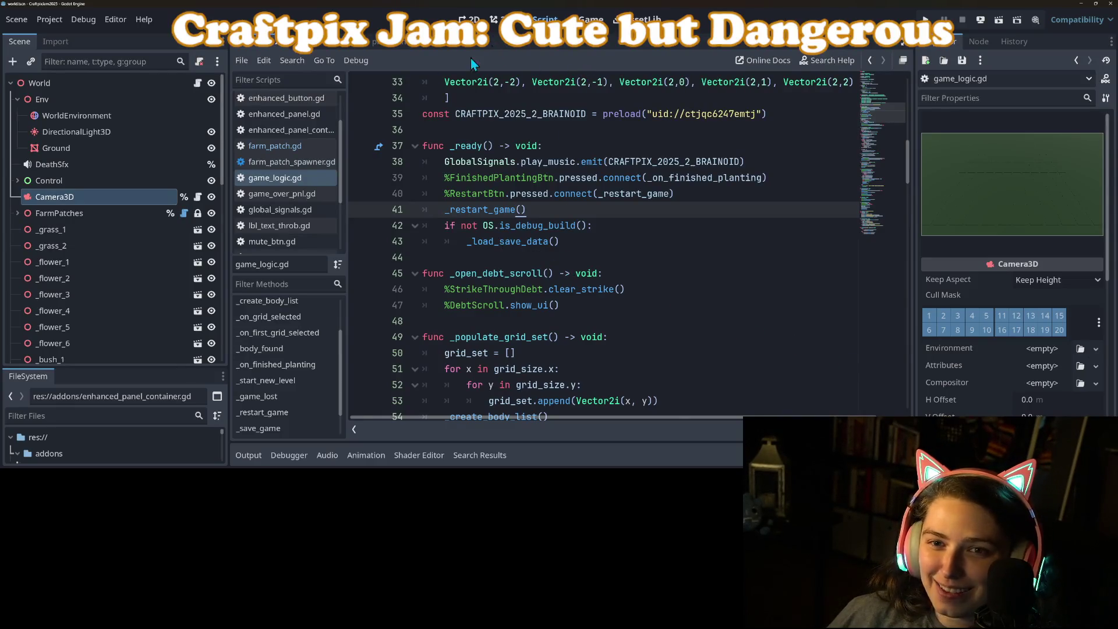
{"action": "left_click", "coordinate": [335, 41]}
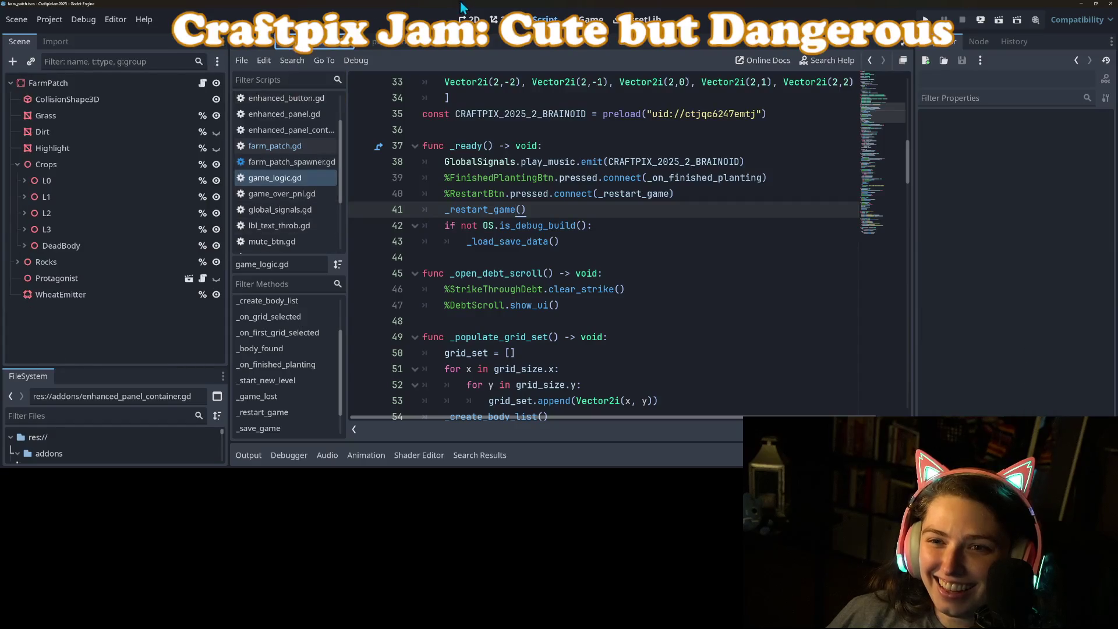
- Show the farm_patch scene in the 3D view and zoom on its crops and character
{"action": "left_click", "coordinate": [501, 20]}
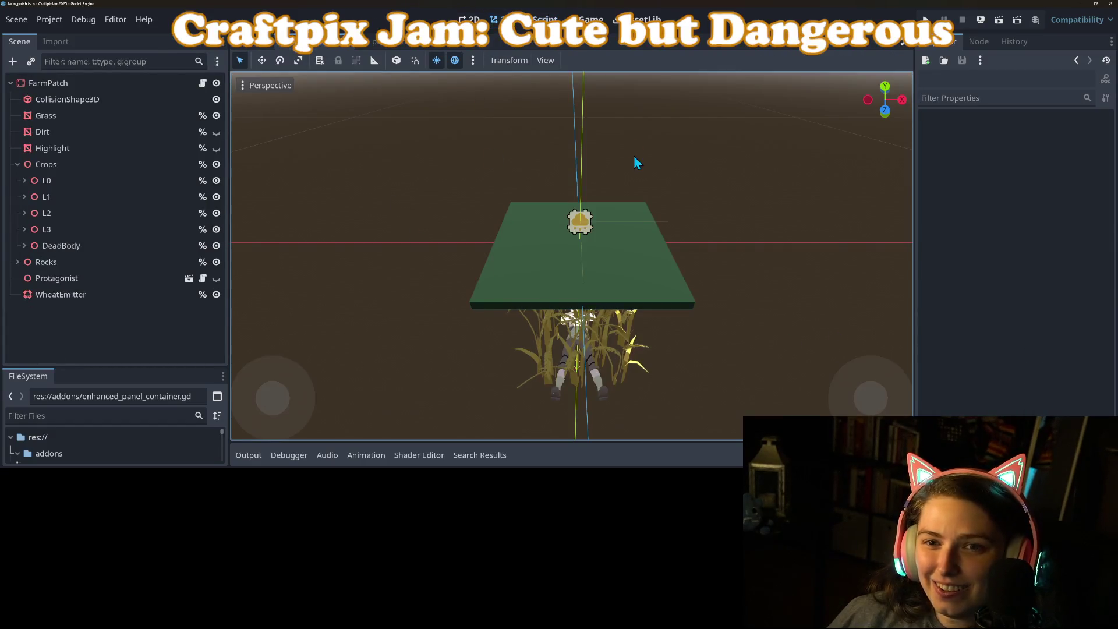
{"action": "left_click", "coordinate": [96, 86]}
{"action": "right_click", "coordinate": [97, 86]}
{"action": "left_click", "coordinate": [143, 117]}
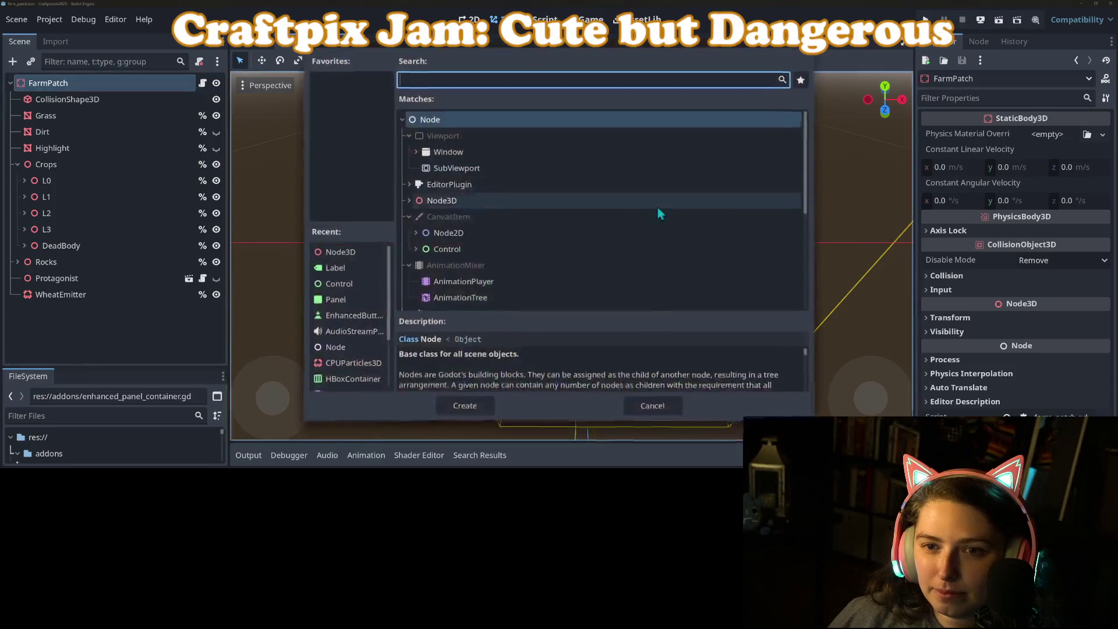
{"action": "left_click", "coordinate": [653, 410]}
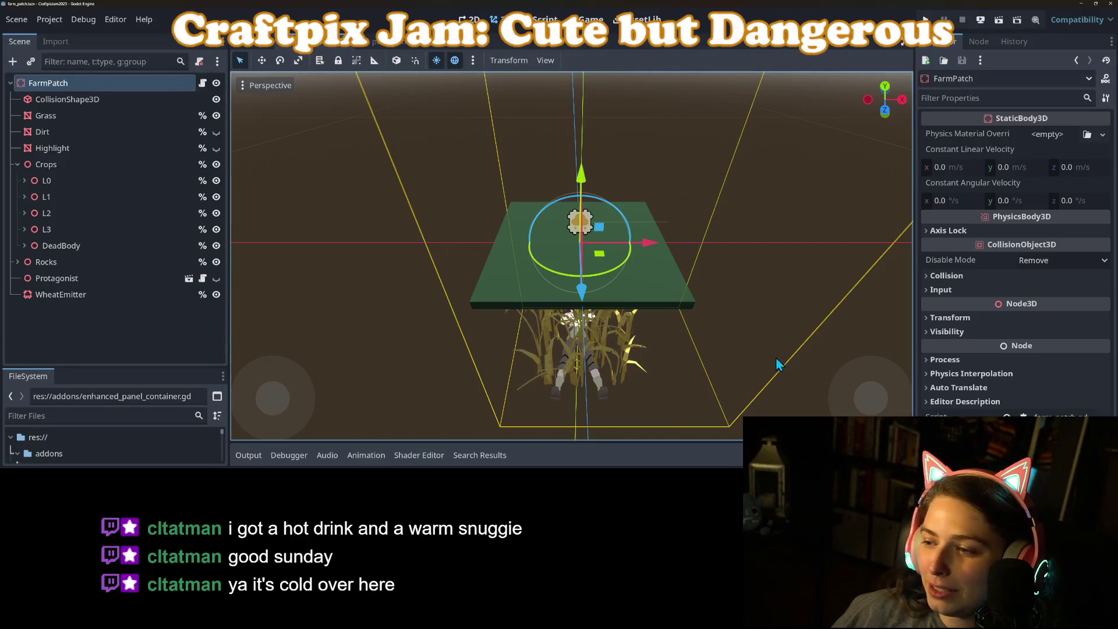
{"action": "scroll", "coordinate": [624, 309], "scroll_direction": "down", "scroll_amount": 3}
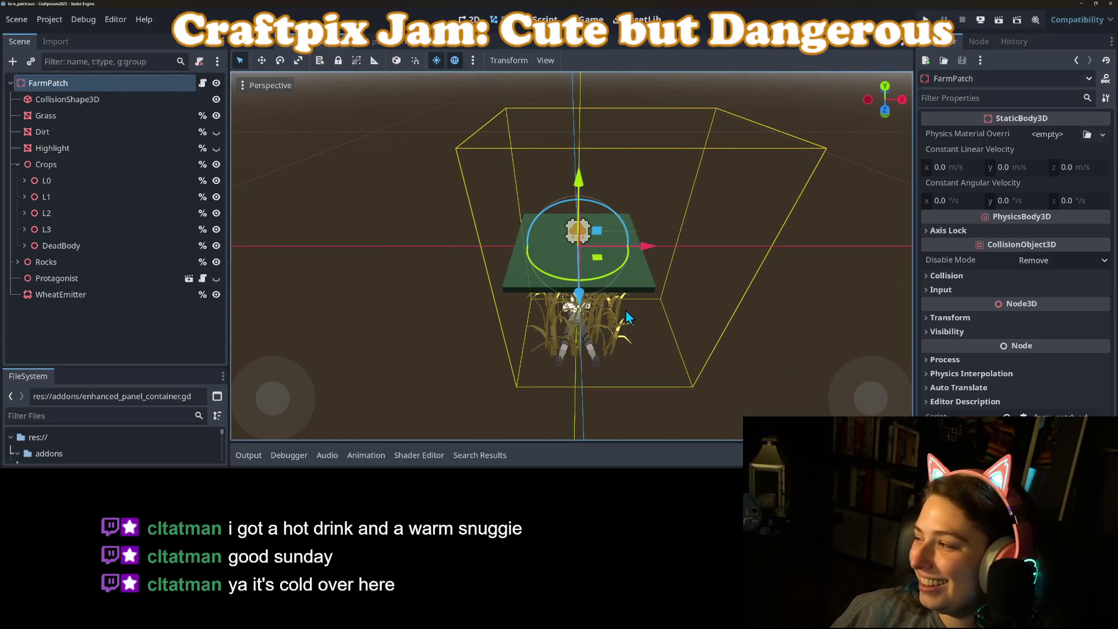
{"action": "scroll", "coordinate": [639, 316], "scroll_direction": "up", "scroll_amount": 1}
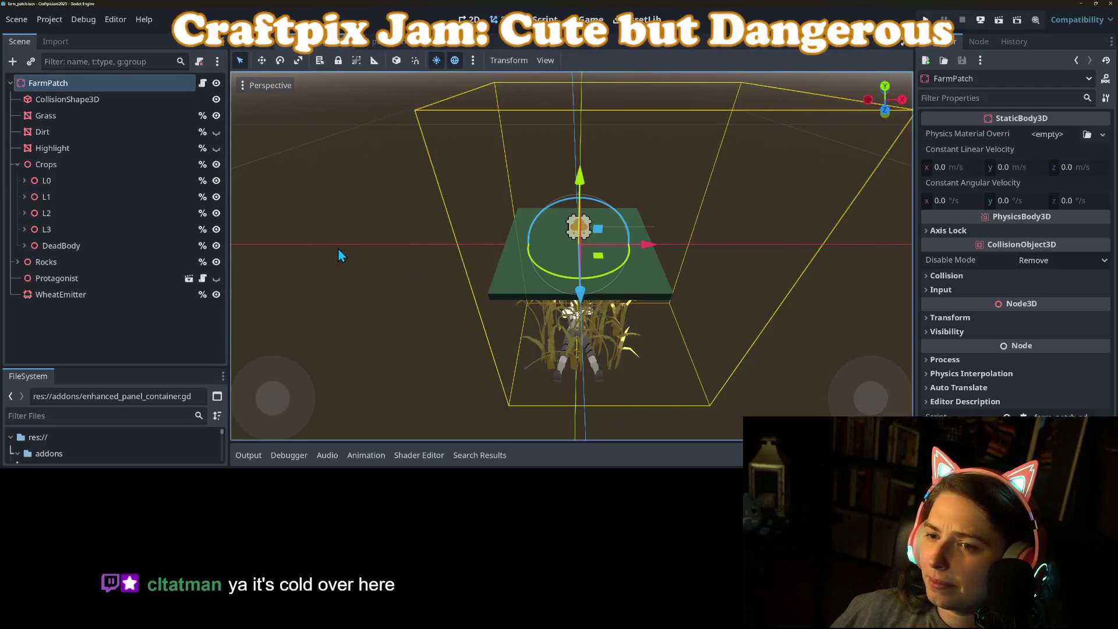
{"action": "right_click", "coordinate": [149, 83]}
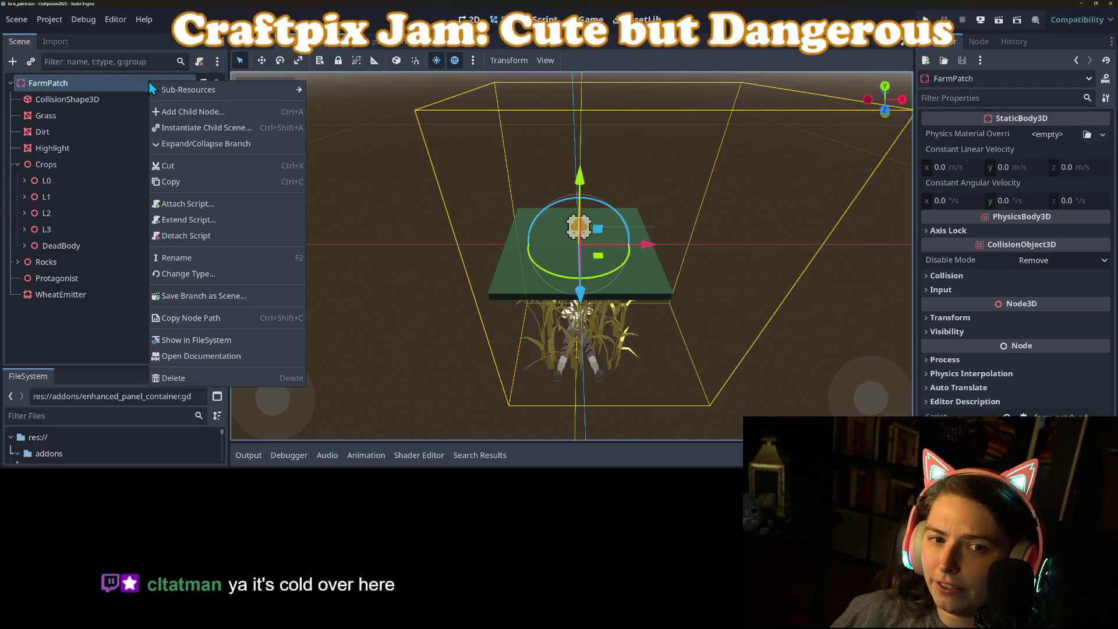
- Add a Sprite3D child to FarmPatch via Node3D > VisualInstance3D > GeometryInstance3D > SpriteBase3D
{"action": "left_click", "coordinate": [206, 116]}
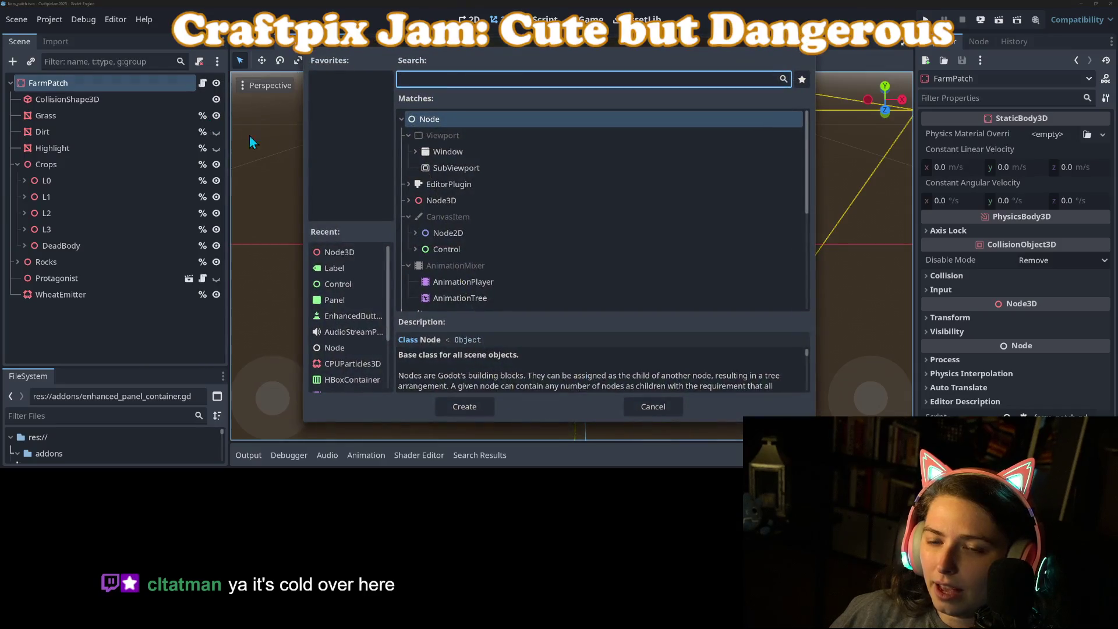
{"action": "left_click", "coordinate": [408, 200]}
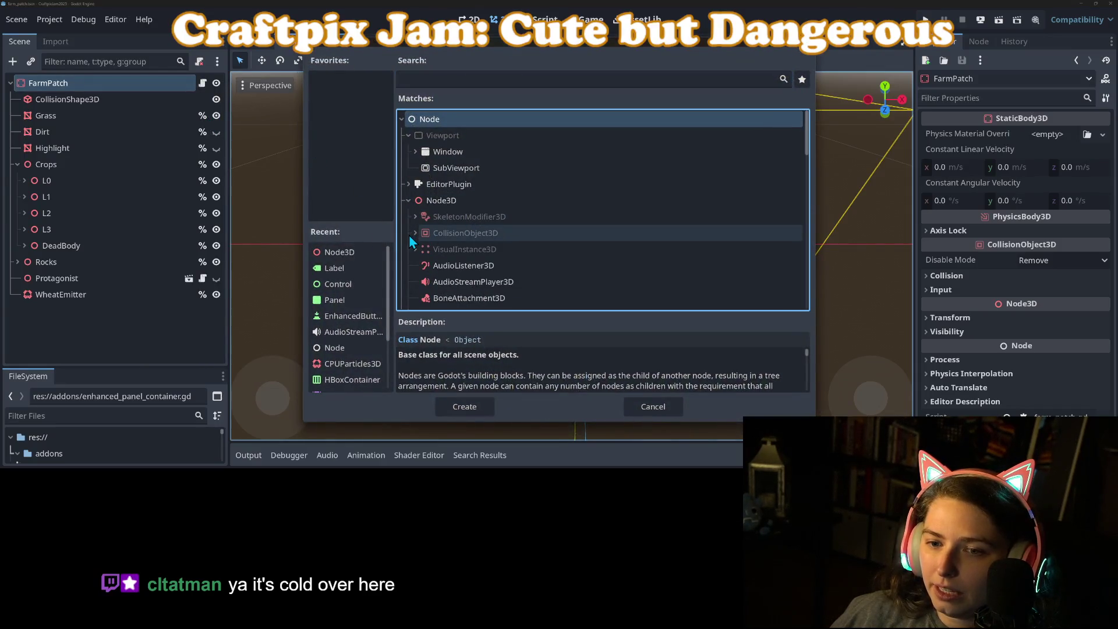
{"action": "left_click", "coordinate": [413, 249]}
{"action": "scroll", "coordinate": [418, 242], "scroll_direction": "down", "scroll_amount": 3}
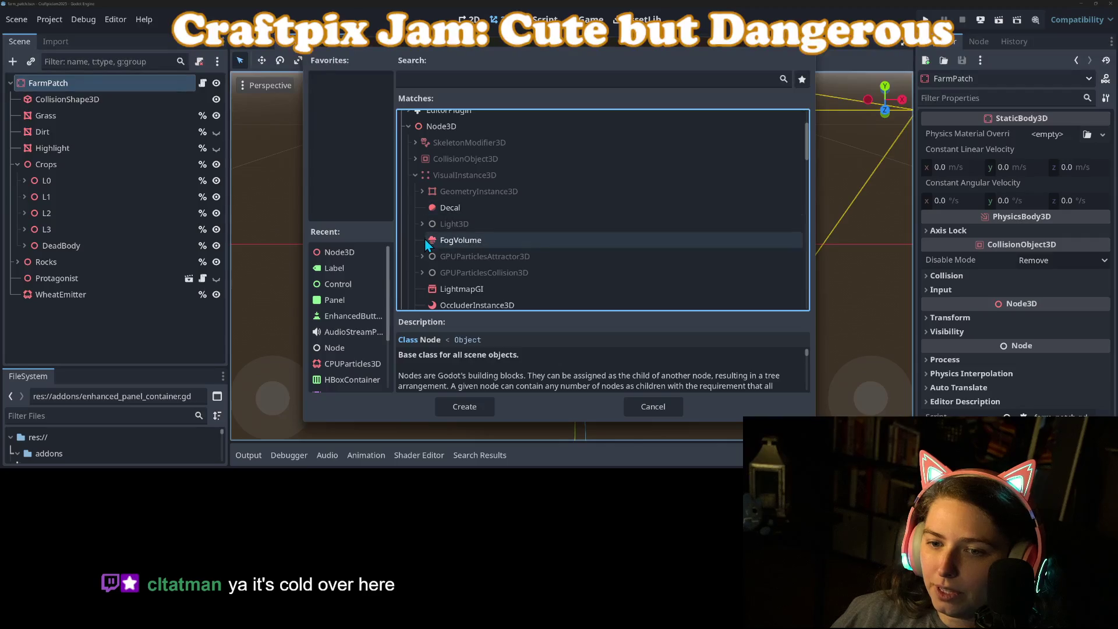
{"action": "left_click", "coordinate": [417, 196]}
{"action": "scroll", "coordinate": [425, 189], "scroll_direction": "down", "scroll_amount": 1}
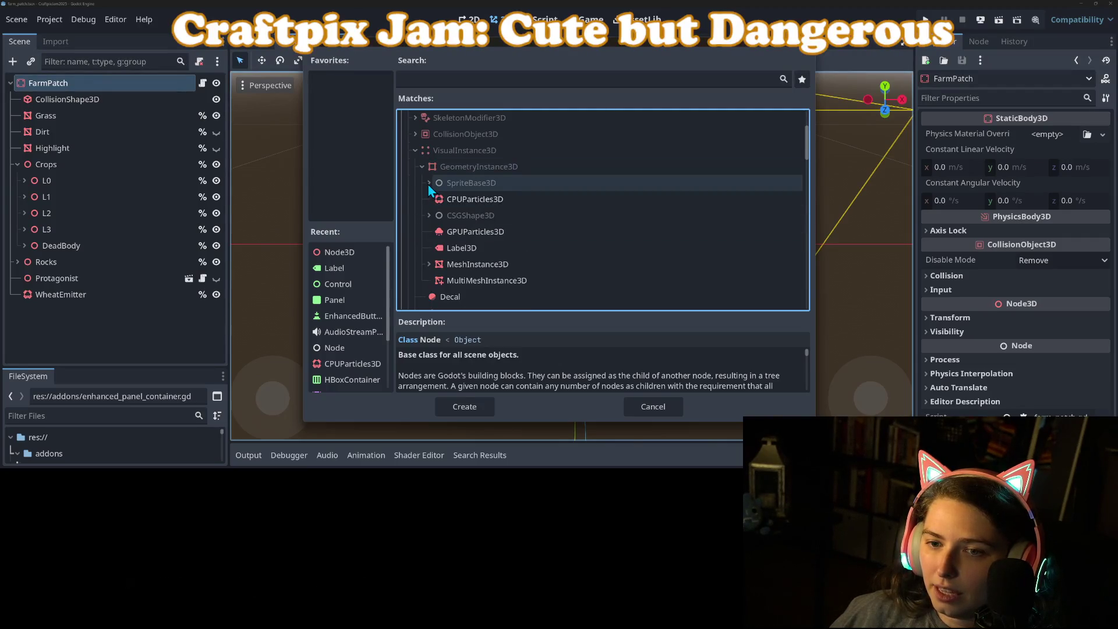
{"action": "left_click", "coordinate": [429, 184]}
{"action": "scroll", "coordinate": [454, 195], "scroll_direction": "down", "scroll_amount": 1}
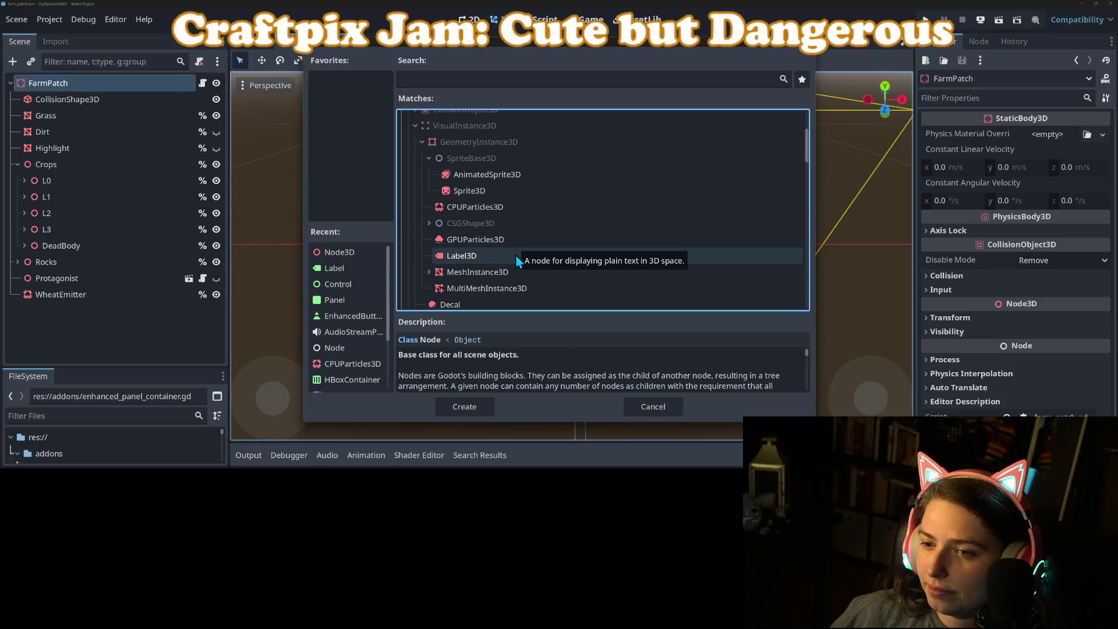
{"action": "left_click", "coordinate": [460, 191]}
{"action": "left_click", "coordinate": [466, 408]}
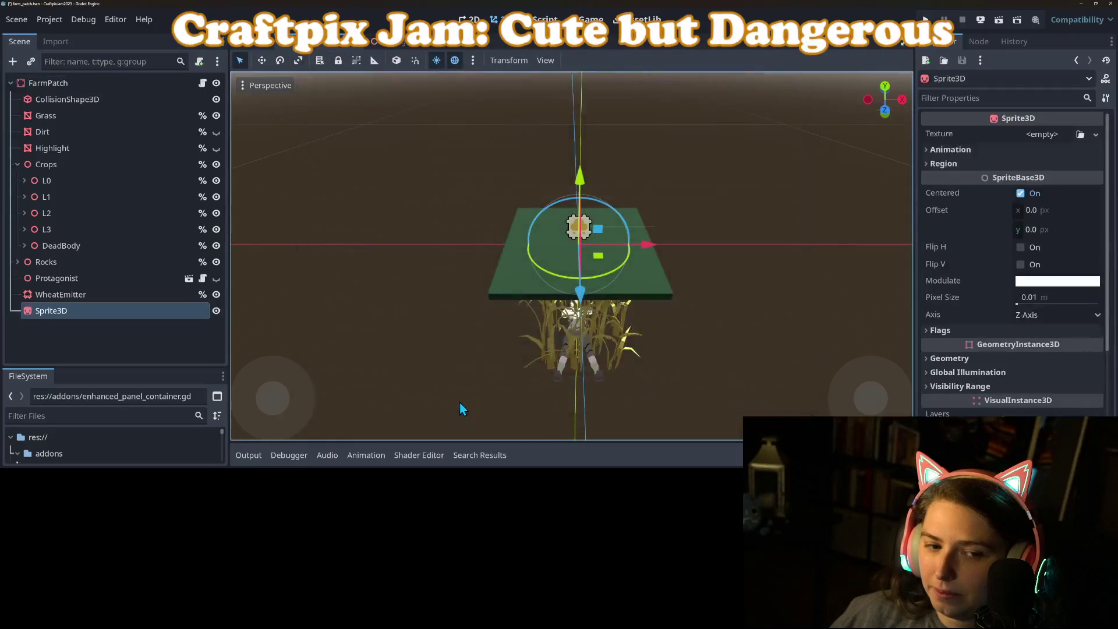
{"action": "left_click", "coordinate": [1095, 134]}
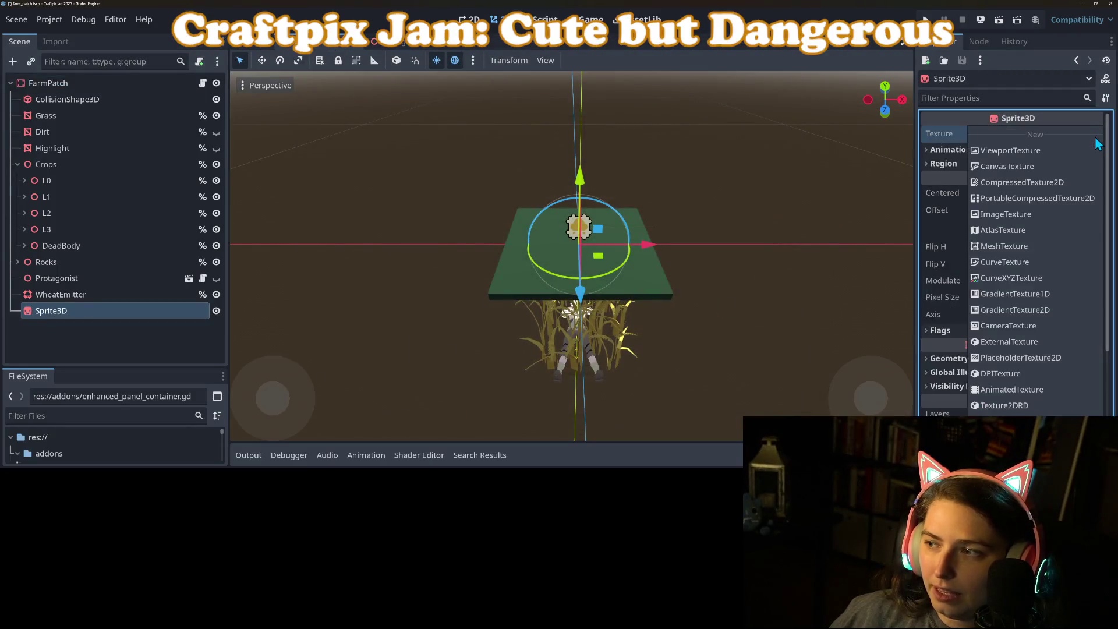
- Assign a new CanvasTexture to the Sprite3D and inspect its Diffuse, NormalMap, Specular and filter settings
{"action": "left_click", "coordinate": [1037, 168]}
{"action": "left_click", "coordinate": [1054, 135]}
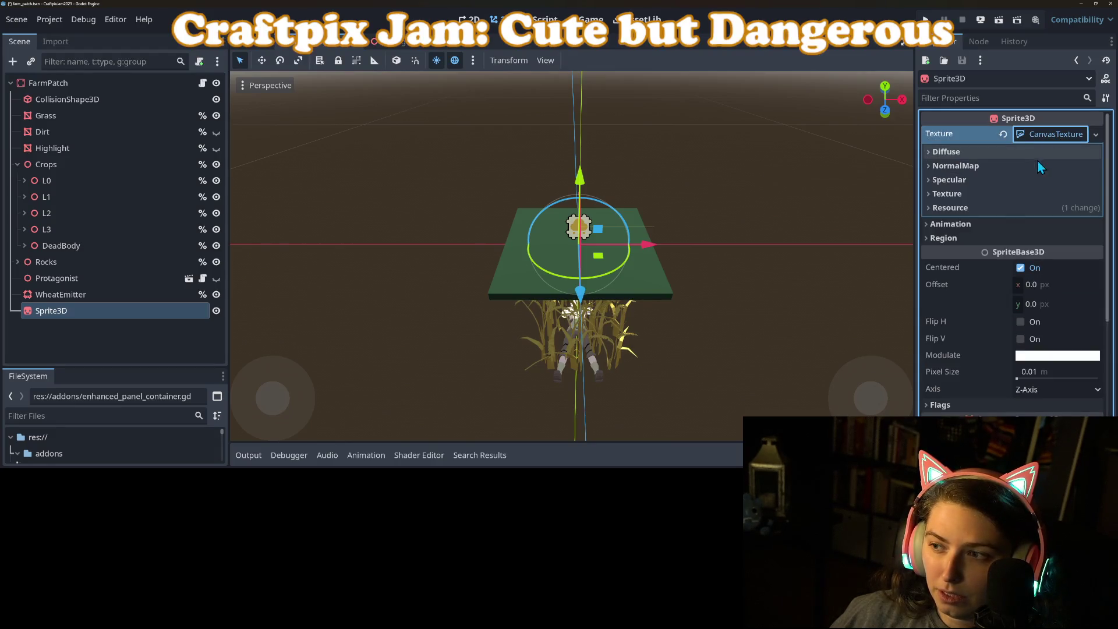
{"action": "left_click", "coordinate": [962, 194]}
{"action": "left_click", "coordinate": [984, 150]}
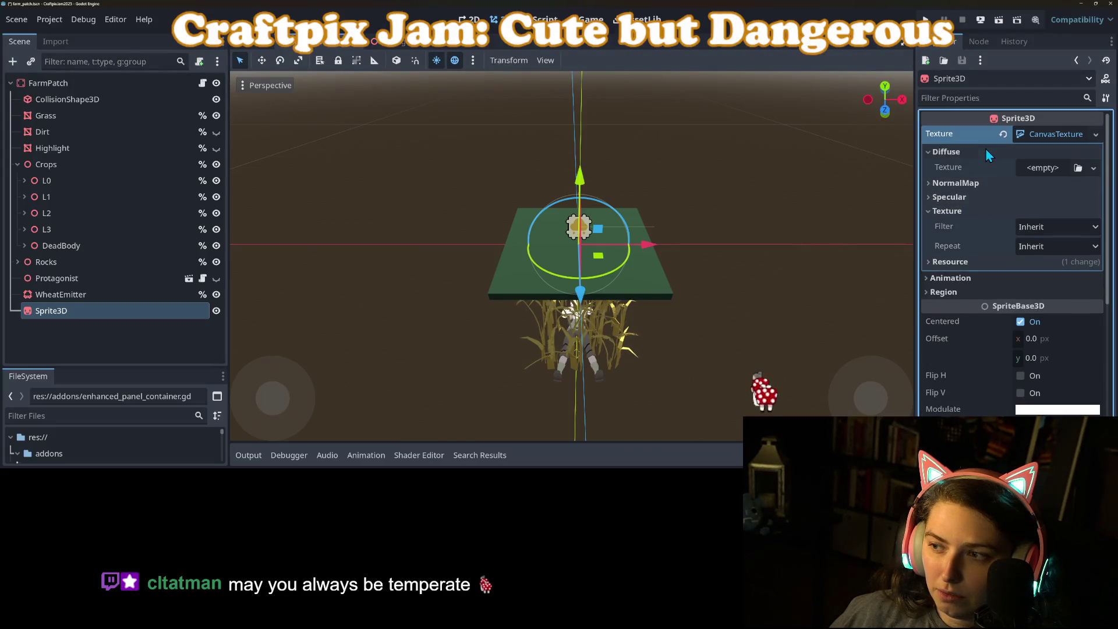
{"action": "left_click", "coordinate": [984, 185]}
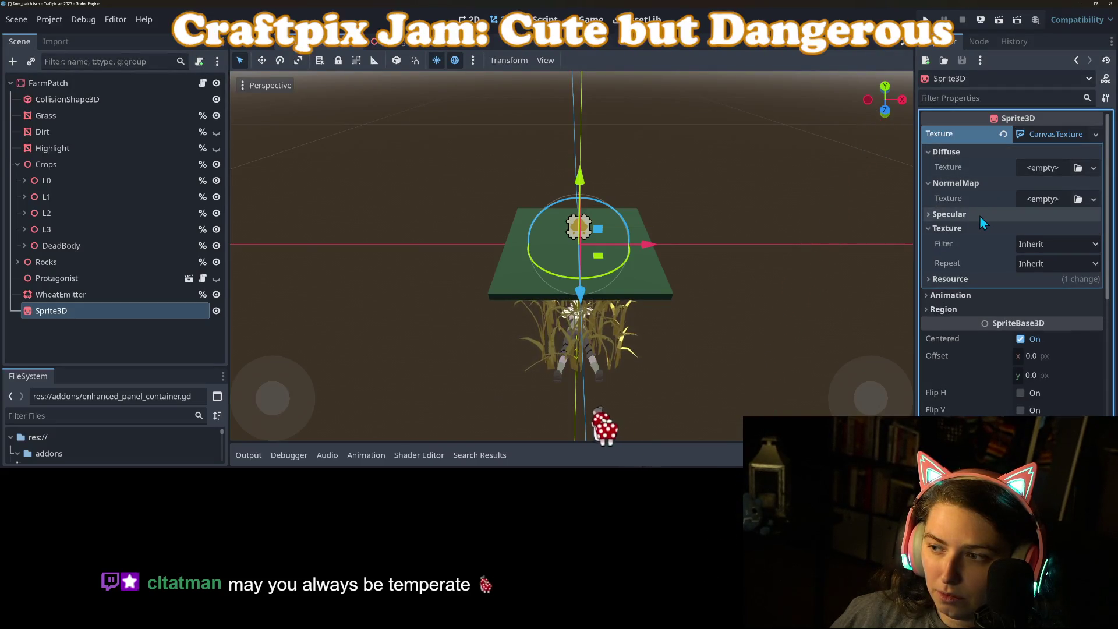
{"action": "left_click", "coordinate": [979, 215]}
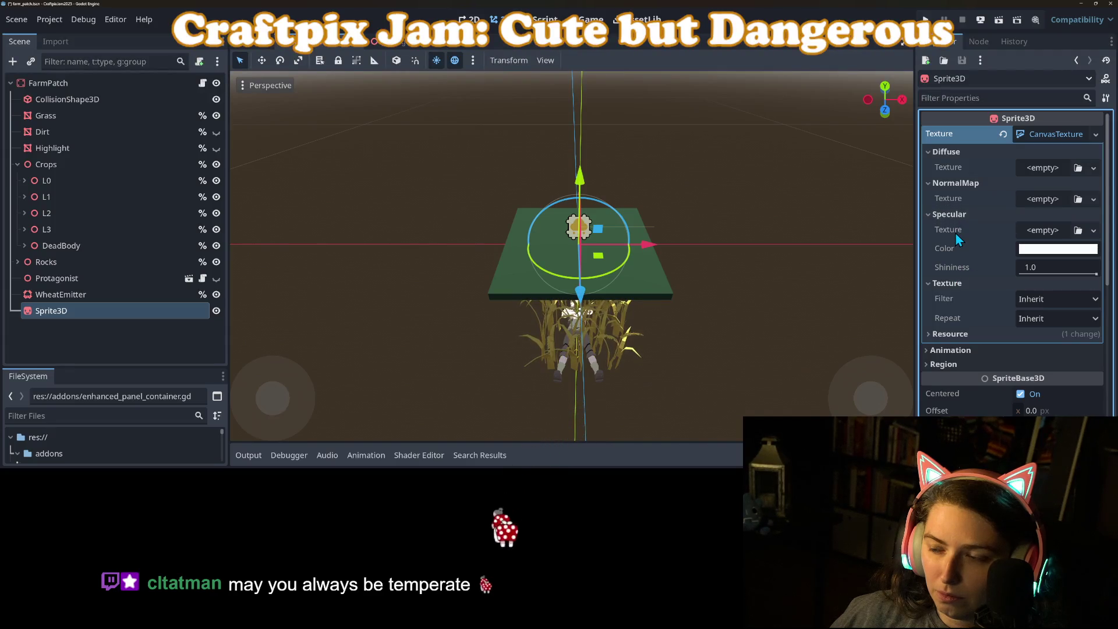
{"action": "mouse_move", "coordinate": [956, 236]}
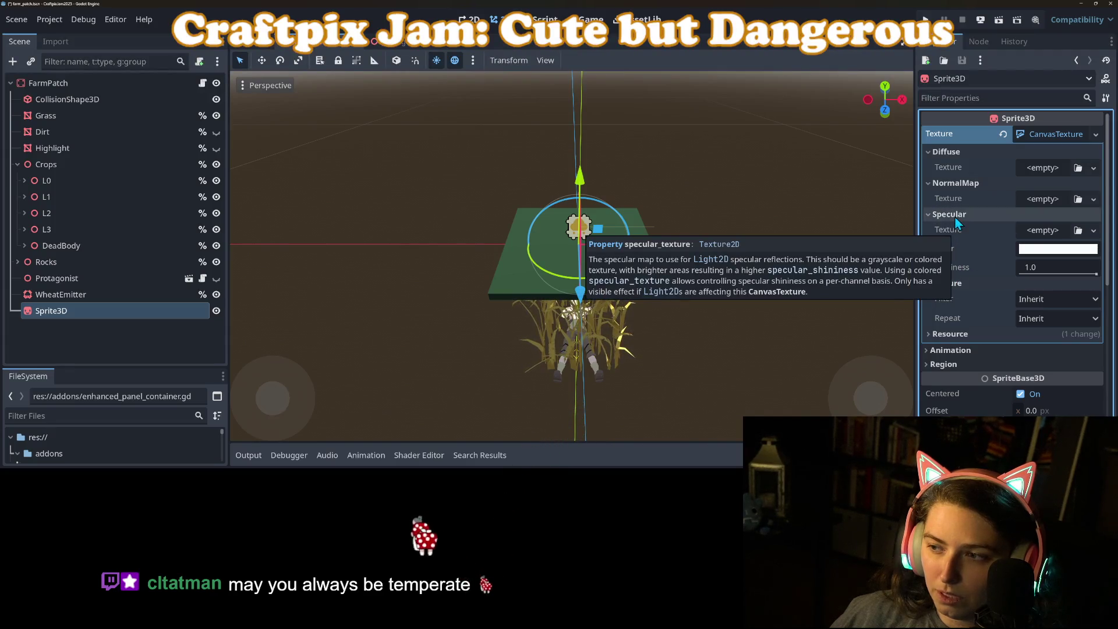
{"action": "left_click", "coordinate": [955, 215]}
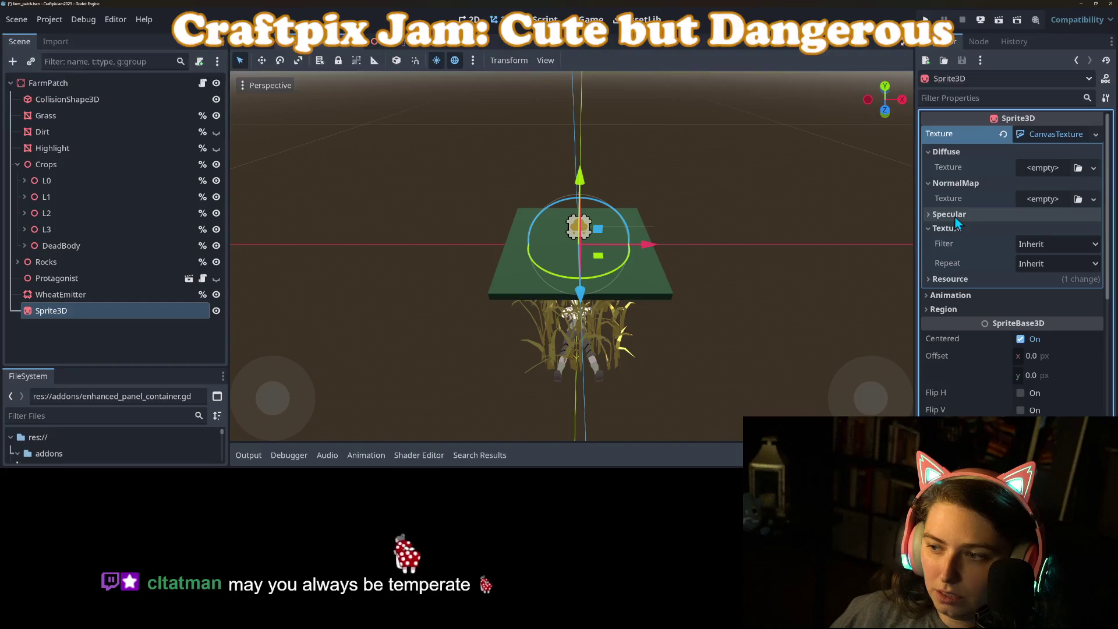
{"action": "left_click", "coordinate": [1096, 135]}
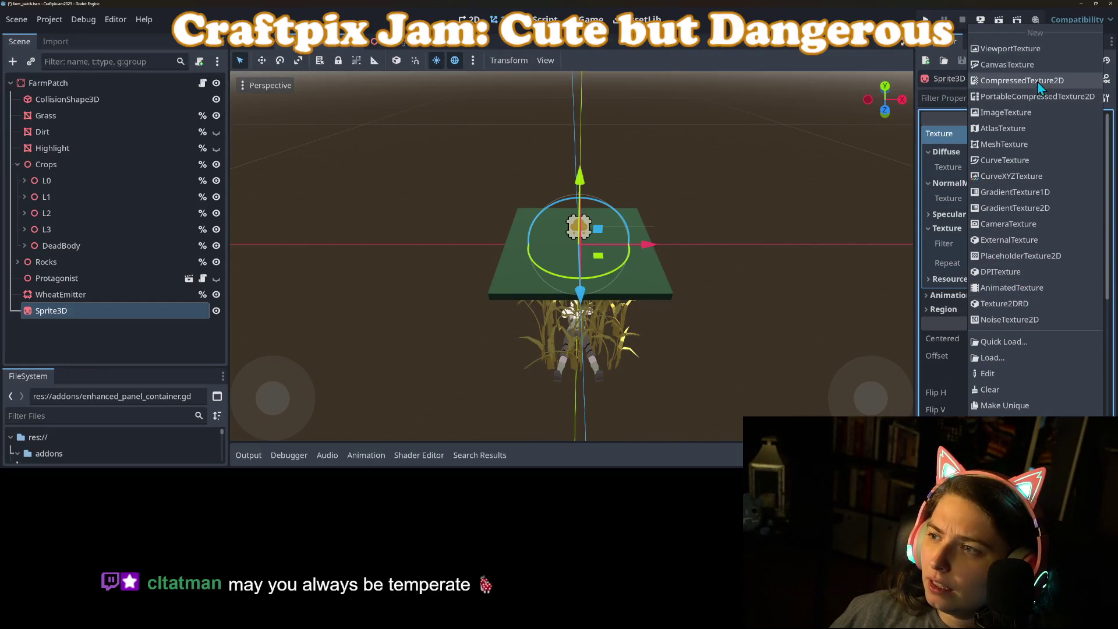
- Switch the sprite texture to a new ViewportTexture and add a SubViewport child under Sprite3D
{"action": "left_click", "coordinate": [1036, 50]}
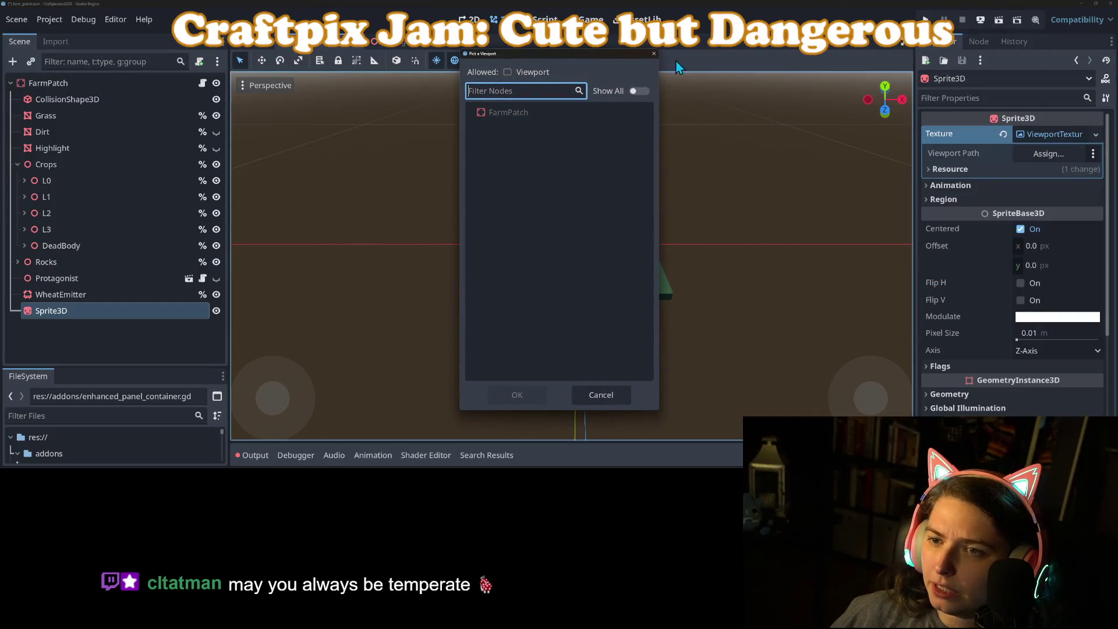
{"action": "left_click", "coordinate": [654, 55]}
{"action": "right_click", "coordinate": [189, 313]}
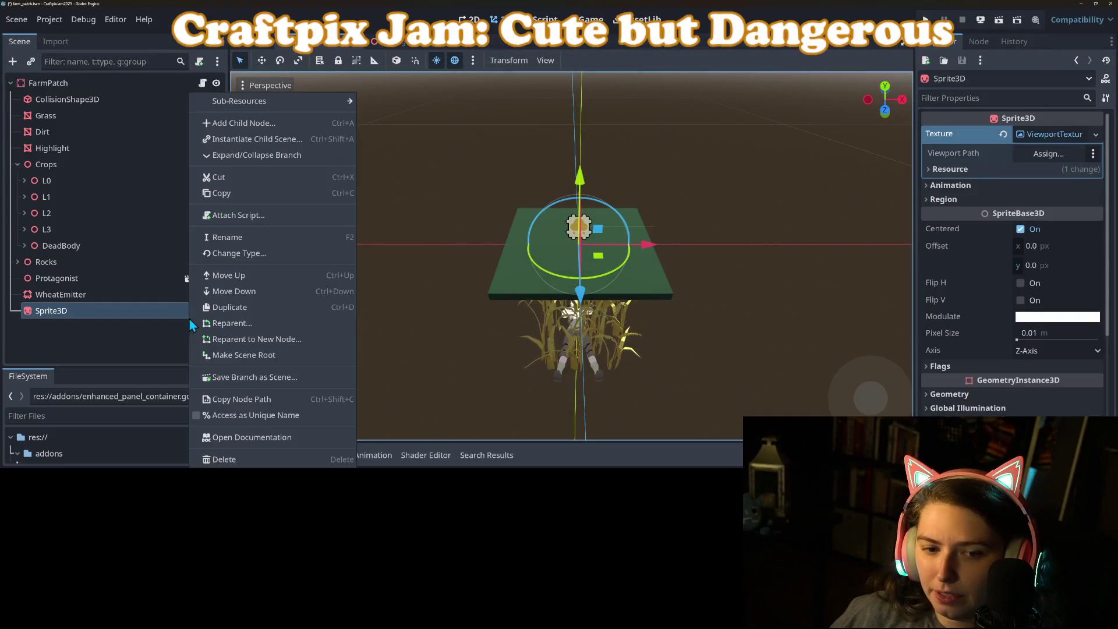
{"action": "left_click", "coordinate": [253, 128]}
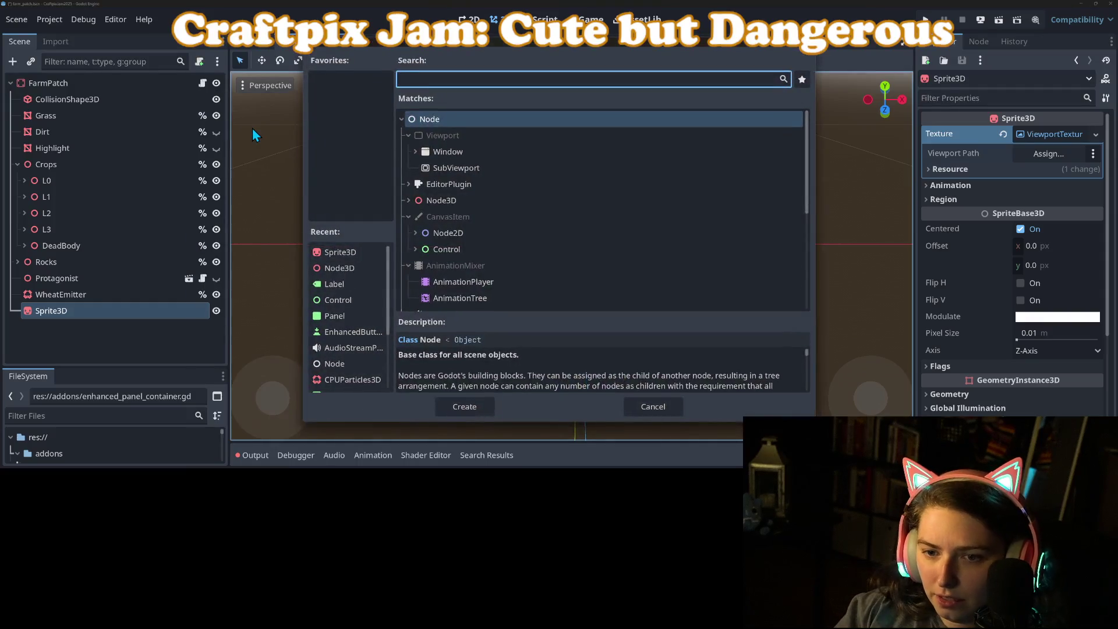
{"action": "type", "text": "view"}
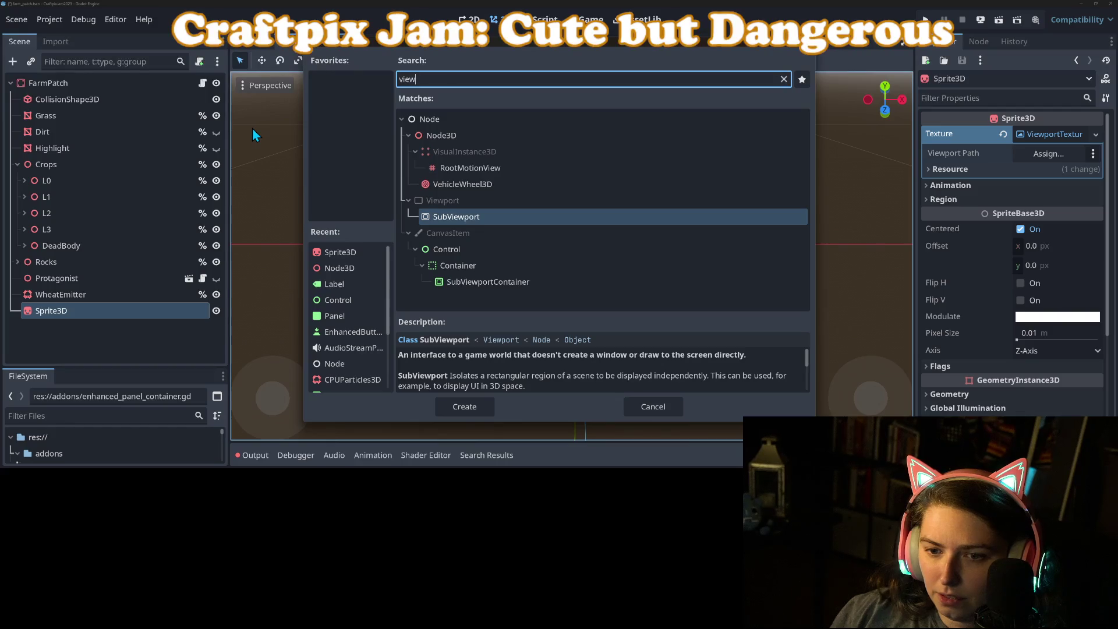
{"action": "key", "text": "Return"}
- Point the Sprite3D's ViewportTexture viewport path at the SubViewport node
{"action": "left_click", "coordinate": [87, 312]}
{"action": "left_click", "coordinate": [1070, 156]}
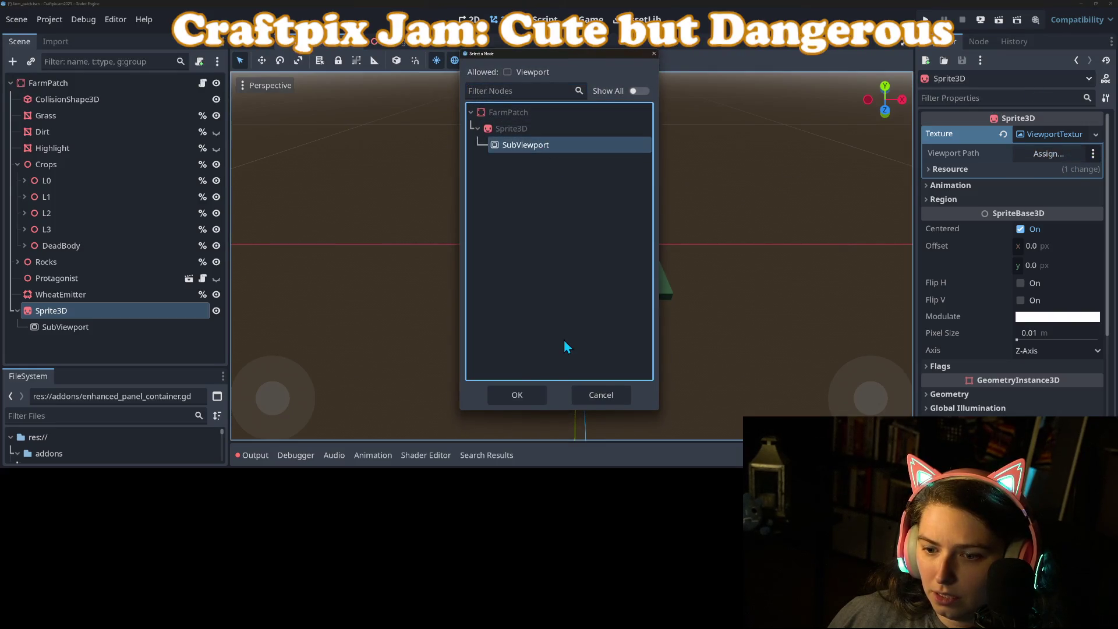
{"action": "left_click", "coordinate": [516, 395]}
{"action": "scroll", "coordinate": [540, 358], "scroll_direction": "down", "scroll_amount": 4}
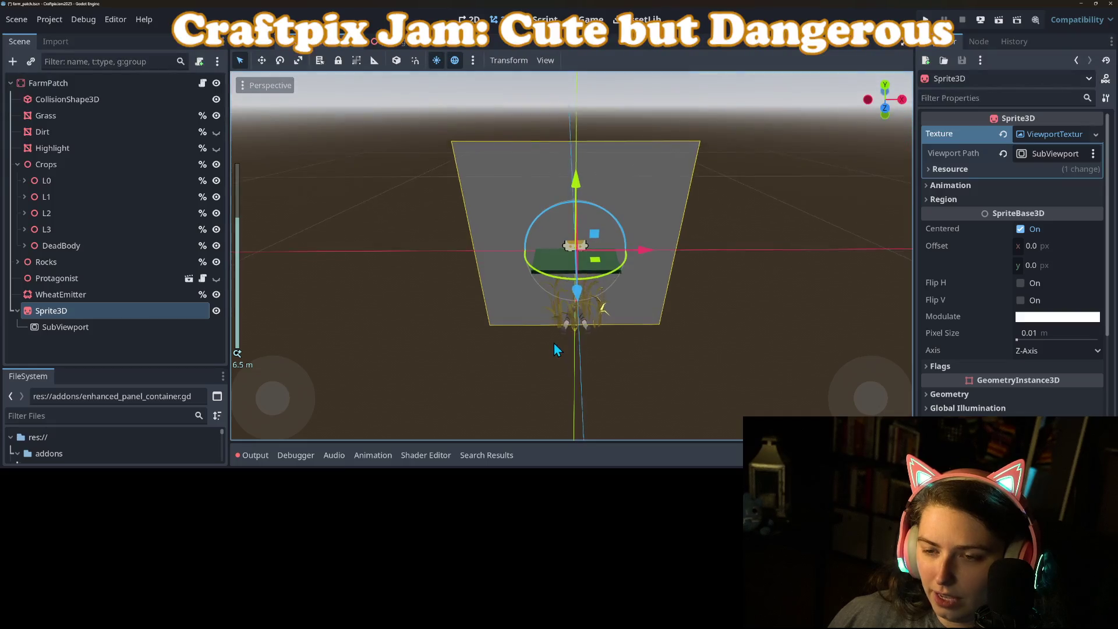
{"action": "scroll", "coordinate": [554, 345], "scroll_direction": "up", "scroll_amount": 2}
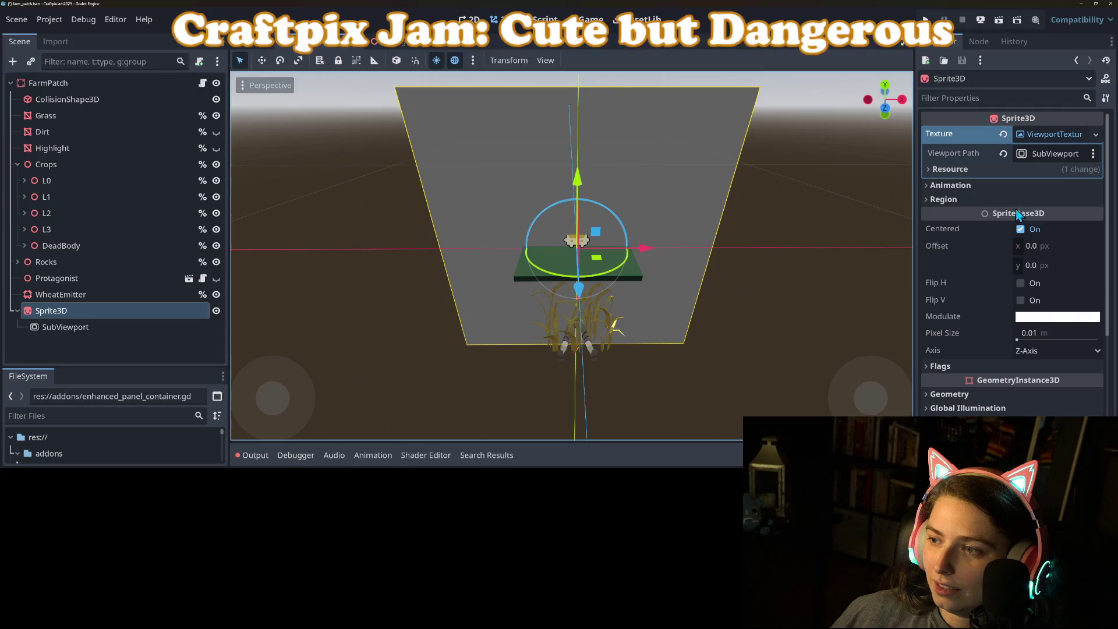
- Expand the Sprite3D's Flags and set Billboard from Disabled to Enabled
{"action": "left_click", "coordinate": [974, 187]}
{"action": "left_click", "coordinate": [973, 187]}
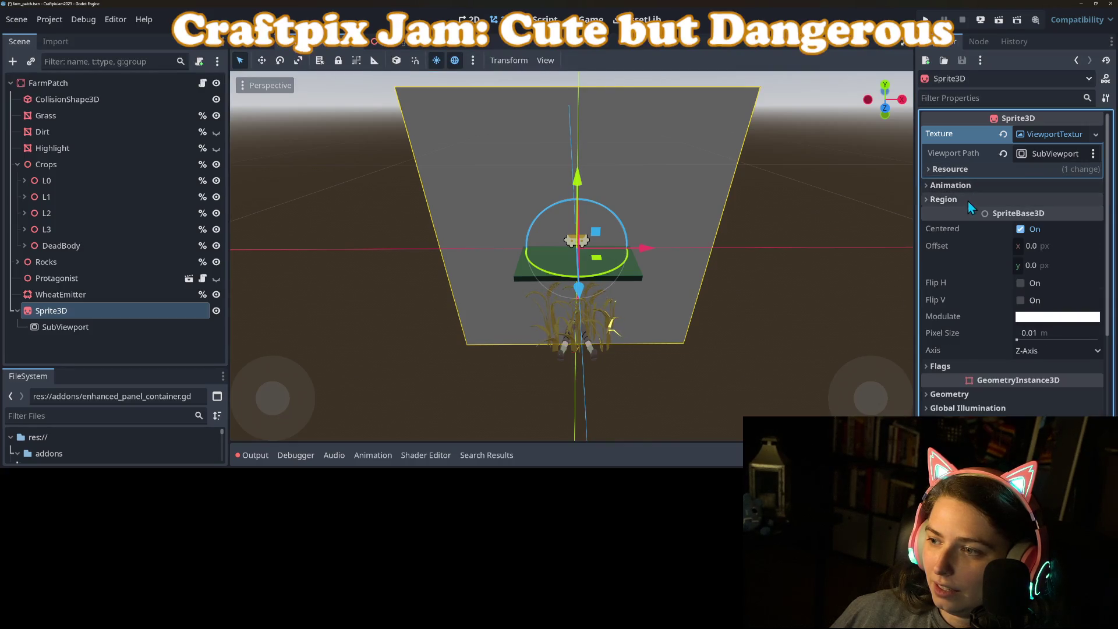
{"action": "left_click", "coordinate": [968, 199]}
{"action": "left_click", "coordinate": [967, 201]}
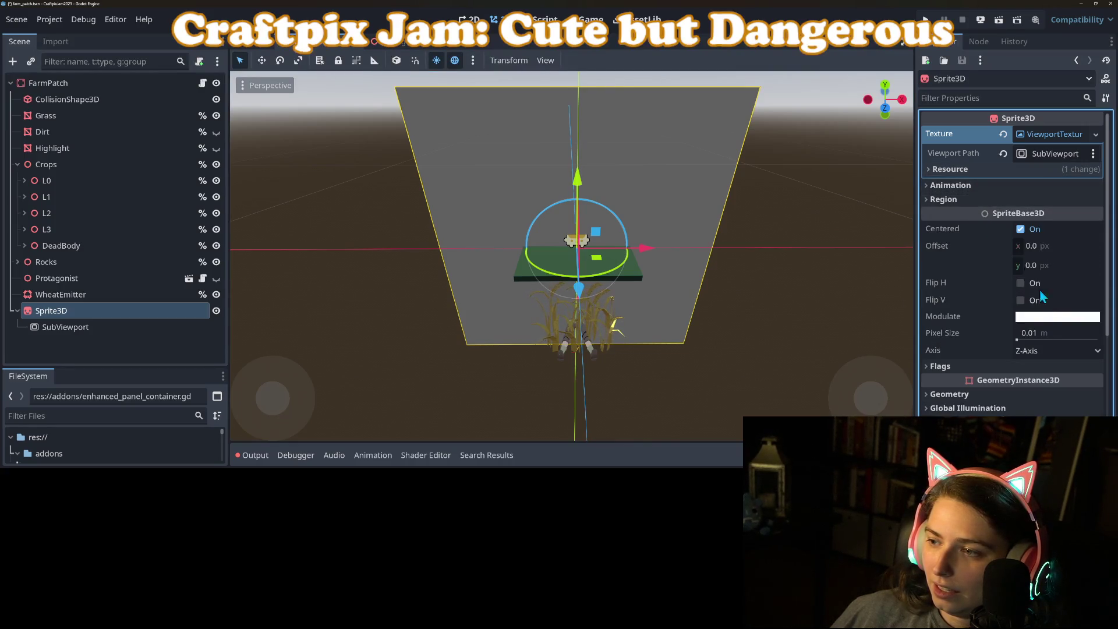
{"action": "left_click", "coordinate": [992, 373]}
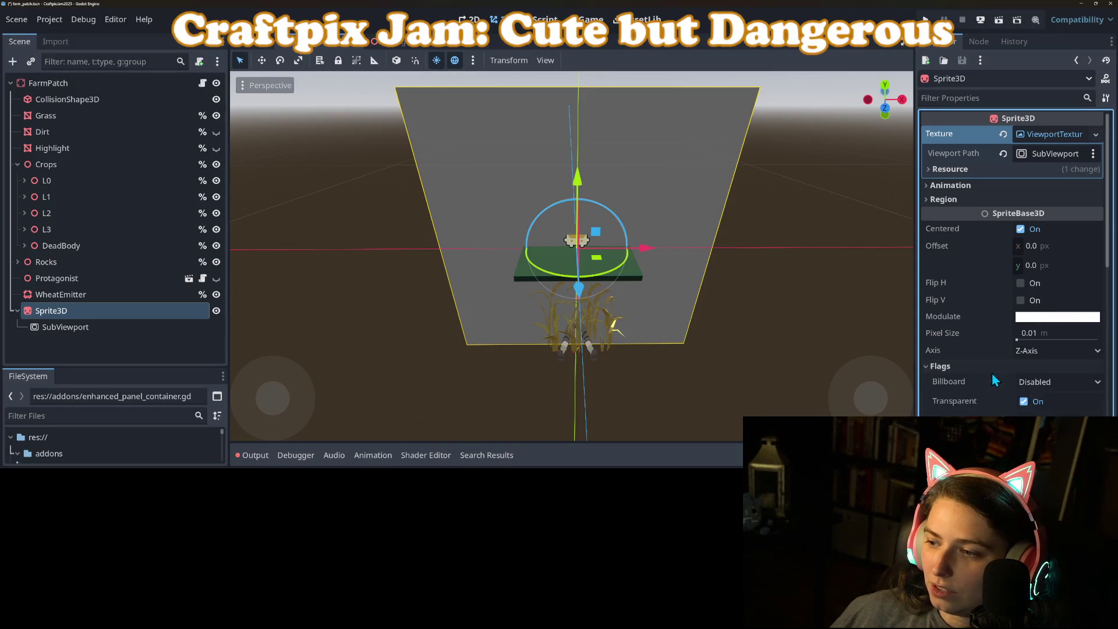
{"action": "left_click", "coordinate": [1043, 386]}
{"action": "left_click", "coordinate": [1043, 412]}
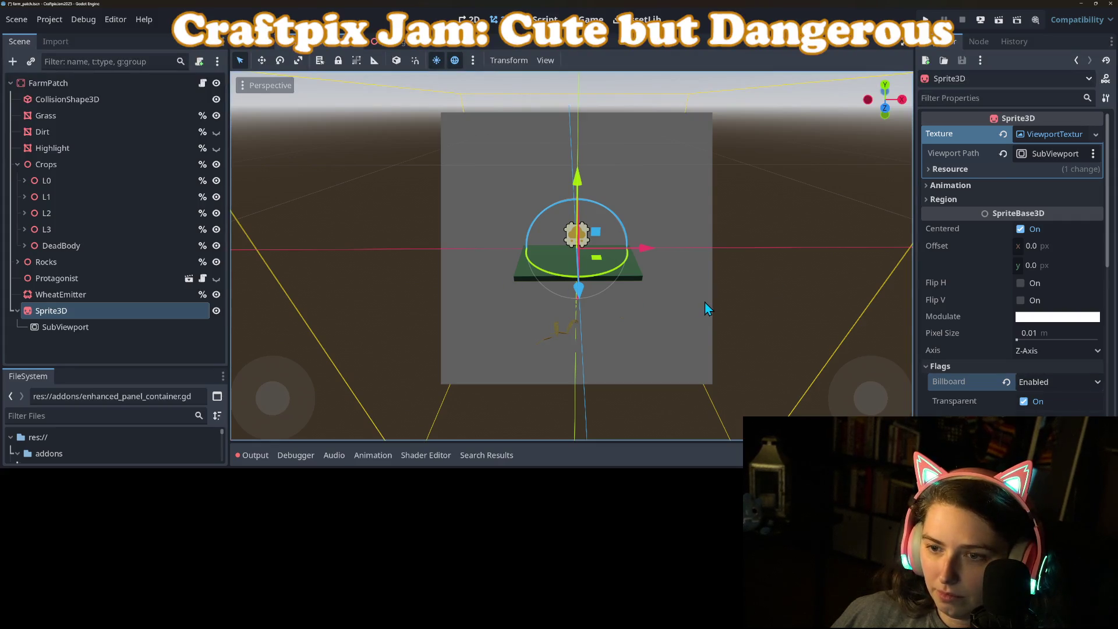
{"action": "left_click", "coordinate": [758, 325]}
- Orbit around the farm patch and select the SubViewport node without adding any children
{"action": "key", "text": "ctrl+a"}
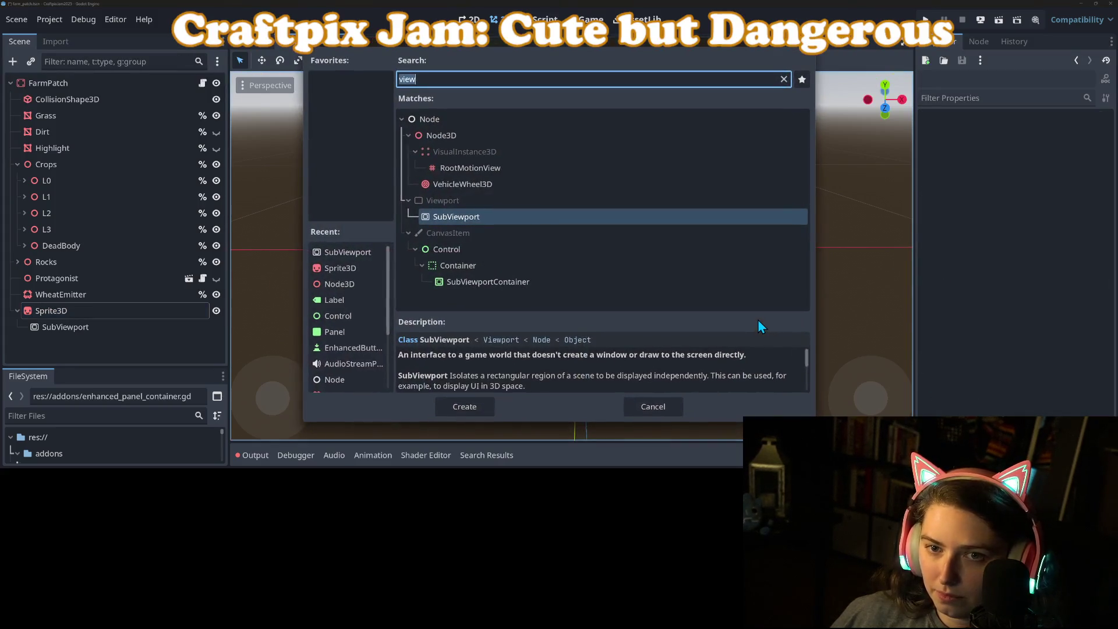
{"action": "left_click", "coordinate": [680, 406]}
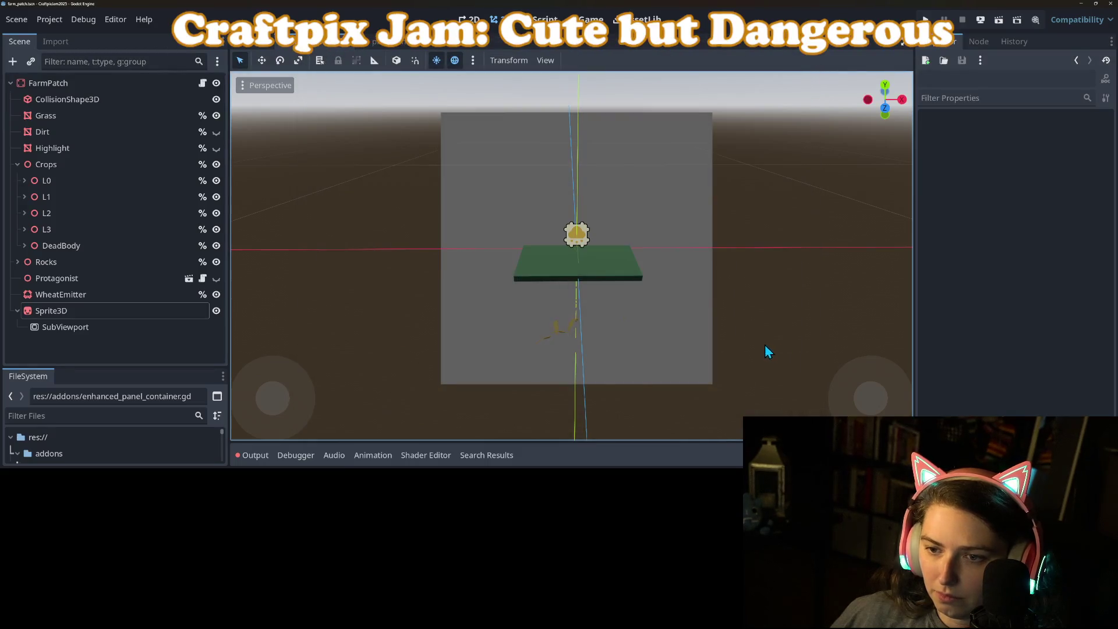
{"action": "scroll", "coordinate": [762, 346], "scroll_direction": "down", "scroll_amount": 3}
{"action": "mouse_move", "coordinate": [760, 342]}
{"action": "left_mouse_down"}
{"action": "mouse_move", "coordinate": [727, 342]}
{"action": "mouse_move", "coordinate": [789, 340]}
{"action": "mouse_move", "coordinate": [767, 347]}
{"action": "left_mouse_up"}
{"action": "scroll", "coordinate": [768, 352], "scroll_direction": "up", "scroll_amount": 5}
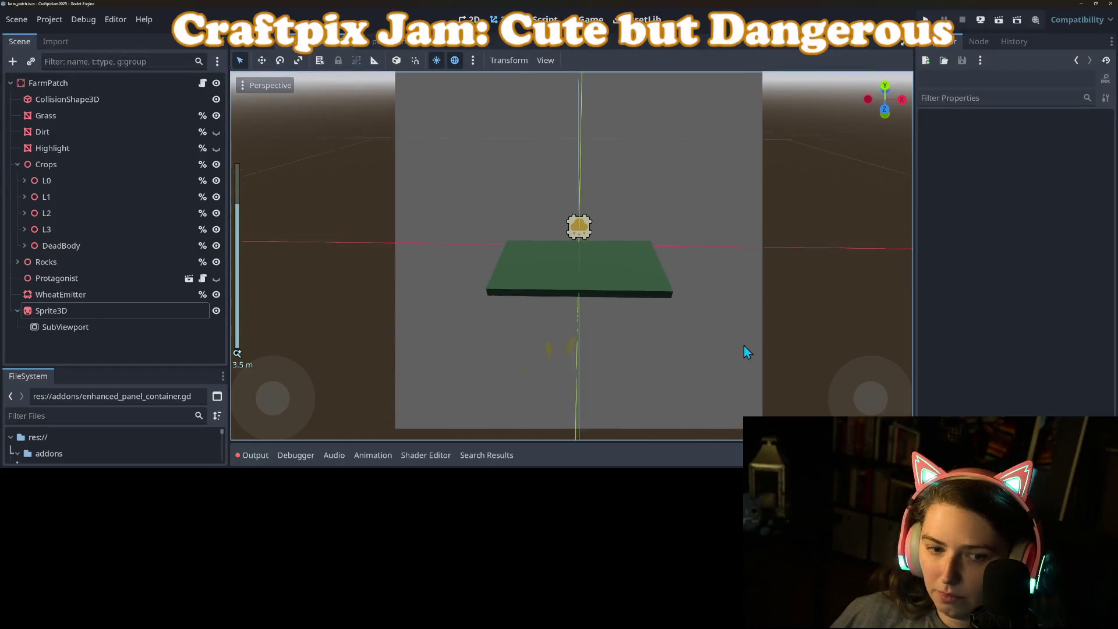
{"action": "right_click", "coordinate": [166, 326]}
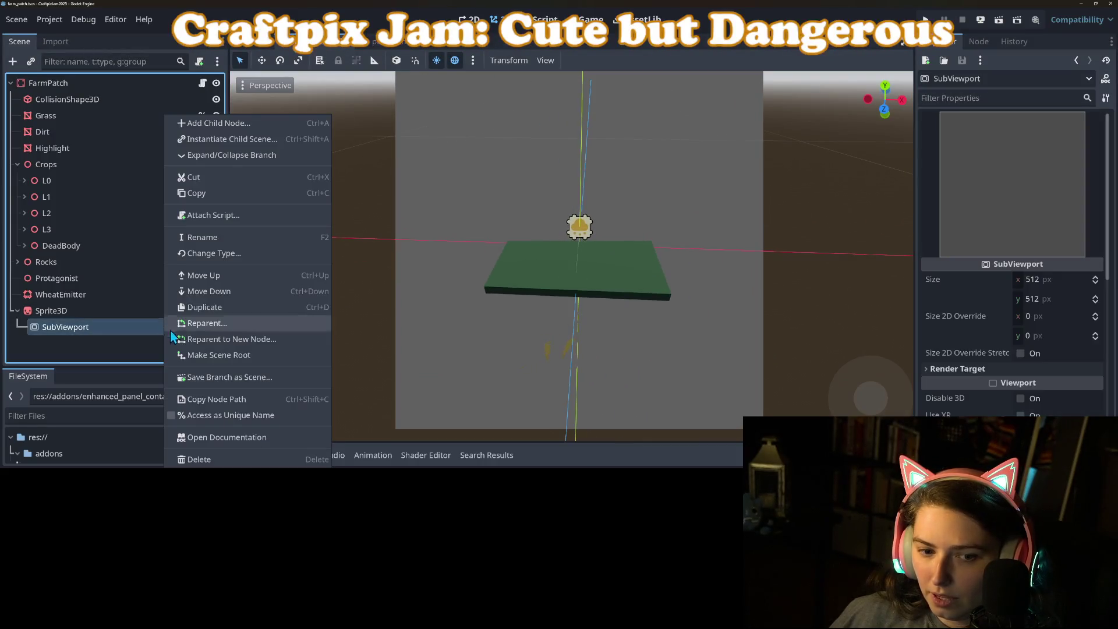
{"action": "left_click", "coordinate": [278, 120]}
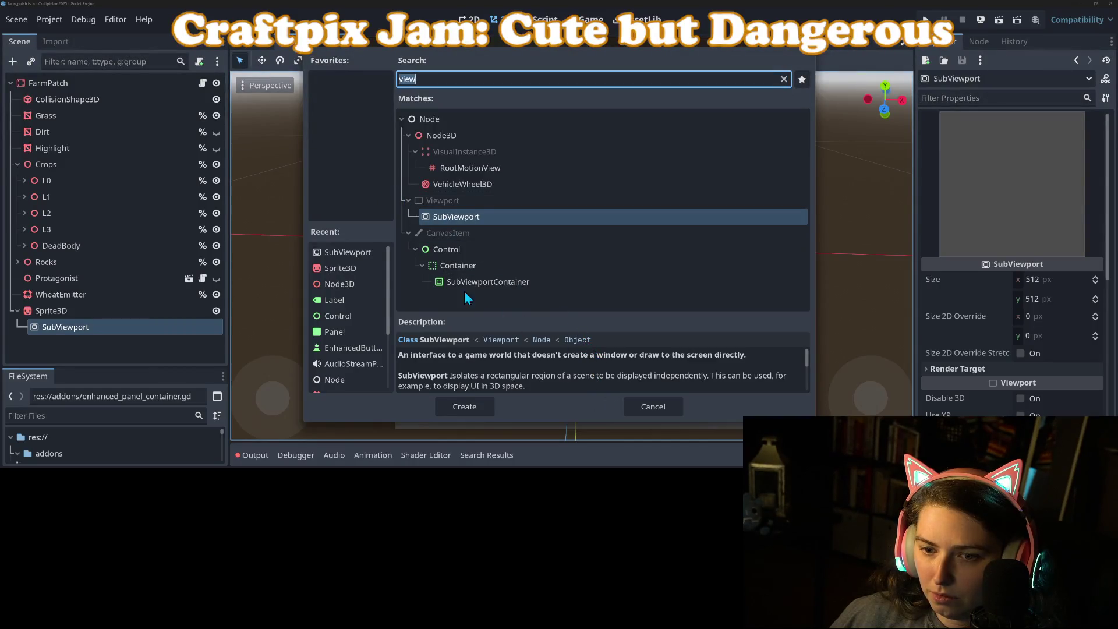
{"action": "left_click", "coordinate": [662, 410]}
- Turn on Transparent BG in the SubViewport's Viewport settings
{"action": "left_click", "coordinate": [1016, 369]}
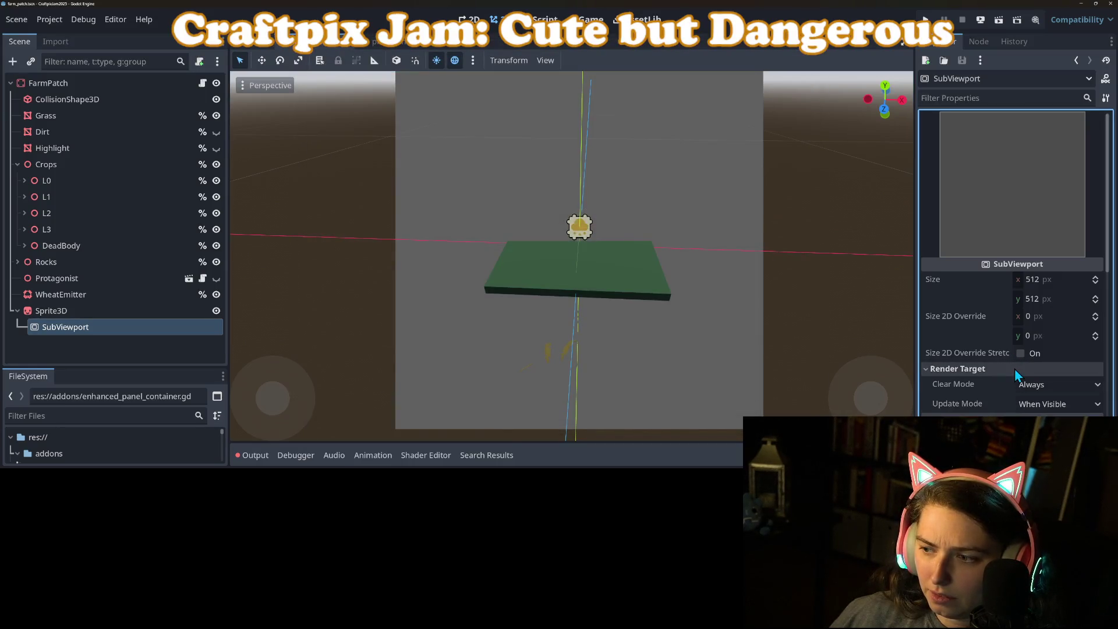
{"action": "left_click", "coordinate": [1016, 373]}
{"action": "left_click", "coordinate": [998, 382]}
{"action": "scroll", "coordinate": [987, 389], "scroll_direction": "down", "scroll_amount": 1}
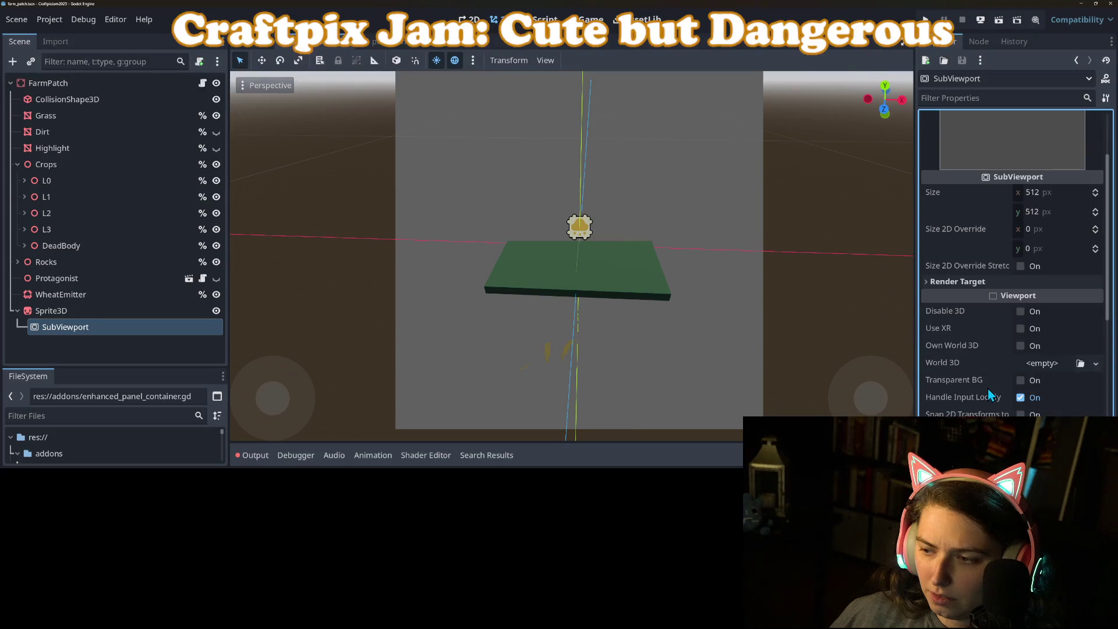
{"action": "scroll", "coordinate": [987, 389], "scroll_direction": "down", "scroll_amount": 2}
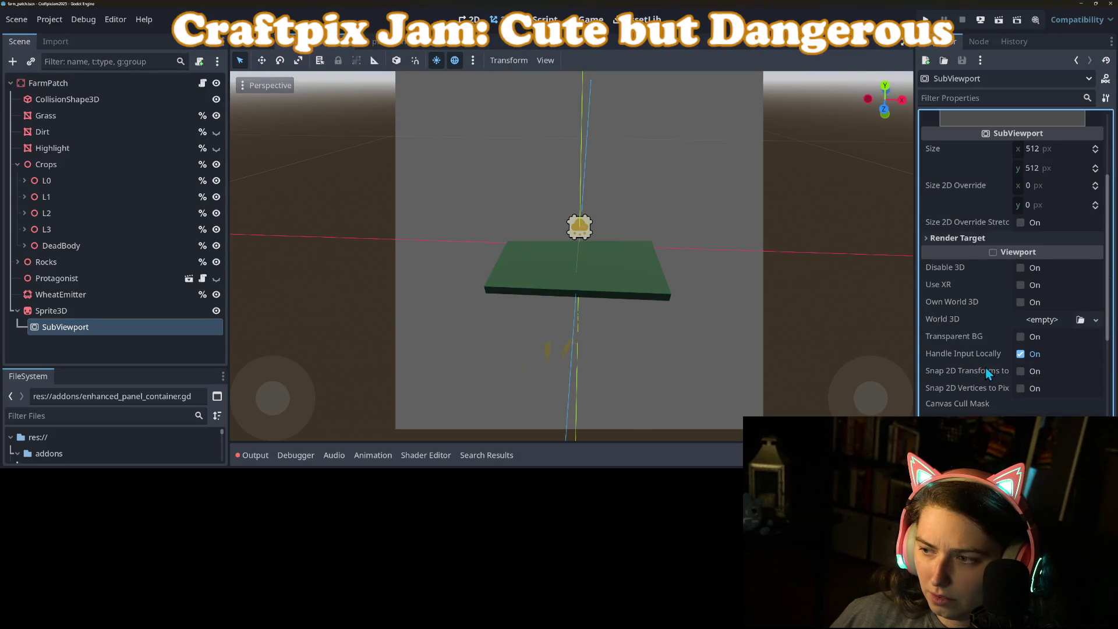
{"action": "left_click", "coordinate": [1020, 336]}
{"action": "scroll", "coordinate": [994, 364], "scroll_direction": "down", "scroll_amount": 2}
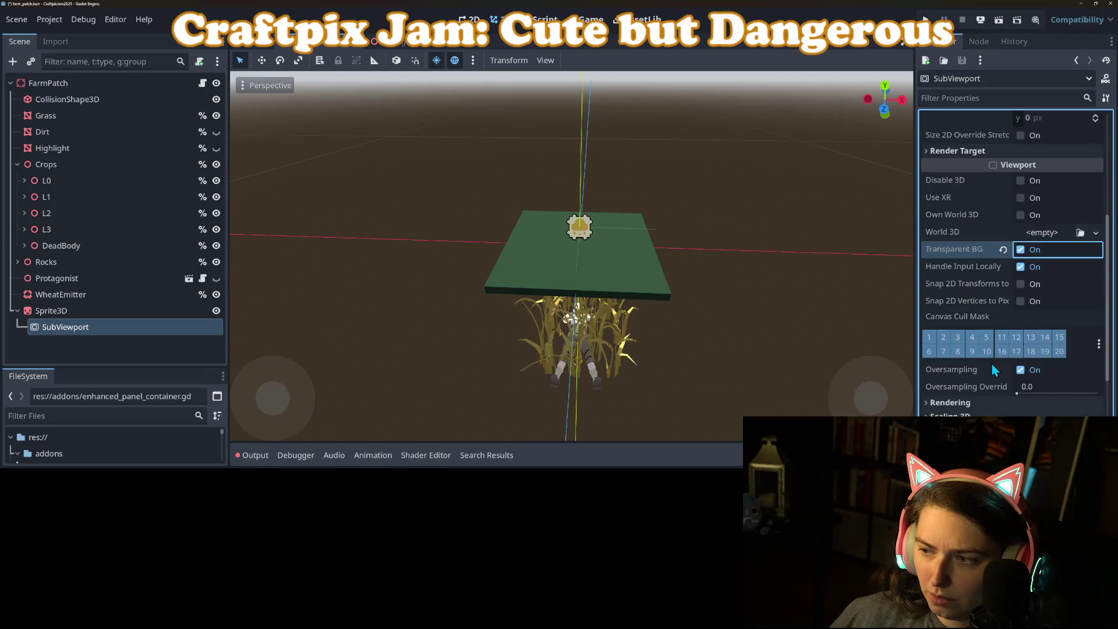
{"action": "scroll", "coordinate": [984, 367], "scroll_direction": "down", "scroll_amount": 1}
{"action": "scroll", "coordinate": [980, 367], "scroll_direction": "down", "scroll_amount": 1}
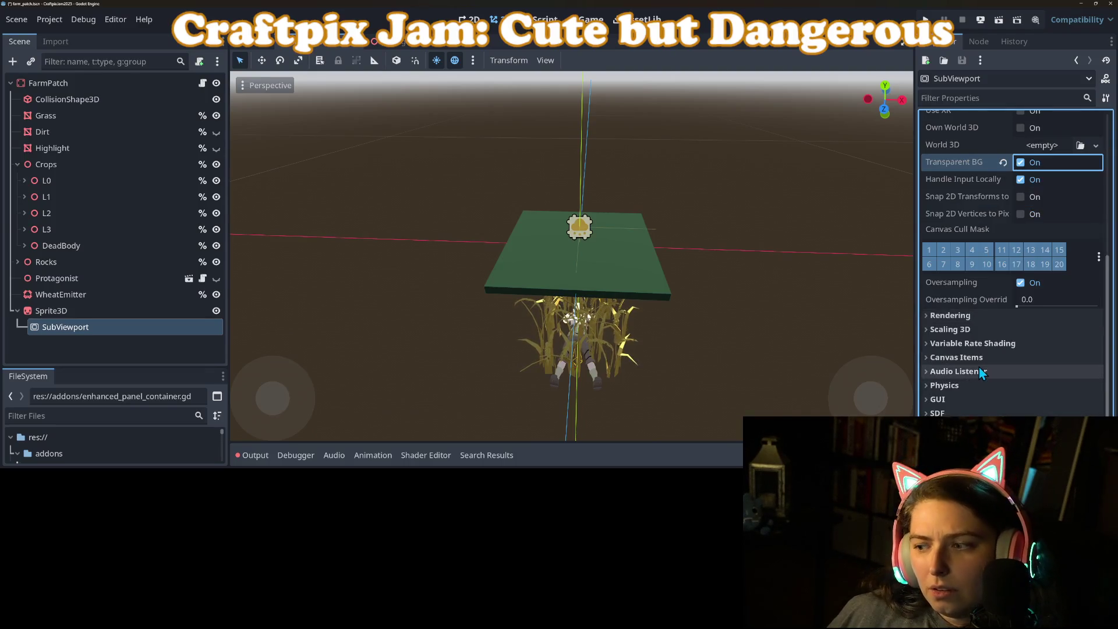
{"action": "left_click", "coordinate": [971, 358]}
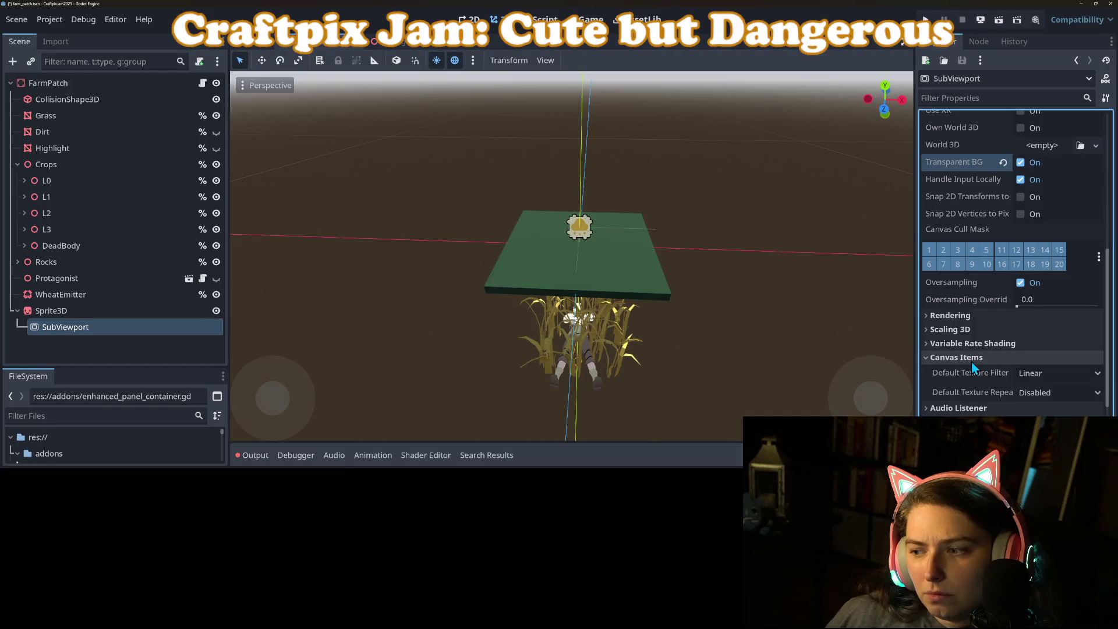
{"action": "left_click", "coordinate": [998, 362]}
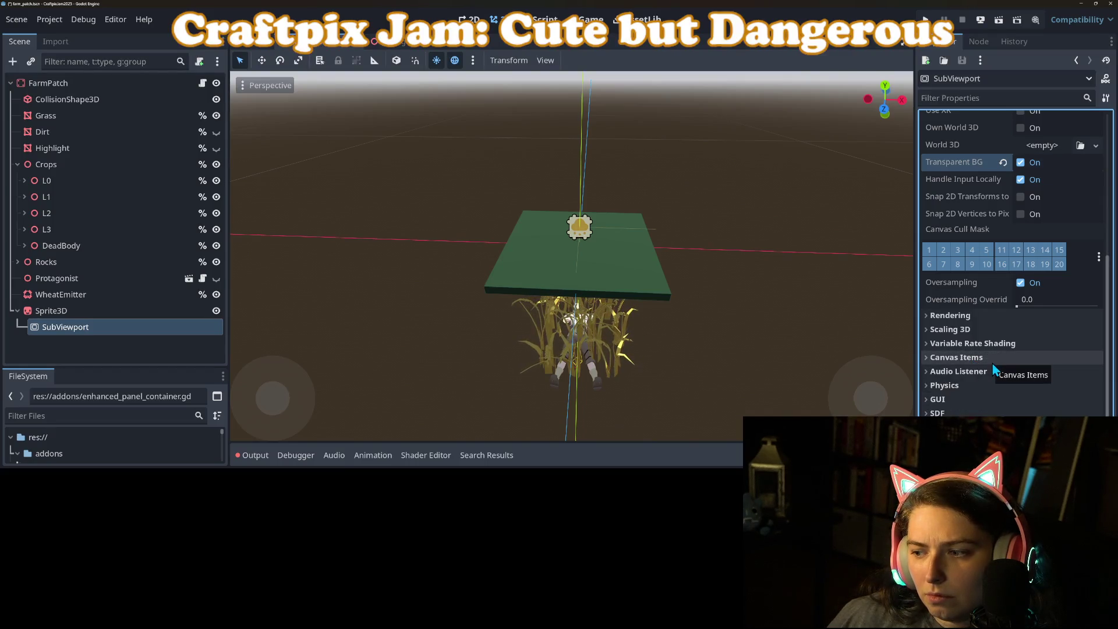
{"action": "scroll", "coordinate": [992, 364], "scroll_direction": "down", "scroll_amount": 1}
{"action": "right_click", "coordinate": [167, 325]}
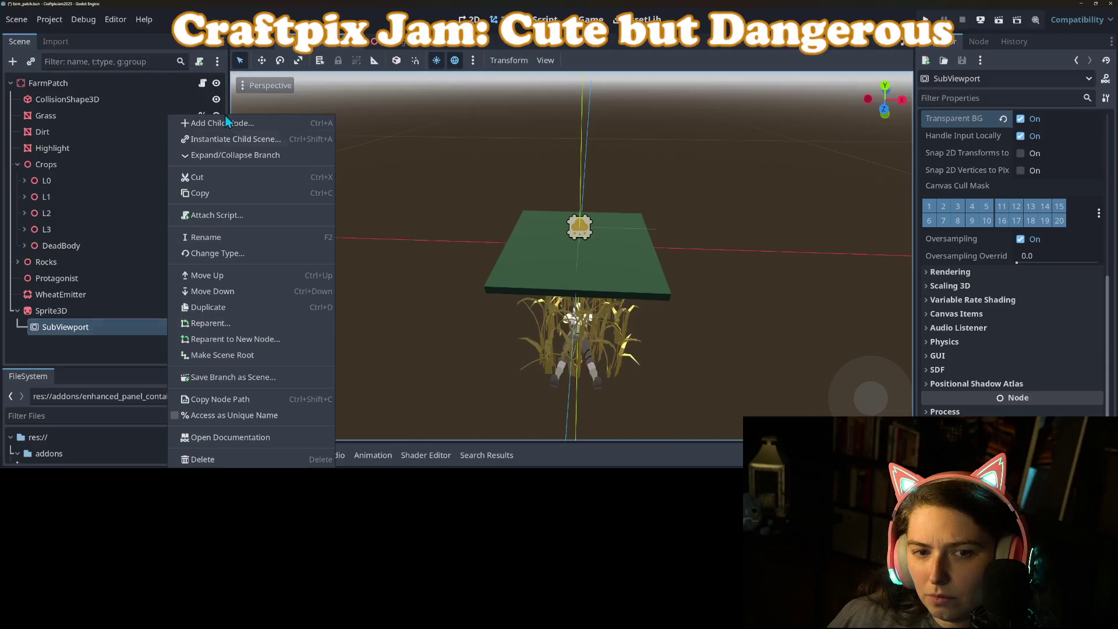
- Add a Panel node as a child of the SubViewport
{"action": "left_click", "coordinate": [224, 124]}
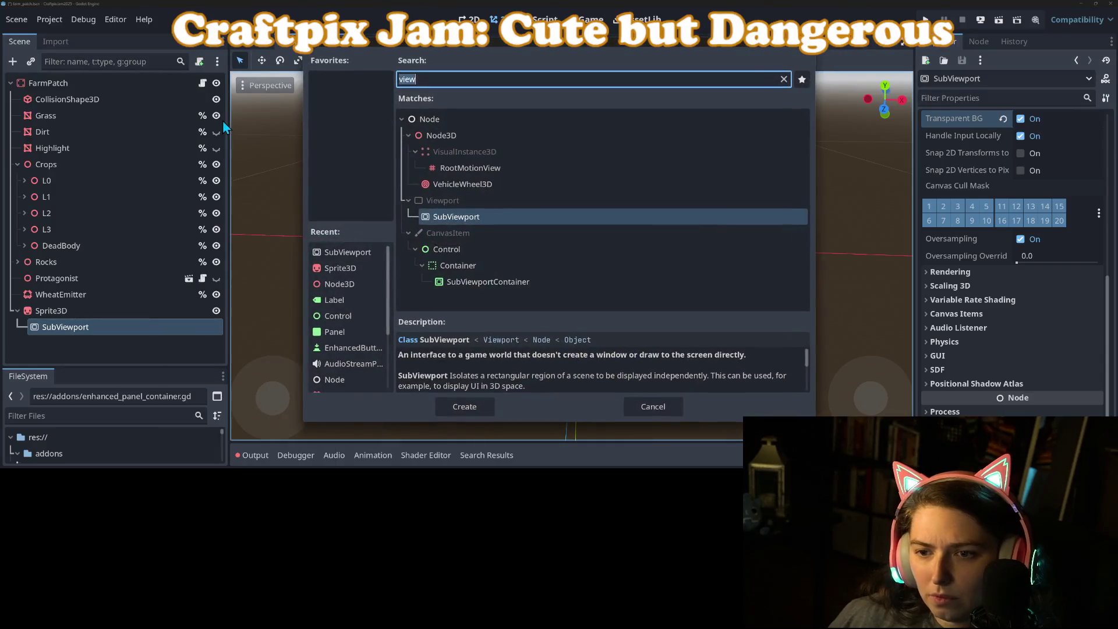
{"action": "left_click", "coordinate": [462, 253]}
{"action": "left_click", "coordinate": [335, 332]}
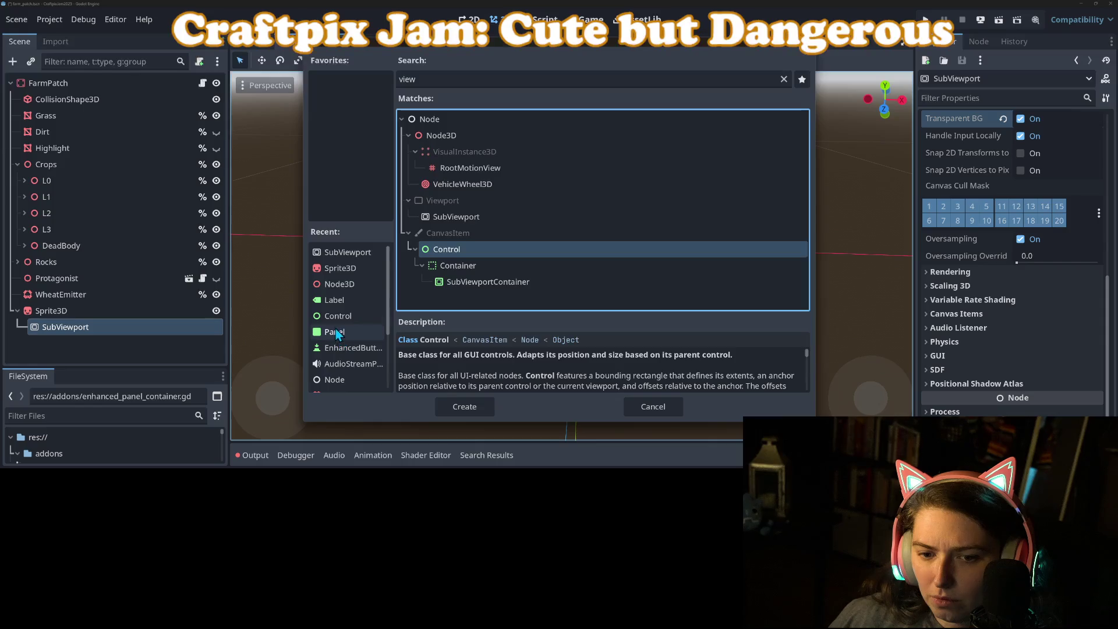
{"action": "left_click", "coordinate": [475, 406]}
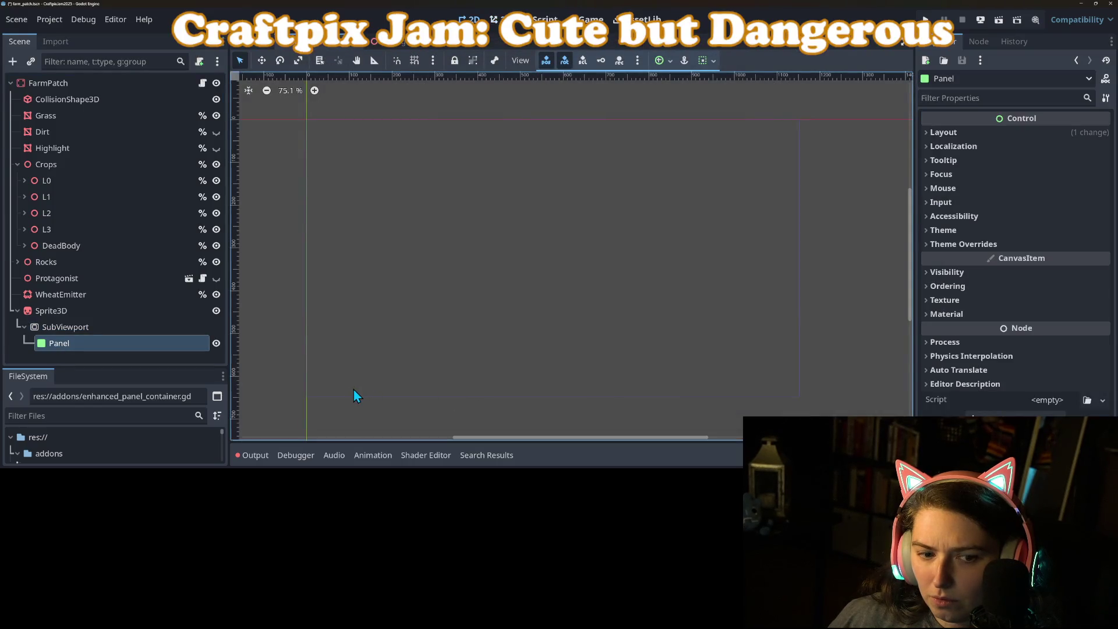
- Back in the 3D view, delete the SubViewport branch and select Sprite3D
{"action": "left_click", "coordinate": [500, 19]}
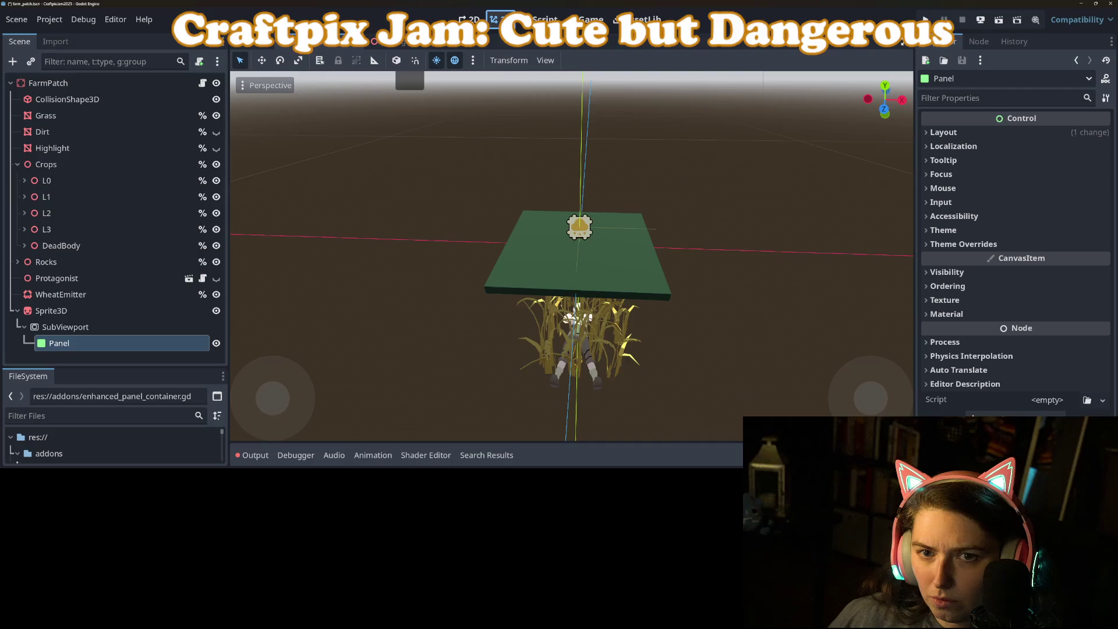
{"action": "left_click", "coordinate": [99, 332]}
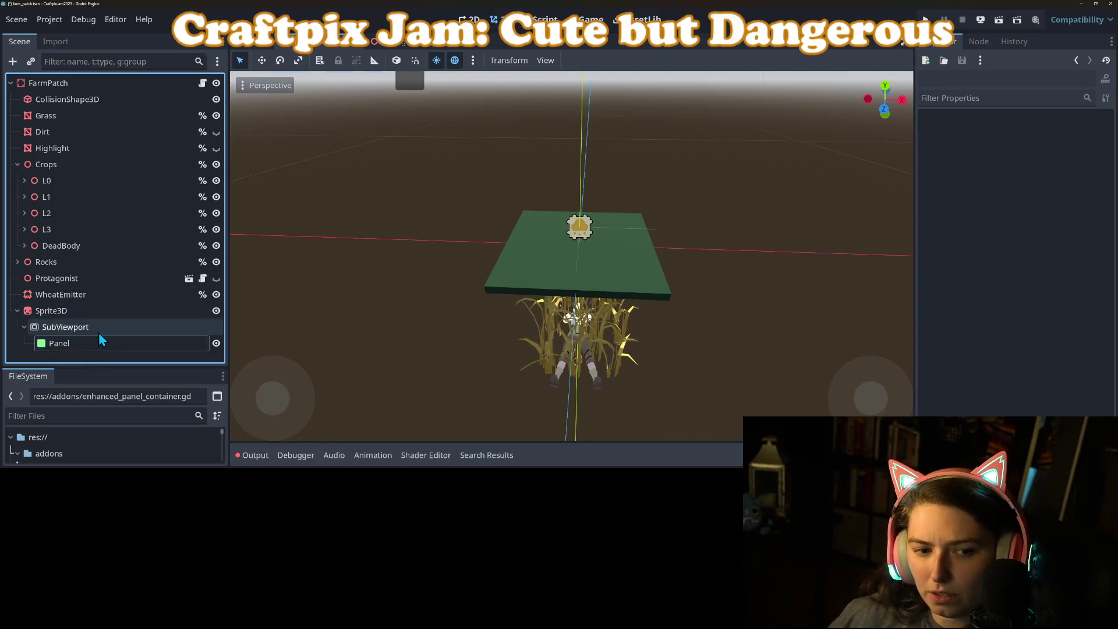
{"action": "key", "text": "Delete"}
{"action": "key", "text": "Return"}
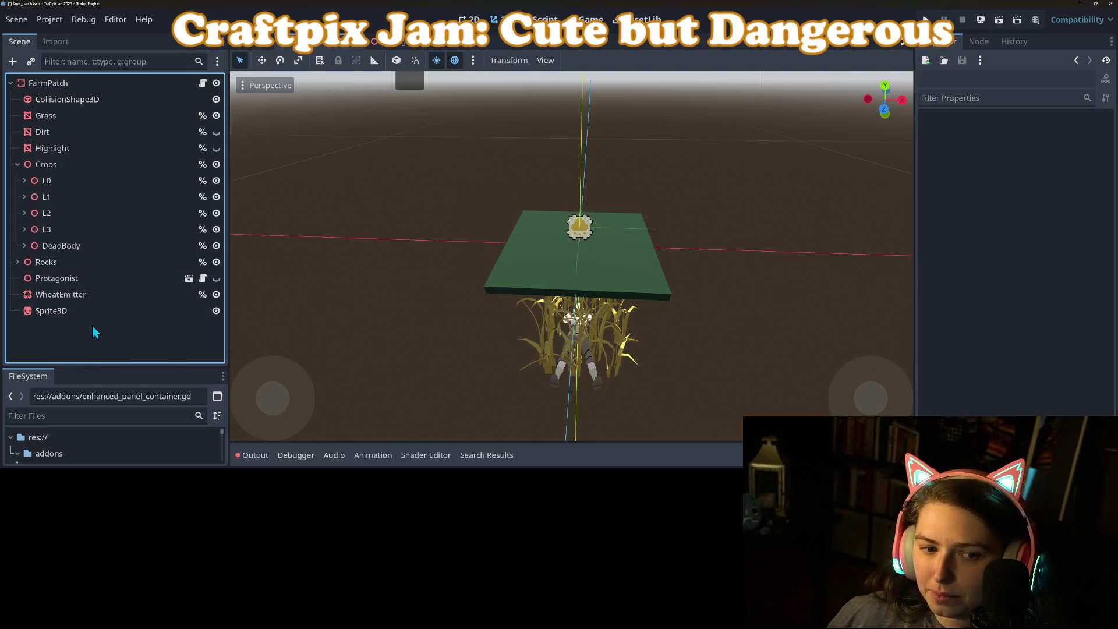
{"action": "left_click", "coordinate": [94, 315]}
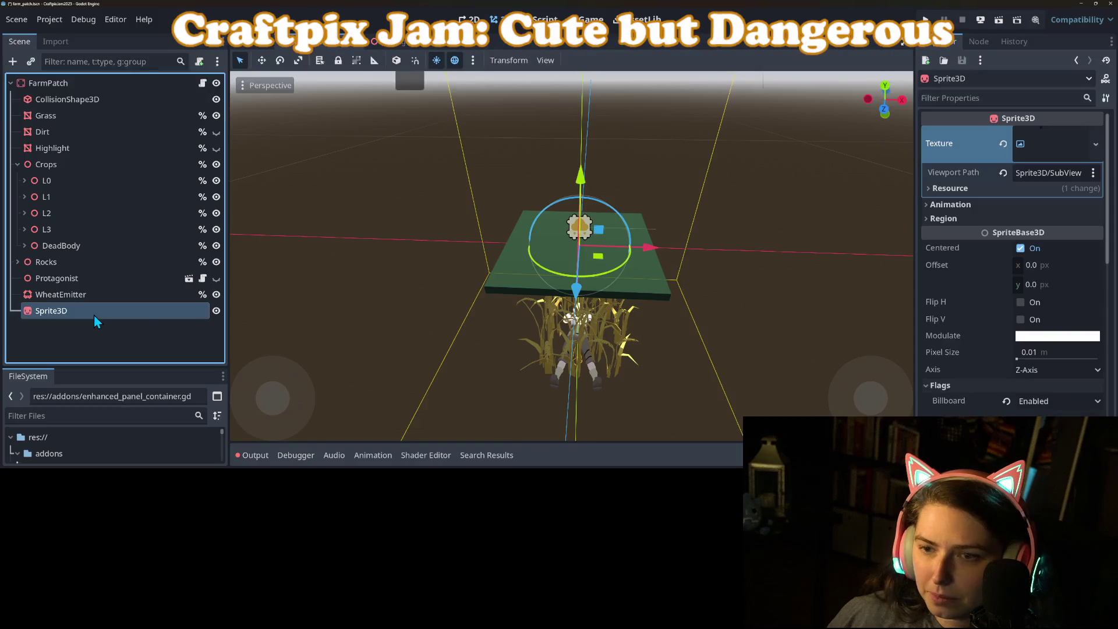
- Give the Sprite3D a new CanvasTexture and toggle its Region setting on and off
{"action": "left_click", "coordinate": [1097, 144]}
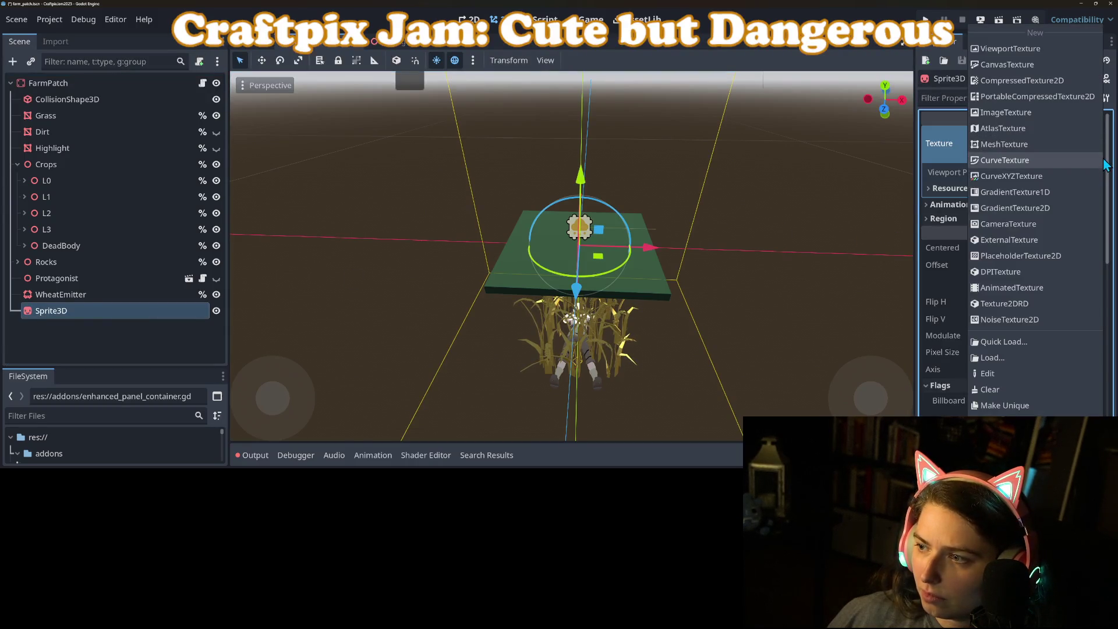
{"action": "left_click", "coordinate": [1016, 65]}
{"action": "left_click", "coordinate": [1042, 135]}
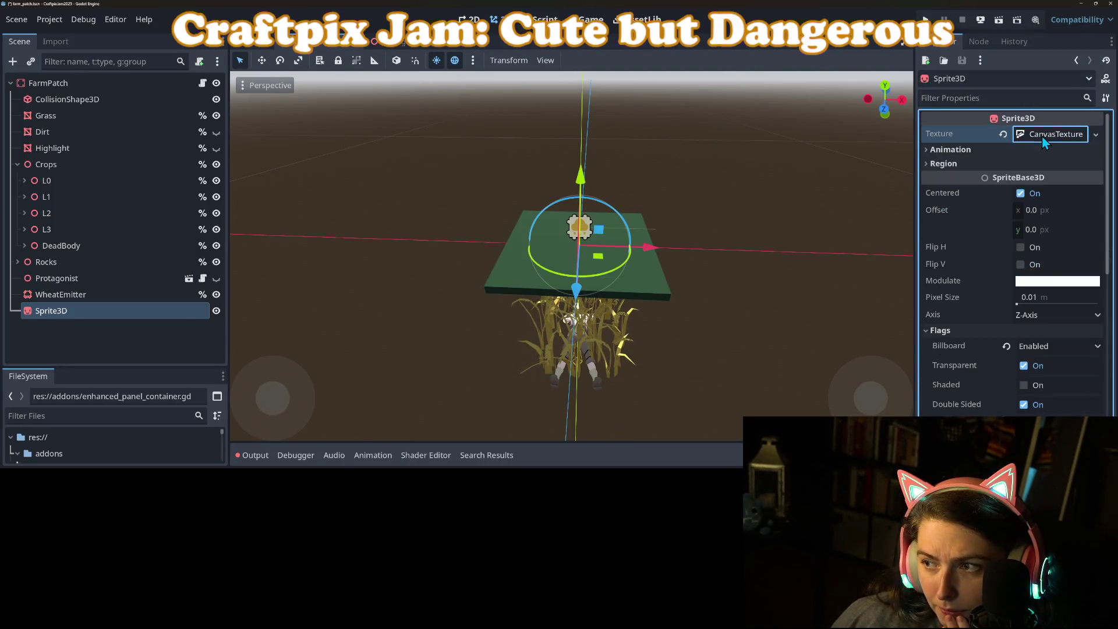
{"action": "left_click", "coordinate": [1042, 135]}
{"action": "left_click", "coordinate": [955, 236]}
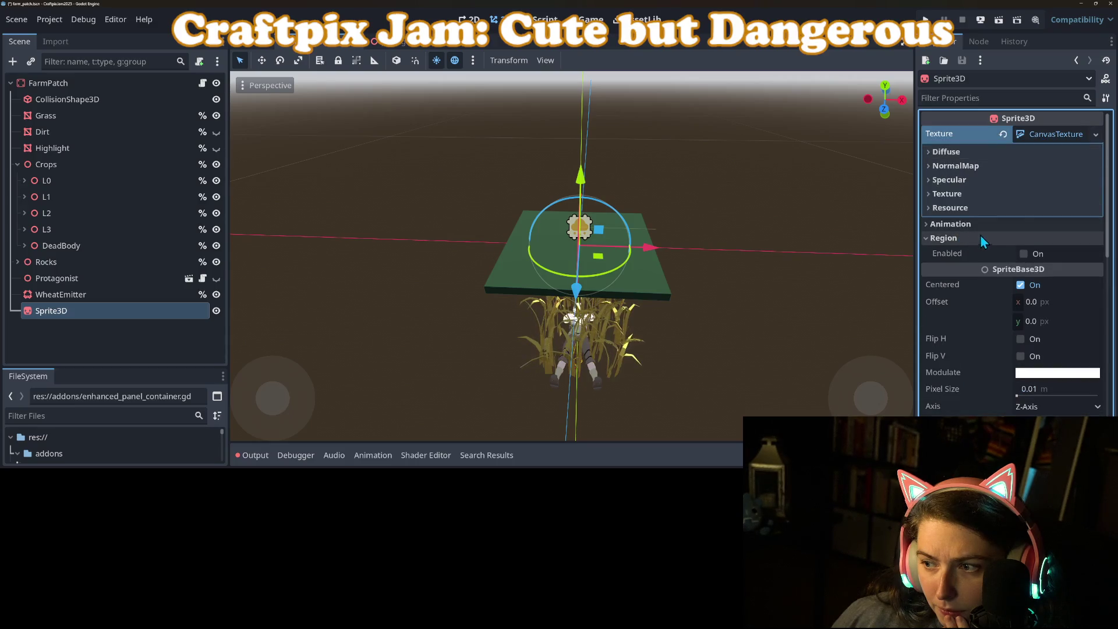
{"action": "left_click", "coordinate": [1027, 256]}
{"action": "left_click", "coordinate": [1025, 255]}
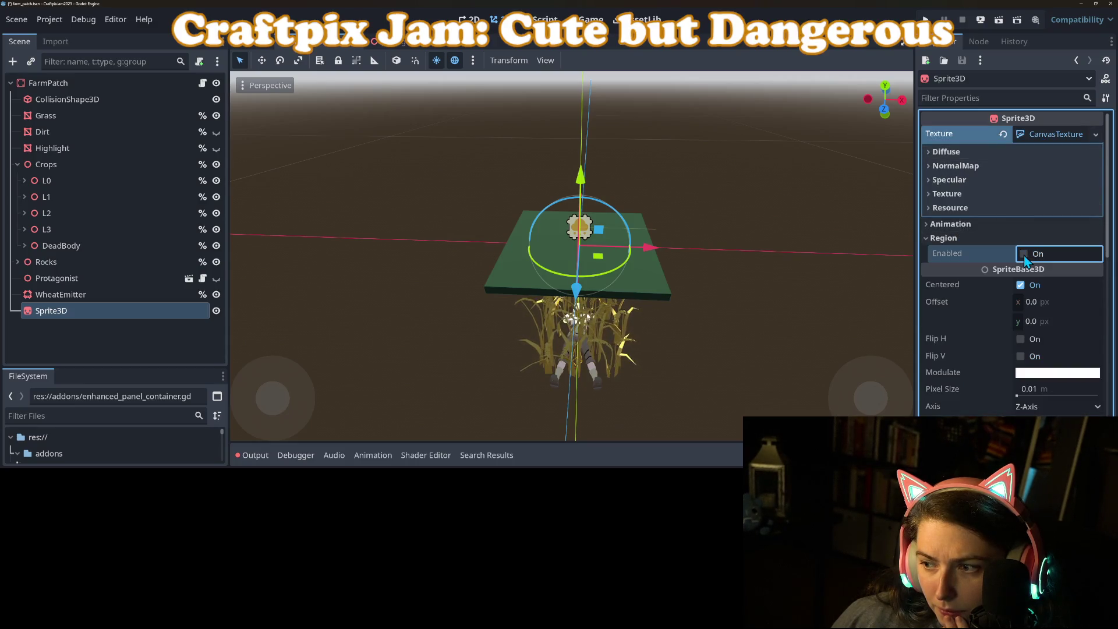
- Expand the CanvasTexture's Specular, NormalMap and Diffuse settings and begin adding a child under Sprite3D
{"action": "left_click", "coordinate": [977, 225]}
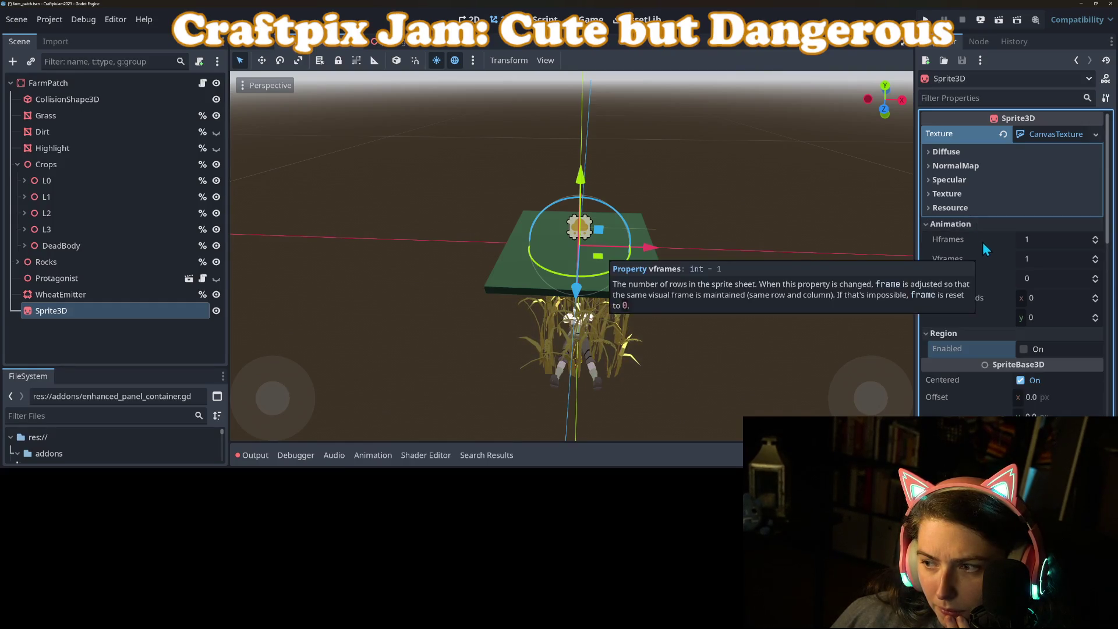
{"action": "left_click", "coordinate": [961, 208]}
{"action": "left_click", "coordinate": [970, 196]}
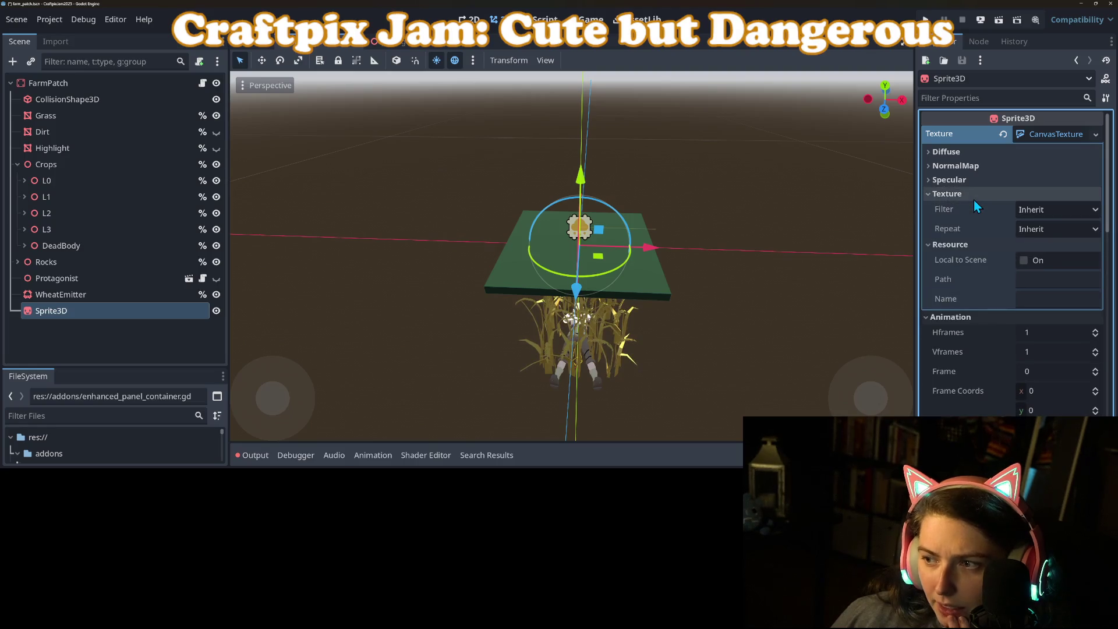
{"action": "left_click", "coordinate": [978, 183]}
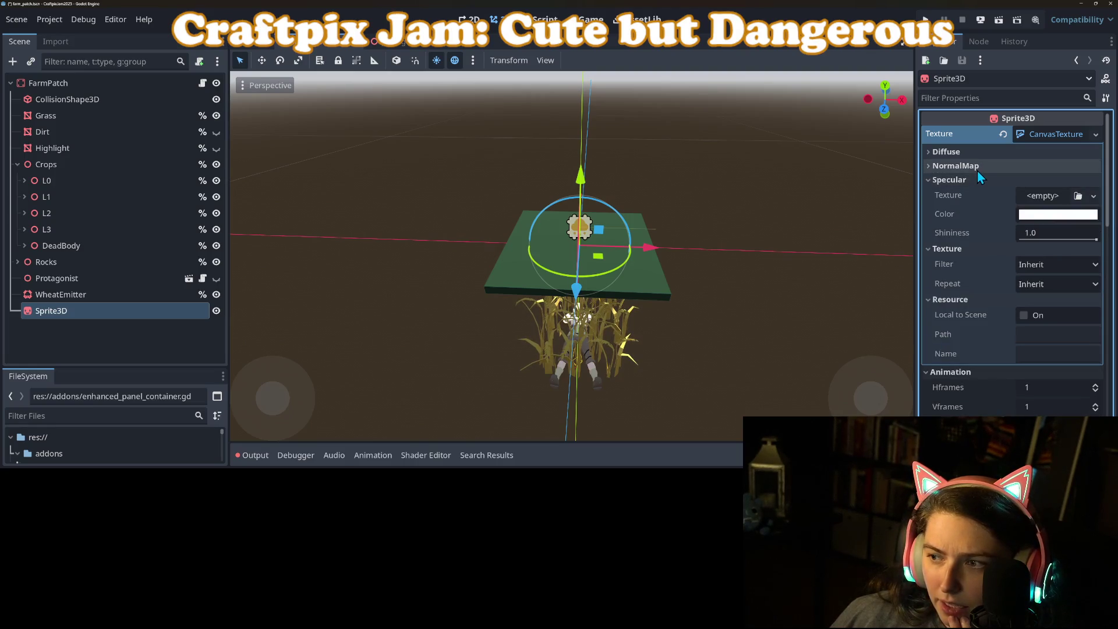
{"action": "left_click", "coordinate": [978, 169]}
{"action": "left_click", "coordinate": [976, 153]}
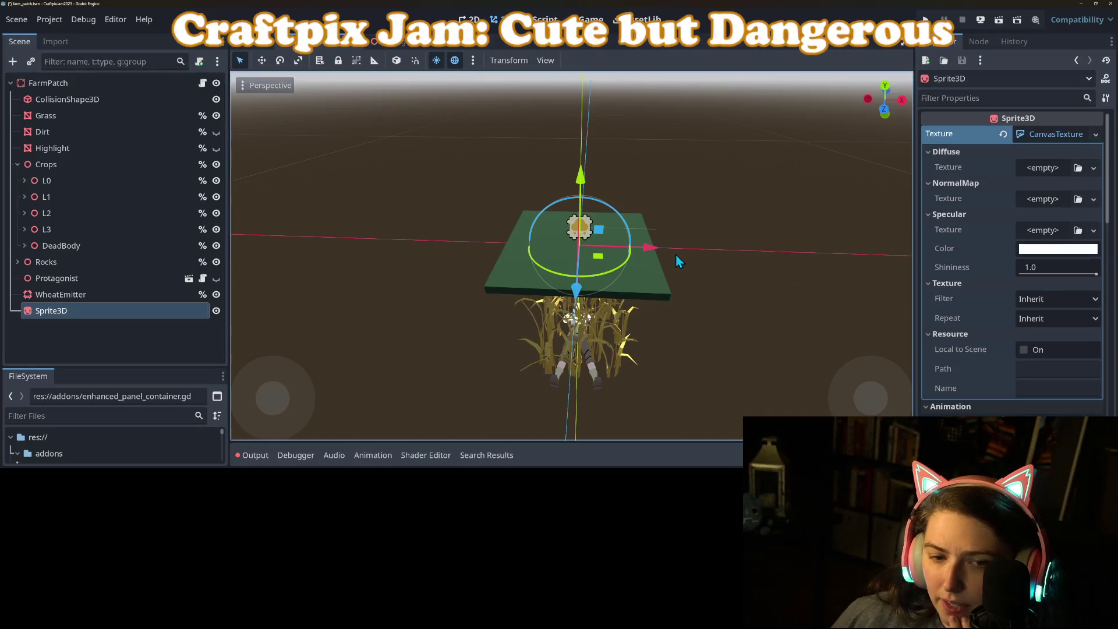
{"action": "right_click", "coordinate": [169, 315]}
{"action": "left_click", "coordinate": [252, 117]}
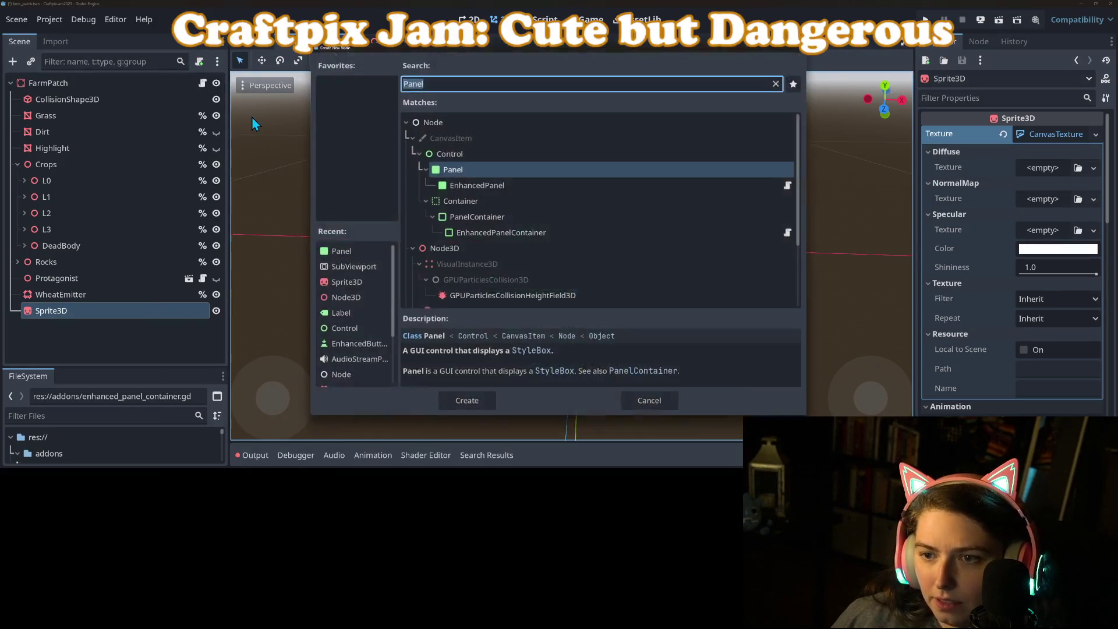
- Add a trial Panel under Sprite3D with theme my_theme.tres, then delete it
{"action": "key", "text": "Return"}
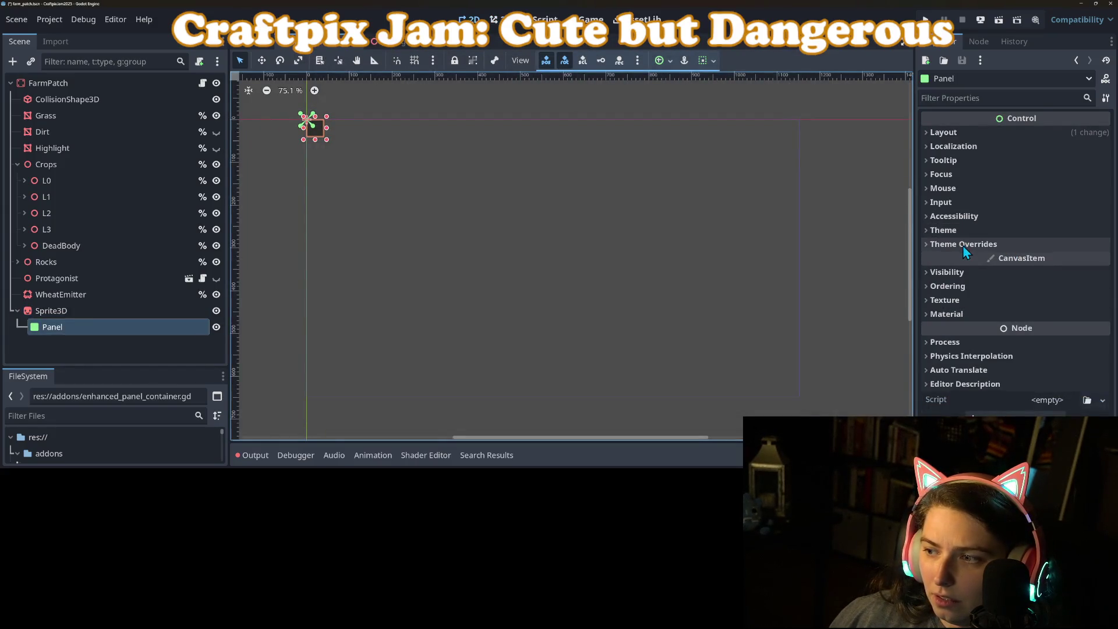
{"action": "left_click", "coordinate": [966, 230]}
{"action": "left_click", "coordinate": [1088, 247]}
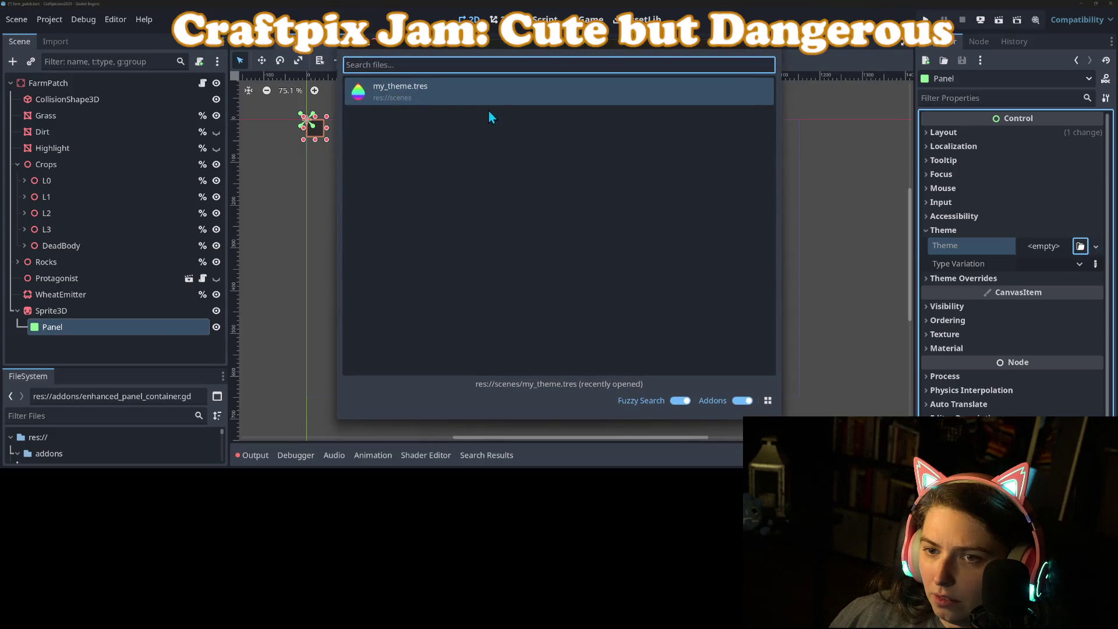
{"action": "double_click", "coordinate": [487, 101]}
{"action": "left_click", "coordinate": [72, 312]}
{"action": "left_click", "coordinate": [75, 324]}
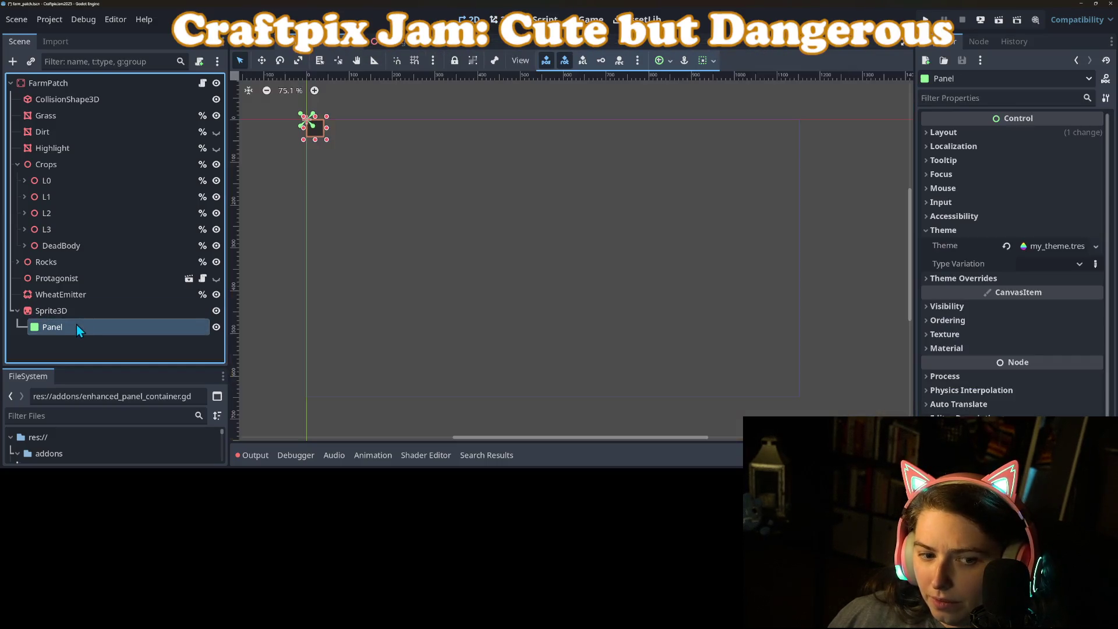
{"action": "key", "text": "Delete"}
- Add a TextureRect child under Sprite3D using icon.svg as its texture
{"action": "right_click", "coordinate": [88, 318]}
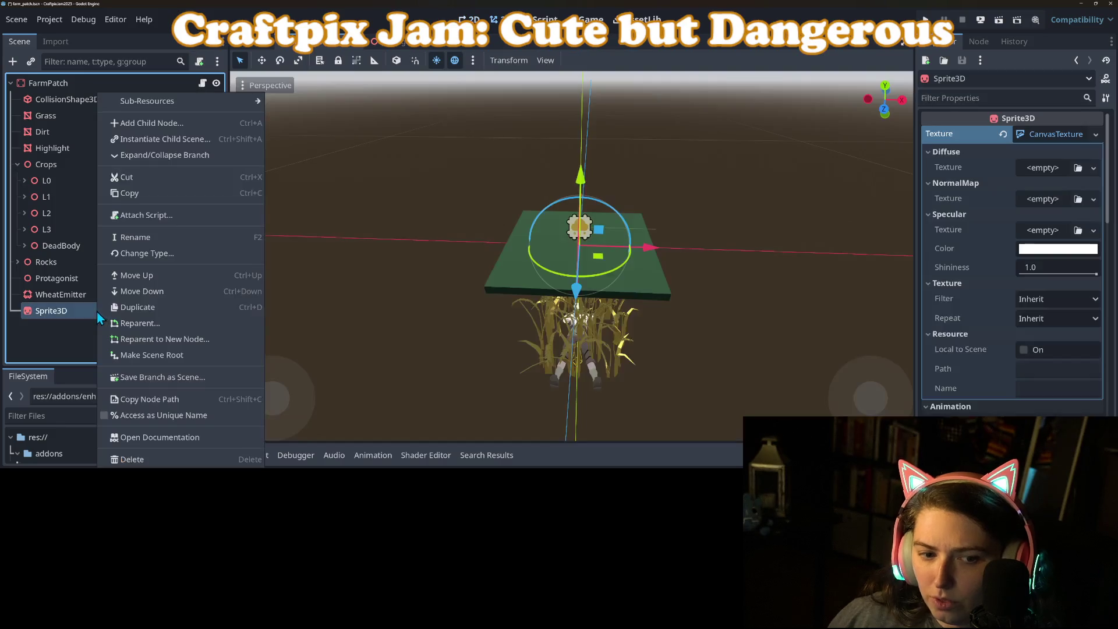
{"action": "left_click", "coordinate": [234, 121]}
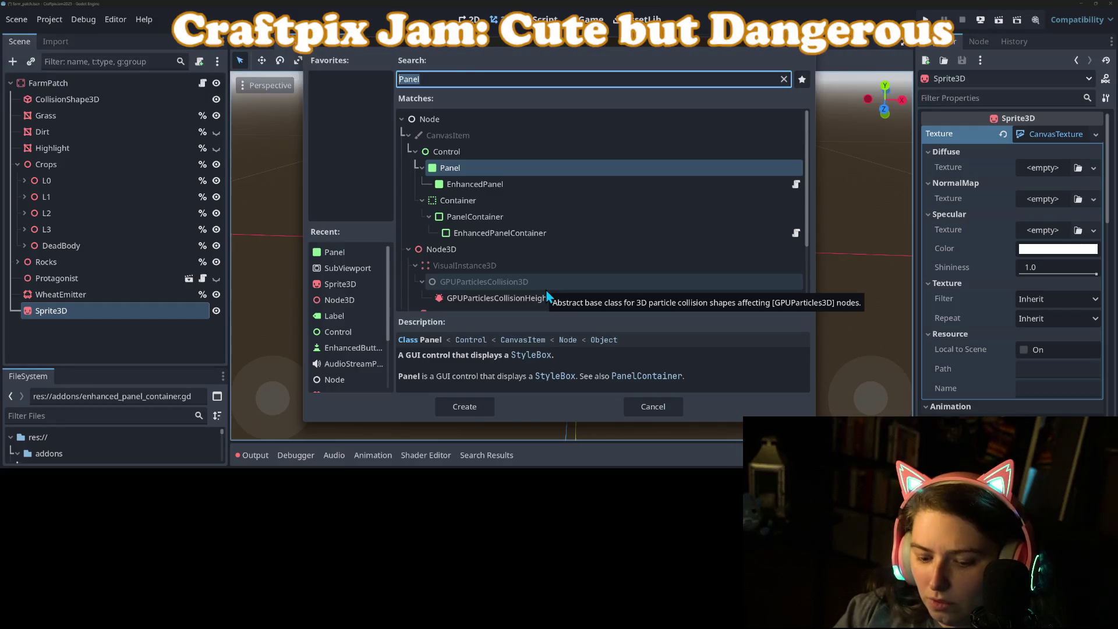
{"action": "type", "text": "text"}
{"action": "key", "text": "Down"}
{"action": "key", "text": "Down"}
{"action": "key", "text": "Down"}
{"action": "key", "text": "Return"}
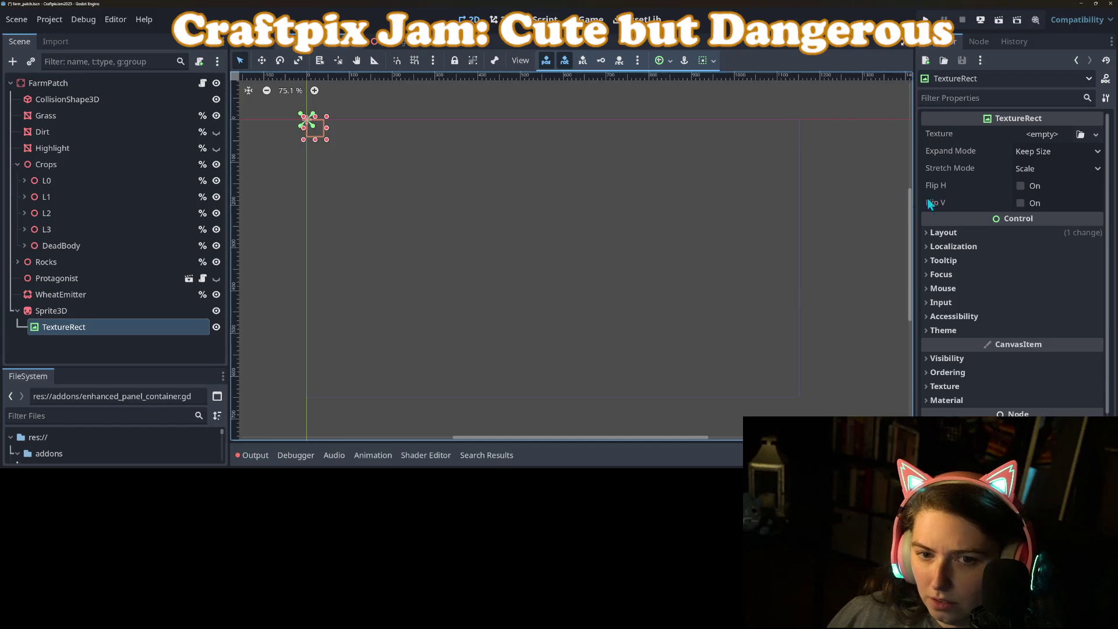
{"action": "left_click", "coordinate": [1080, 134]}
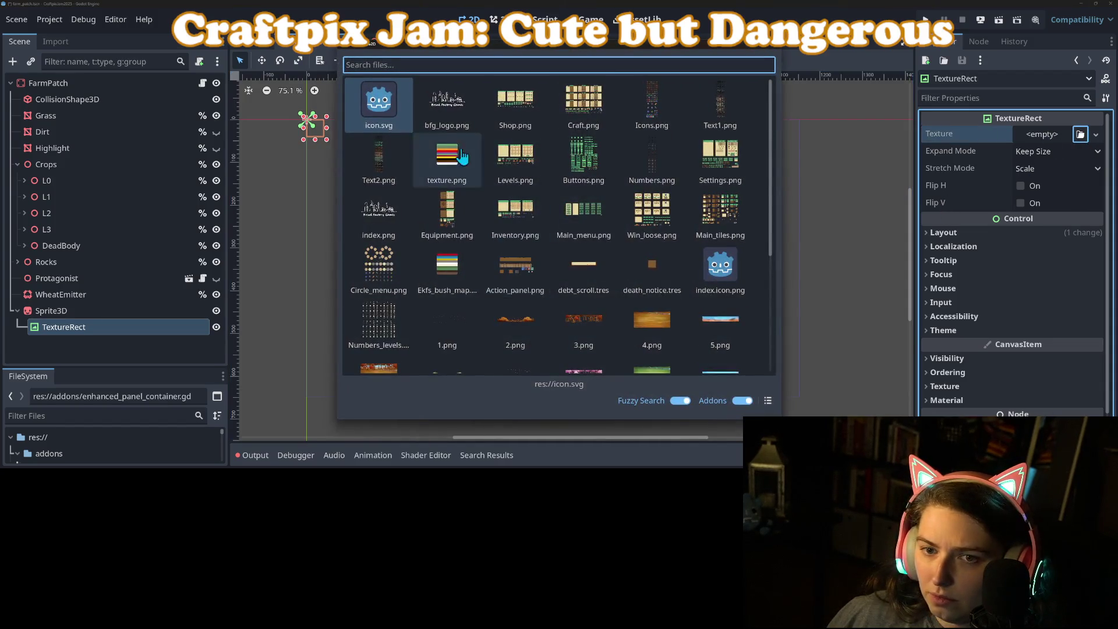
{"action": "double_click", "coordinate": [352, 105]}
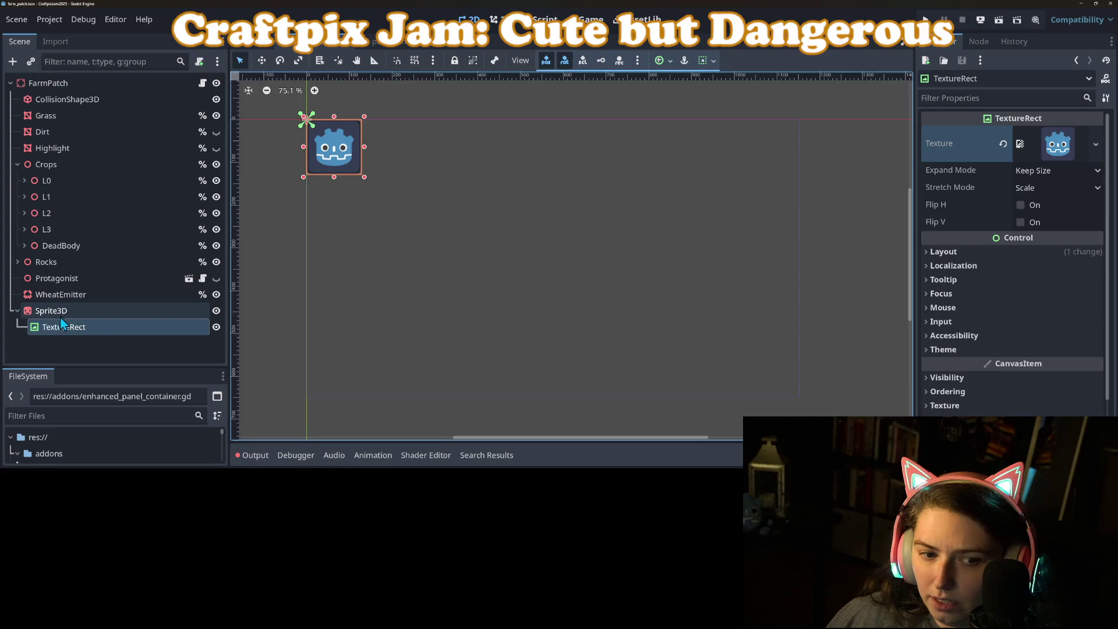
{"action": "left_click", "coordinate": [59, 312]}
{"action": "mouse_move", "coordinate": [543, 338]}
{"action": "left_mouse_down"}
{"action": "mouse_move", "coordinate": [474, 326]}
{"action": "mouse_move", "coordinate": [1105, 221]}
{"action": "left_mouse_up"}
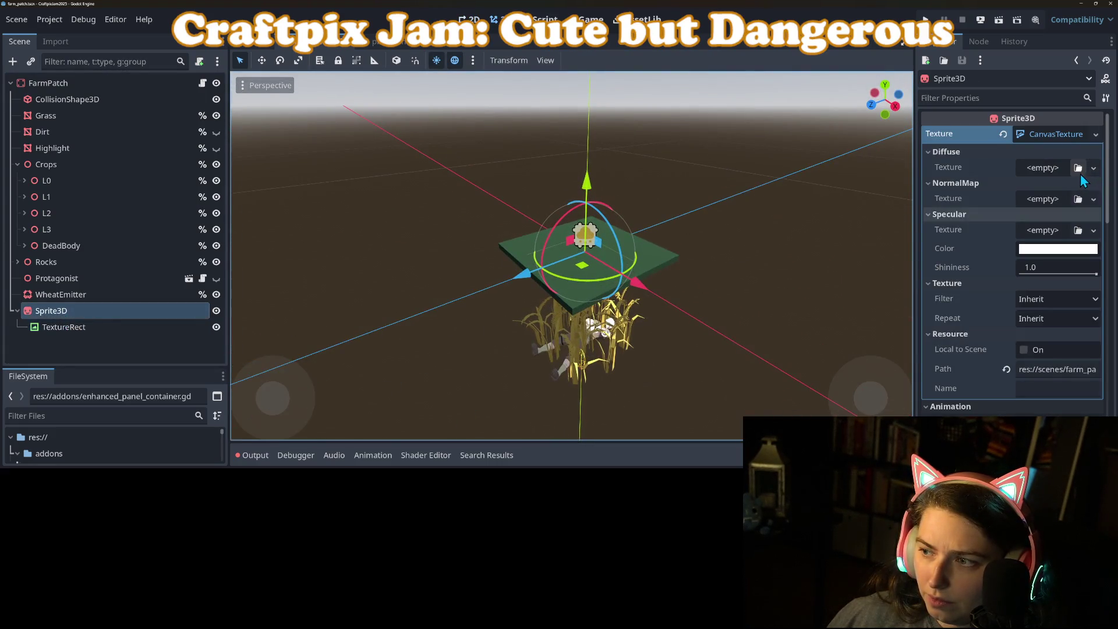
- Try assigning a texture to the CanvasTexture's Diffuse slot, then abandon it
{"action": "mouse_move", "coordinate": [976, 172]}
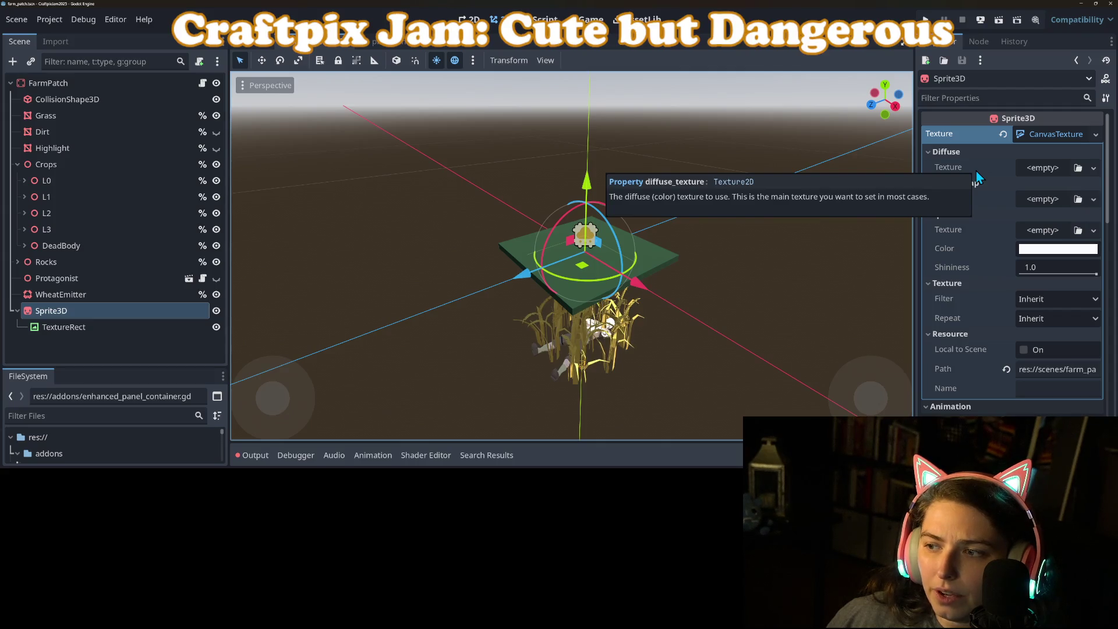
{"action": "left_click", "coordinate": [1078, 168]}
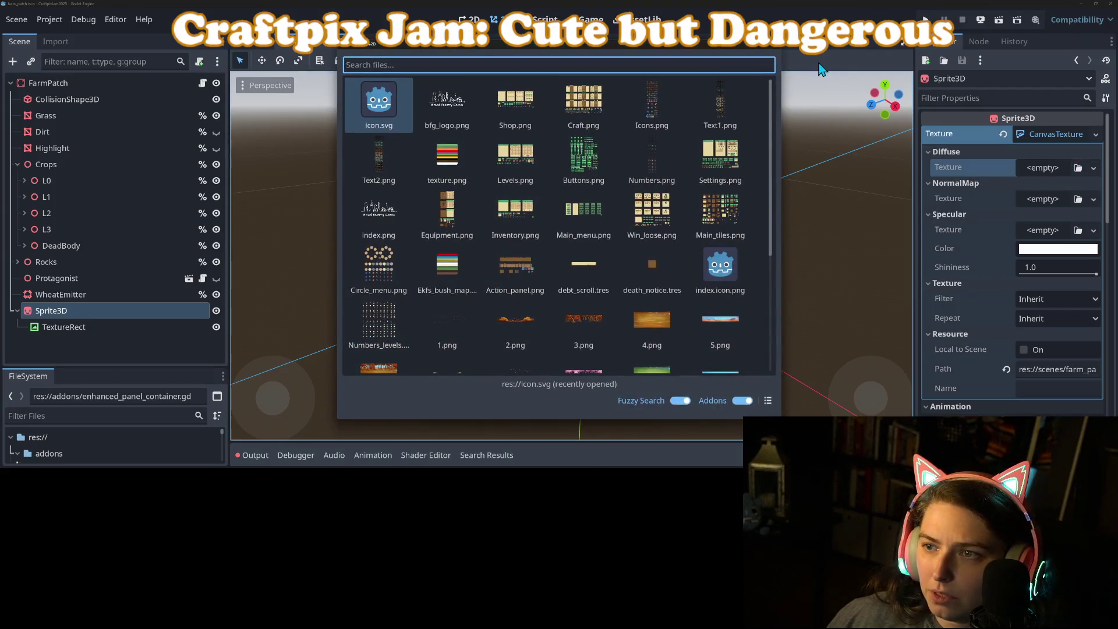
{"action": "key", "text": "Escape"}
{"action": "left_click_drag", "start_coordinate": [104, 327], "coordinate": [969, 162]}
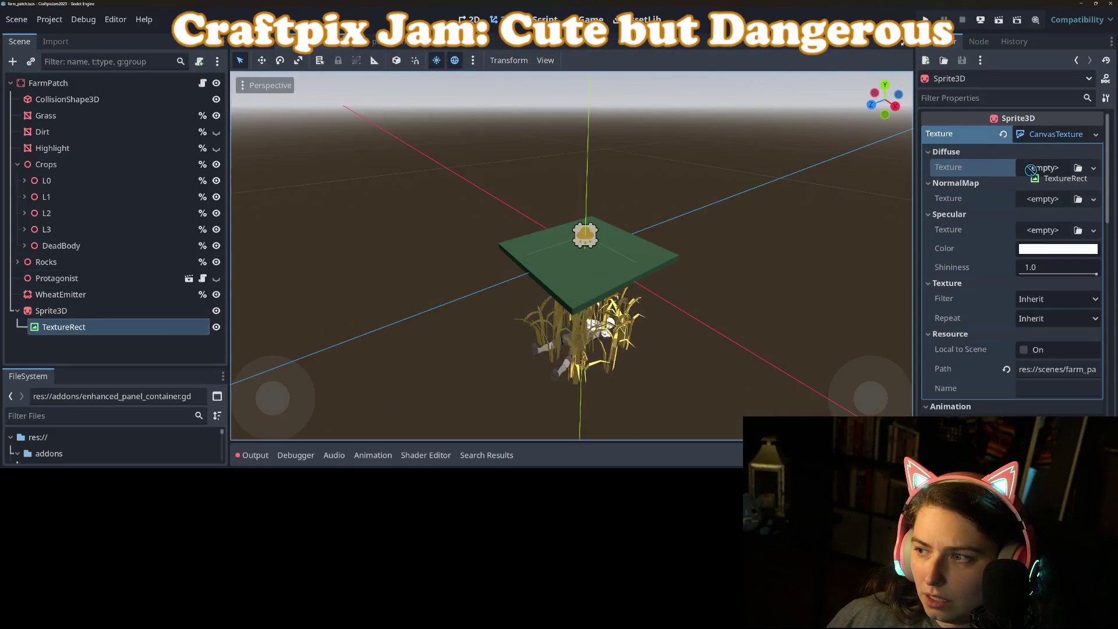
{"action": "left_click", "coordinate": [1093, 168]}
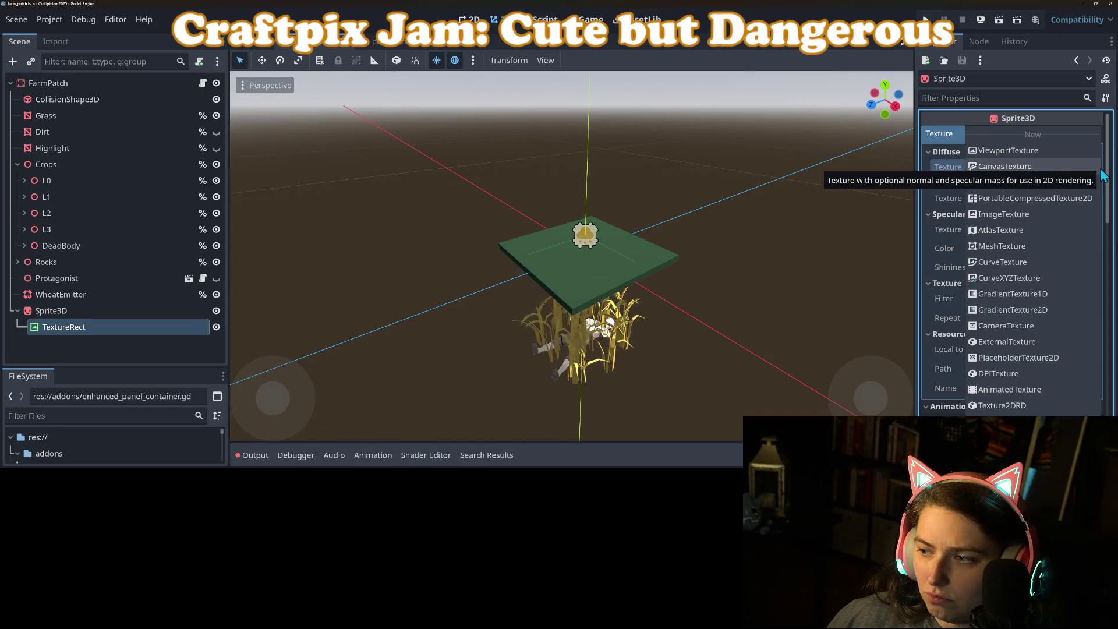
{"action": "left_click", "coordinate": [1099, 169]}
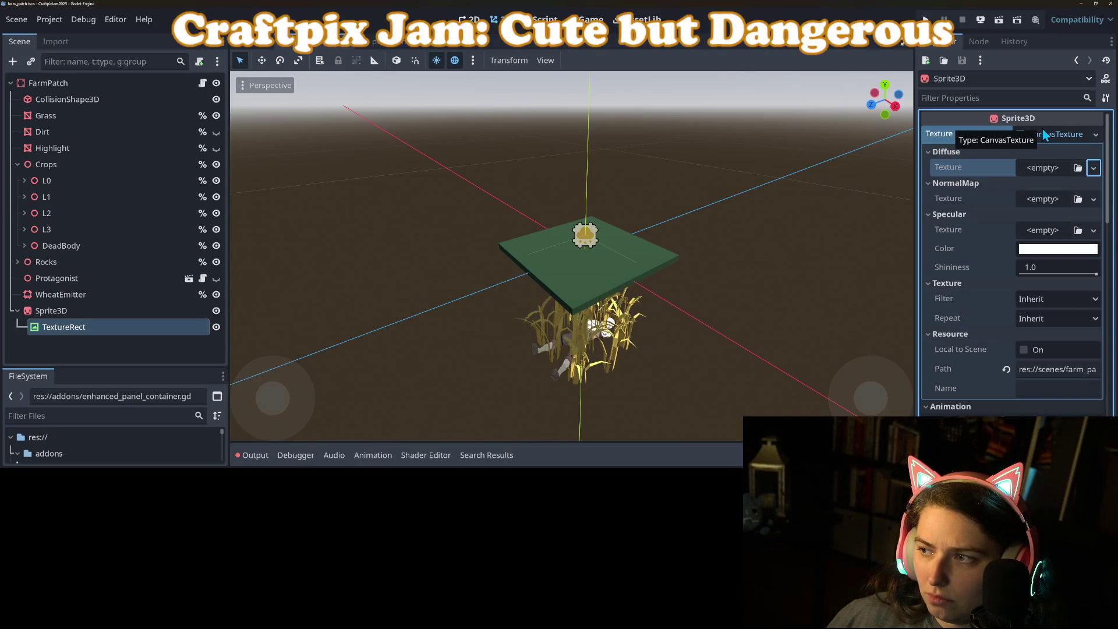
- Set the Sprite3D's texture to a new ViewportTexture, leaving the viewport unpicked
{"action": "left_click", "coordinate": [1097, 136]}
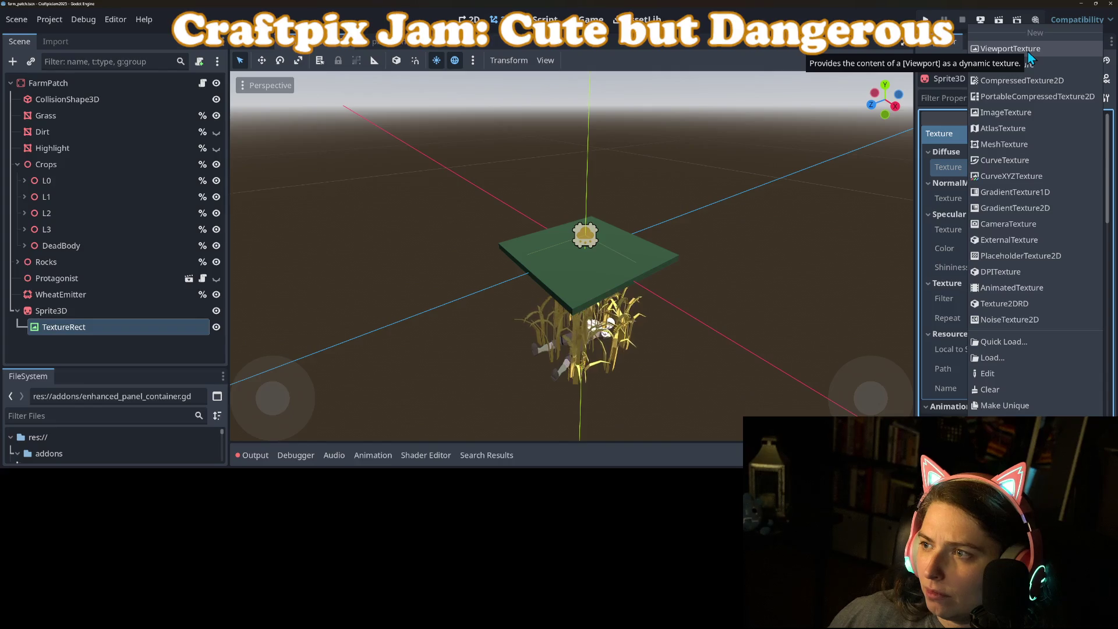
{"action": "left_click", "coordinate": [1020, 49]}
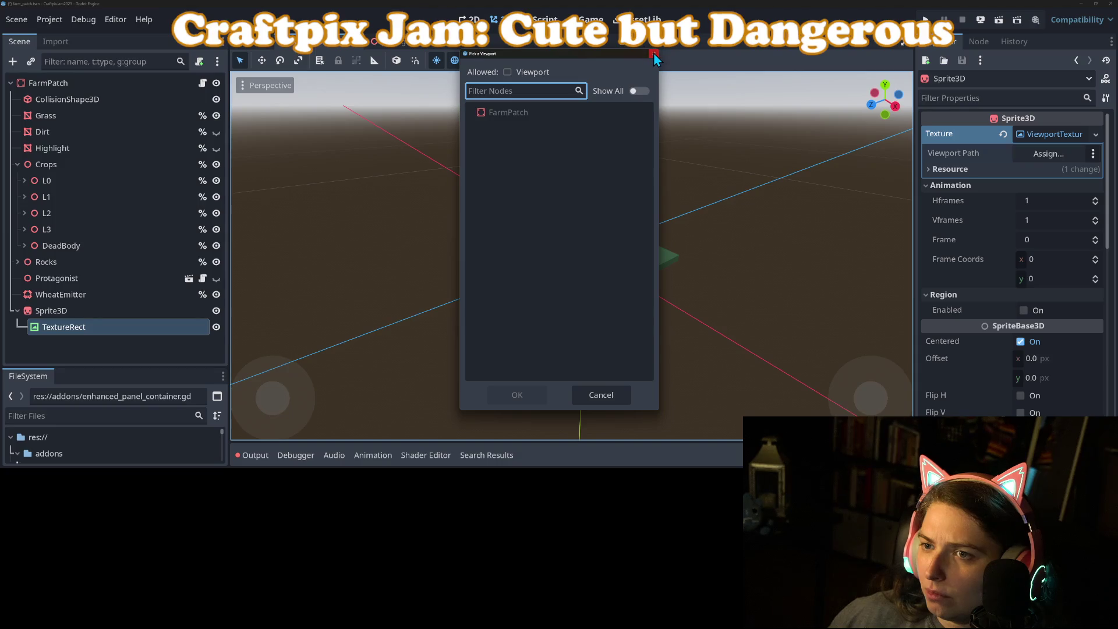
{"action": "left_click", "coordinate": [653, 53]}
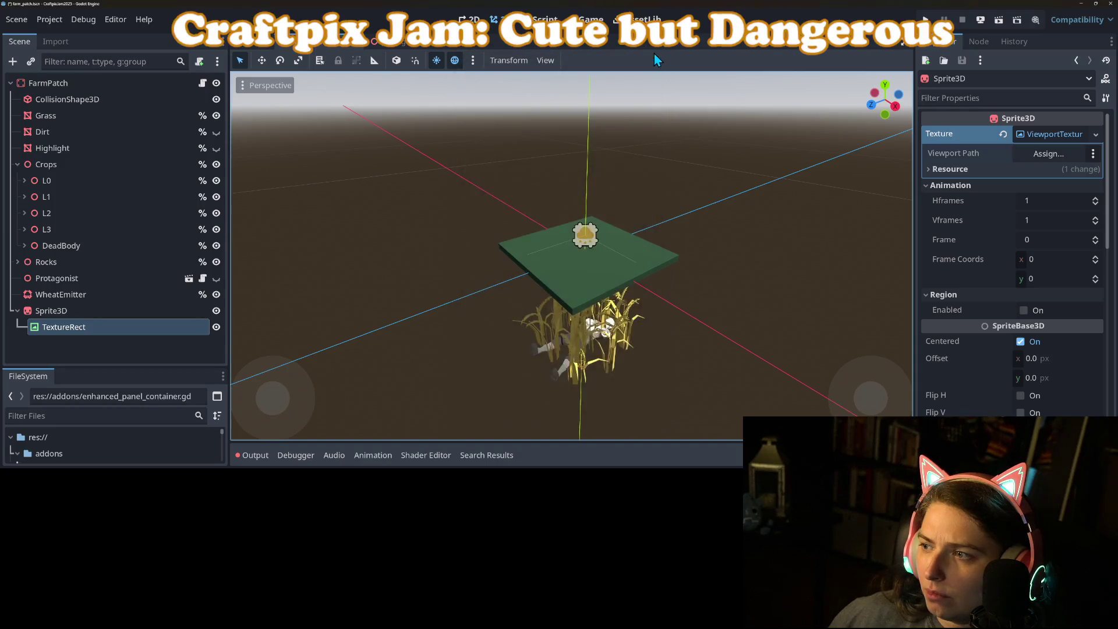
- Change the TextureRect node's type to SubViewport
{"action": "right_click", "coordinate": [89, 323]}
{"action": "left_click", "coordinate": [155, 251]}
{"action": "type", "text": "view"}
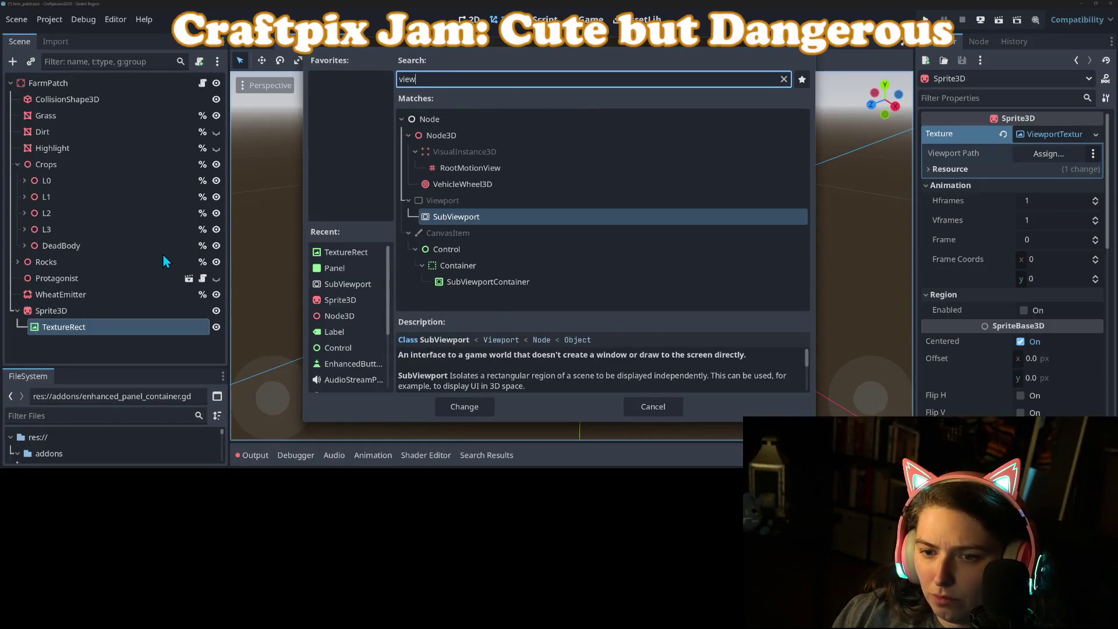
{"action": "key", "text": "Return"}
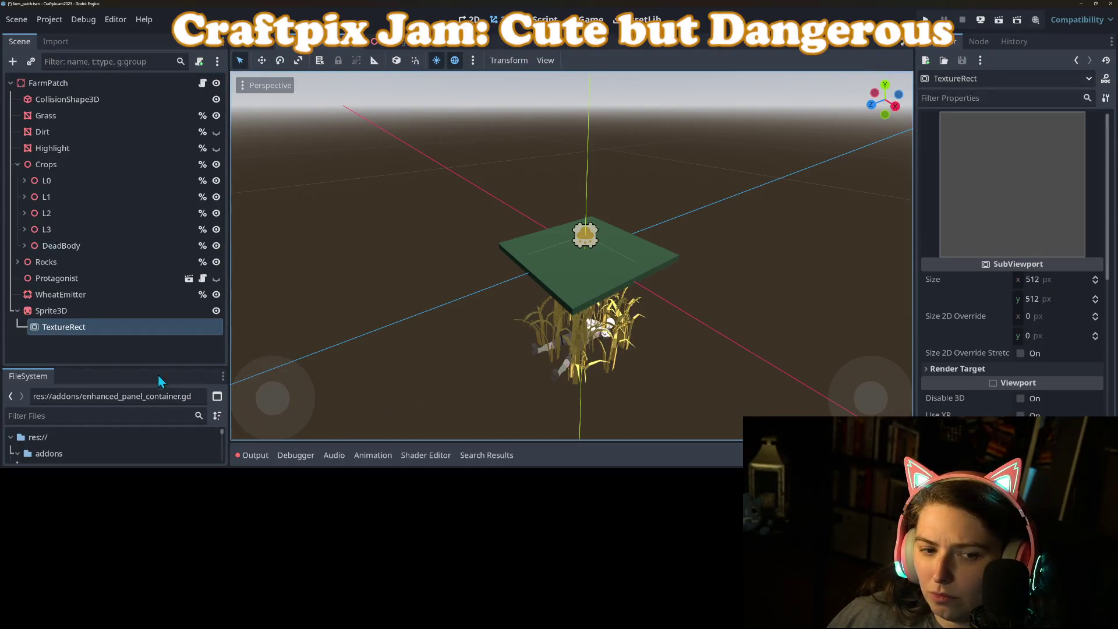
- Add a Control node as a child of the SubViewport
{"action": "right_click", "coordinate": [151, 325]}
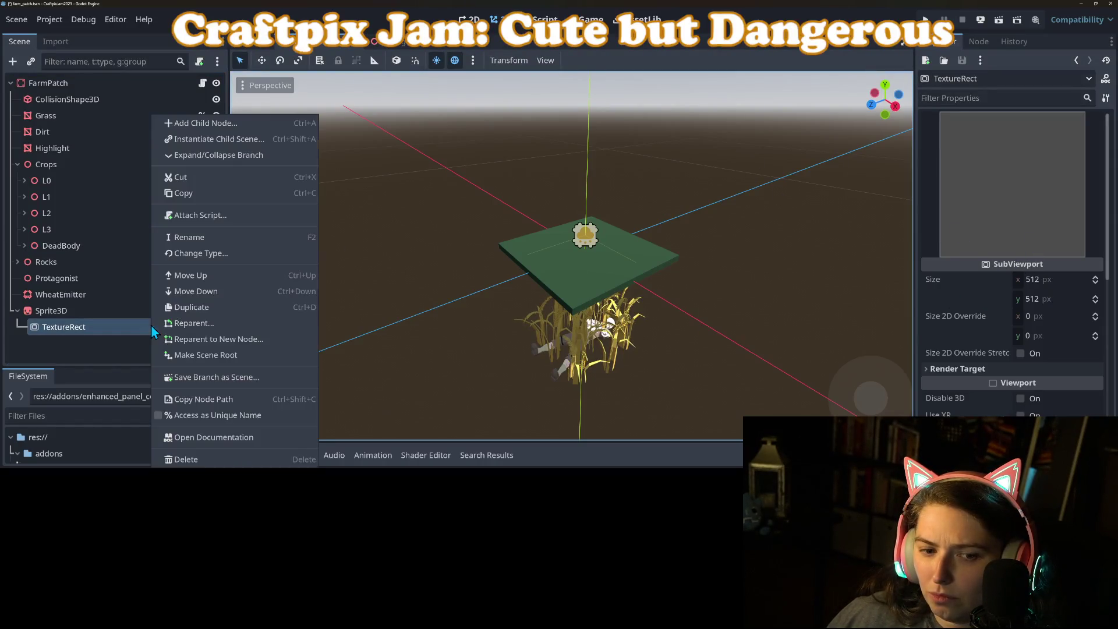
{"action": "left_click", "coordinate": [218, 120]}
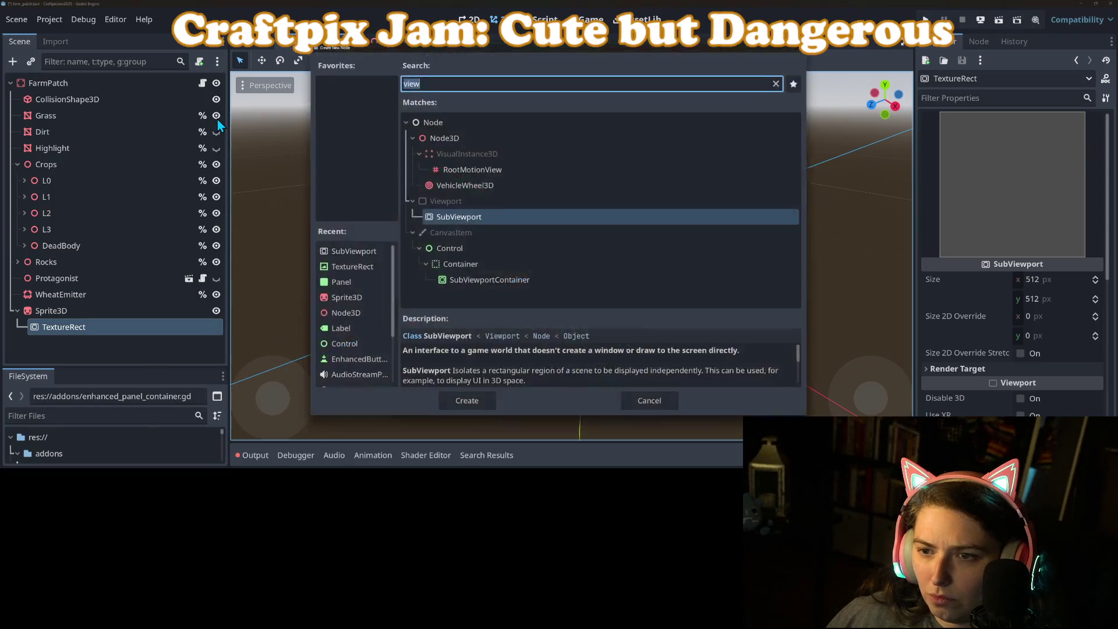
{"action": "left_click", "coordinate": [525, 253]}
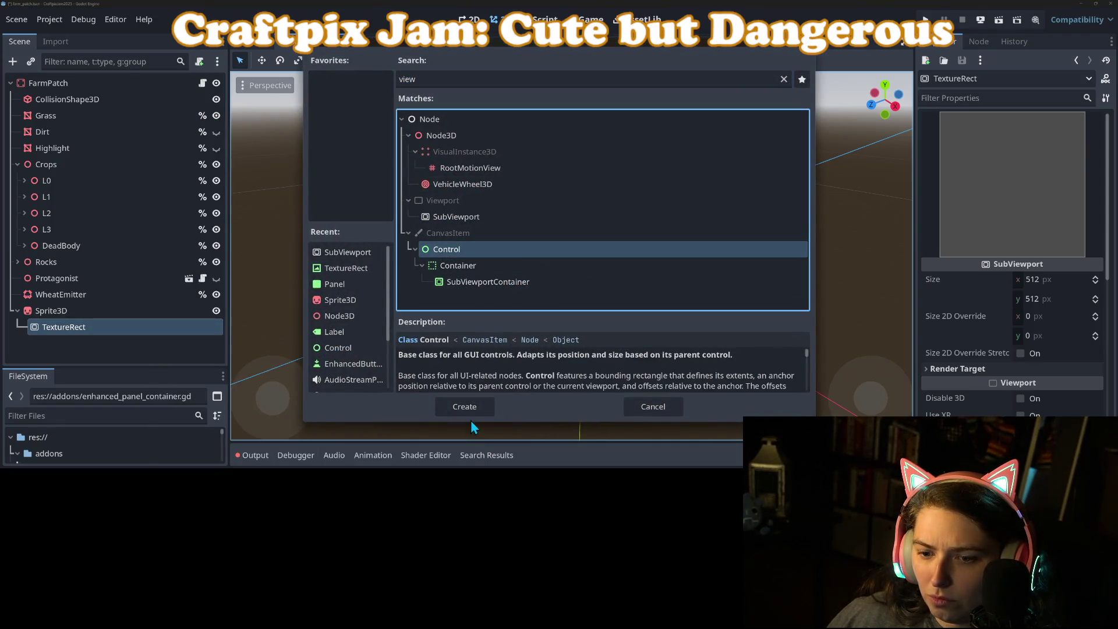
{"action": "double_click", "coordinate": [526, 254]}
- Add a TextureRect under Control with icon.svg as its texture, and save
{"action": "right_click", "coordinate": [198, 343]}
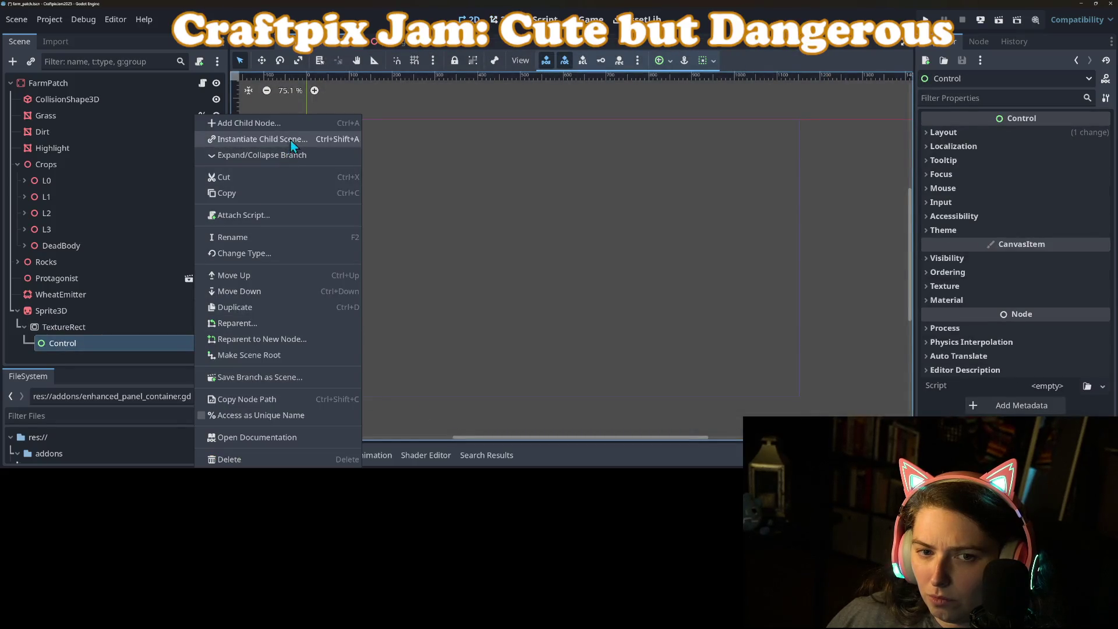
{"action": "left_click", "coordinate": [294, 122]}
{"action": "type", "text": "tex"}
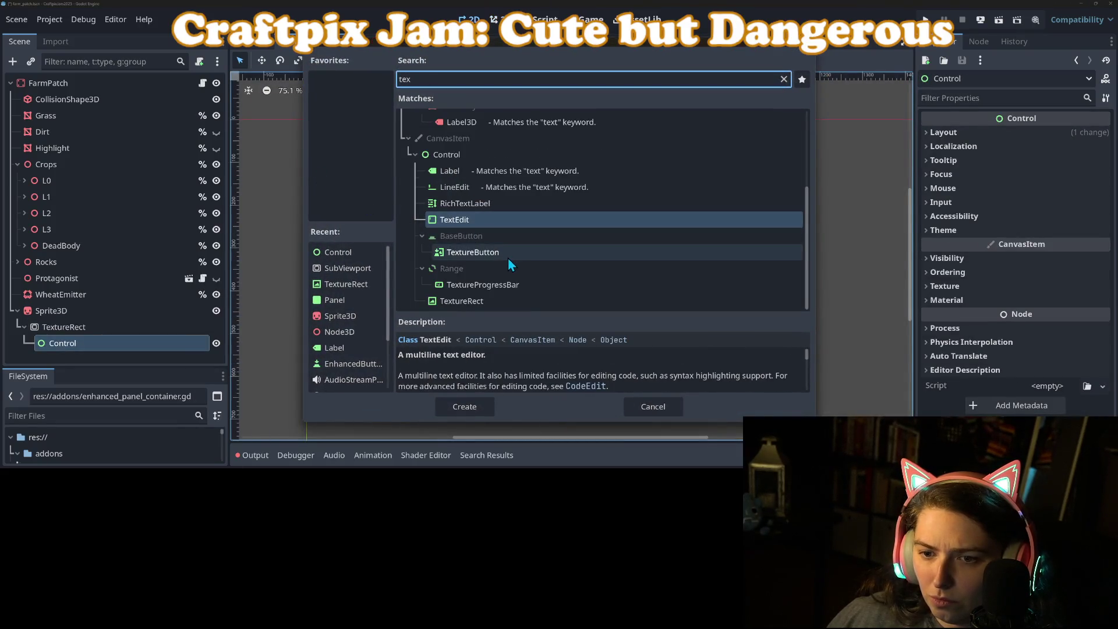
{"action": "left_click", "coordinate": [485, 300]}
{"action": "left_click", "coordinate": [477, 407]}
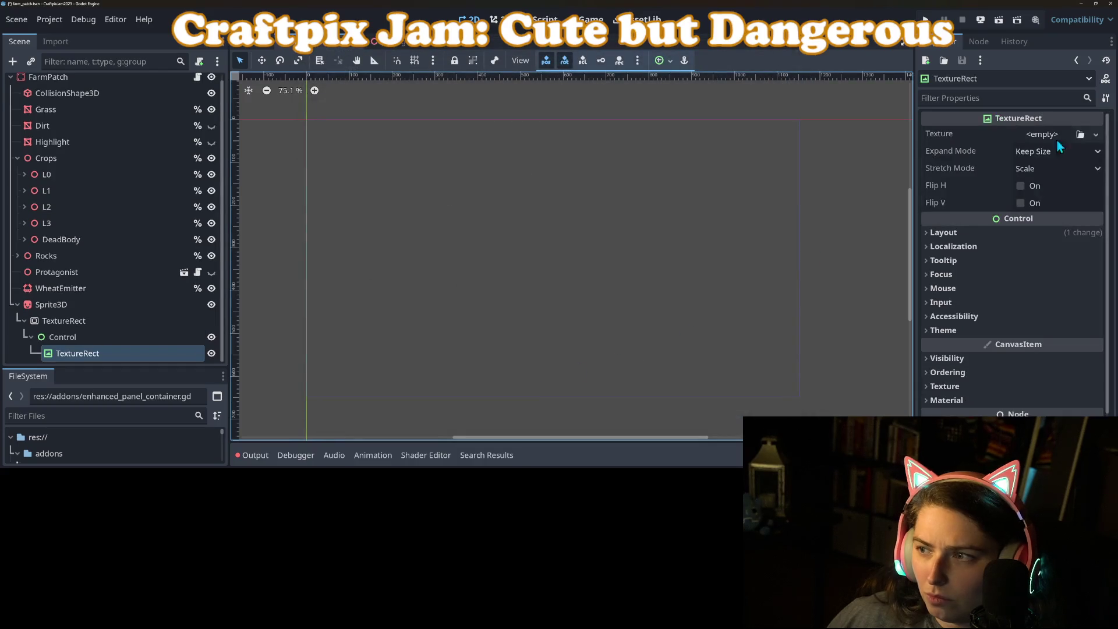
{"action": "left_click", "coordinate": [1080, 135]}
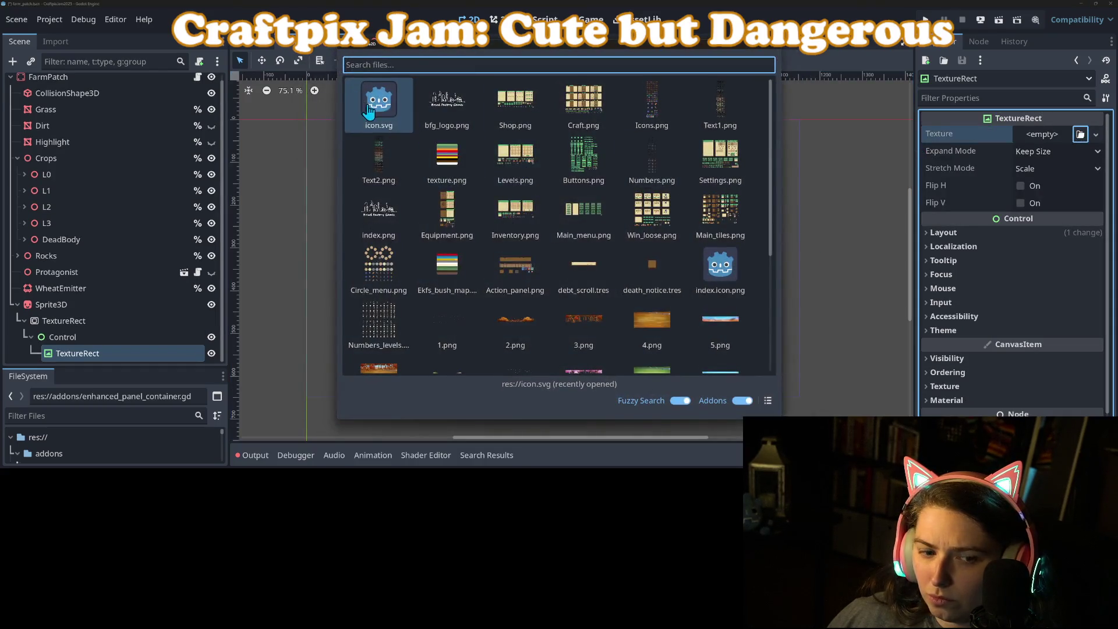
{"action": "double_click", "coordinate": [367, 111]}
{"action": "key", "text": "ctrl+s"}
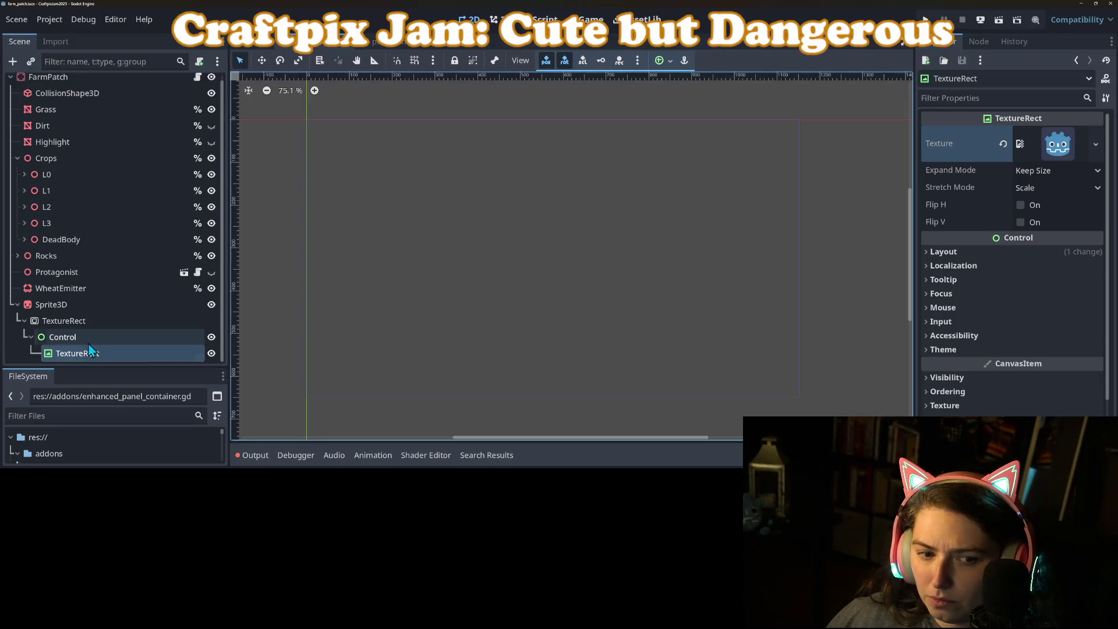
- Apply the Full Rect anchor preset to the Control and save the scene
{"action": "left_click", "coordinate": [88, 337]}
{"action": "left_click", "coordinate": [93, 354]}
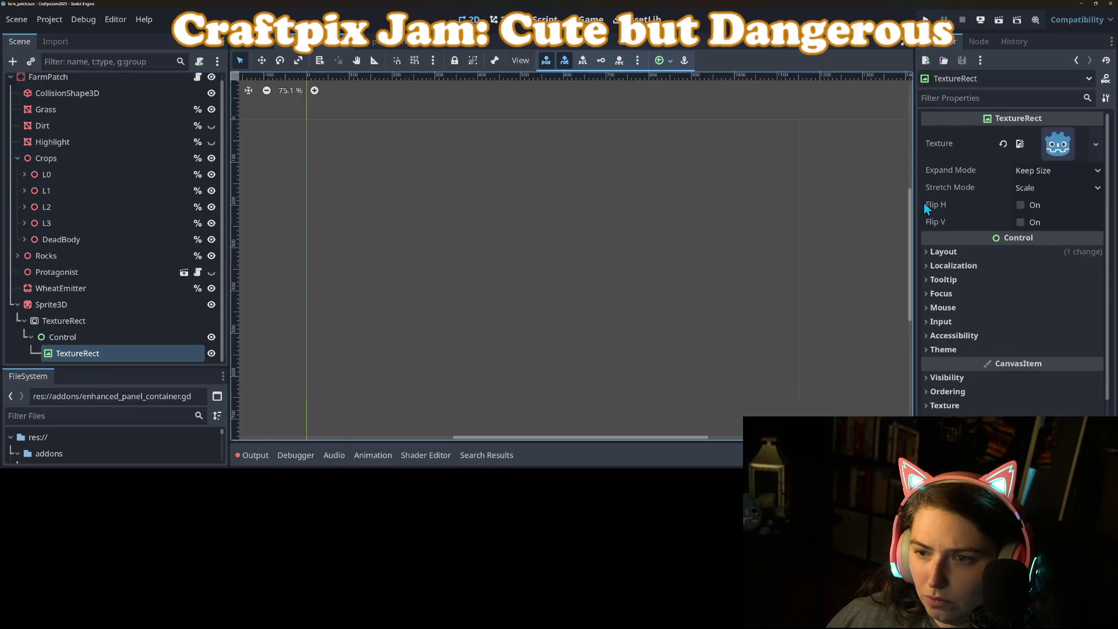
{"action": "scroll", "coordinate": [380, 357], "scroll_direction": "down", "scroll_amount": 7}
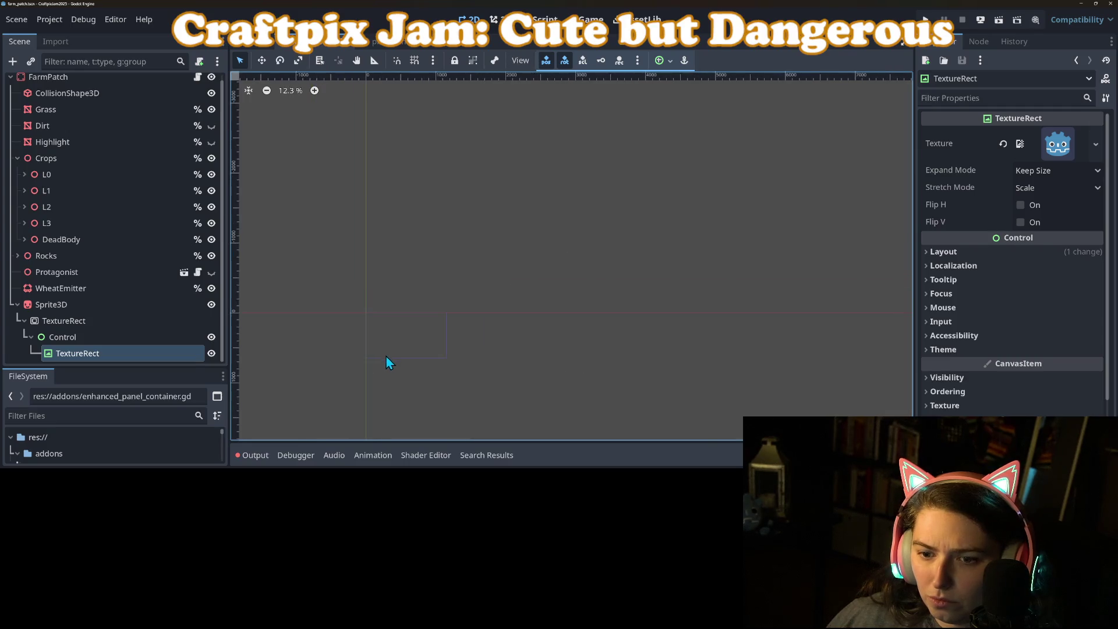
{"action": "scroll", "coordinate": [429, 347], "scroll_direction": "up", "scroll_amount": 1}
{"action": "left_click", "coordinate": [69, 337]}
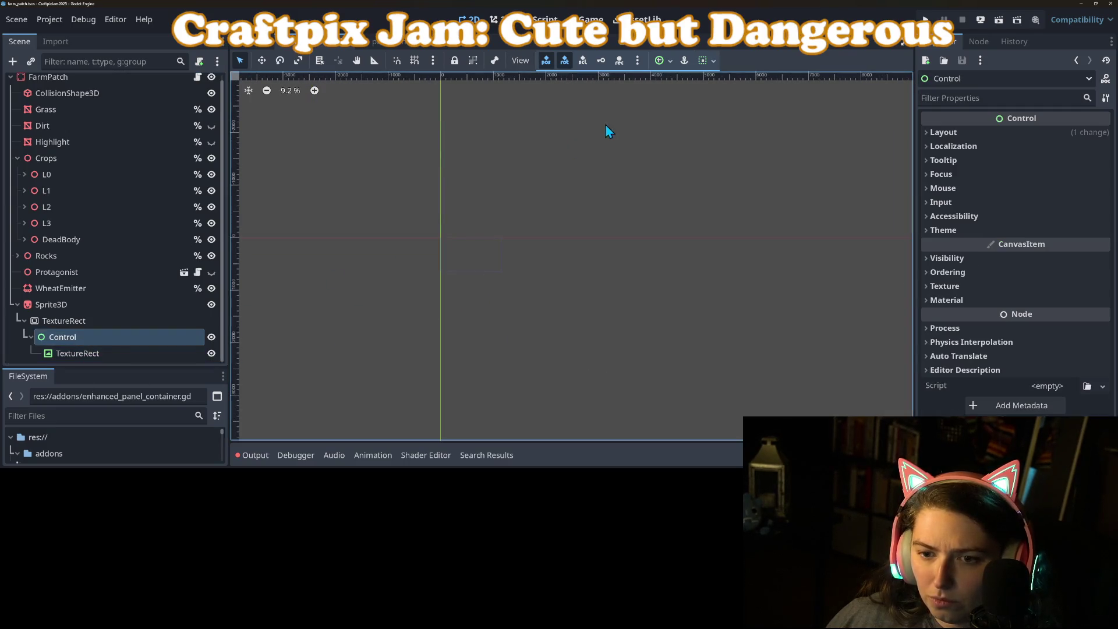
{"action": "left_click", "coordinate": [667, 61]}
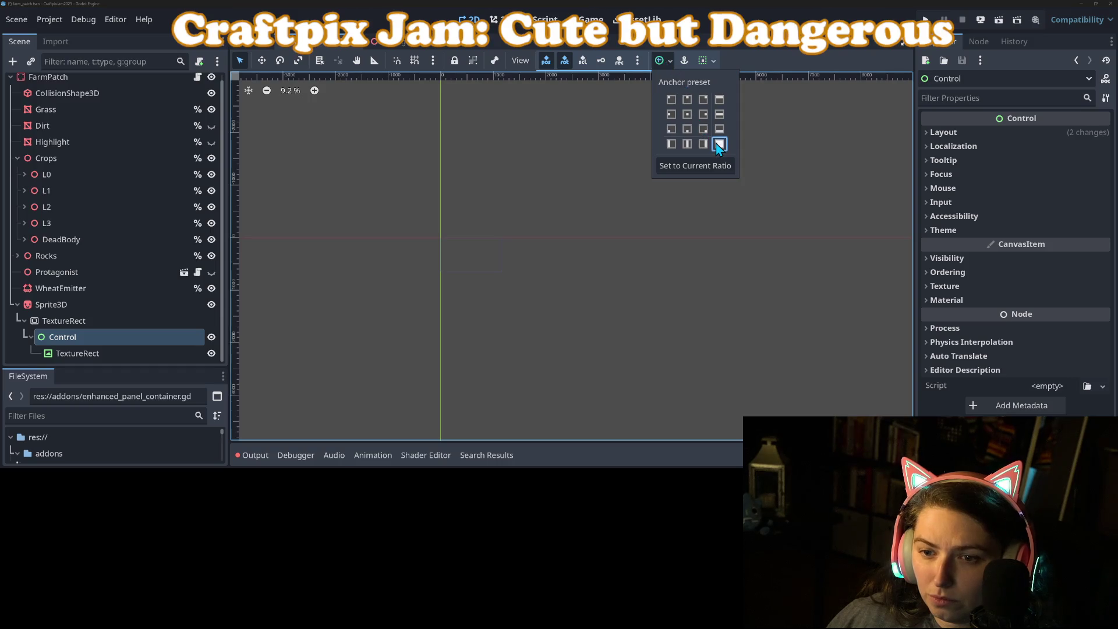
{"action": "key", "text": "ctrl+s"}
- Select the TextureRect viewport node and pan the 2D canvas to view it
{"action": "scroll", "coordinate": [394, 295], "scroll_direction": "up", "scroll_amount": 5}
{"action": "left_click", "coordinate": [111, 321]}
{"action": "scroll", "coordinate": [687, 238], "scroll_direction": "up", "scroll_amount": 1}
{"action": "left_click_drag", "start_coordinate": [667, 230], "coordinate": [616, 294]}
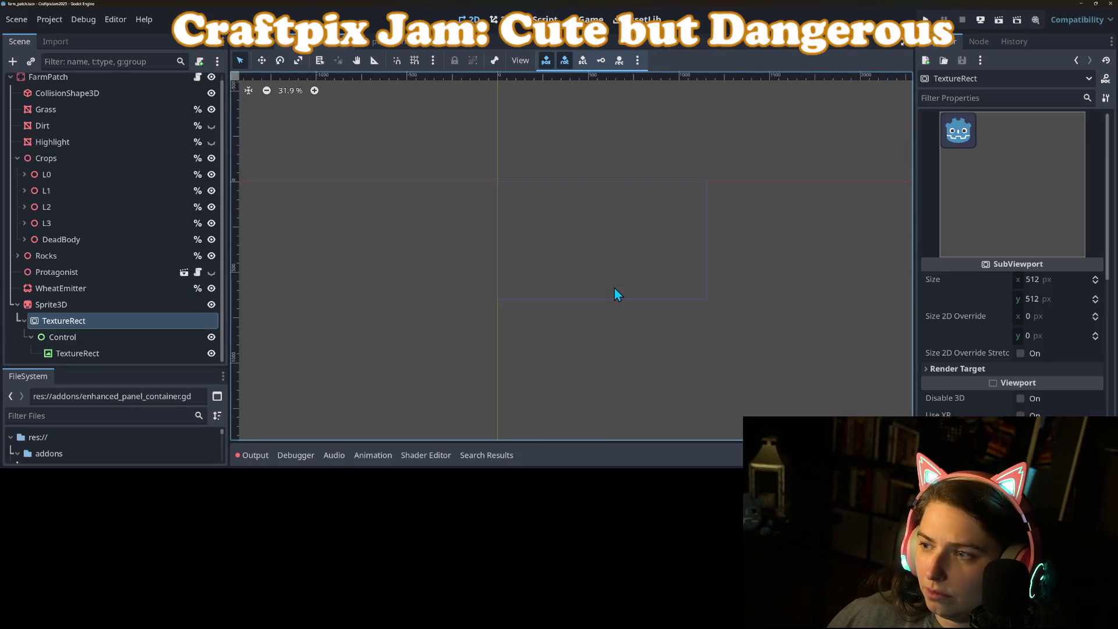
- Assign the TextureRect viewport node as the Sprite3D's Viewport Path
{"action": "left_click", "coordinate": [115, 306]}
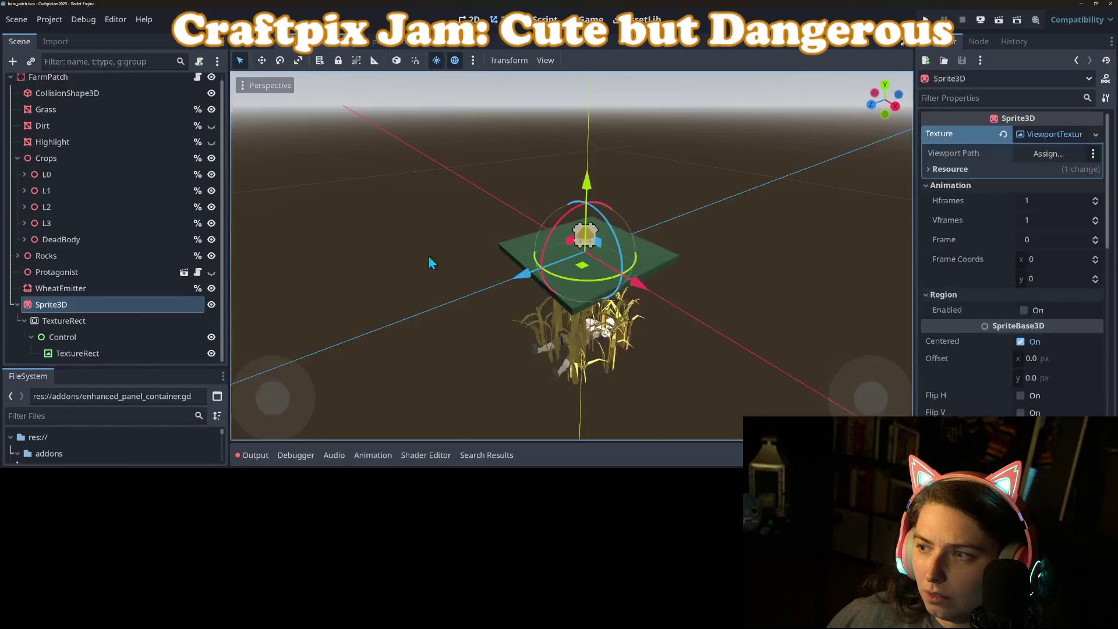
{"action": "left_click", "coordinate": [1050, 155]}
{"action": "left_click", "coordinate": [516, 147]}
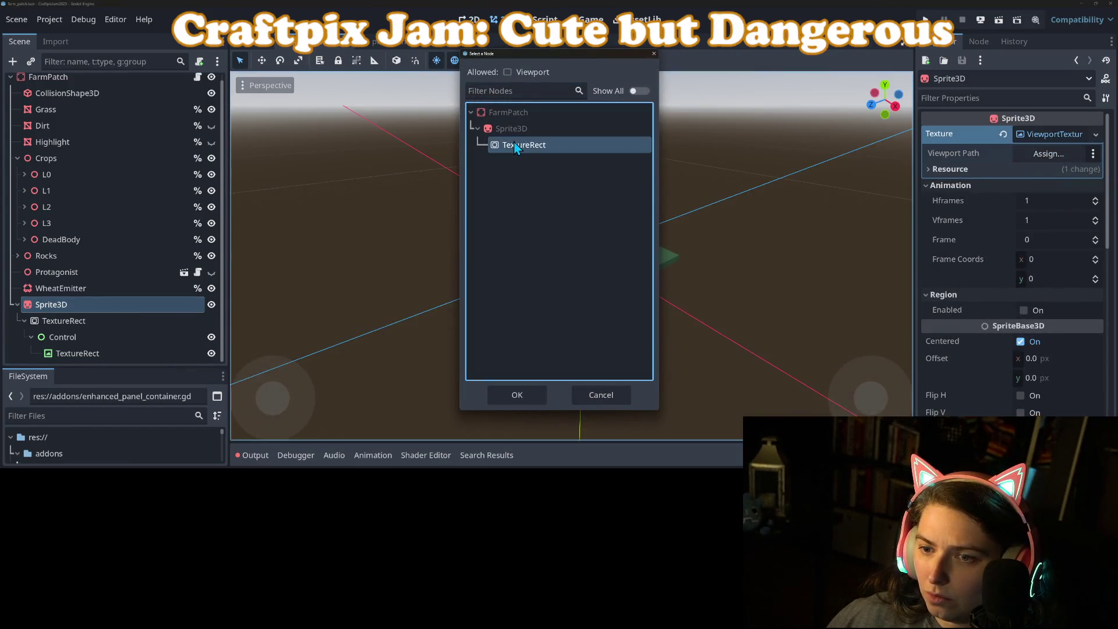
{"action": "left_click", "coordinate": [518, 395]}
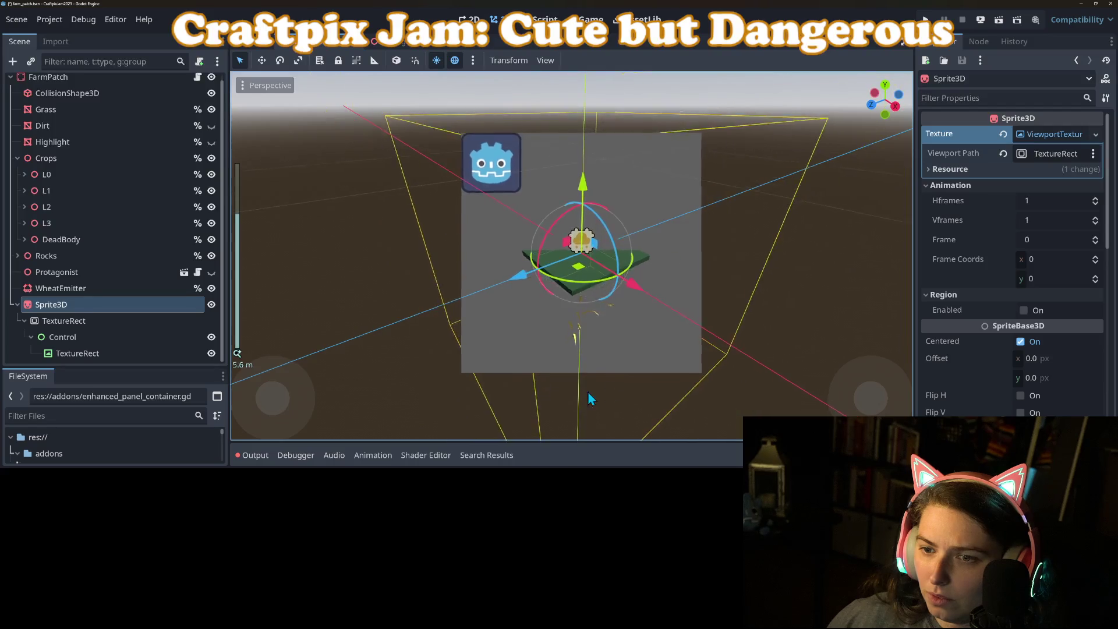
- Enable the Sprite3D's Transparent flag and collapse the Flags section
{"action": "scroll", "coordinate": [983, 362], "scroll_direction": "down", "scroll_amount": 3}
{"action": "scroll", "coordinate": [983, 361], "scroll_direction": "up", "scroll_amount": 2}
{"action": "scroll", "coordinate": [974, 316], "scroll_direction": "down", "scroll_amount": 3}
{"action": "left_click", "coordinate": [1016, 384]}
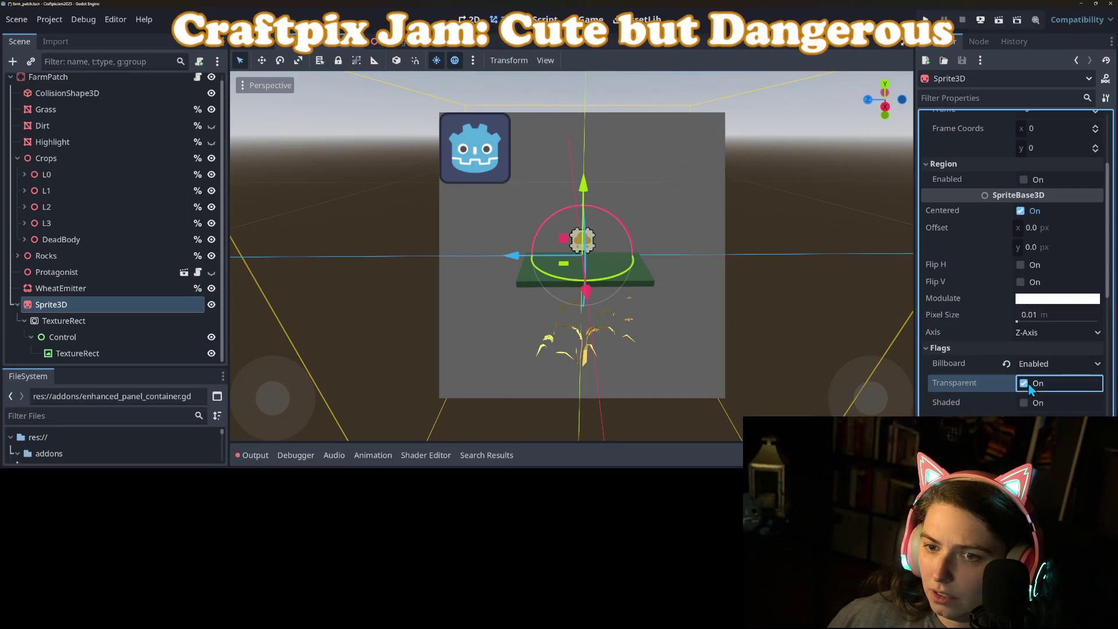
{"action": "mouse_move", "coordinate": [980, 385]}
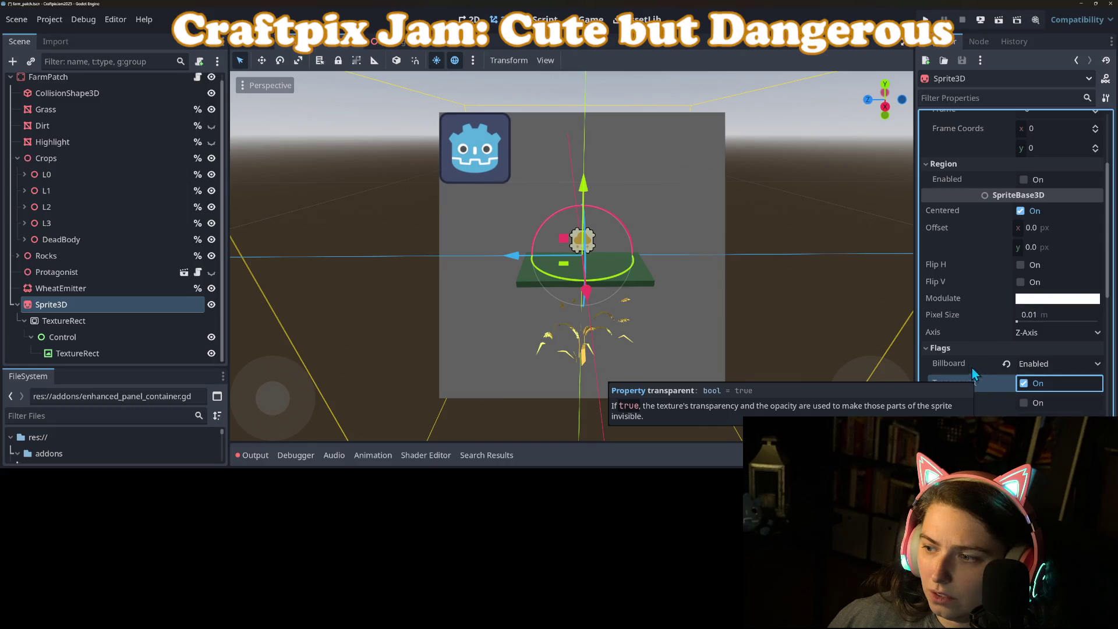
{"action": "left_click", "coordinate": [992, 348]}
{"action": "scroll", "coordinate": [990, 355], "scroll_direction": "down", "scroll_amount": 3}
{"action": "scroll", "coordinate": [988, 359], "scroll_direction": "down", "scroll_amount": 3}
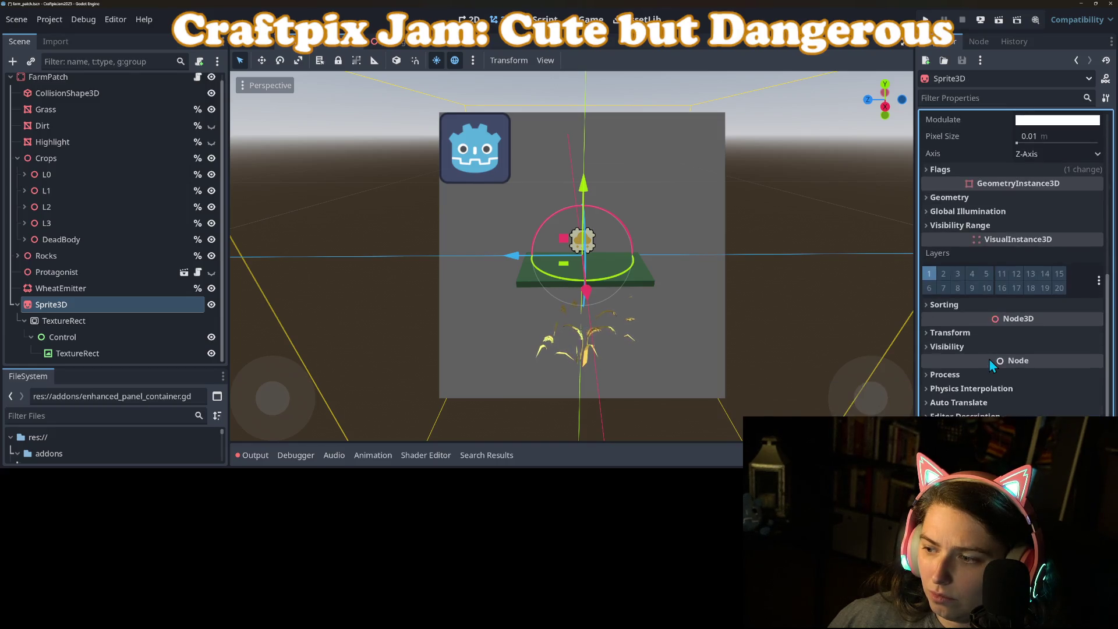
{"action": "scroll", "coordinate": [988, 355], "scroll_direction": "up", "scroll_amount": 10}
- Rename the TextureRect viewport node to 'Subviewport' and save the scene
{"action": "left_click", "coordinate": [120, 327]}
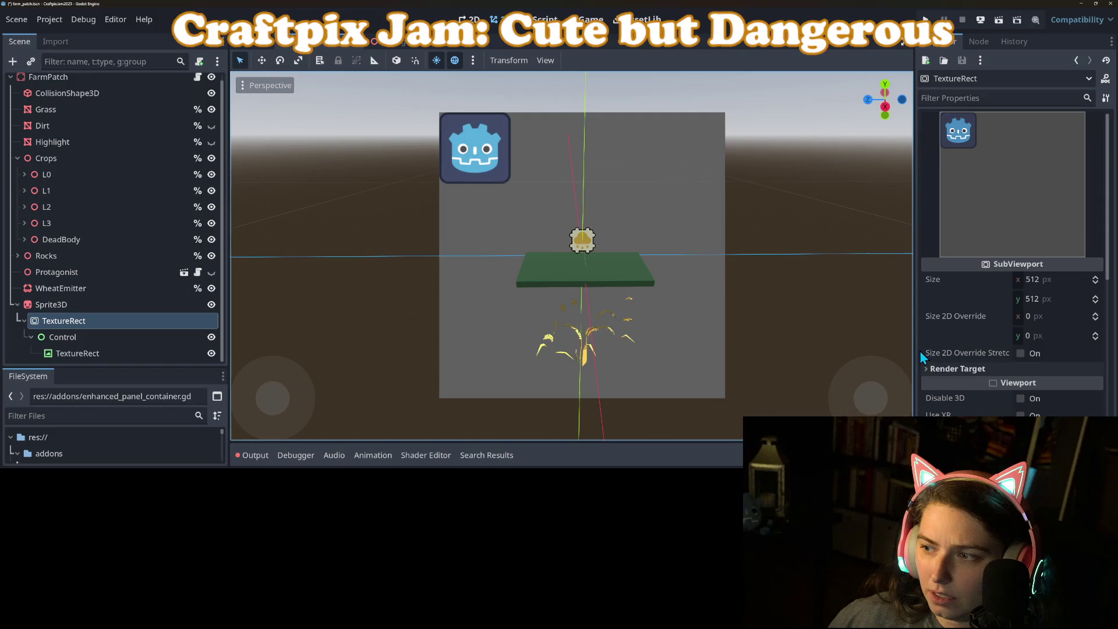
{"action": "right_click", "coordinate": [75, 324]}
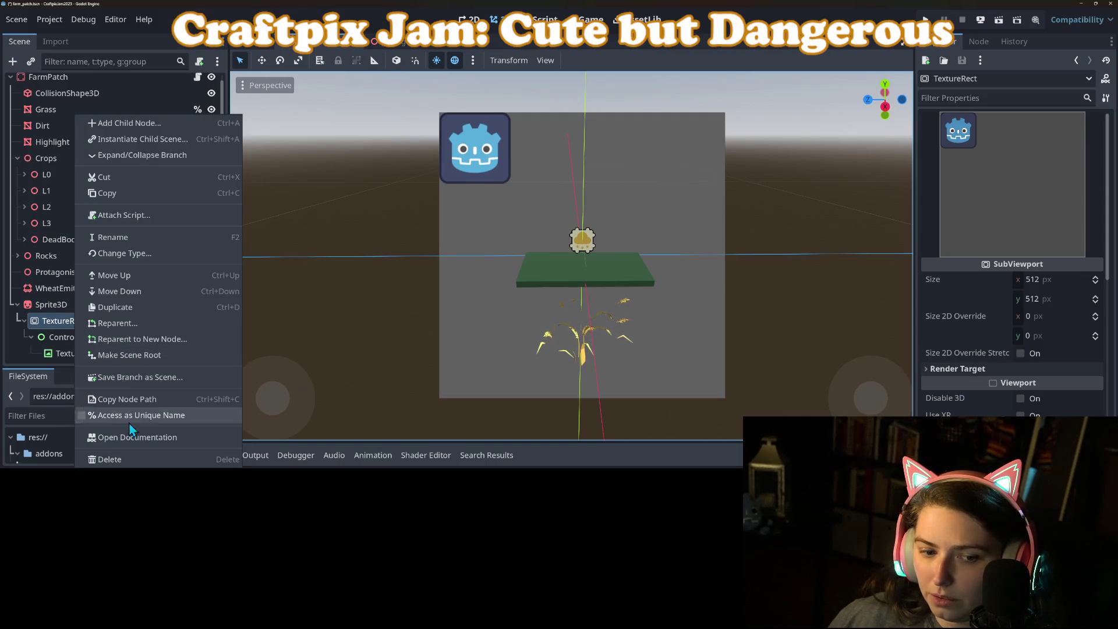
{"action": "left_click", "coordinate": [129, 235]}
{"action": "type", "text": "Subview"}
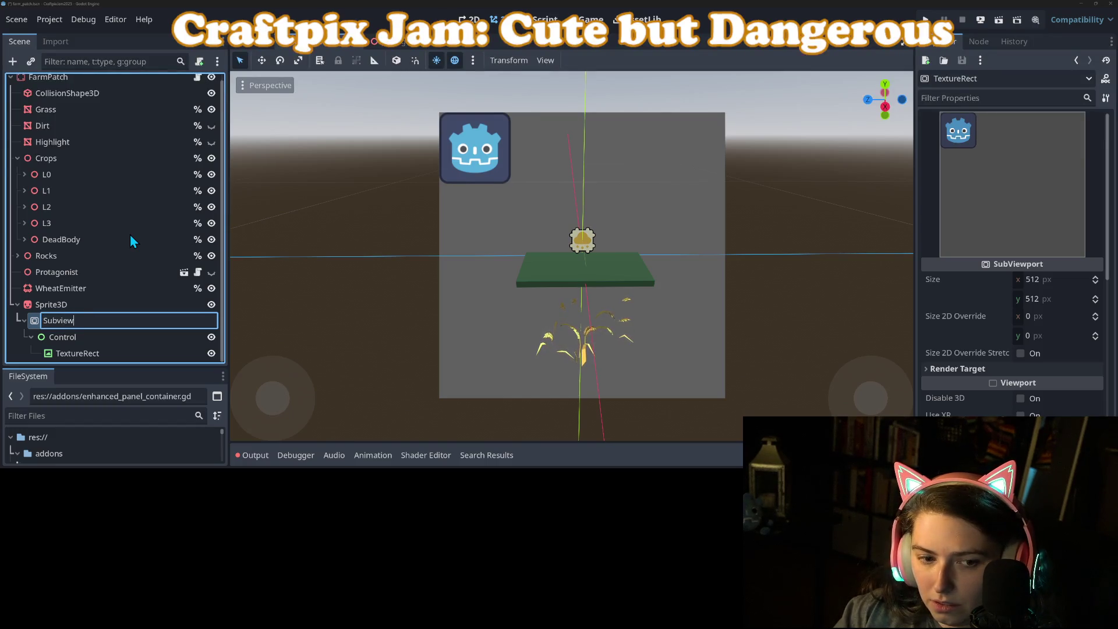
{"action": "type", "text": "port"}
{"action": "key", "text": "Return"}
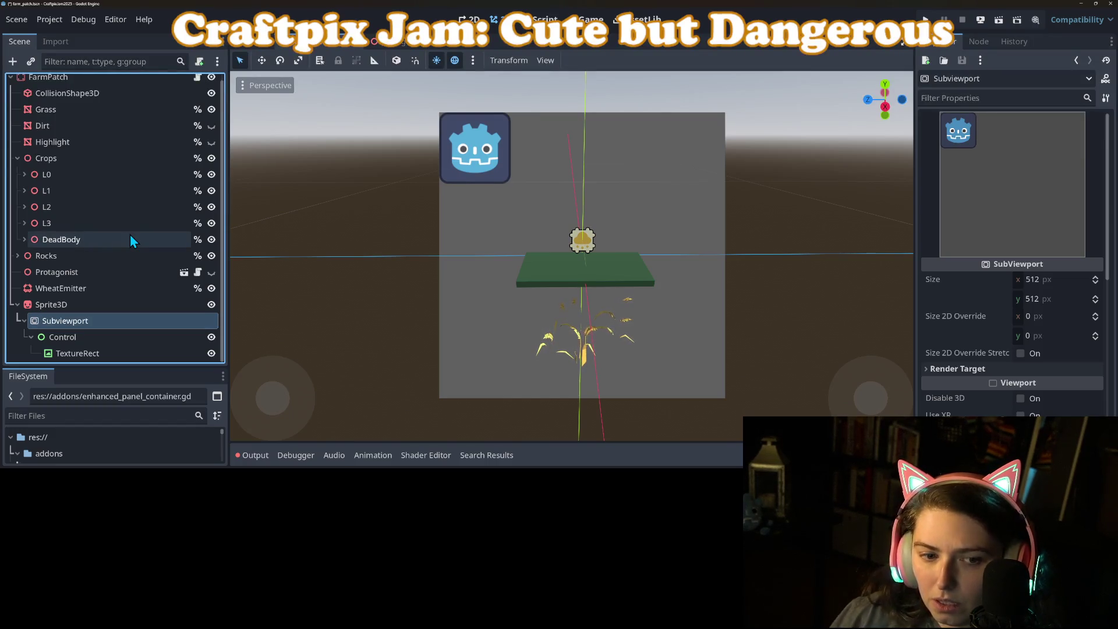
{"action": "key", "text": "ctrl+s"}
{"action": "scroll", "coordinate": [1002, 313], "scroll_direction": "down", "scroll_amount": 5}
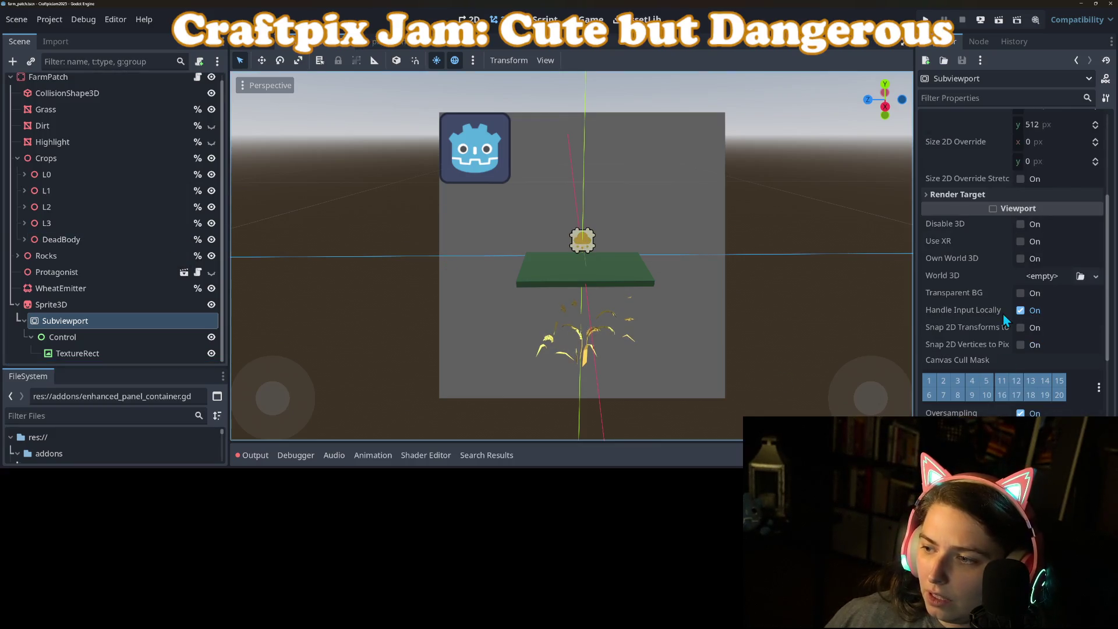
- Turn on the Subviewport's Transparent BG and save the scene
{"action": "left_click", "coordinate": [1020, 293]}
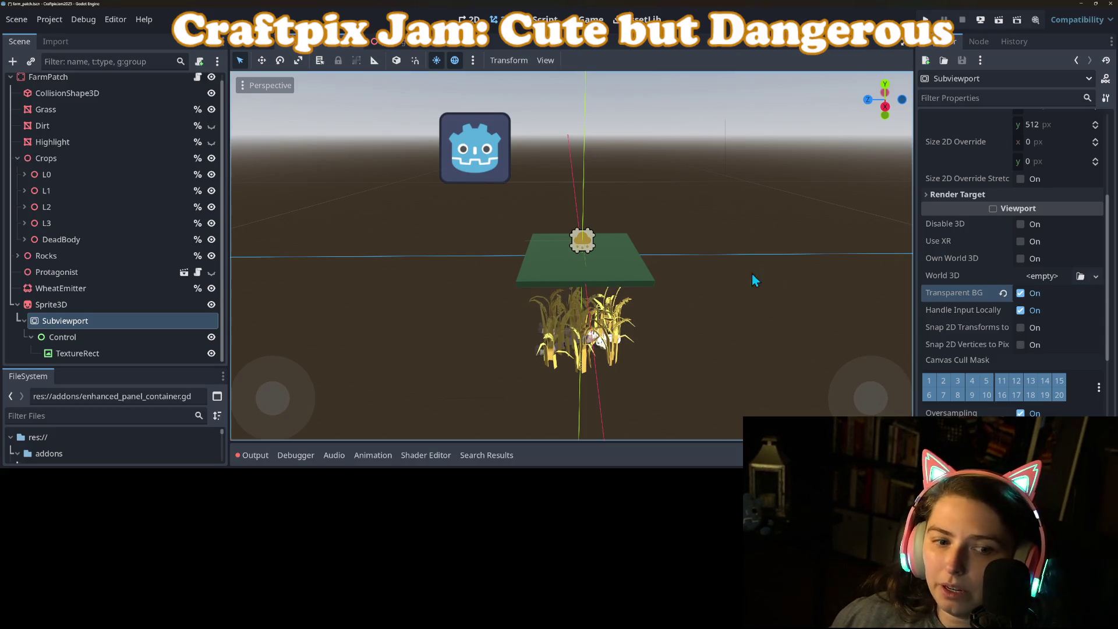
{"action": "key", "text": "ctrl+s"}
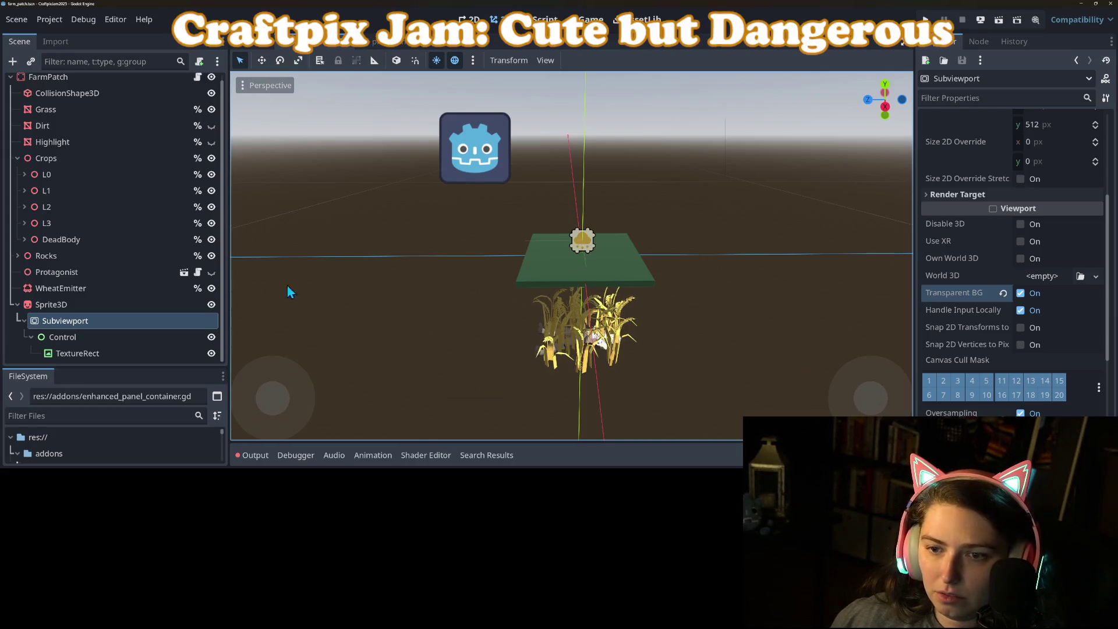
{"action": "left_click", "coordinate": [79, 307]}
{"action": "left_click", "coordinate": [79, 321]}
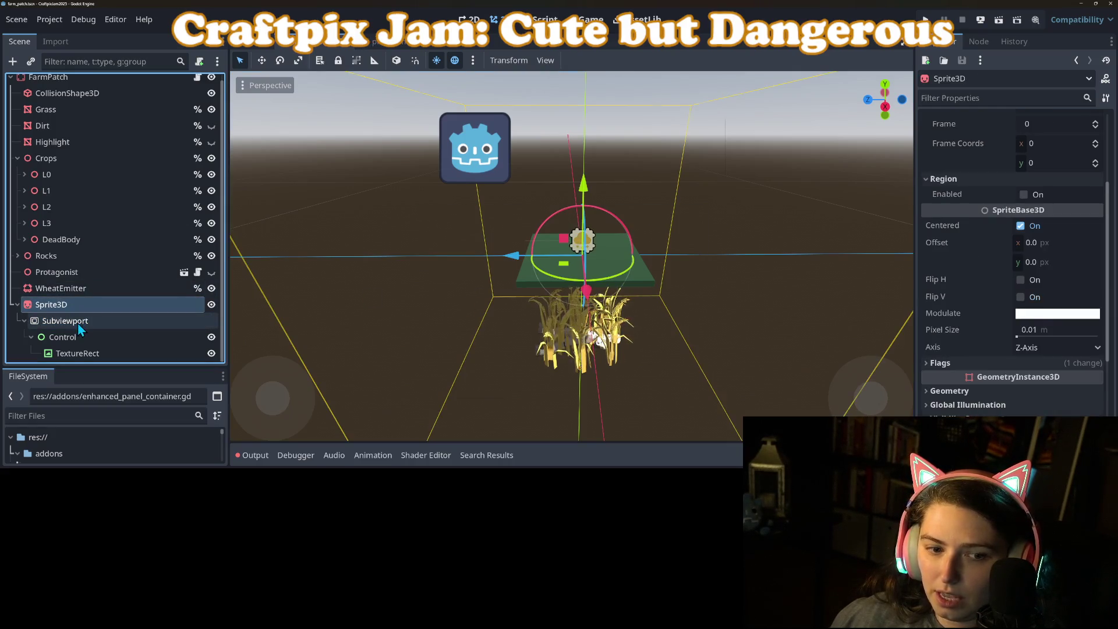
{"action": "scroll", "coordinate": [1033, 316], "scroll_direction": "up", "scroll_amount": 5}
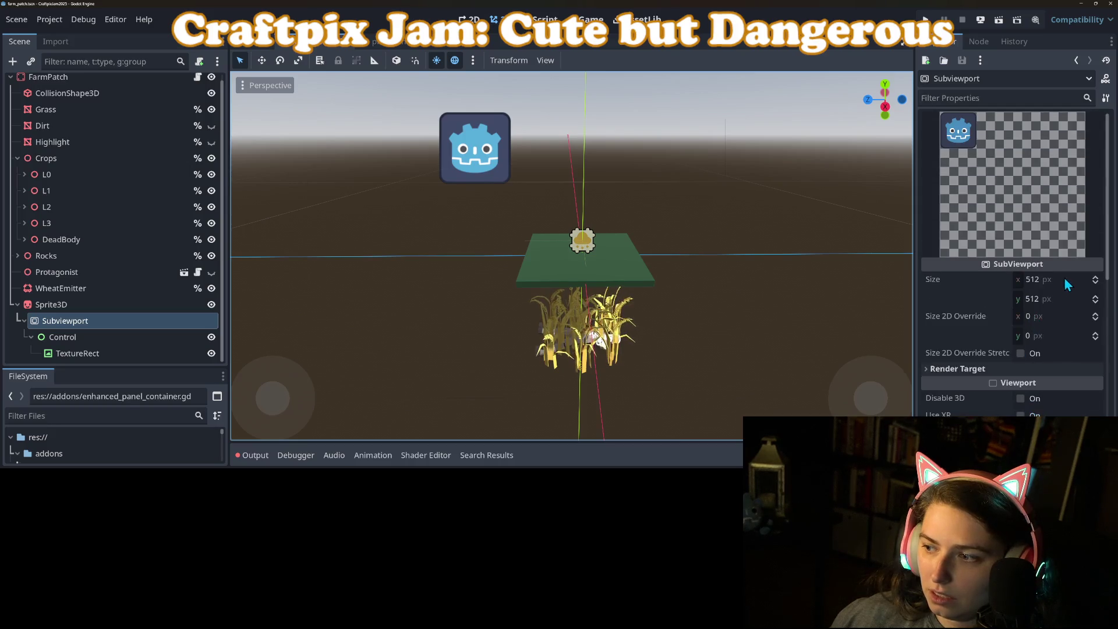
- Set the Subviewport's Size to 112 × 112 px, correcting earlier mistyped values
{"action": "left_click", "coordinate": [1063, 279]}
{"action": "type", "text": "2"}
{"action": "key", "text": "Tab"}
{"action": "type", "text": "2"}
{"action": "key", "text": "Return"}
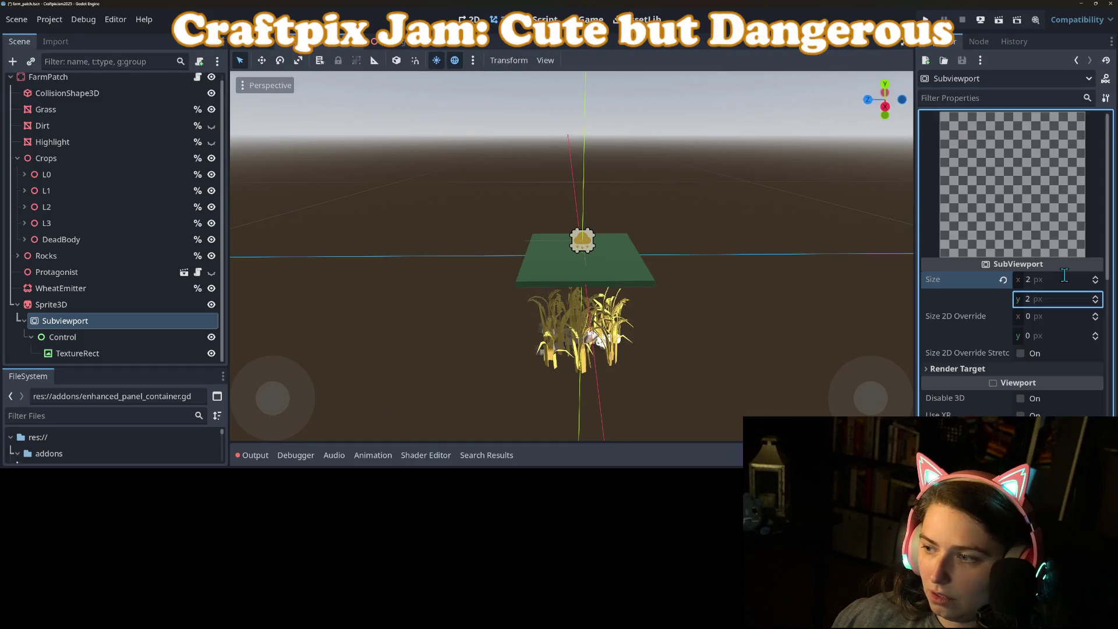
{"action": "key", "text": "shift+Tab"}
{"action": "type", "text": "12"}
{"action": "key", "text": "Tab"}
{"action": "type", "text": "12"}
{"action": "key", "text": "Return"}
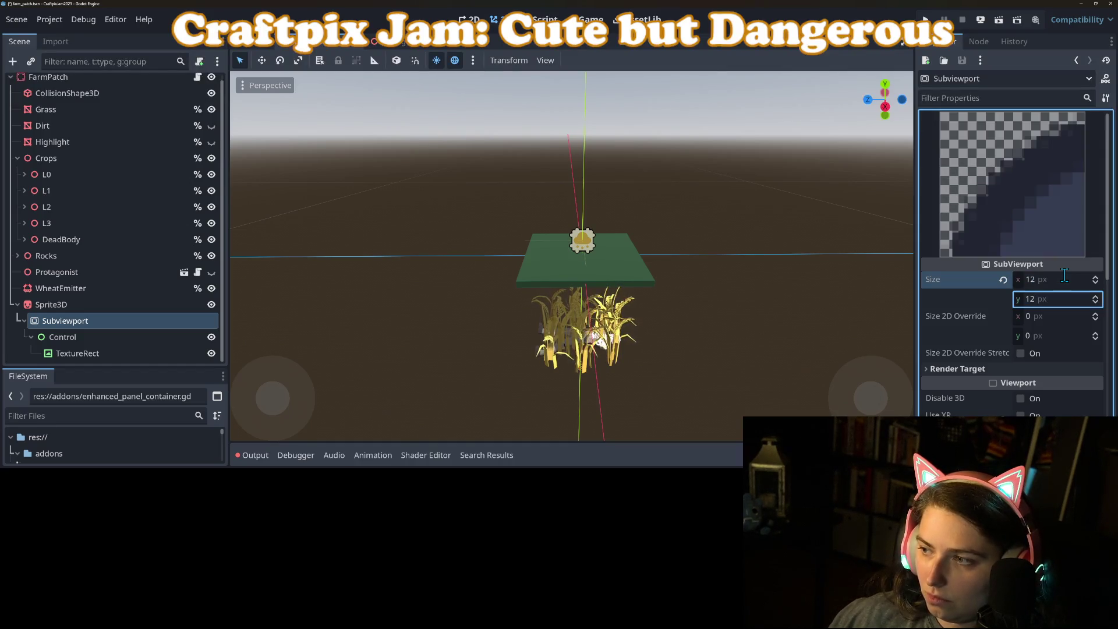
{"action": "left_click", "coordinate": [1065, 275]}
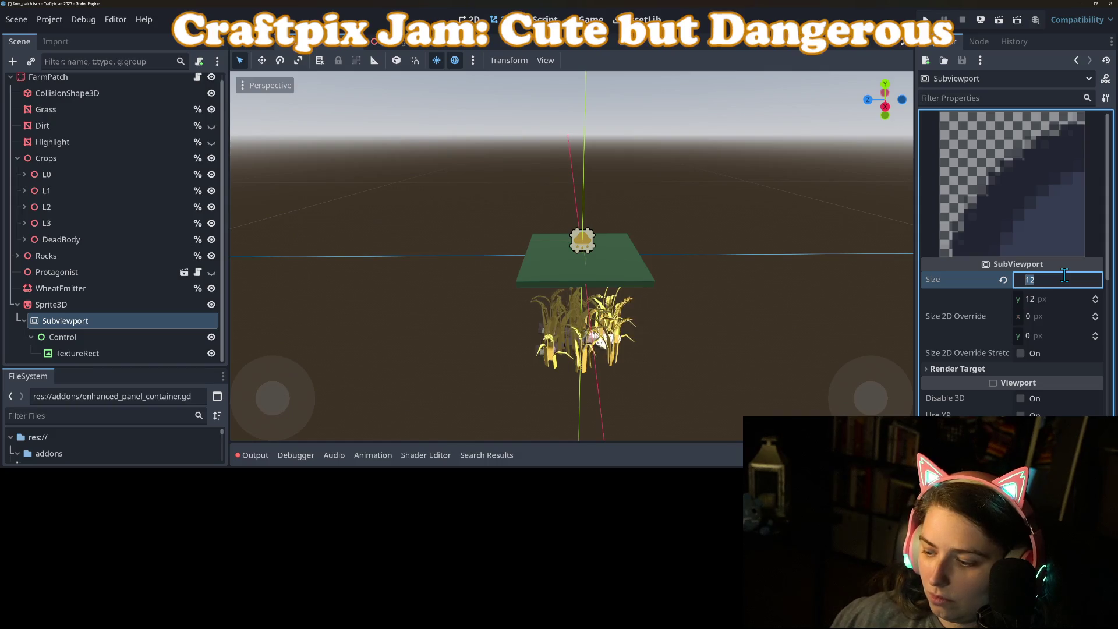
{"action": "key", "text": "Tab"}
{"action": "type", "text": "112"}
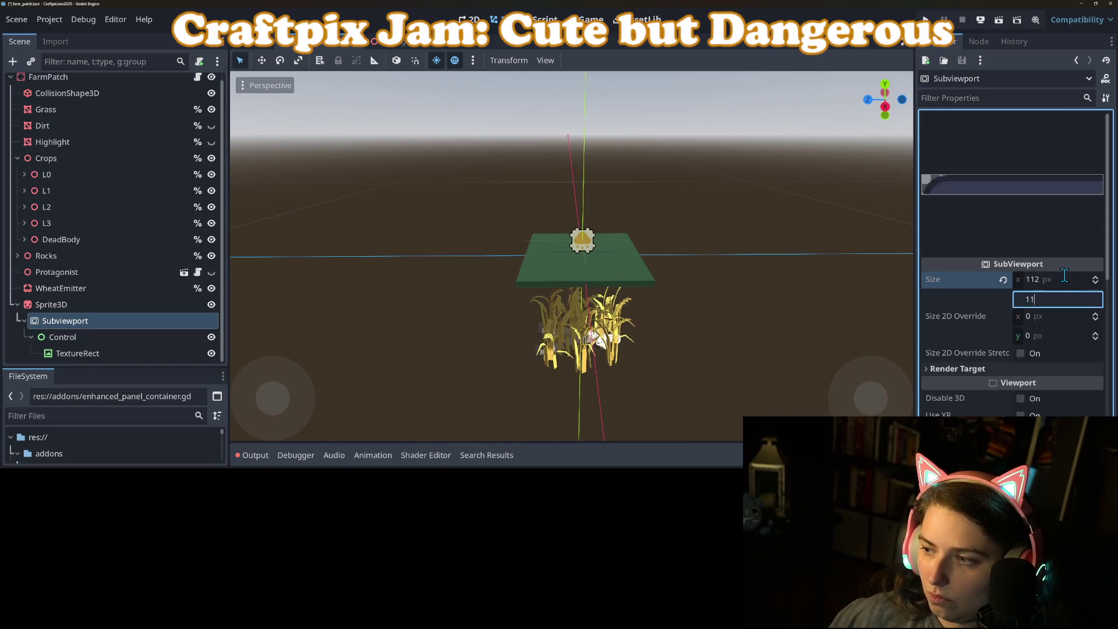
{"action": "key", "text": "Return"}
{"action": "scroll", "coordinate": [592, 286], "scroll_direction": "up", "scroll_amount": 3}
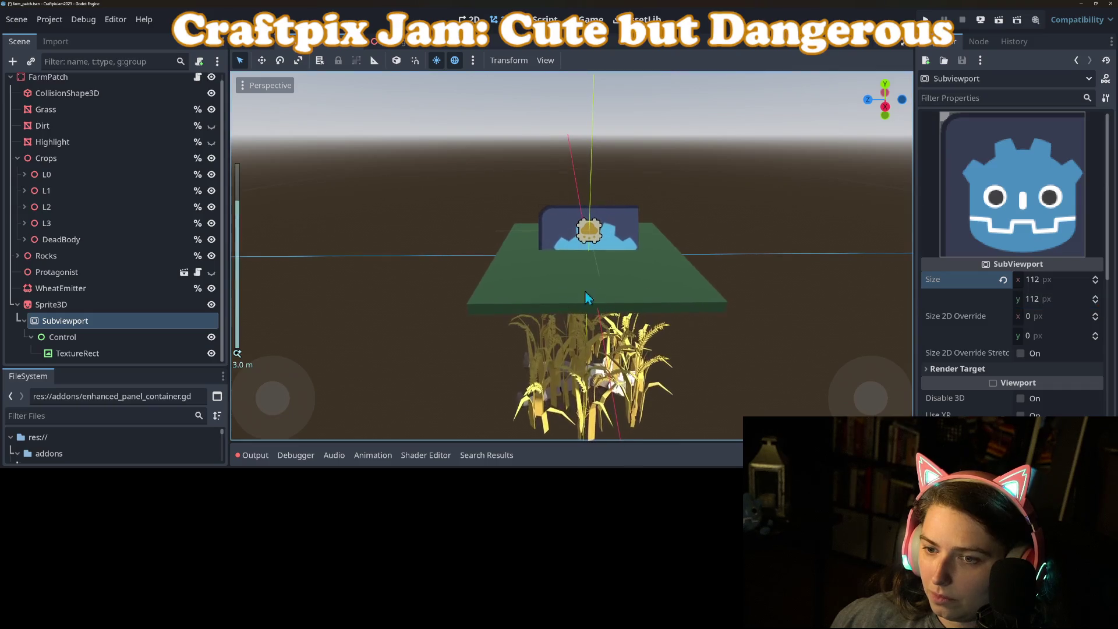
{"action": "left_click", "coordinate": [110, 302]}
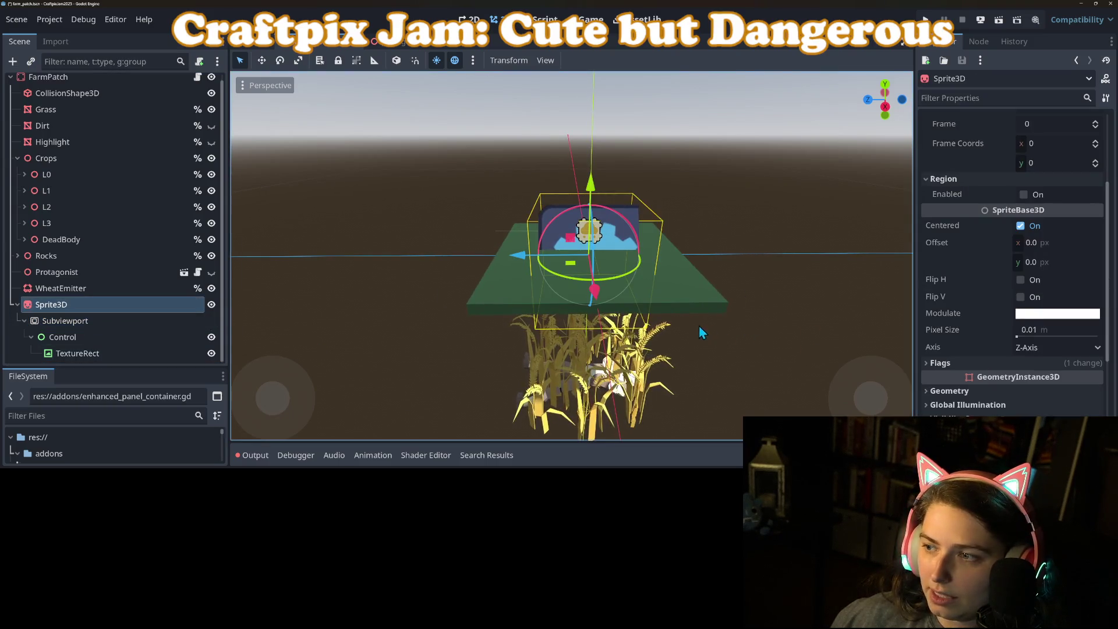
- Set the Sprite3D's Pixel Size to 0.001 m
{"action": "scroll", "coordinate": [966, 326], "scroll_direction": "up", "scroll_amount": 3}
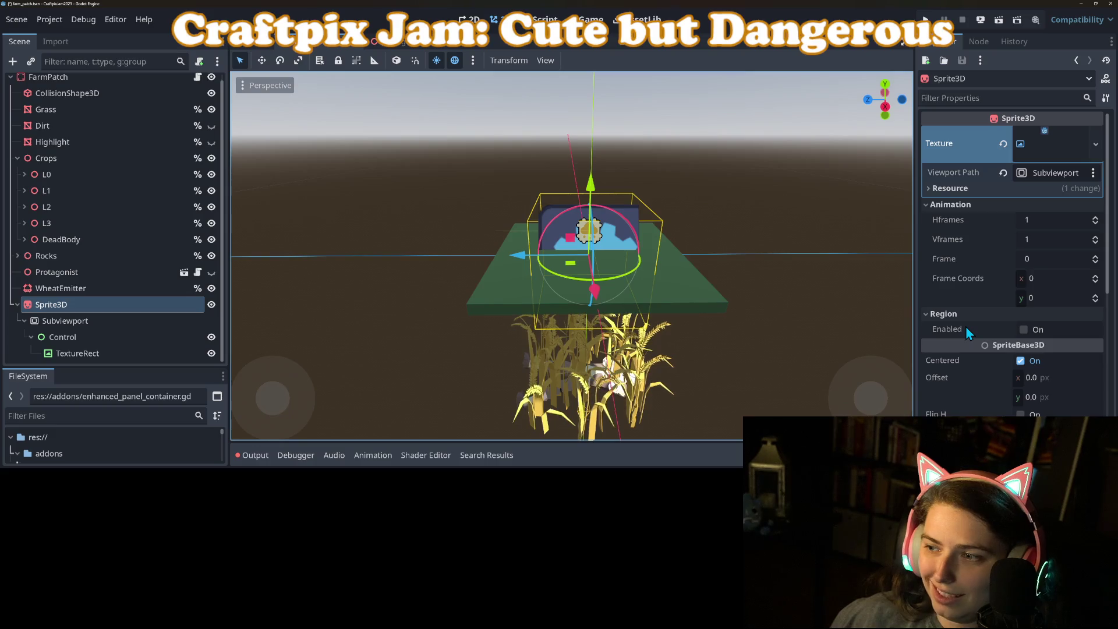
{"action": "scroll", "coordinate": [966, 329], "scroll_direction": "down", "scroll_amount": 5}
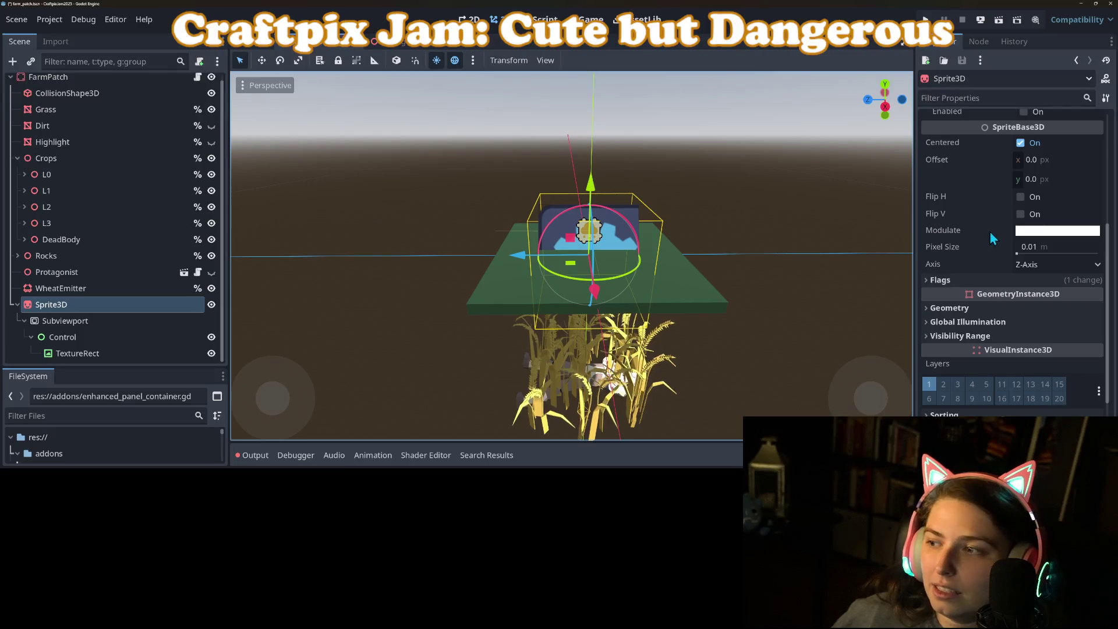
{"action": "left_click_drag", "start_coordinate": [1019, 254], "coordinate": [1017, 255]}
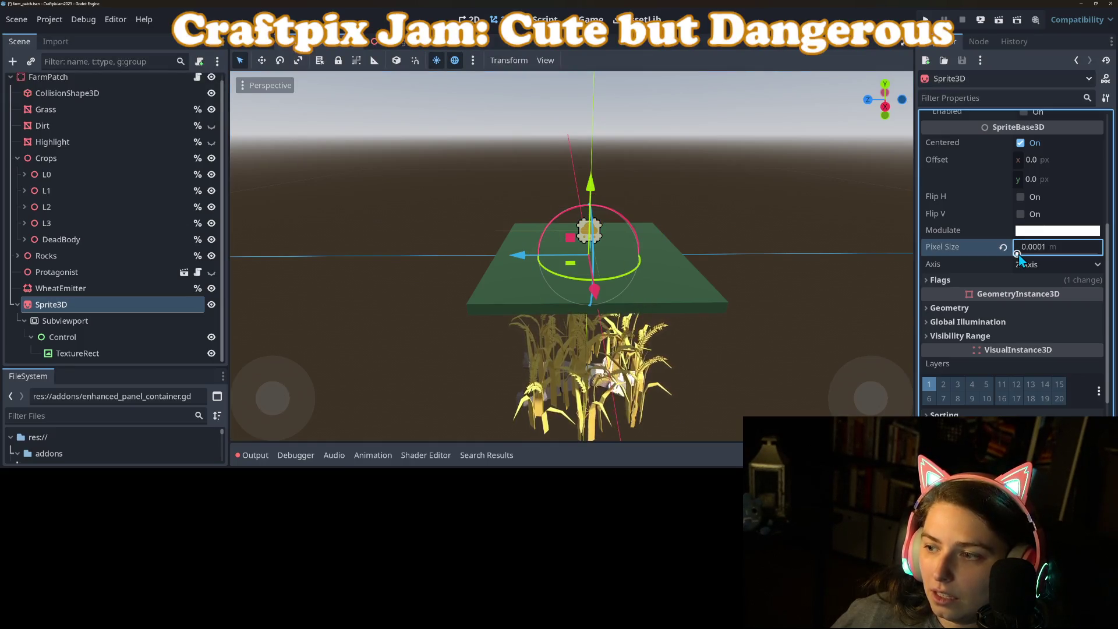
{"action": "key", "text": "ctrl+z"}
{"action": "left_click", "coordinate": [1057, 246]}
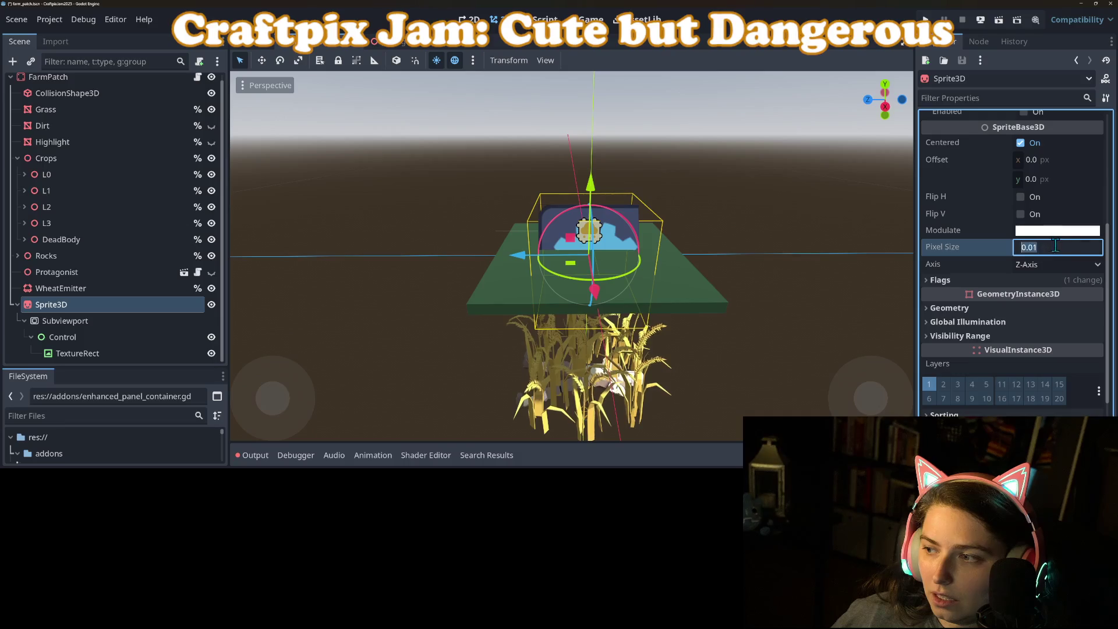
{"action": "type", "text": "0.001"}
{"action": "key", "text": "Return"}
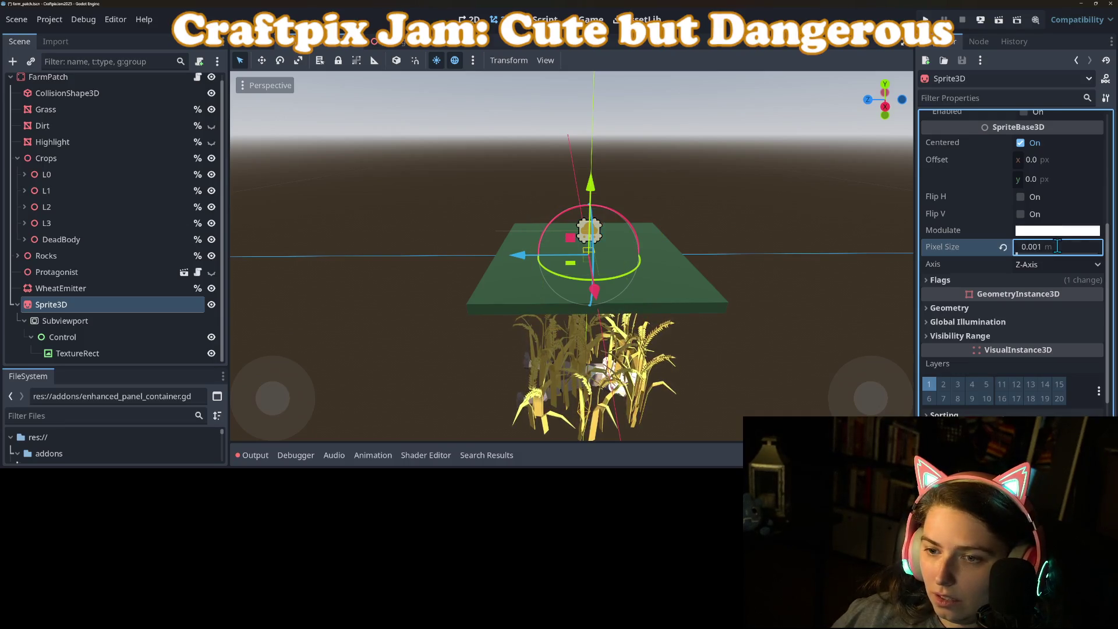
- Raise the sprite along its vertical axis and view it from an angle
{"action": "mouse_move", "coordinate": [589, 196]}
{"action": "left_mouse_down"}
{"action": "mouse_move", "coordinate": [603, 163]}
{"action": "mouse_move", "coordinate": [591, 210]}
{"action": "left_mouse_up"}
{"action": "scroll", "coordinate": [606, 182], "scroll_direction": "down", "scroll_amount": 2}
{"action": "scroll", "coordinate": [649, 278], "scroll_direction": "up", "scroll_amount": 5}
{"action": "mouse_move", "coordinate": [629, 289]}
{"action": "left_mouse_down"}
{"action": "mouse_move", "coordinate": [666, 276]}
{"action": "mouse_move", "coordinate": [674, 295]}
{"action": "mouse_move", "coordinate": [571, 309]}
{"action": "mouse_move", "coordinate": [658, 294]}
{"action": "left_mouse_up"}
- Enable Fixed Size in the sprite's Flags, leaving No Depth Test off
{"action": "left_click", "coordinate": [955, 280]}
{"action": "scroll", "coordinate": [955, 286], "scroll_direction": "down", "scroll_amount": 2}
{"action": "scroll", "coordinate": [949, 297], "scroll_direction": "down", "scroll_amount": 1}
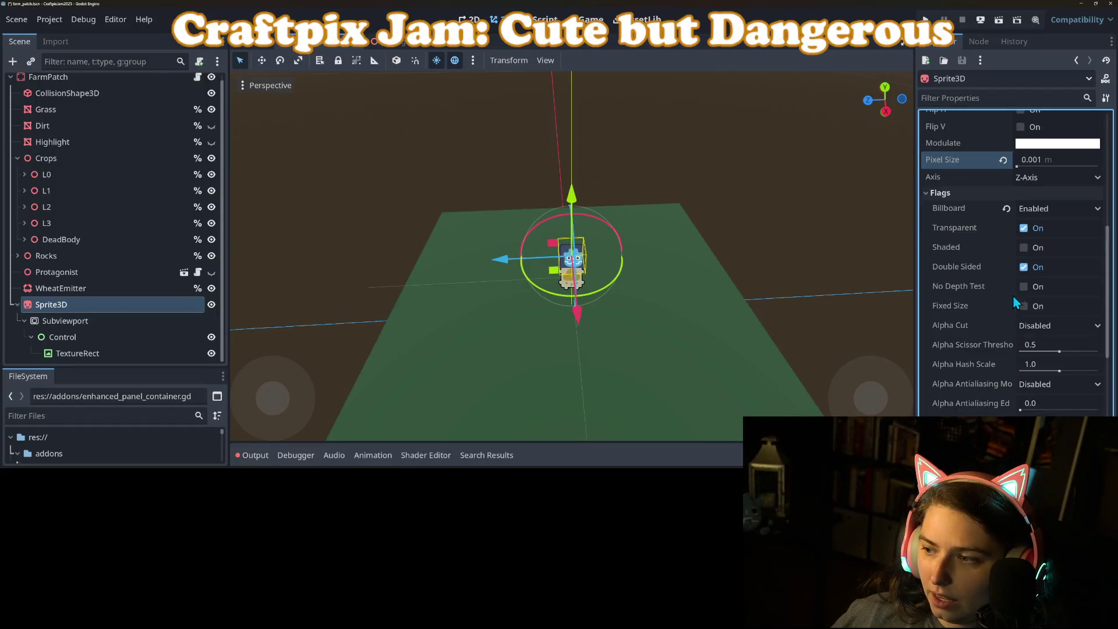
{"action": "left_click", "coordinate": [1025, 286]}
{"action": "scroll", "coordinate": [669, 260], "scroll_direction": "down", "scroll_amount": 3}
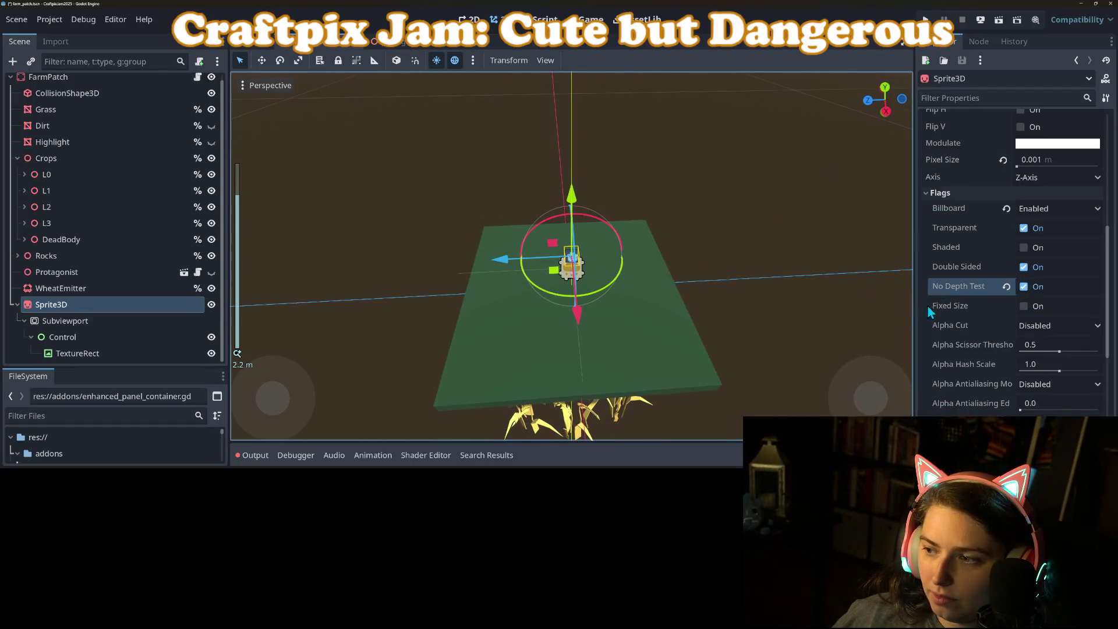
{"action": "left_click", "coordinate": [1023, 286]}
{"action": "left_click", "coordinate": [1024, 306]}
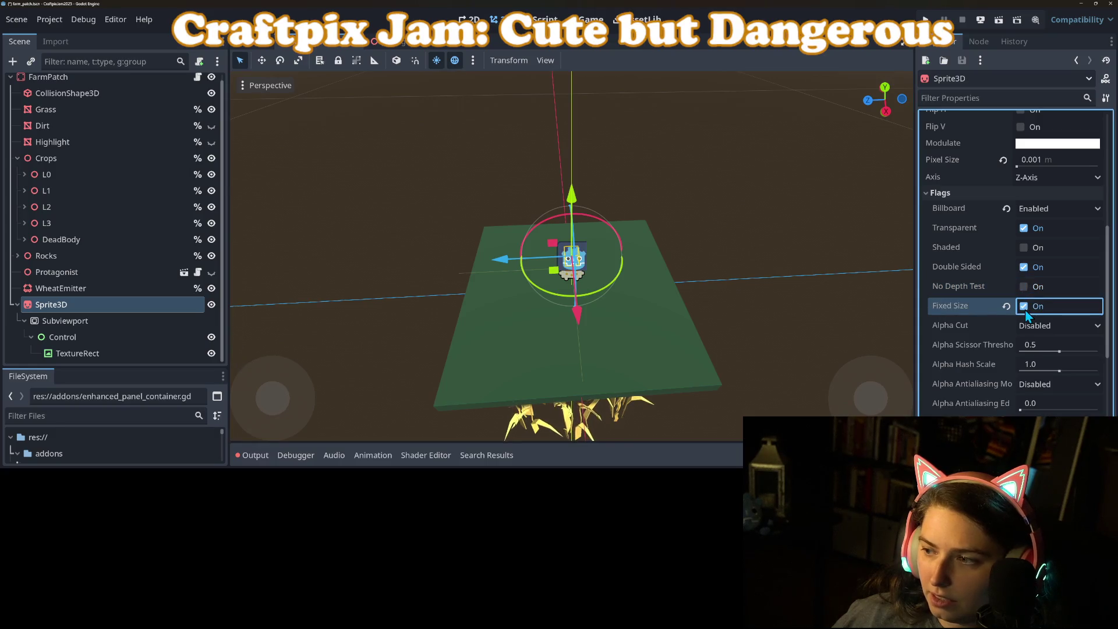
{"action": "scroll", "coordinate": [665, 341], "scroll_direction": "up", "scroll_amount": 10}
{"action": "scroll", "coordinate": [665, 334], "scroll_direction": "down", "scroll_amount": 15}
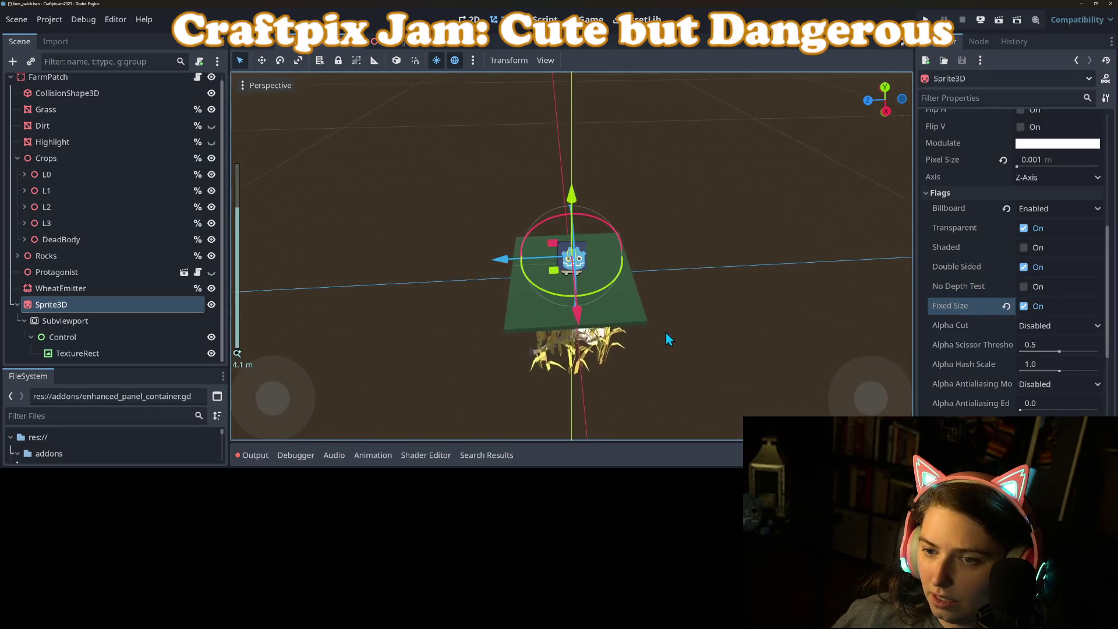
- Save, shift the sprite along its blue axis, save again, and select the Control node
{"action": "key", "text": "ctrl+s"}
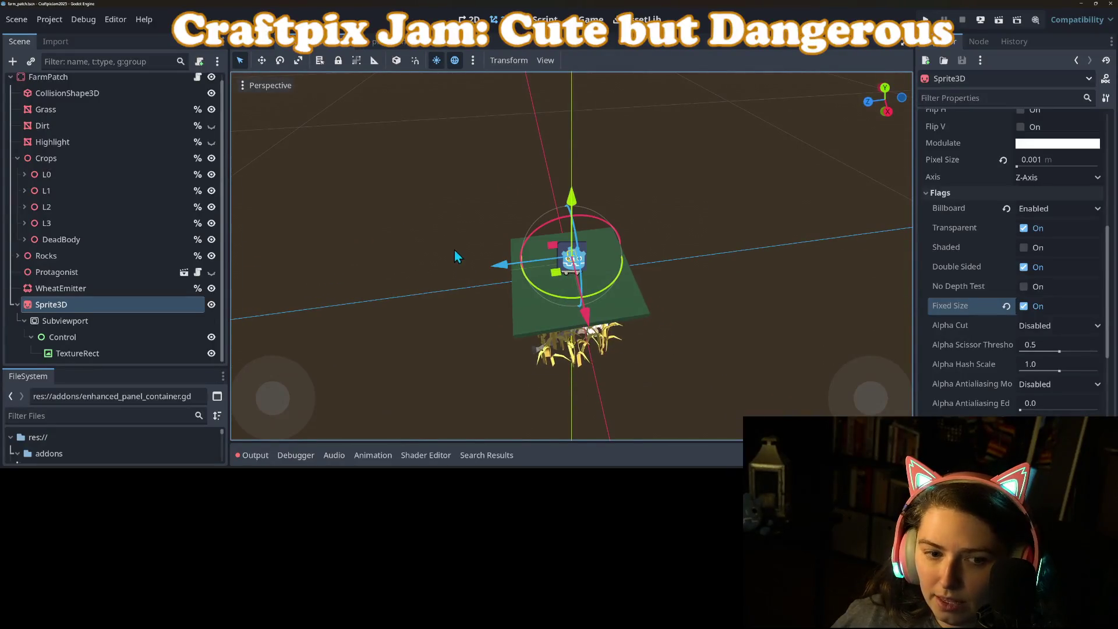
{"action": "mouse_move", "coordinate": [512, 263]}
{"action": "left_mouse_down"}
{"action": "mouse_move", "coordinate": [577, 268]}
{"action": "mouse_move", "coordinate": [569, 283]}
{"action": "mouse_move", "coordinate": [553, 248]}
{"action": "left_mouse_up"}
{"action": "key", "text": "ctrl+s"}
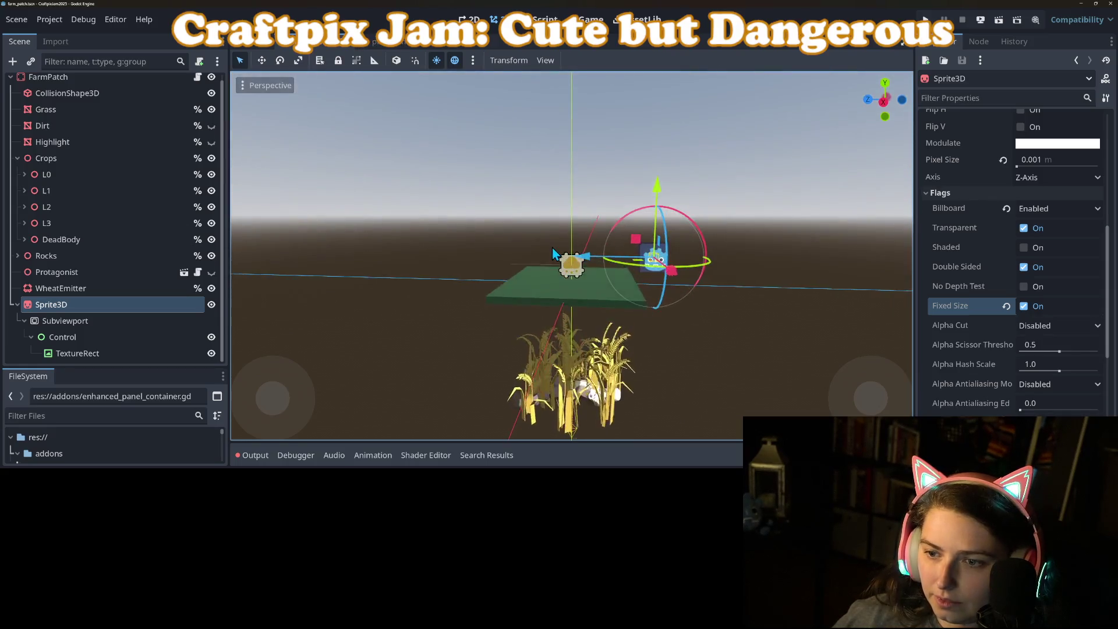
{"action": "scroll", "coordinate": [550, 277], "scroll_direction": "up", "scroll_amount": 5}
{"action": "left_click", "coordinate": [76, 340]}
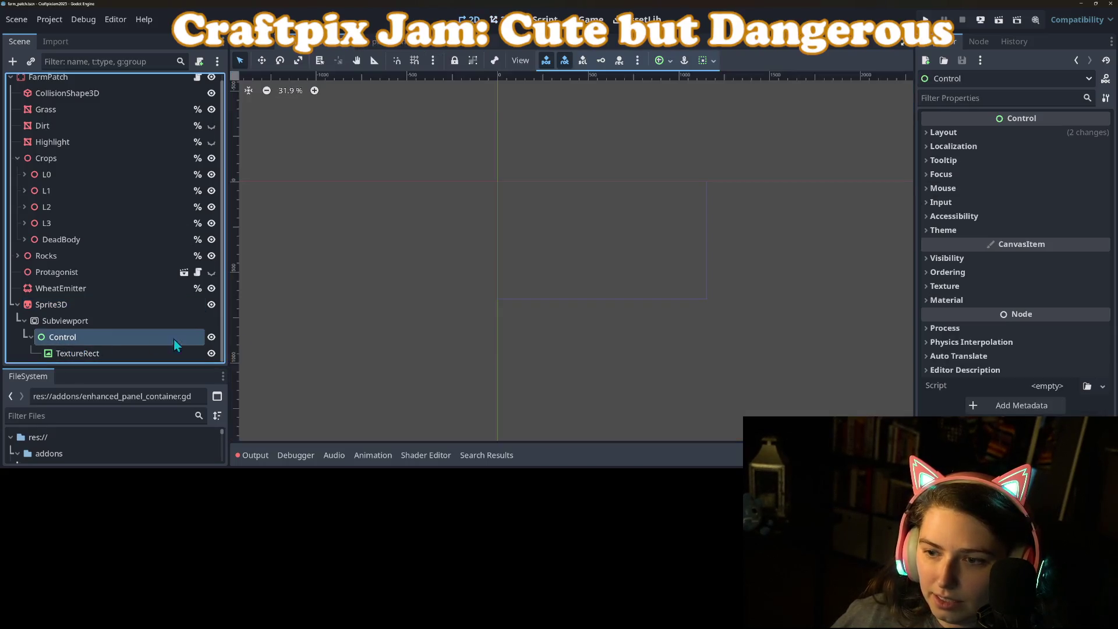
- Move the Control node out of Subviewport to sit directly under Sprite3D
{"action": "scroll", "coordinate": [453, 286], "scroll_direction": "down", "scroll_amount": 1}
{"action": "left_click", "coordinate": [88, 352]}
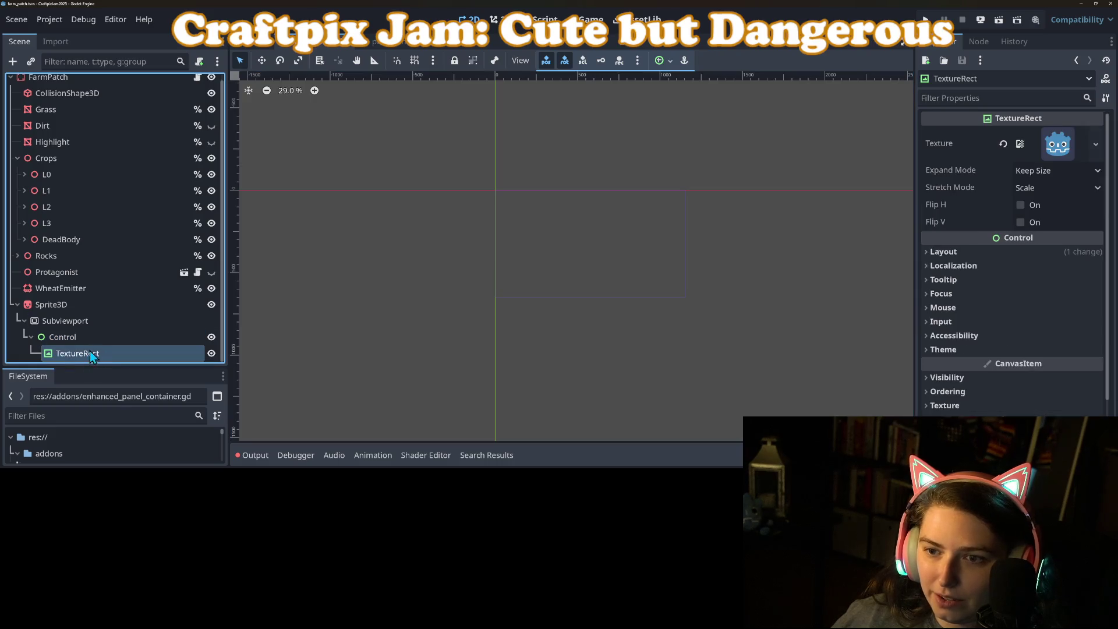
{"action": "left_click", "coordinate": [150, 322]}
{"action": "scroll", "coordinate": [699, 320], "scroll_direction": "up", "scroll_amount": 6}
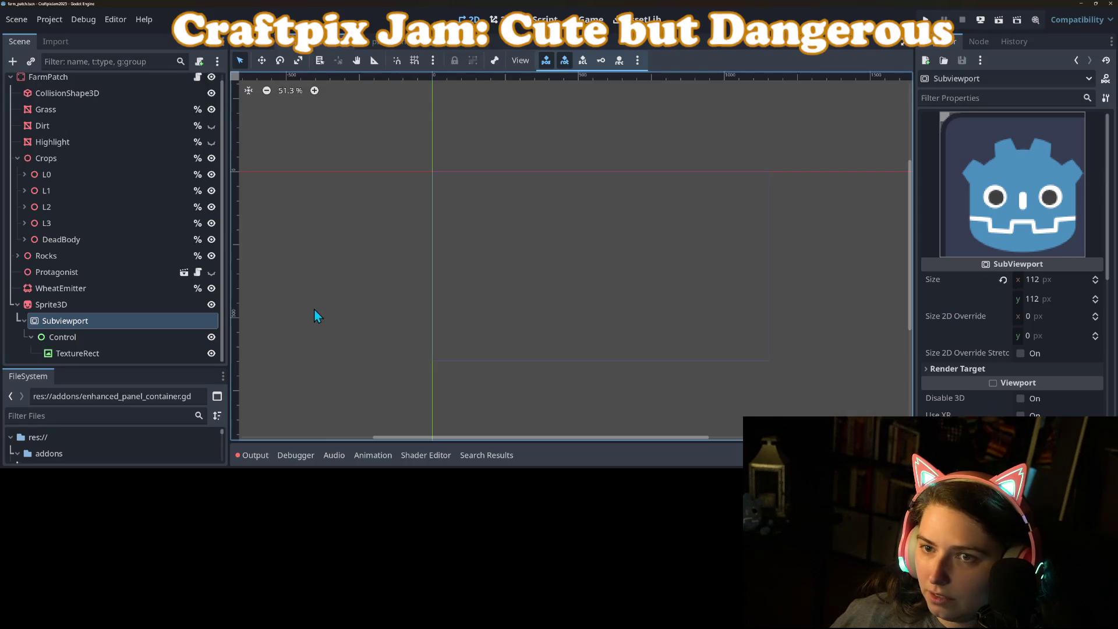
{"action": "left_click", "coordinate": [163, 352]}
{"action": "left_click", "coordinate": [159, 341]}
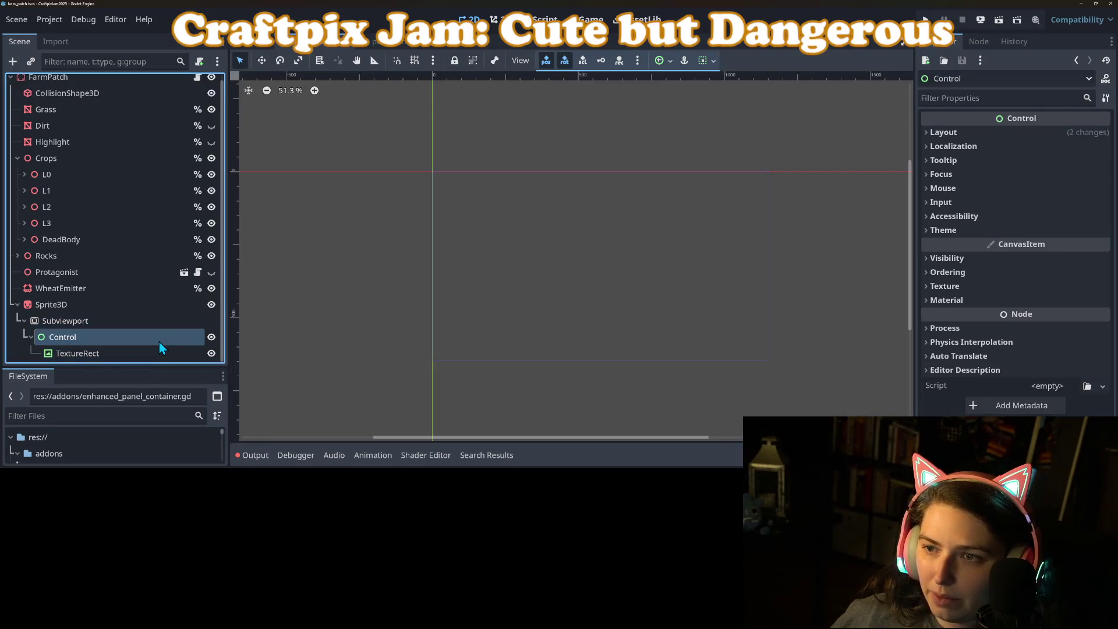
{"action": "left_click_drag", "start_coordinate": [59, 336], "coordinate": [68, 307]}
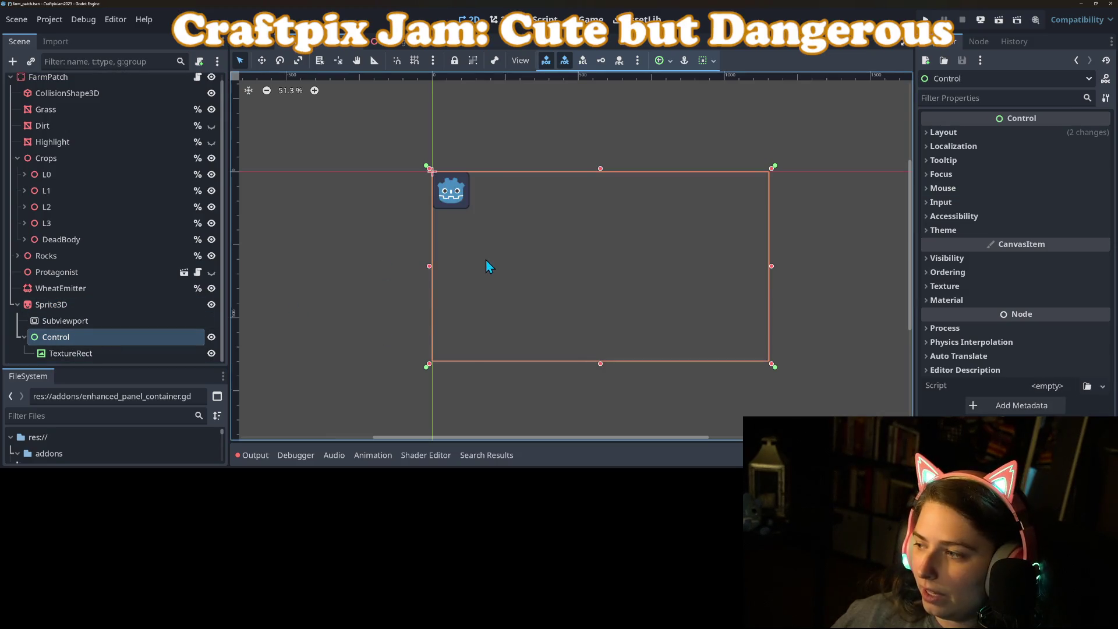
- Delete the Control's TextureRect child, leaving Control selected
{"action": "scroll", "coordinate": [488, 262], "scroll_direction": "up", "scroll_amount": 3}
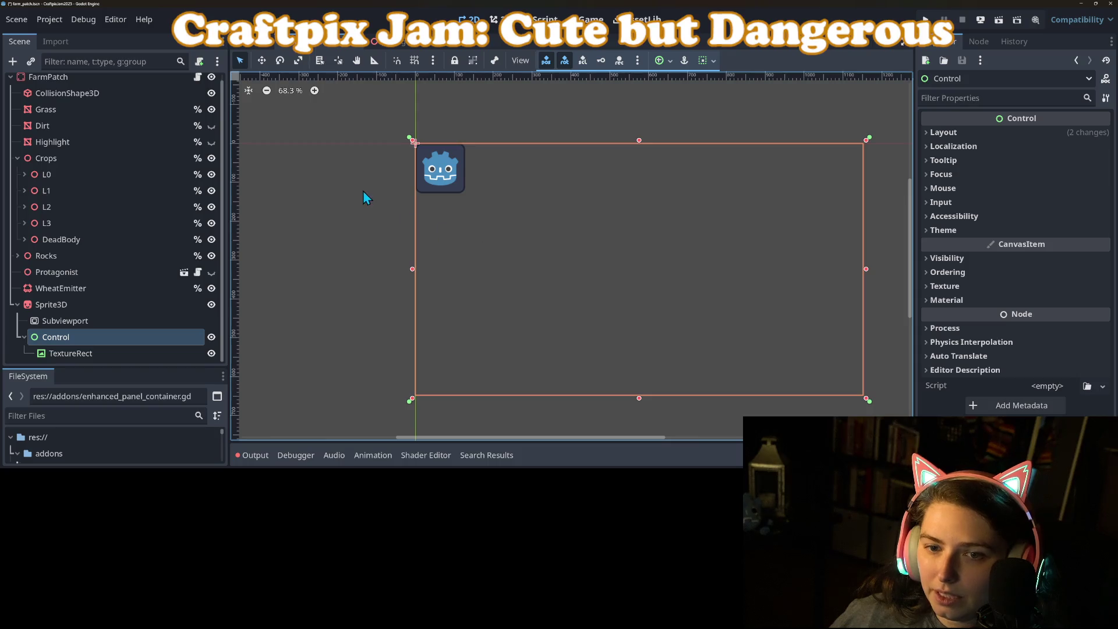
{"action": "left_click", "coordinate": [84, 325]}
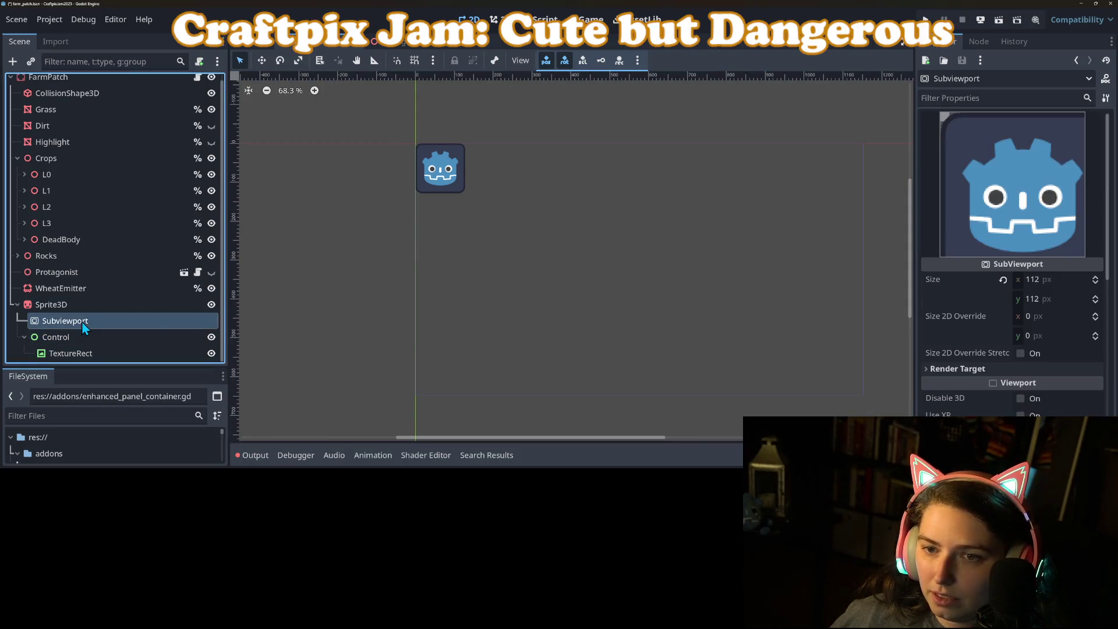
{"action": "left_click", "coordinate": [71, 355]}
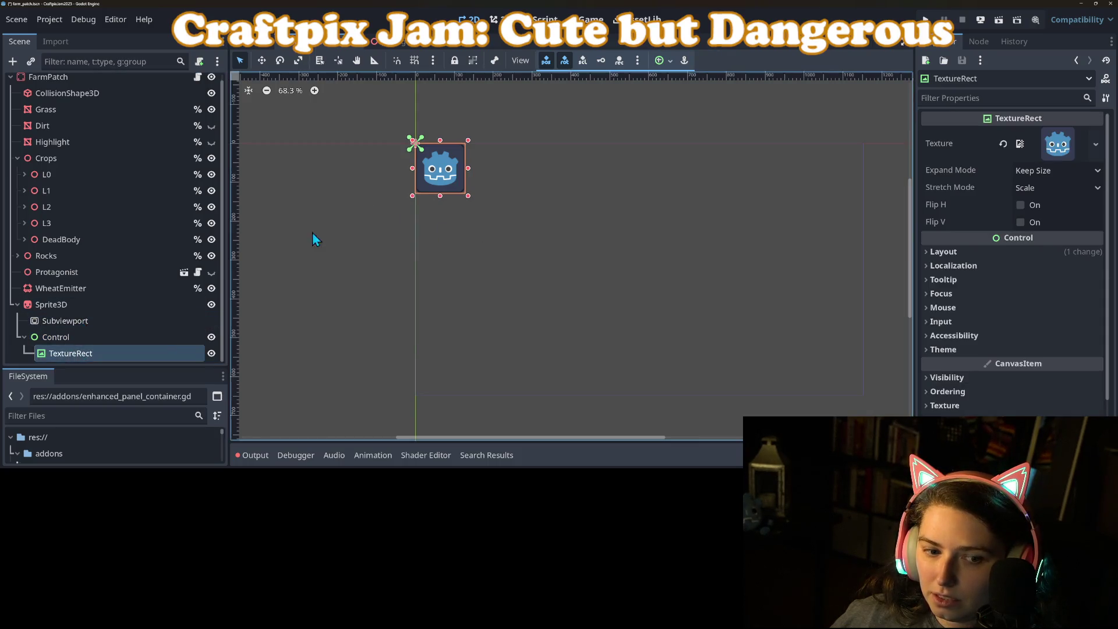
{"action": "left_click", "coordinate": [144, 339]}
{"action": "left_click", "coordinate": [139, 353]}
{"action": "key", "text": "Delete"}
{"action": "left_click", "coordinate": [141, 343]}
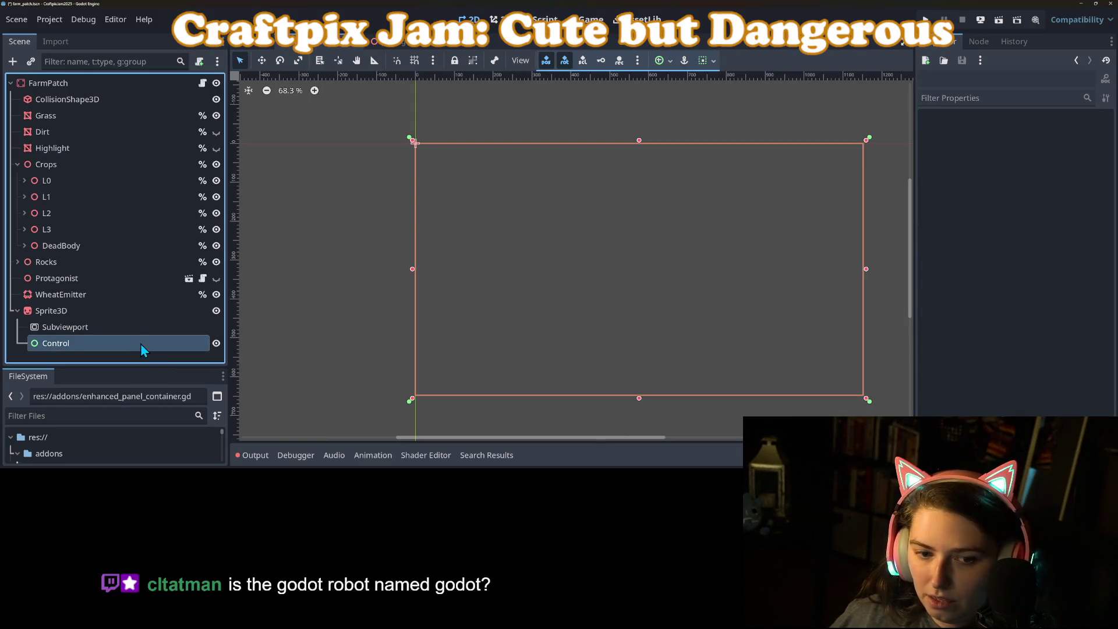
- Add a Panel child under Control and enlarge it to about 185×160 px
{"action": "right_click", "coordinate": [145, 344]}
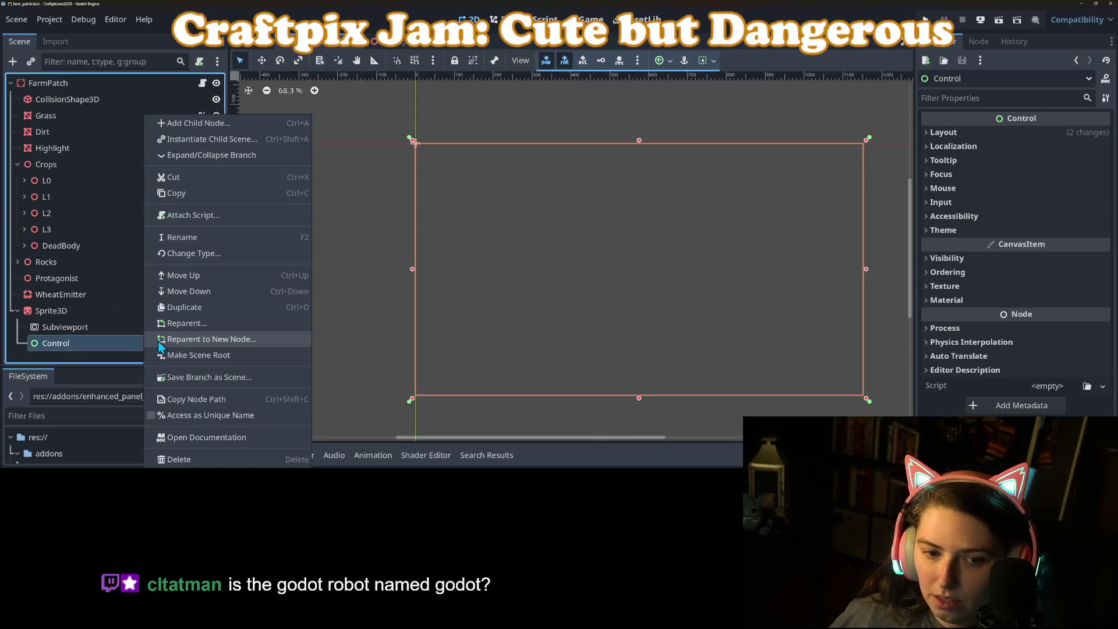
{"action": "left_click", "coordinate": [207, 124]}
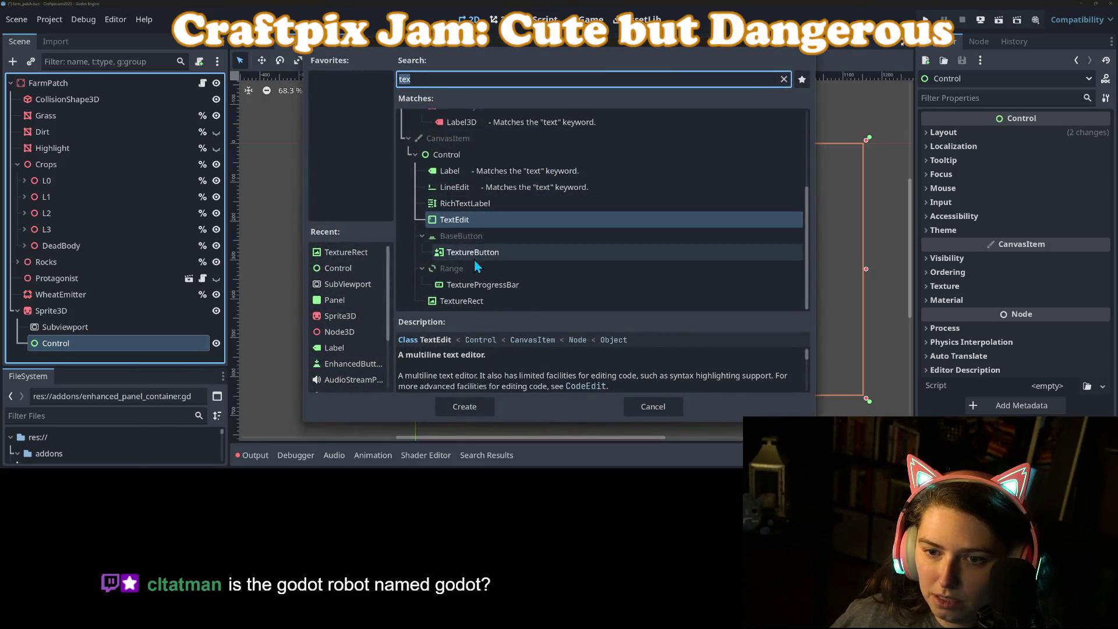
{"action": "left_click", "coordinate": [330, 302]}
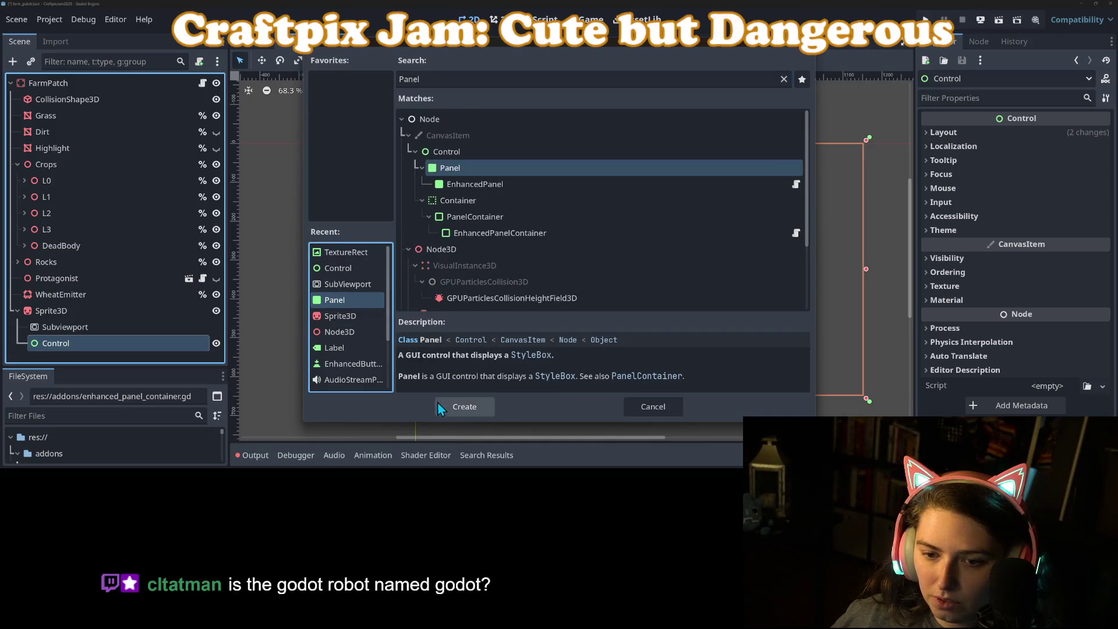
{"action": "left_click", "coordinate": [440, 403]}
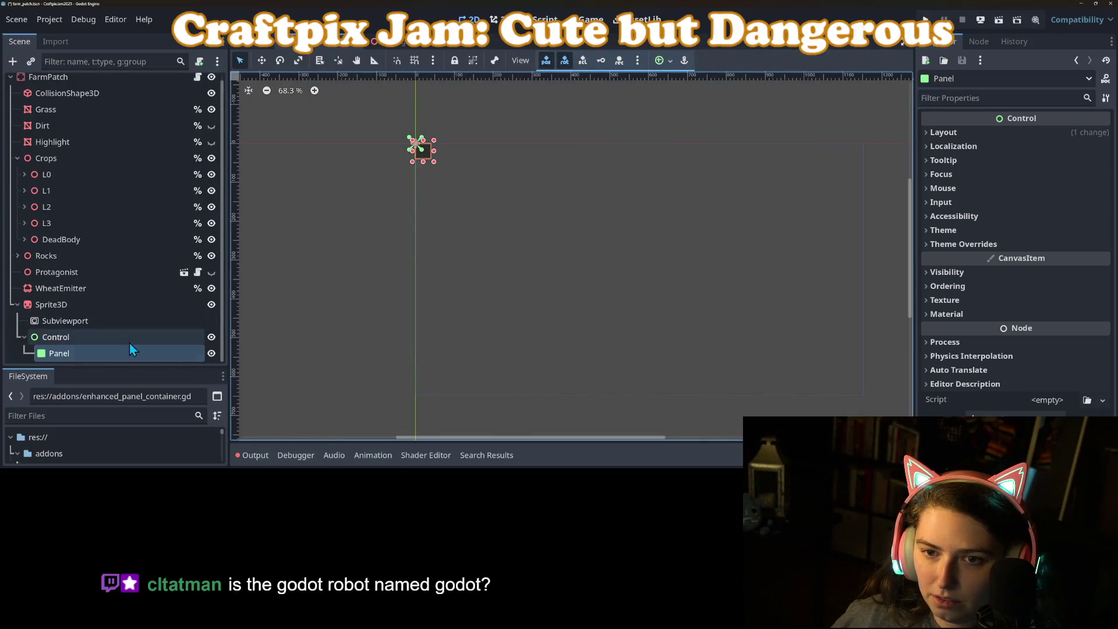
{"action": "left_click_drag", "start_coordinate": [434, 162], "coordinate": [521, 235]}
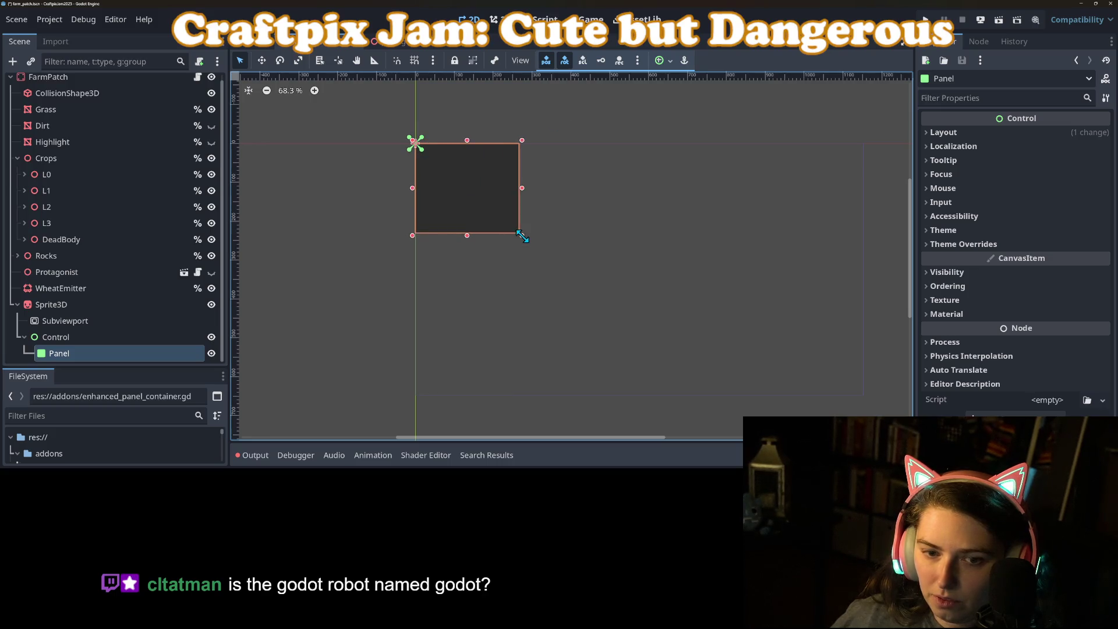
- Apply my_theme.tres as the theme for the Control and Panel
{"action": "left_click", "coordinate": [194, 335], "text": "ctrl"}
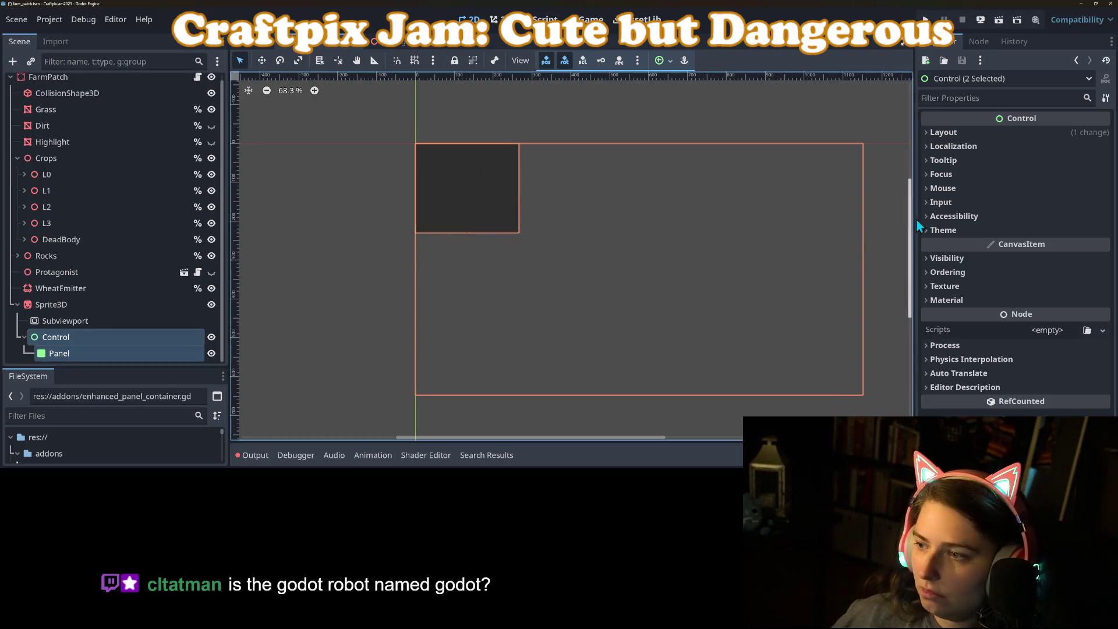
{"action": "left_click", "coordinate": [1048, 230]}
{"action": "left_click", "coordinate": [1087, 246]}
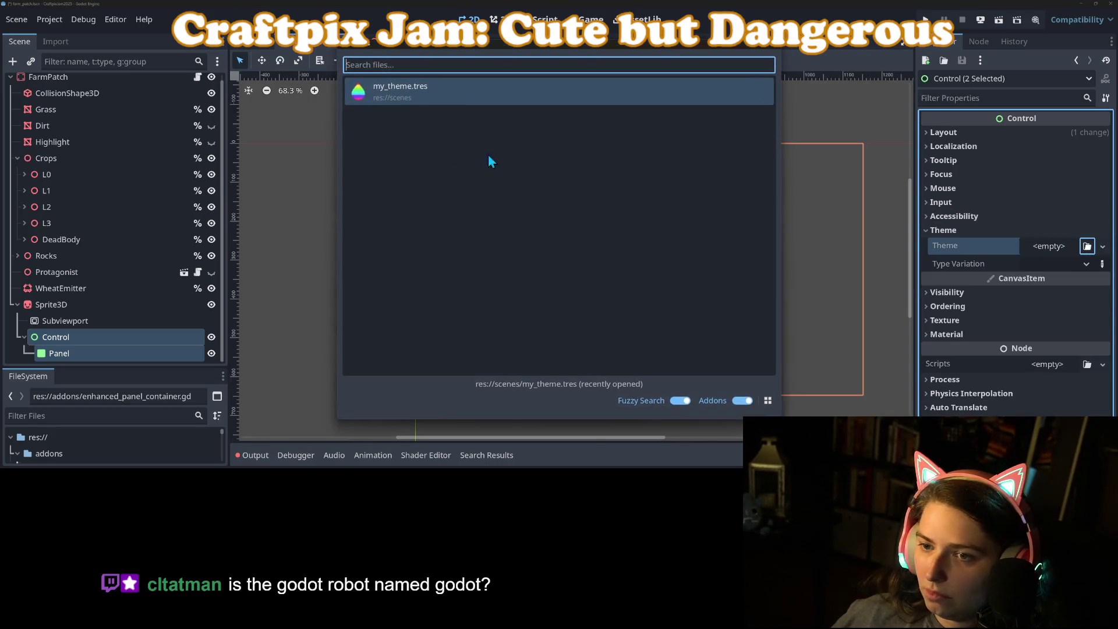
{"action": "double_click", "coordinate": [396, 89]}
- Set the Panel's style override to a StyleBoxTexture using a new AtlasTexture
{"action": "left_click", "coordinate": [82, 358]}
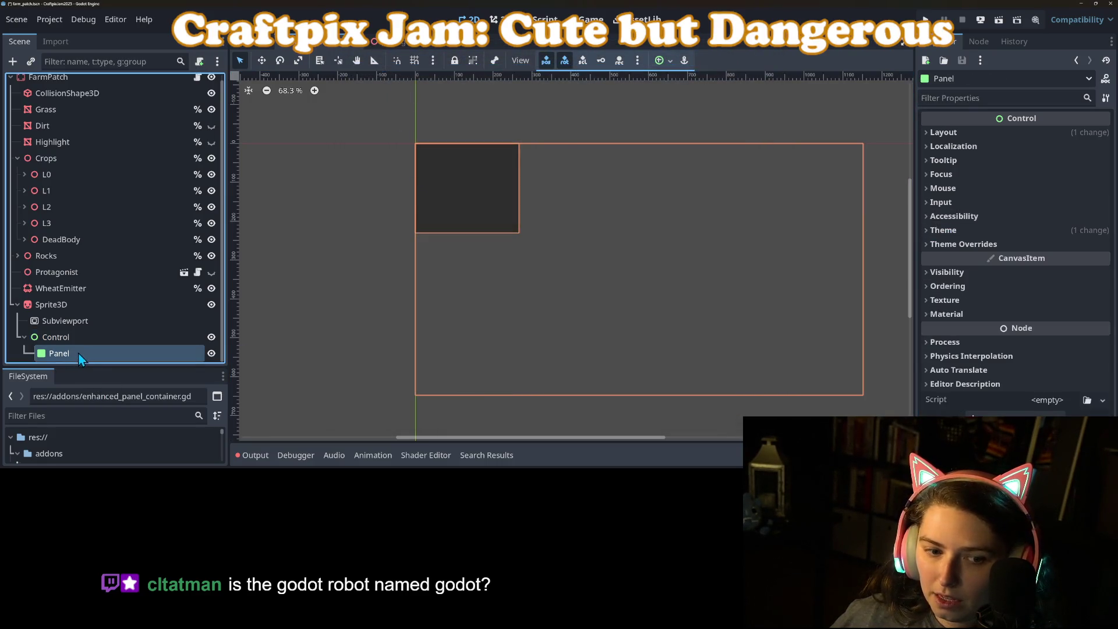
{"action": "left_click", "coordinate": [1087, 262]}
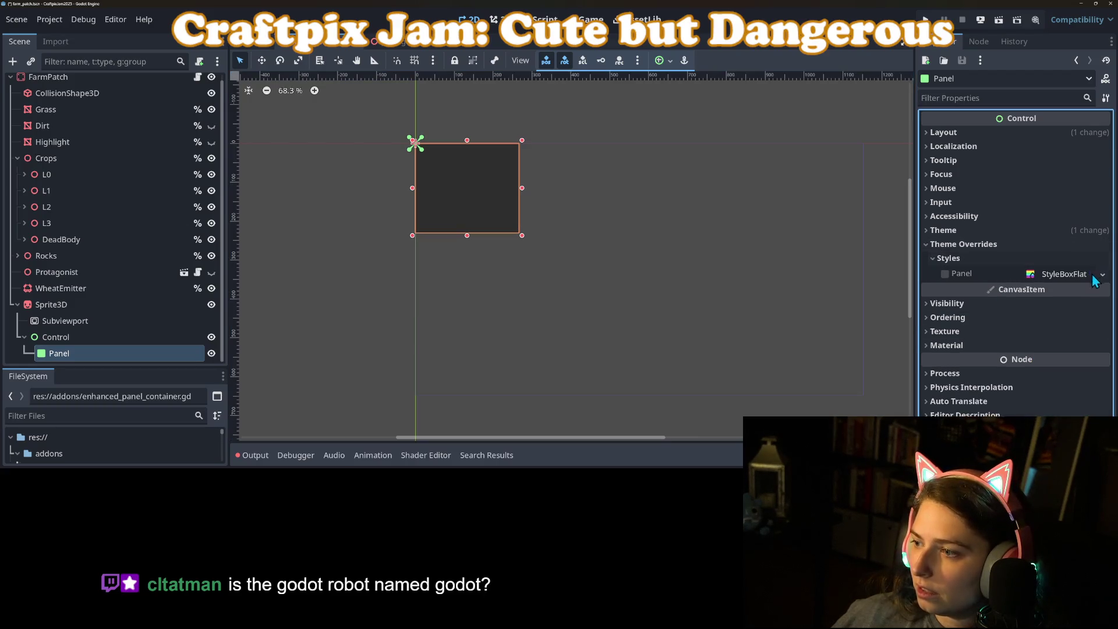
{"action": "left_click", "coordinate": [1102, 273]}
{"action": "left_click", "coordinate": [1071, 294]}
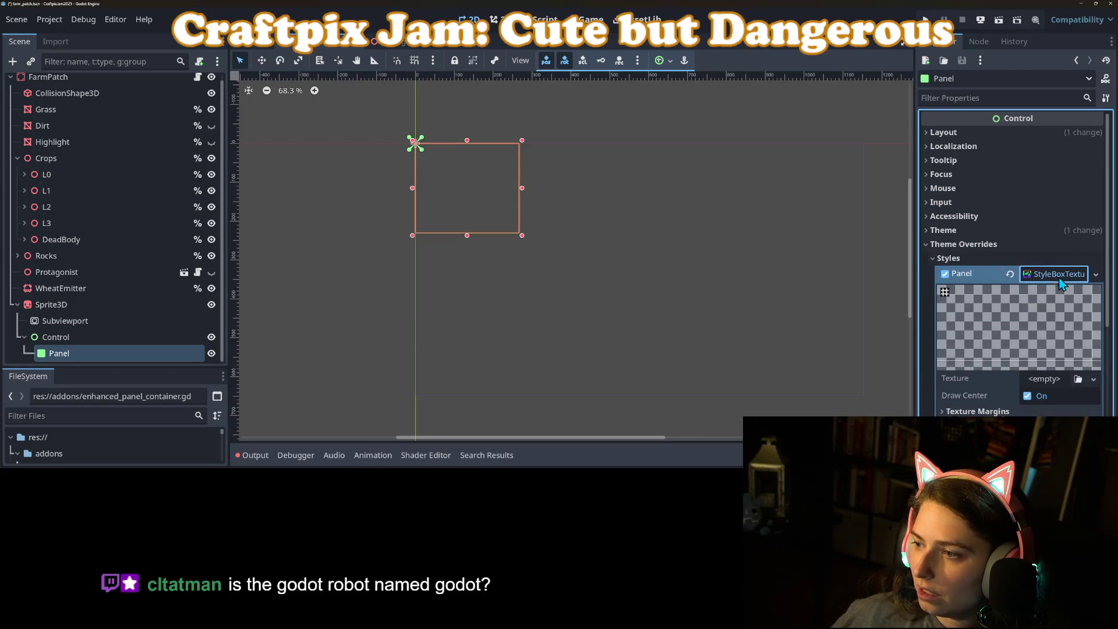
{"action": "scroll", "coordinate": [1061, 317], "scroll_direction": "down", "scroll_amount": 2}
{"action": "left_click", "coordinate": [1098, 342]}
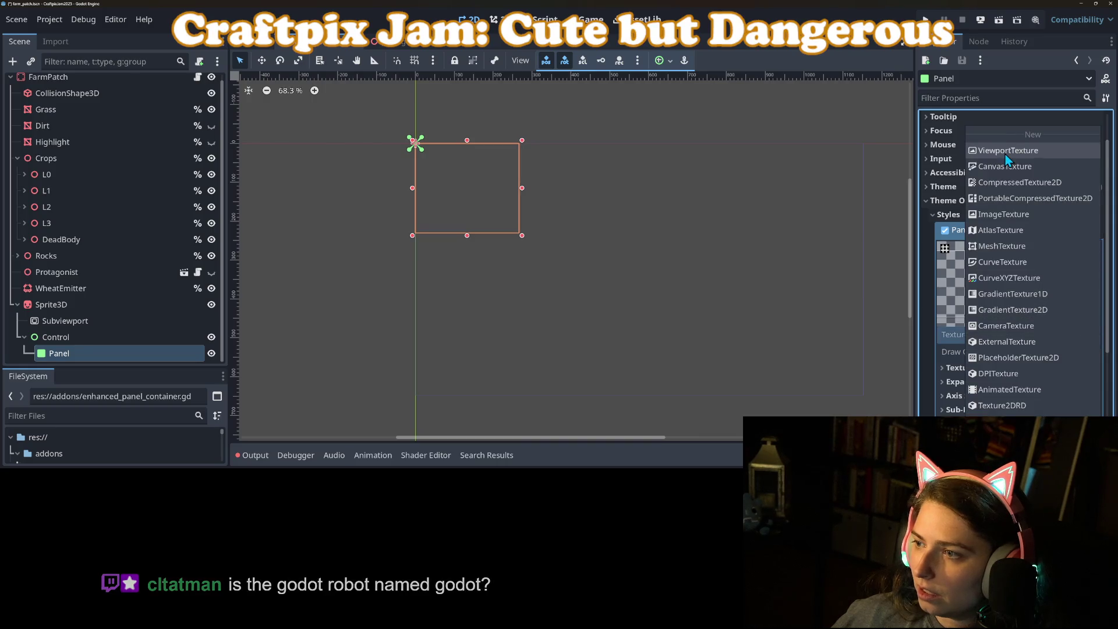
{"action": "left_click", "coordinate": [1022, 231]}
- Expand the AtlasTexture's settings and browse for an atlas image
{"action": "left_click", "coordinate": [1057, 335]}
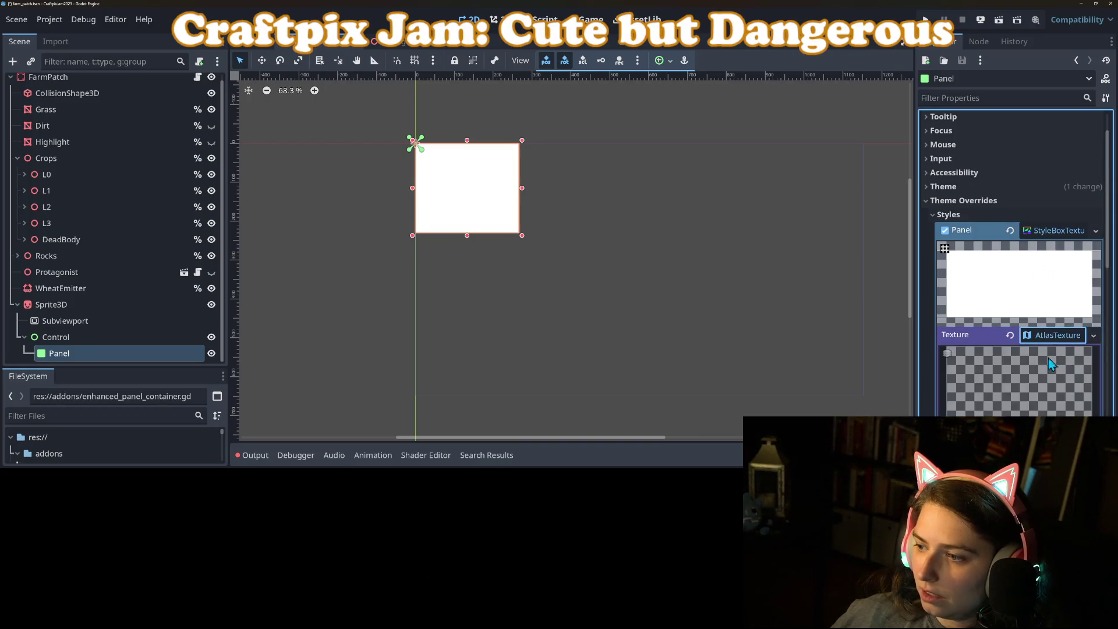
{"action": "scroll", "coordinate": [1043, 358], "scroll_direction": "down", "scroll_amount": 2}
{"action": "left_click", "coordinate": [1078, 377]}
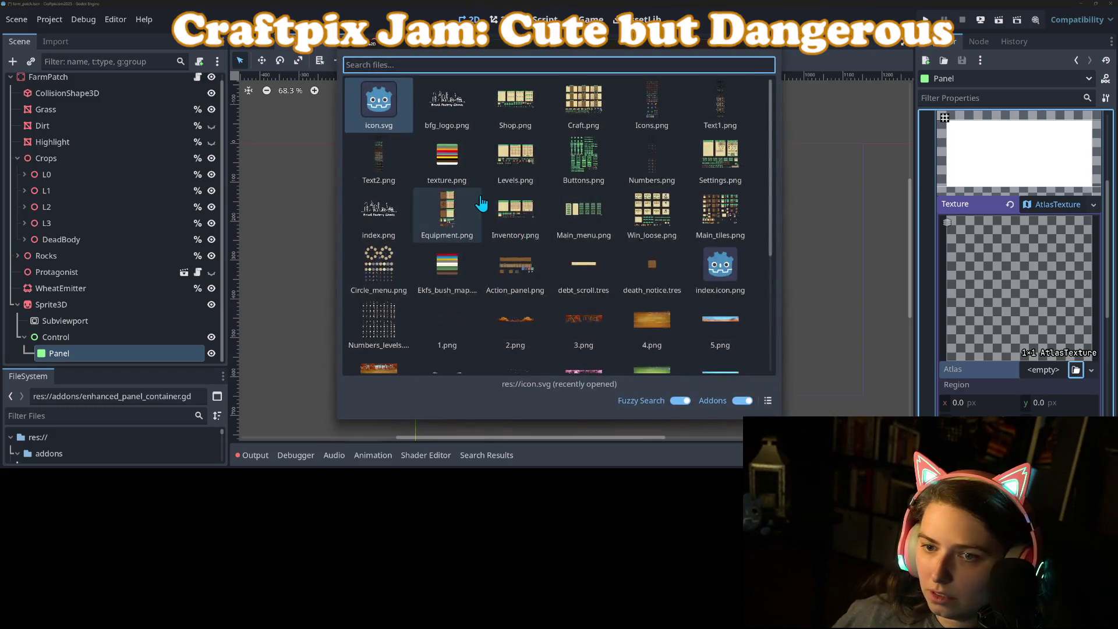
{"action": "scroll", "coordinate": [574, 251], "scroll_direction": "down", "scroll_amount": 1}
{"action": "scroll", "coordinate": [573, 251], "scroll_direction": "up", "scroll_amount": 1}
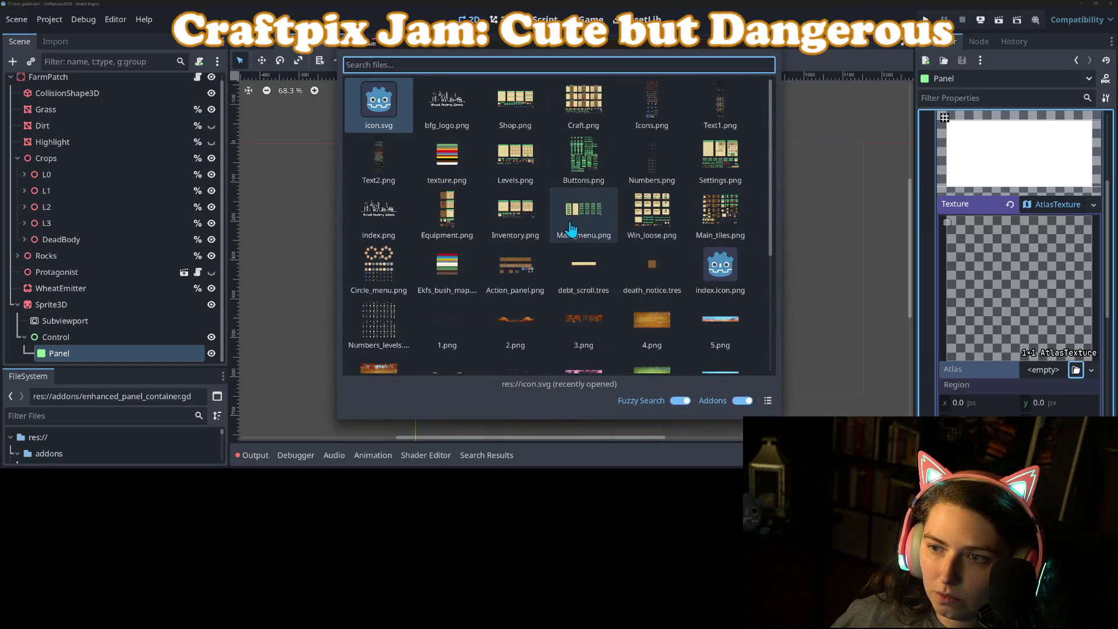
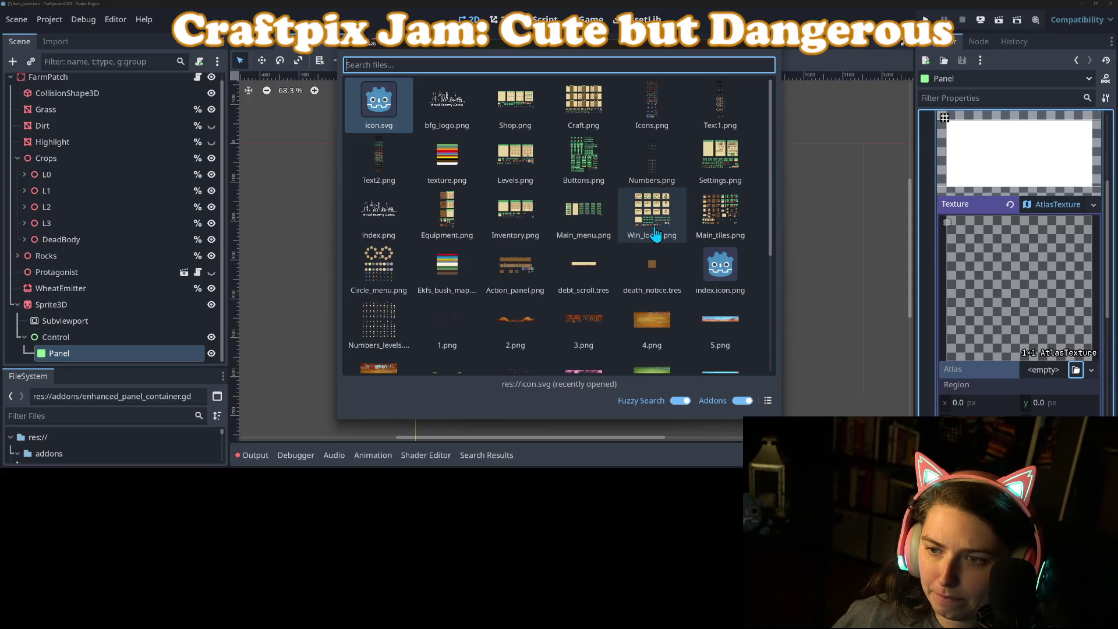
- Replace the Panel's Win_loose.png atlas with the Main_tiles.png sprite sheet via Quick Load
{"action": "double_click", "coordinate": [664, 211]}
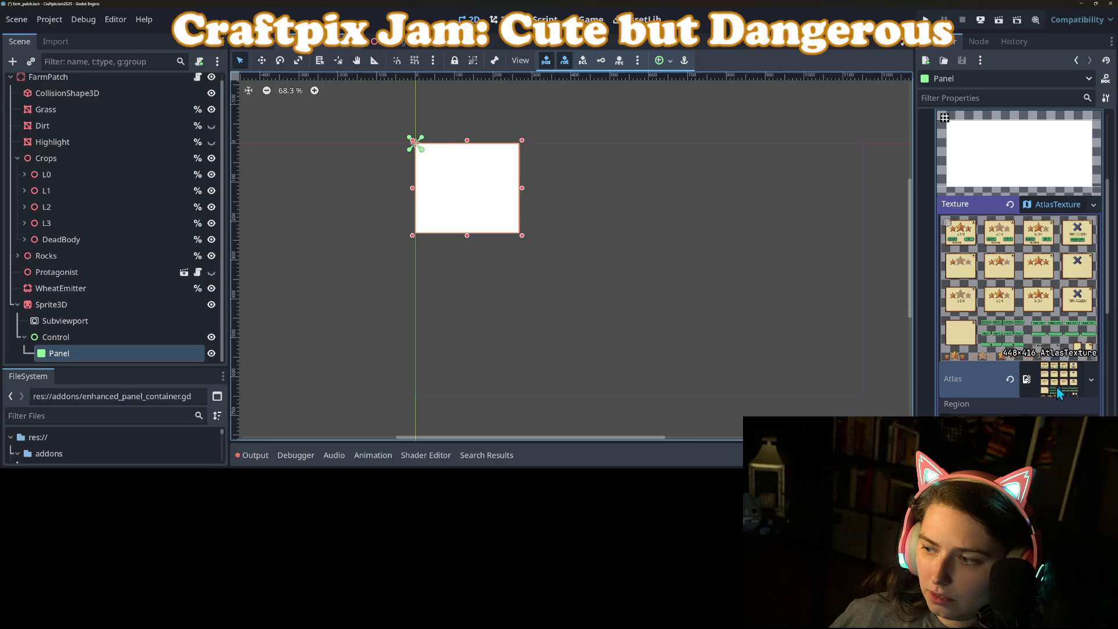
{"action": "scroll", "coordinate": [1019, 350], "scroll_direction": "down", "scroll_amount": 1}
{"action": "scroll", "coordinate": [1019, 349], "scroll_direction": "up", "scroll_amount": 3}
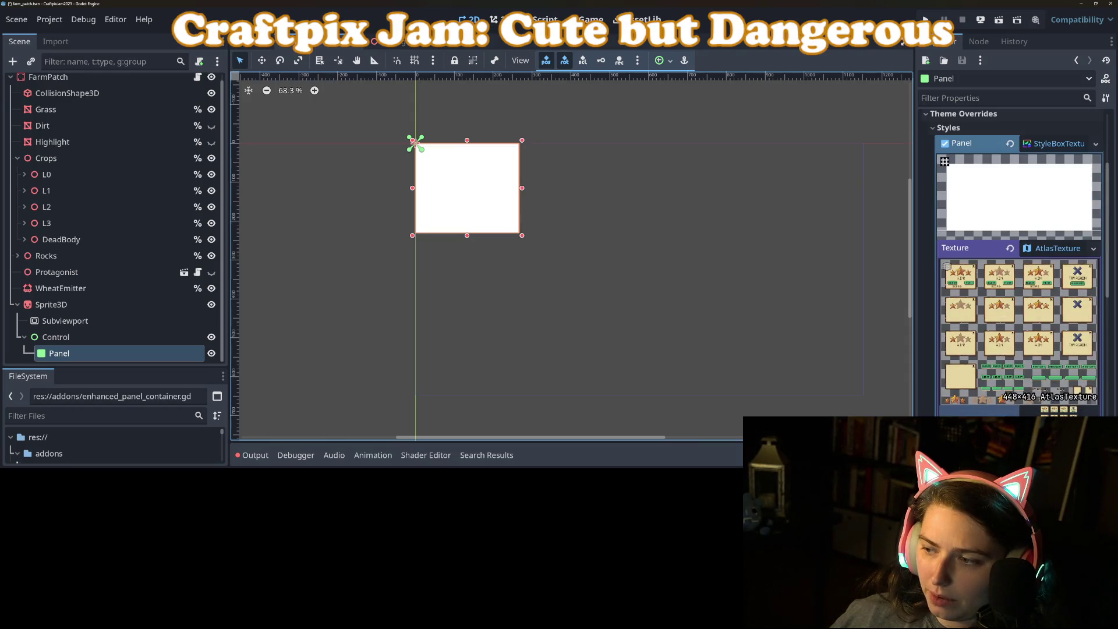
{"action": "left_click", "coordinate": [1093, 248]}
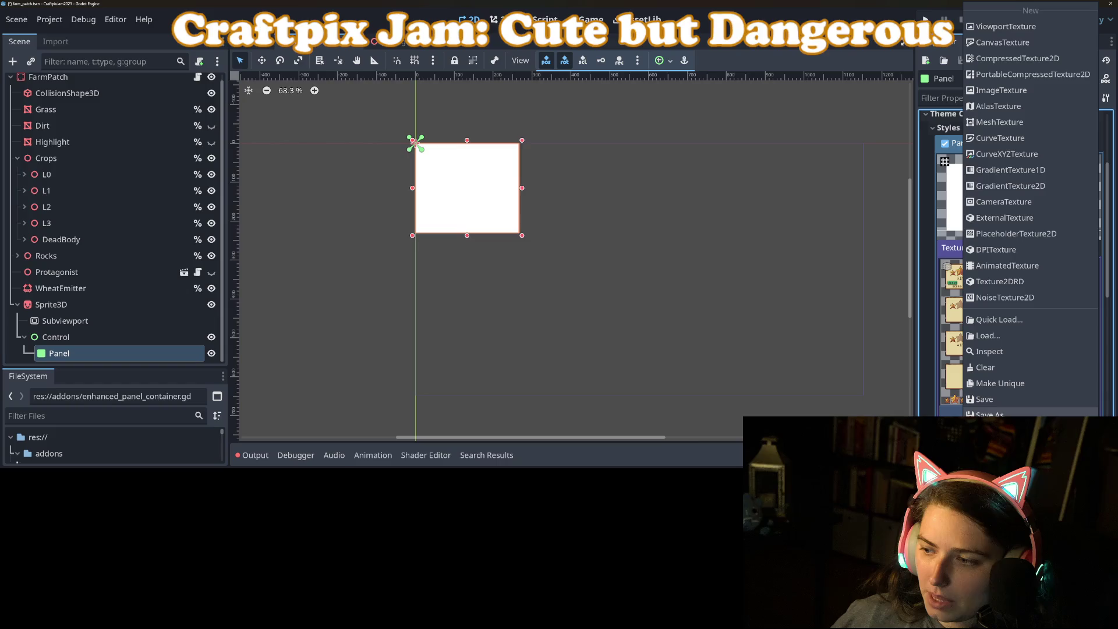
{"action": "left_click", "coordinate": [994, 322]}
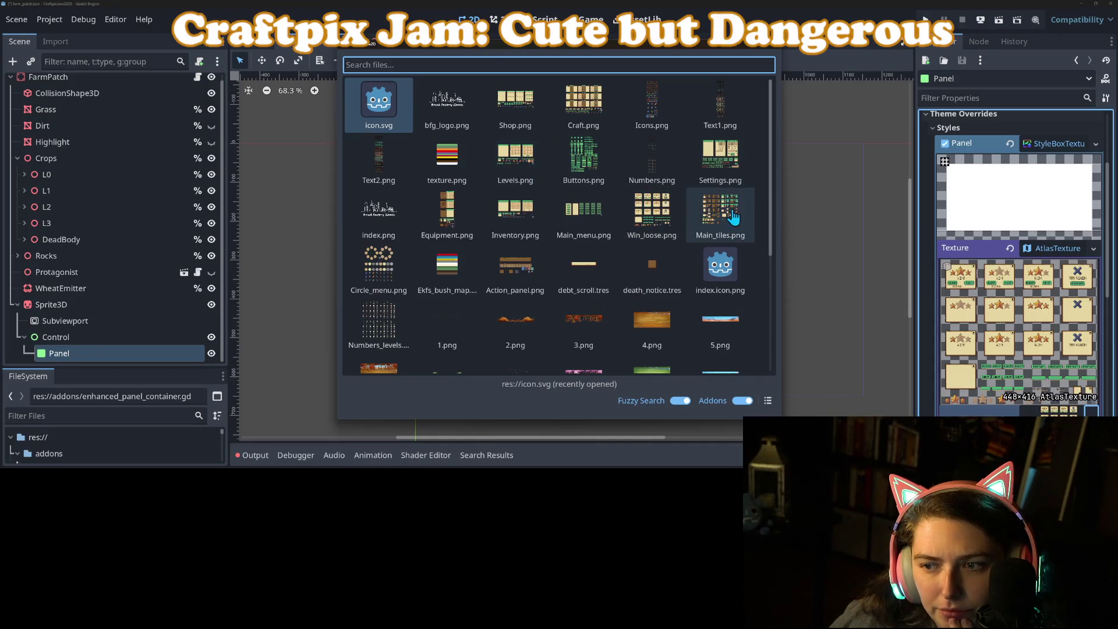
{"action": "double_click", "coordinate": [644, 204]}
{"action": "scroll", "coordinate": [989, 389], "scroll_direction": "down", "scroll_amount": 3}
{"action": "left_click", "coordinate": [1007, 372]}
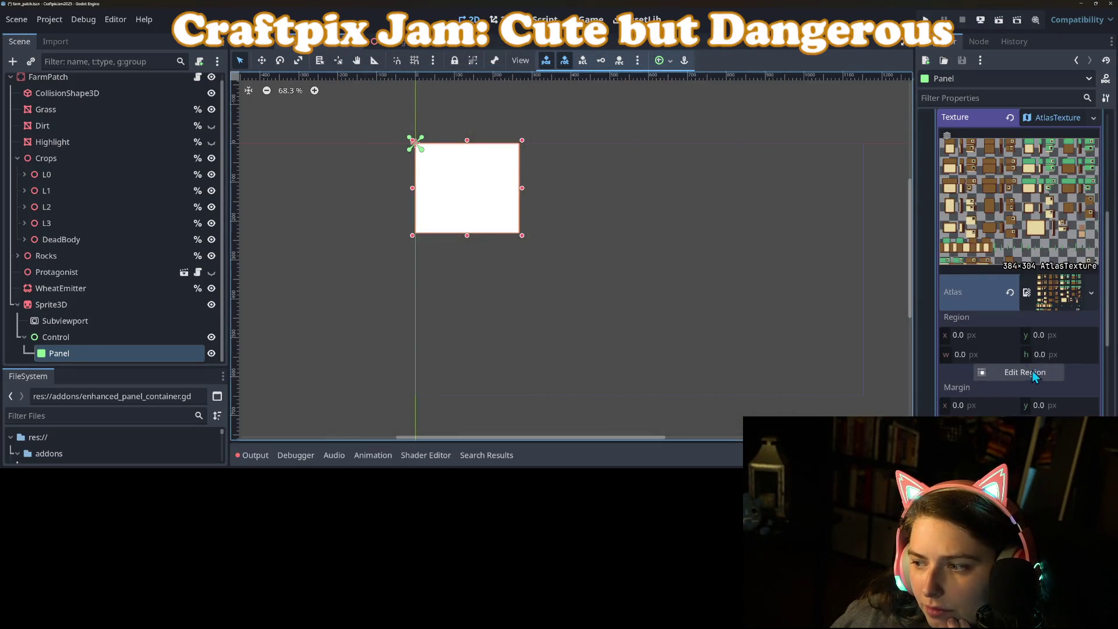
- Zoom into the Main_tiles atlas and mark the tall tan tile as the region
{"action": "scroll", "coordinate": [551, 244], "scroll_direction": "up", "scroll_amount": 4}
{"action": "scroll", "coordinate": [504, 201], "scroll_direction": "up", "scroll_amount": 3}
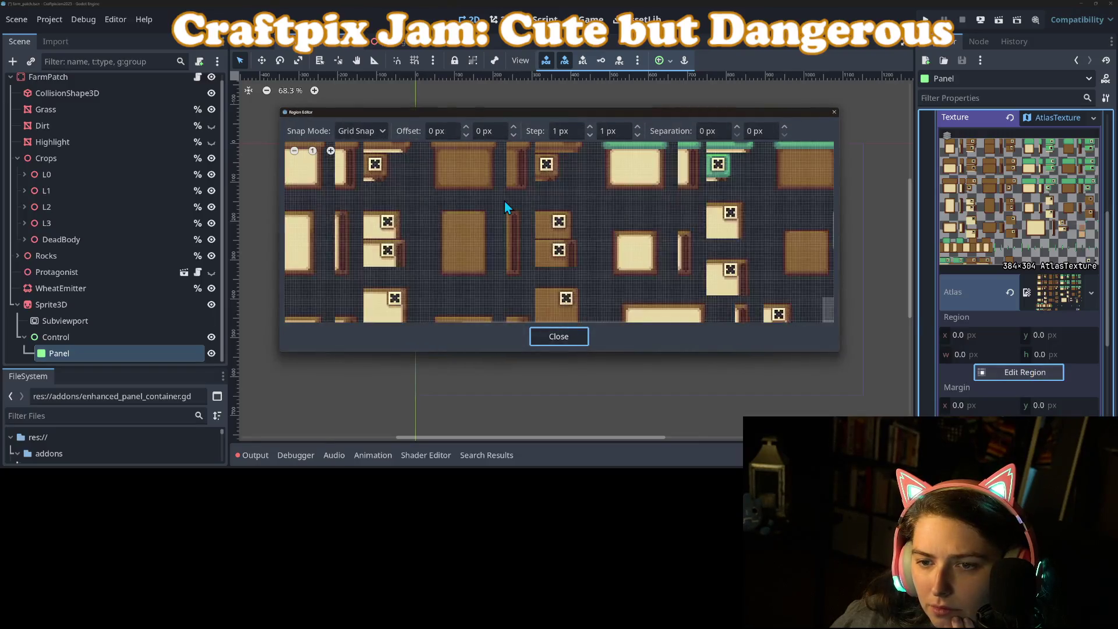
{"action": "scroll", "coordinate": [610, 276], "scroll_direction": "down", "scroll_amount": 2}
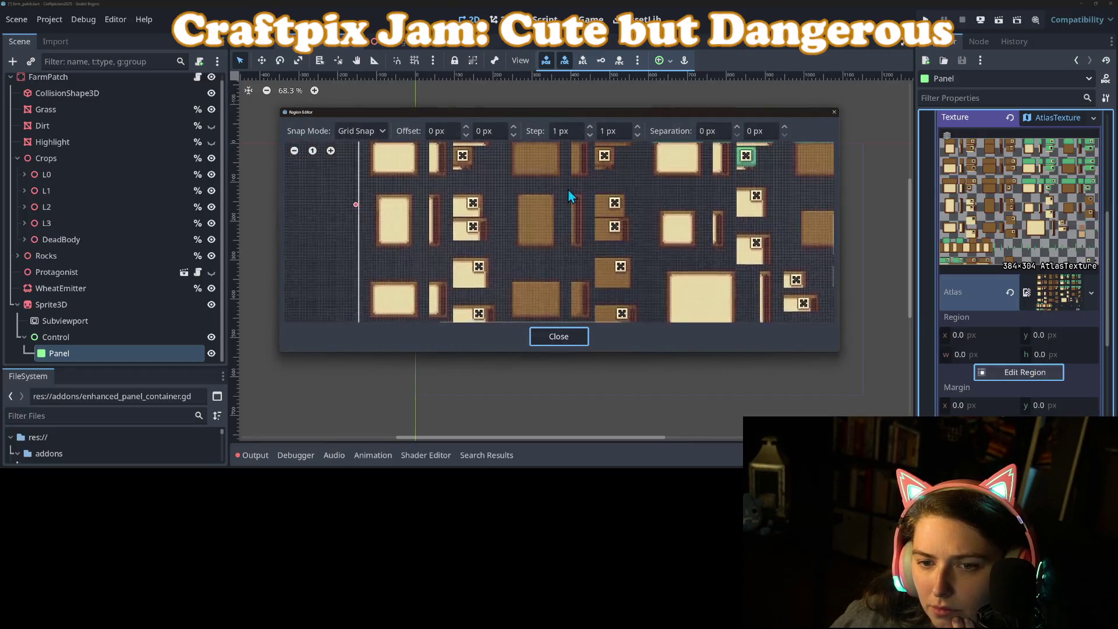
{"action": "scroll", "coordinate": [568, 192], "scroll_direction": "up", "scroll_amount": 4}
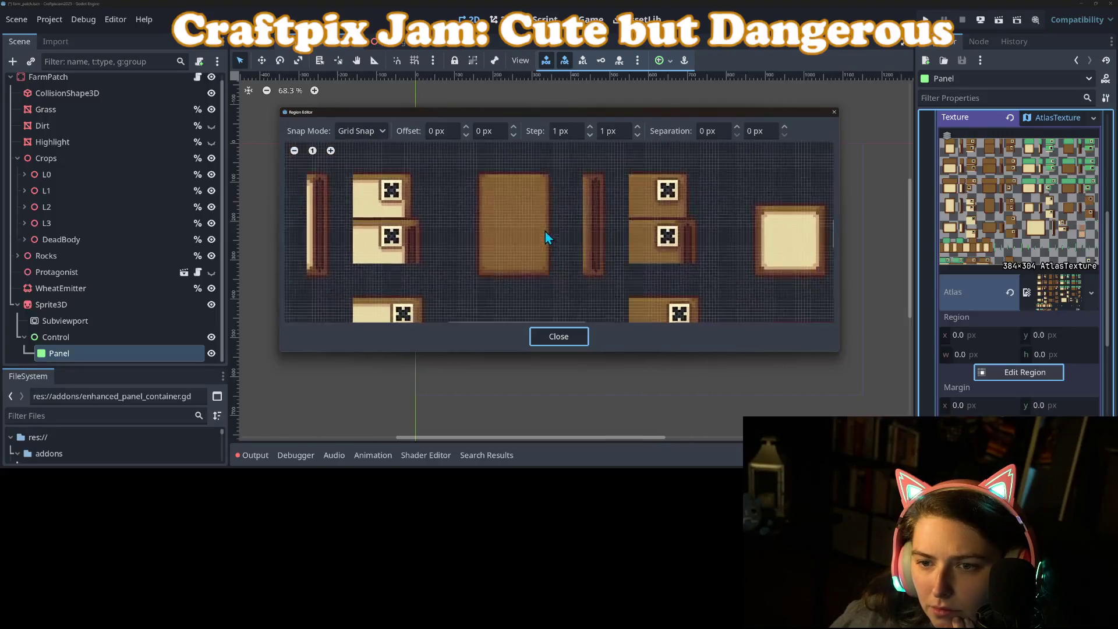
{"action": "scroll", "coordinate": [545, 232], "scroll_direction": "up", "scroll_amount": 2}
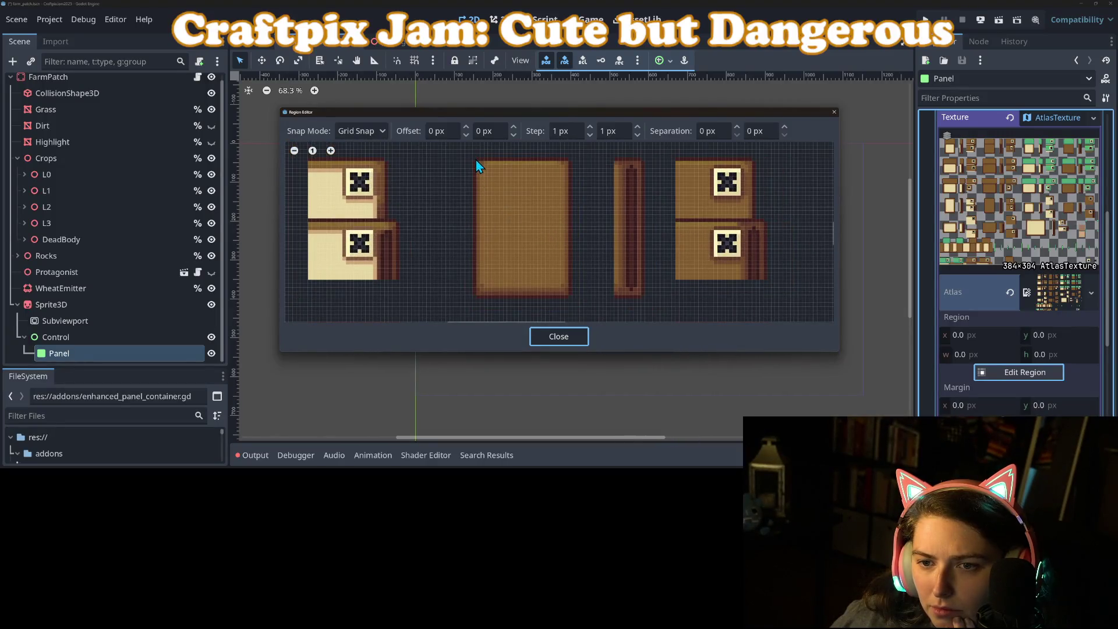
{"action": "mouse_move", "coordinate": [474, 158]}
{"action": "left_mouse_down"}
{"action": "mouse_move", "coordinate": [521, 212]}
{"action": "mouse_move", "coordinate": [576, 241]}
{"action": "mouse_move", "coordinate": [575, 305]}
{"action": "left_mouse_up"}
- Reselect the wide brown tile instead (34×26 at 103, 203) and close the region editor
{"action": "scroll", "coordinate": [588, 217], "scroll_direction": "down", "scroll_amount": 5}
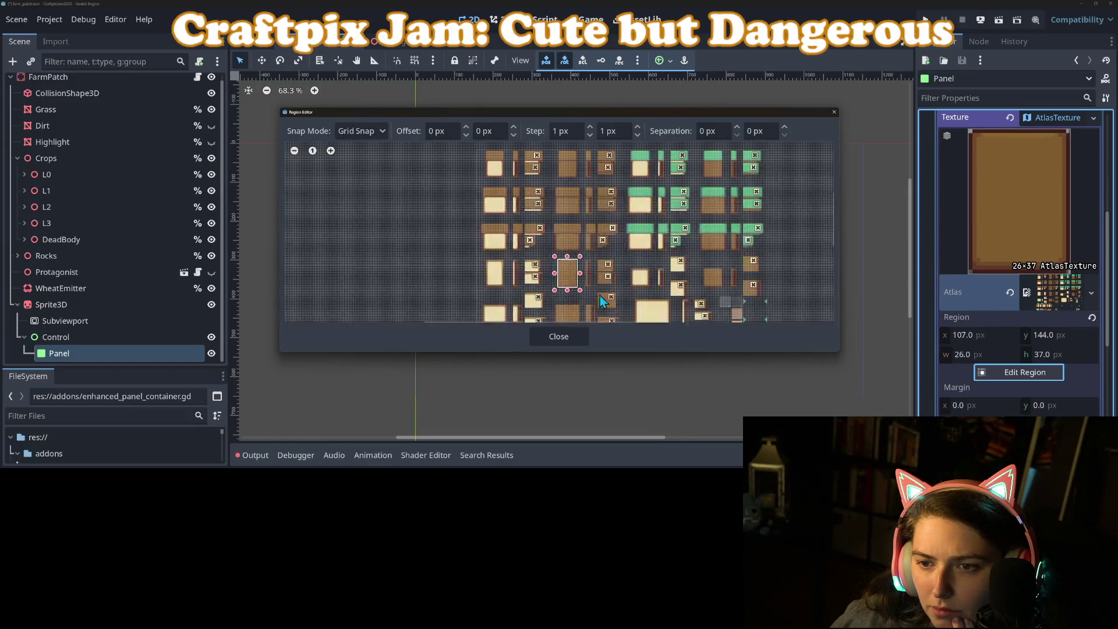
{"action": "scroll", "coordinate": [567, 218], "scroll_direction": "up", "scroll_amount": 3}
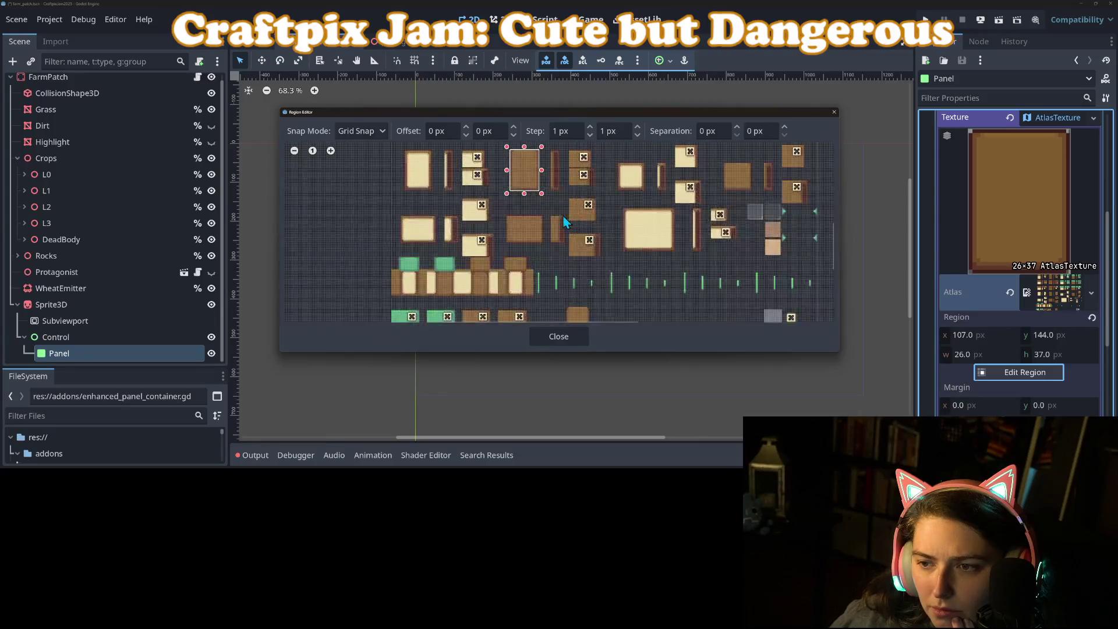
{"action": "scroll", "coordinate": [553, 219], "scroll_direction": "down", "scroll_amount": 2}
{"action": "scroll", "coordinate": [536, 229], "scroll_direction": "up", "scroll_amount": 4}
{"action": "scroll", "coordinate": [484, 223], "scroll_direction": "up", "scroll_amount": 3}
{"action": "mouse_move", "coordinate": [461, 170]}
{"action": "left_mouse_down"}
{"action": "mouse_move", "coordinate": [568, 268]}
{"action": "mouse_move", "coordinate": [634, 305]}
{"action": "left_mouse_up"}
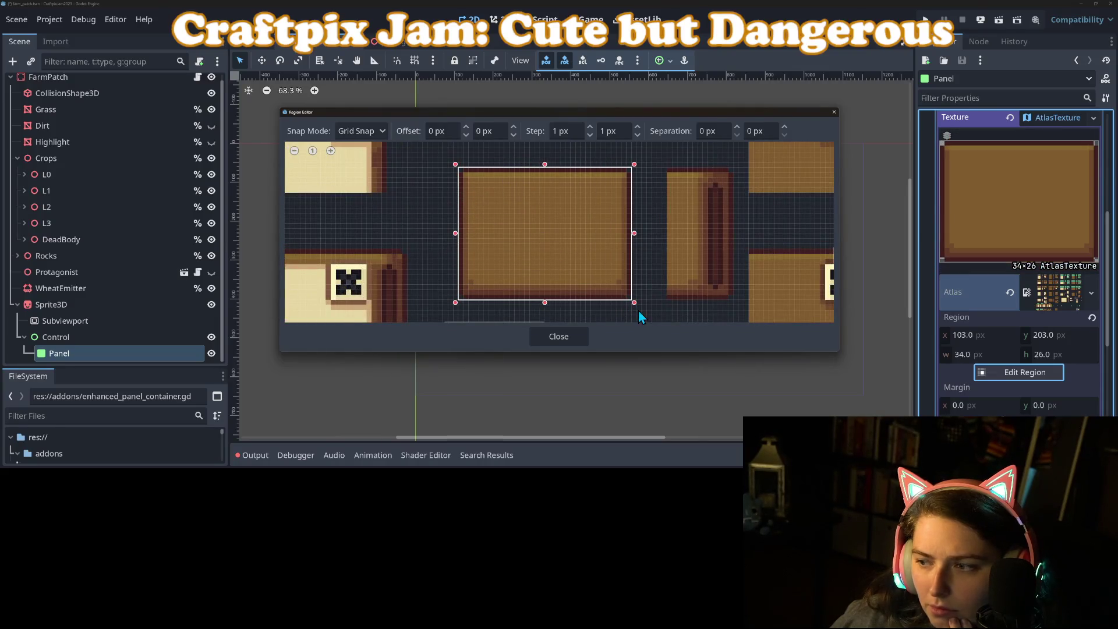
{"action": "left_click", "coordinate": [552, 338]}
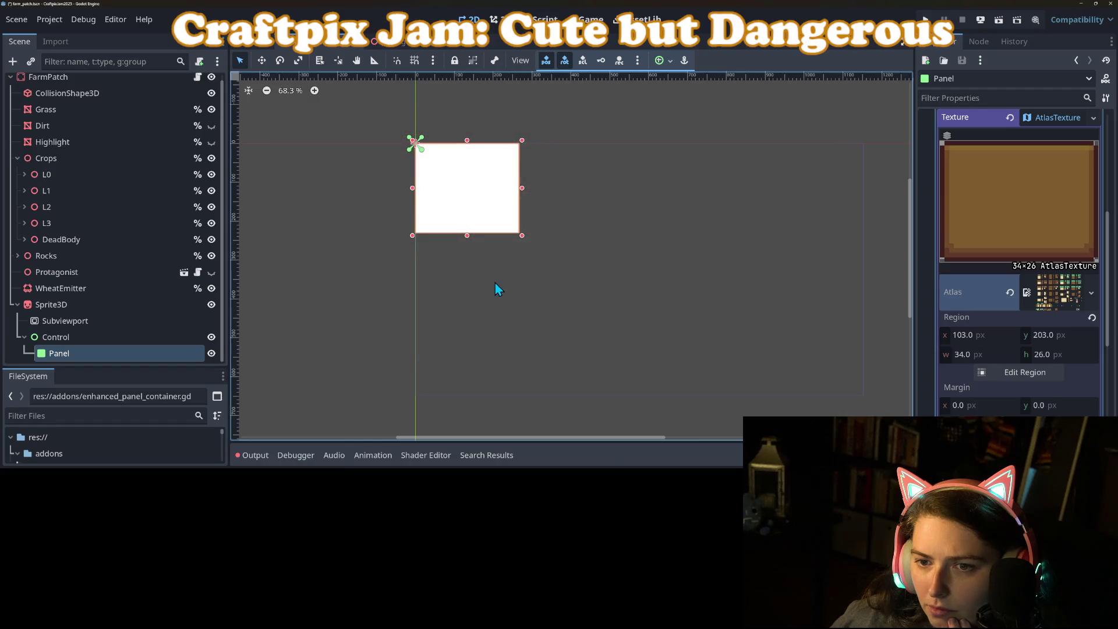
- Expand Texture Margins and enter first-pass left, top and right margin values
{"action": "scroll", "coordinate": [977, 400], "scroll_direction": "down", "scroll_amount": 3}
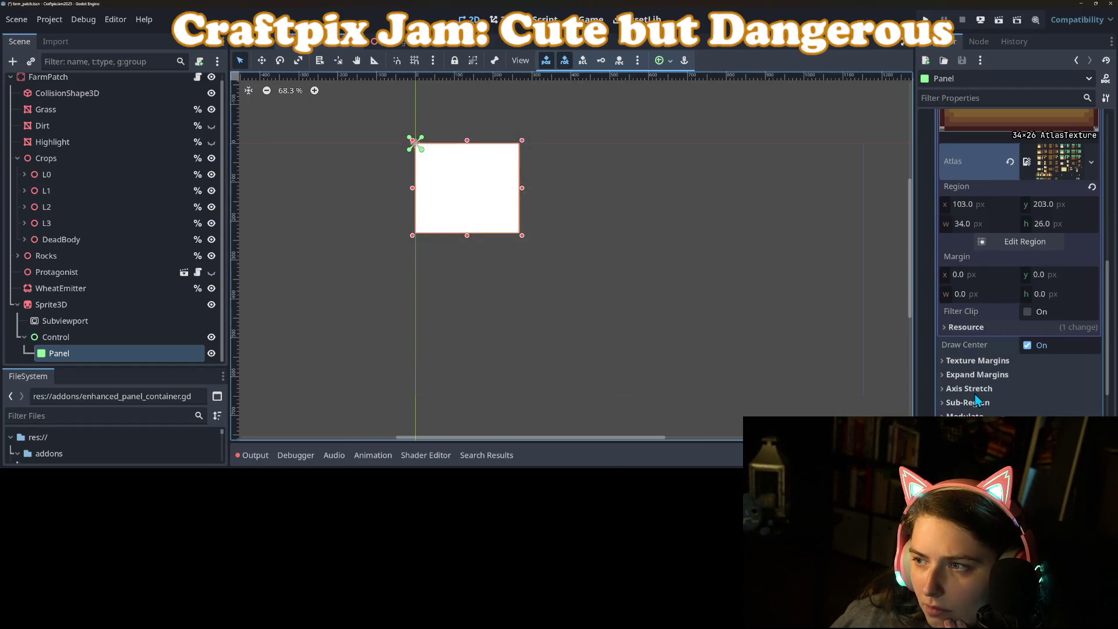
{"action": "scroll", "coordinate": [978, 400], "scroll_direction": "up", "scroll_amount": 1}
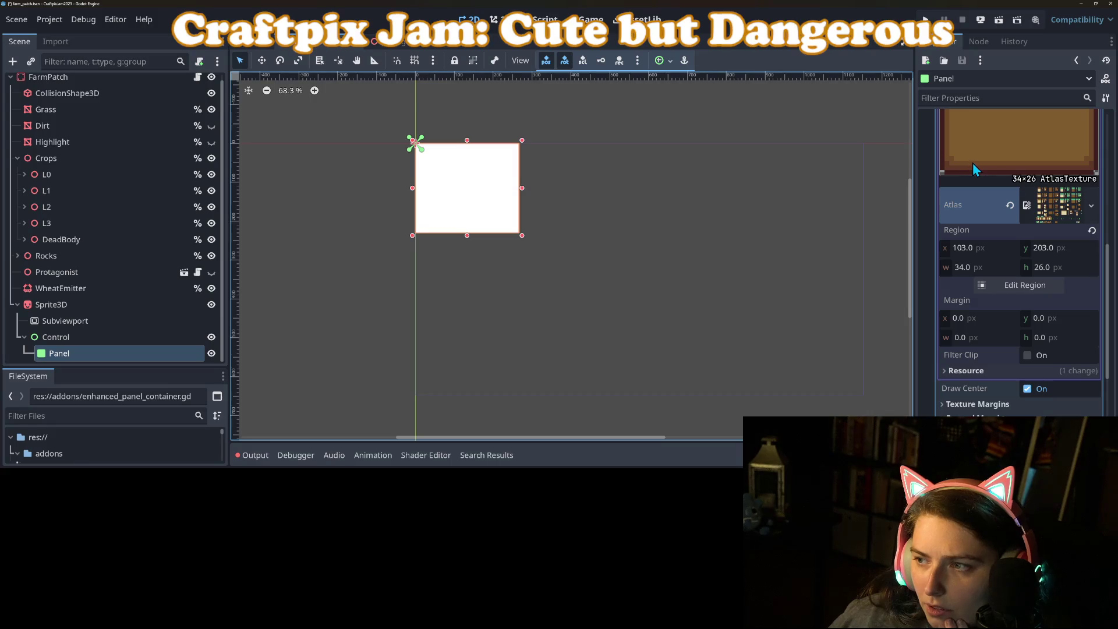
{"action": "left_click", "coordinate": [990, 402]}
{"action": "scroll", "coordinate": [990, 399], "scroll_direction": "down", "scroll_amount": 2}
{"action": "left_click", "coordinate": [1043, 330]}
{"action": "type", "text": "2"}
{"action": "key", "text": "Tab"}
{"action": "type", "text": "3"}
{"action": "key", "text": "Tab"}
{"action": "type", "text": "2"}
{"action": "key", "text": "Tab"}
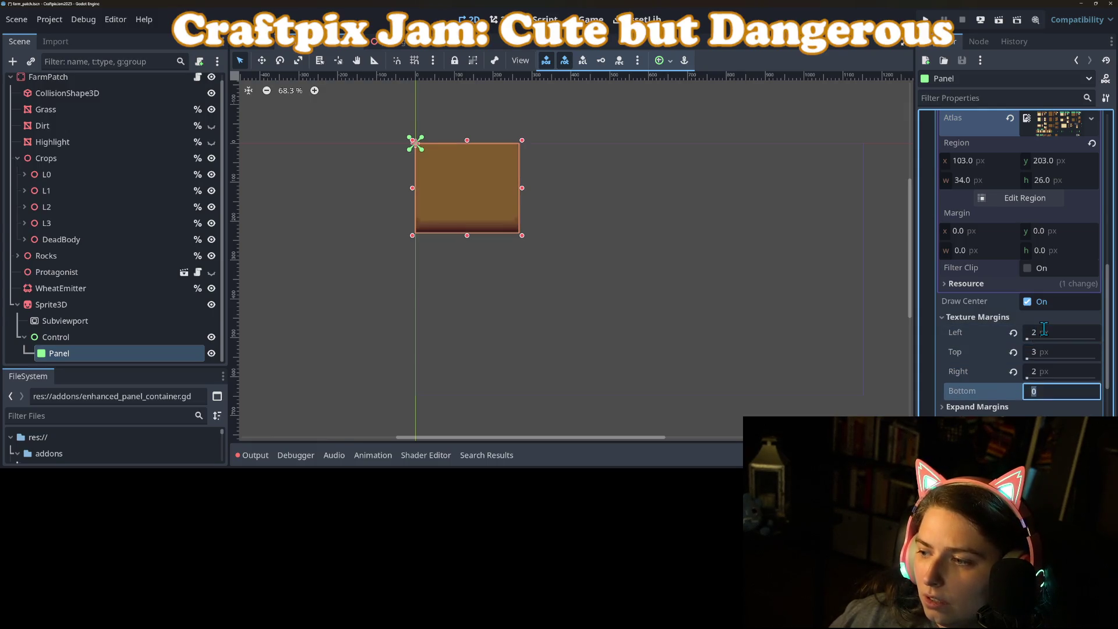
{"action": "type", "text": "3"}
{"action": "key", "text": "Return"}
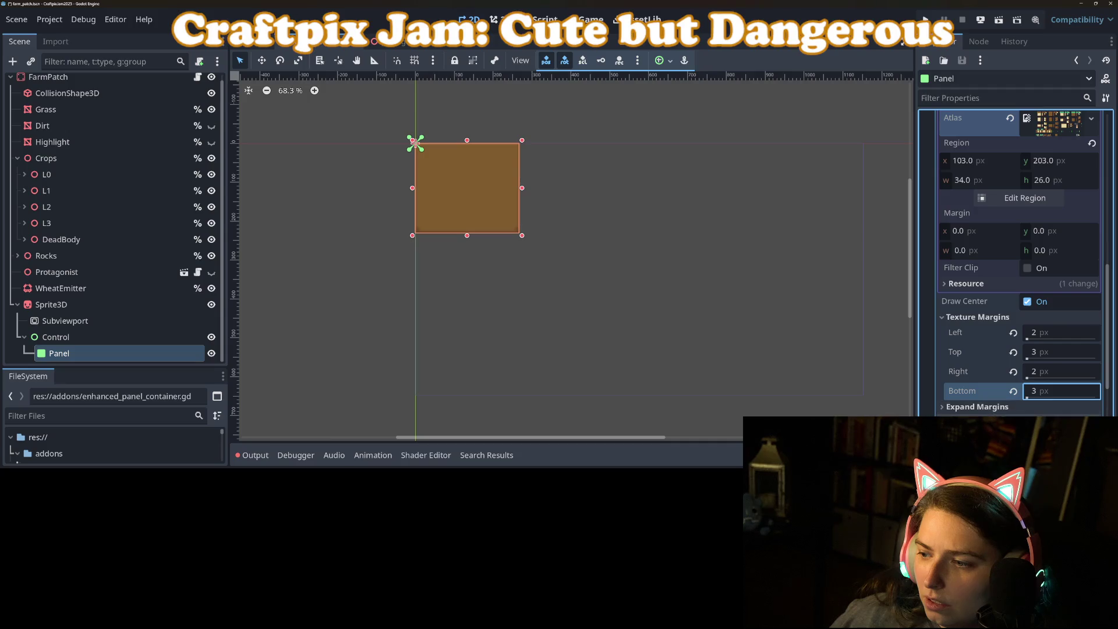
- Set the Panel's horizontal and vertical axis stretch to Tile
{"action": "scroll", "coordinate": [988, 412], "scroll_direction": "down", "scroll_amount": 2}
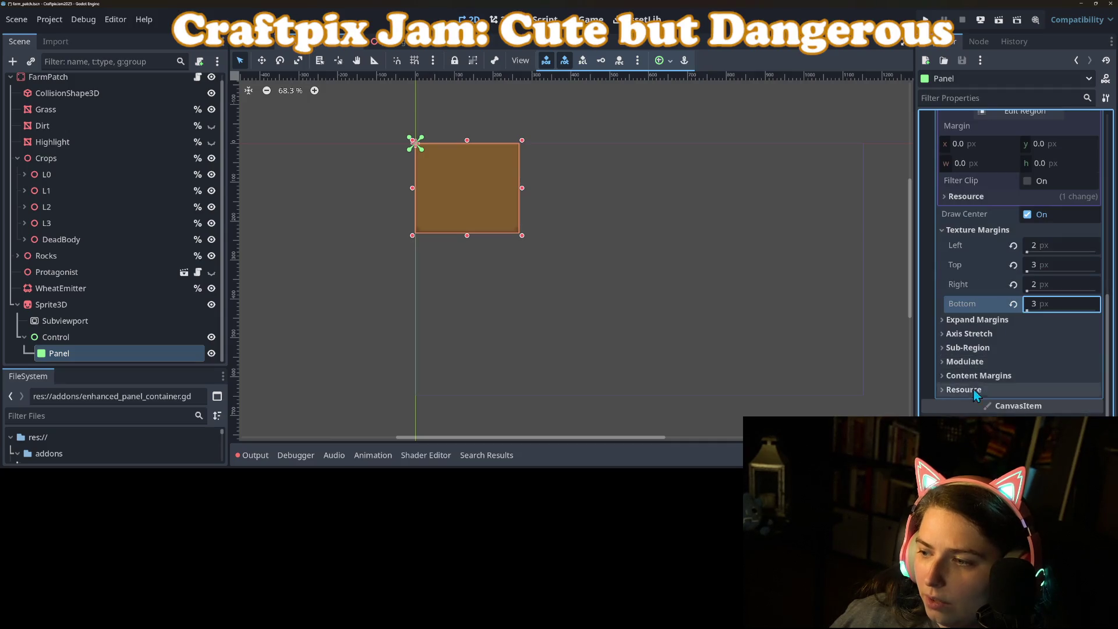
{"action": "left_click", "coordinate": [969, 333]}
{"action": "left_click", "coordinate": [1057, 349]}
{"action": "left_click", "coordinate": [1055, 371]}
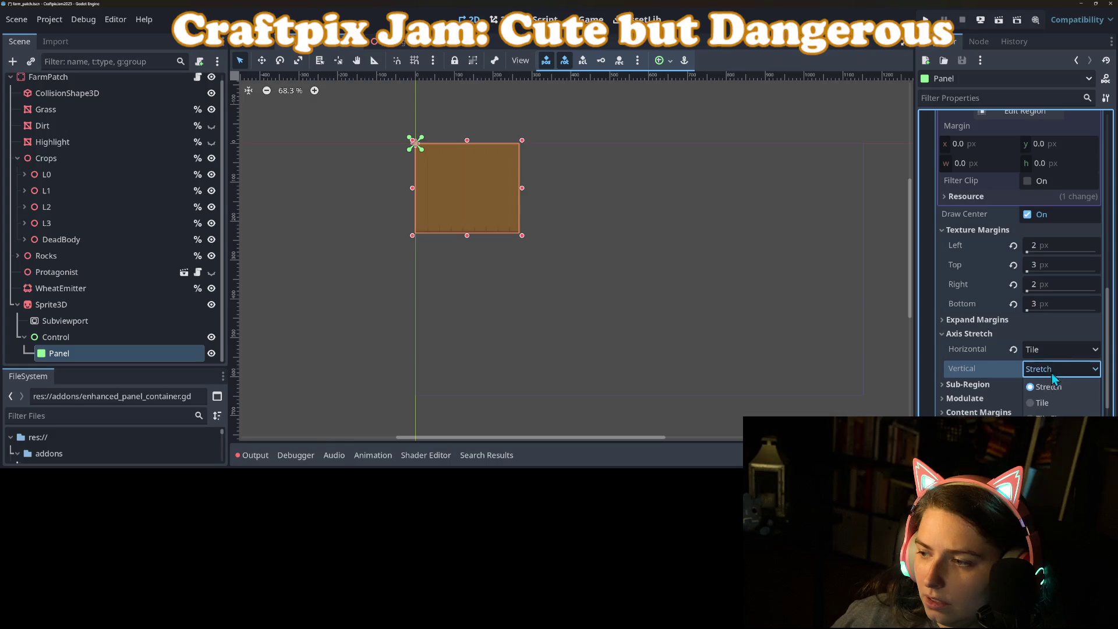
{"action": "left_click", "coordinate": [1040, 397]}
- Correct the texture margins to left 3, top 3, right 3, bottom 4 px
{"action": "scroll", "coordinate": [1037, 358], "scroll_direction": "up", "scroll_amount": 3}
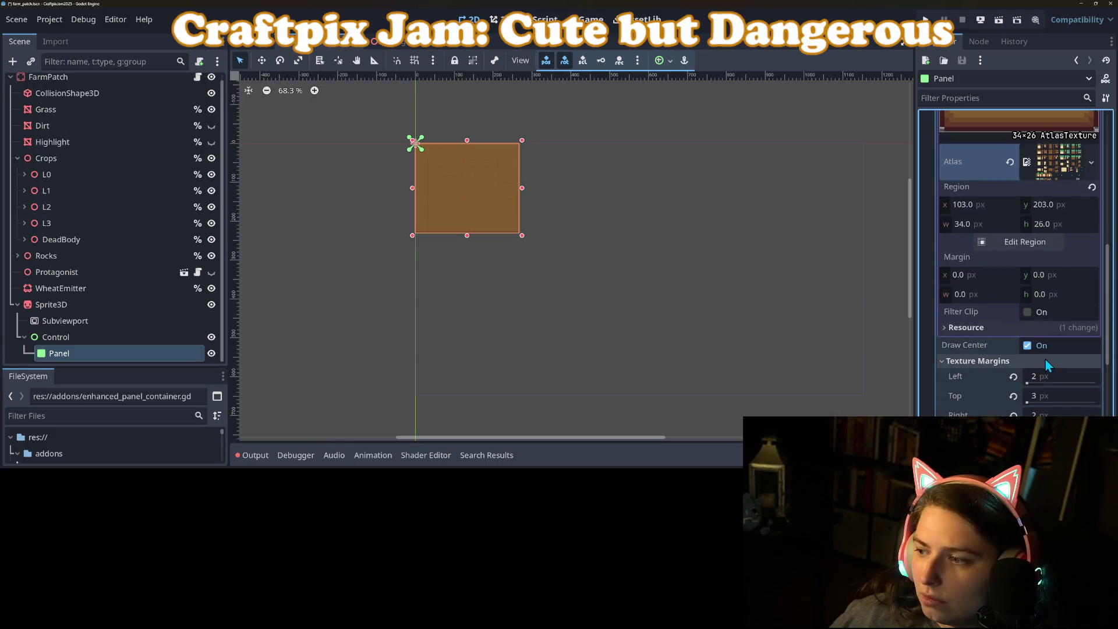
{"action": "scroll", "coordinate": [1025, 355], "scroll_direction": "up", "scroll_amount": 2}
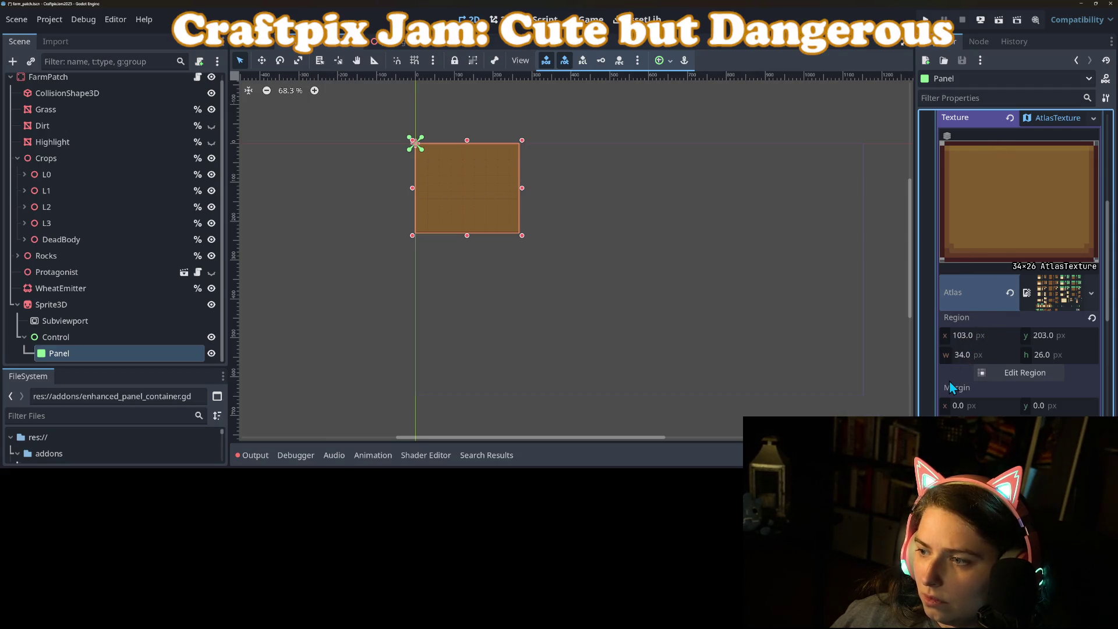
{"action": "scroll", "coordinate": [955, 373], "scroll_direction": "down", "scroll_amount": 5}
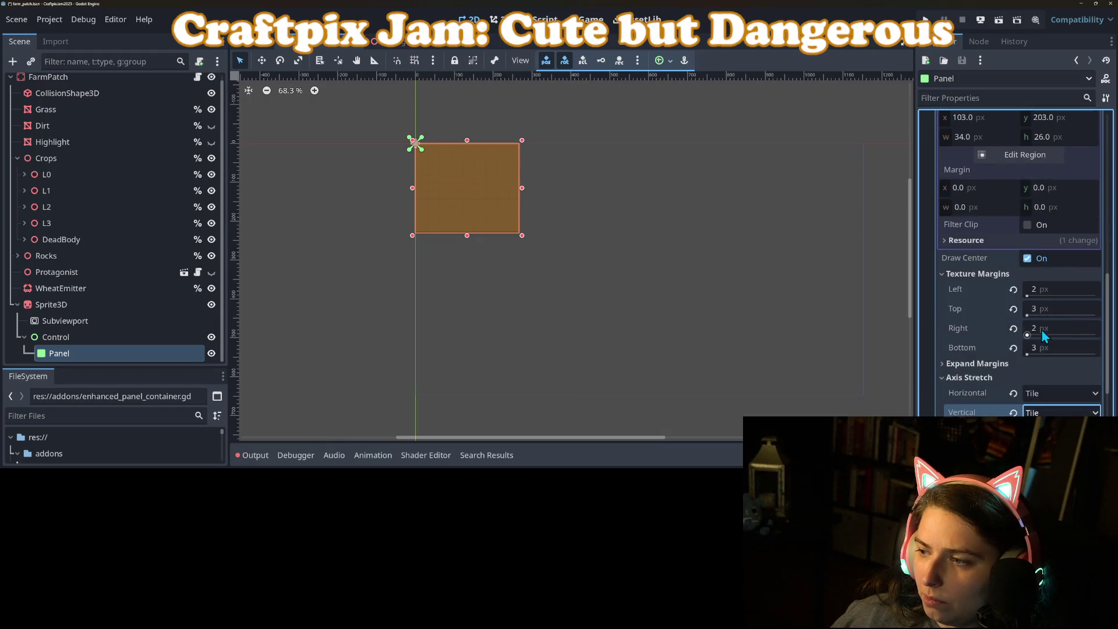
{"action": "scroll", "coordinate": [1041, 329], "scroll_direction": "up", "scroll_amount": 1}
{"action": "left_click", "coordinate": [1044, 352]}
{"action": "type", "text": "2"}
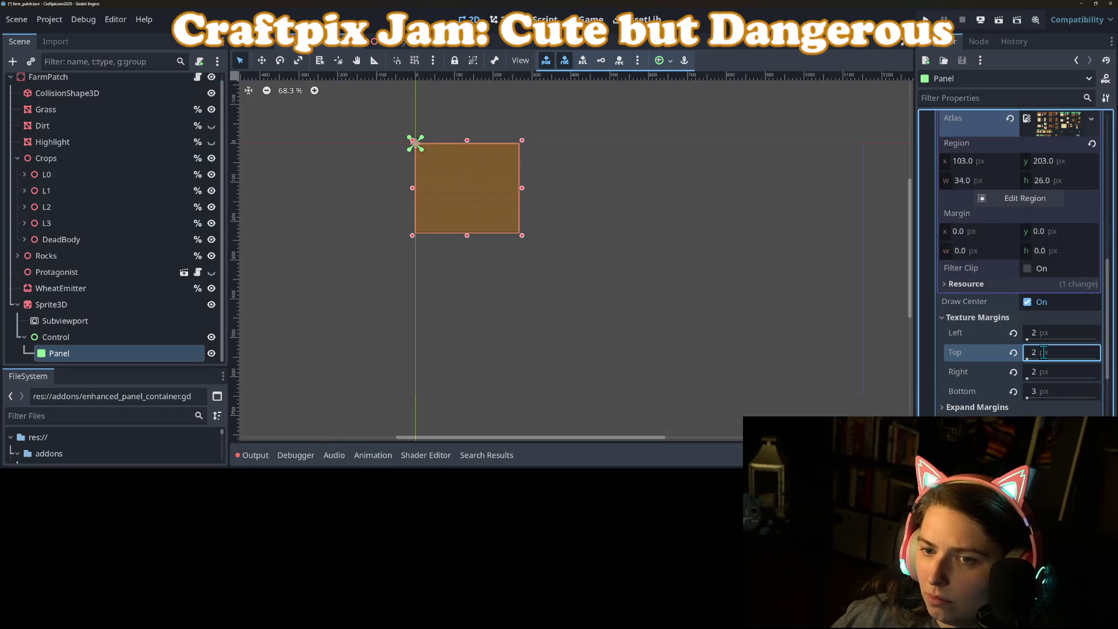
{"action": "key", "text": "Return"}
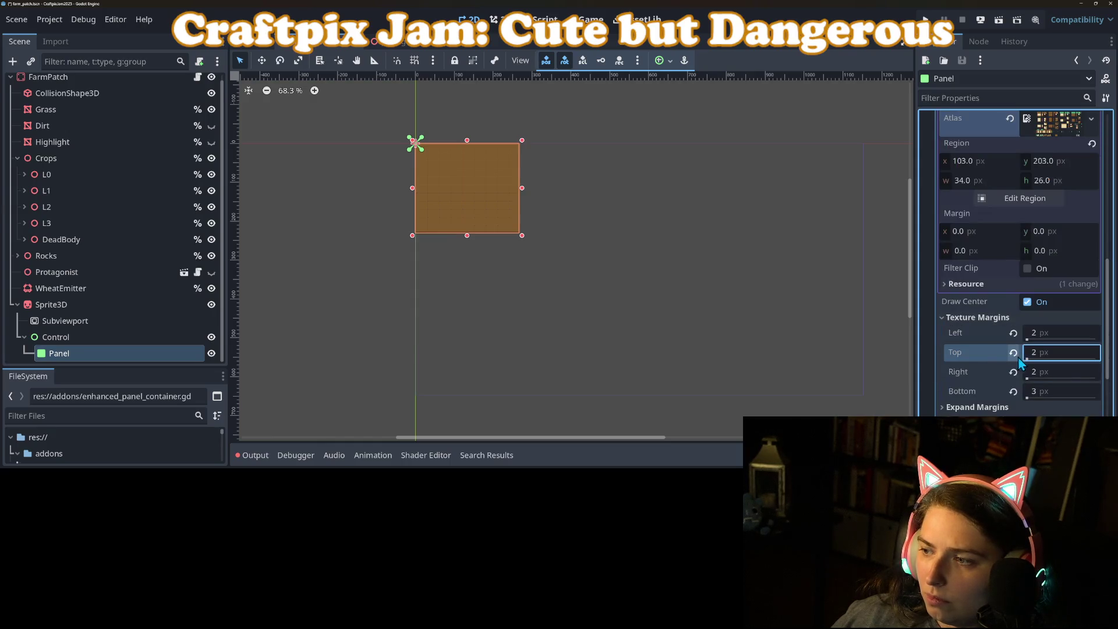
{"action": "left_click", "coordinate": [1051, 355]}
{"action": "type", "text": "3"}
{"action": "key", "text": "Tab"}
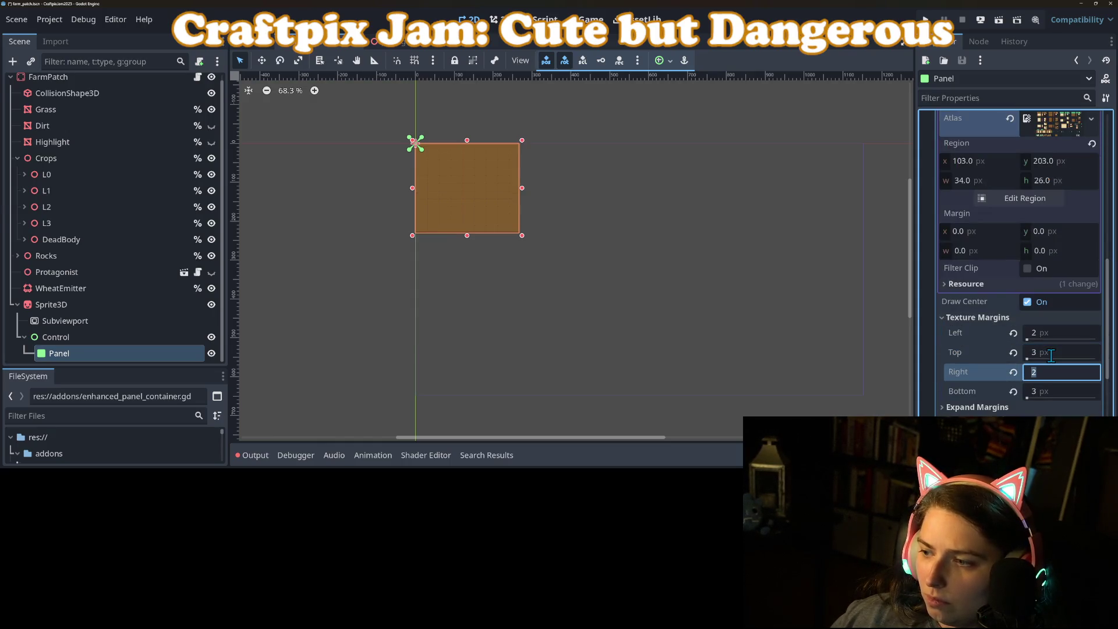
{"action": "type", "text": "3"}
{"action": "key", "text": "Tab"}
{"action": "type", "text": "4"}
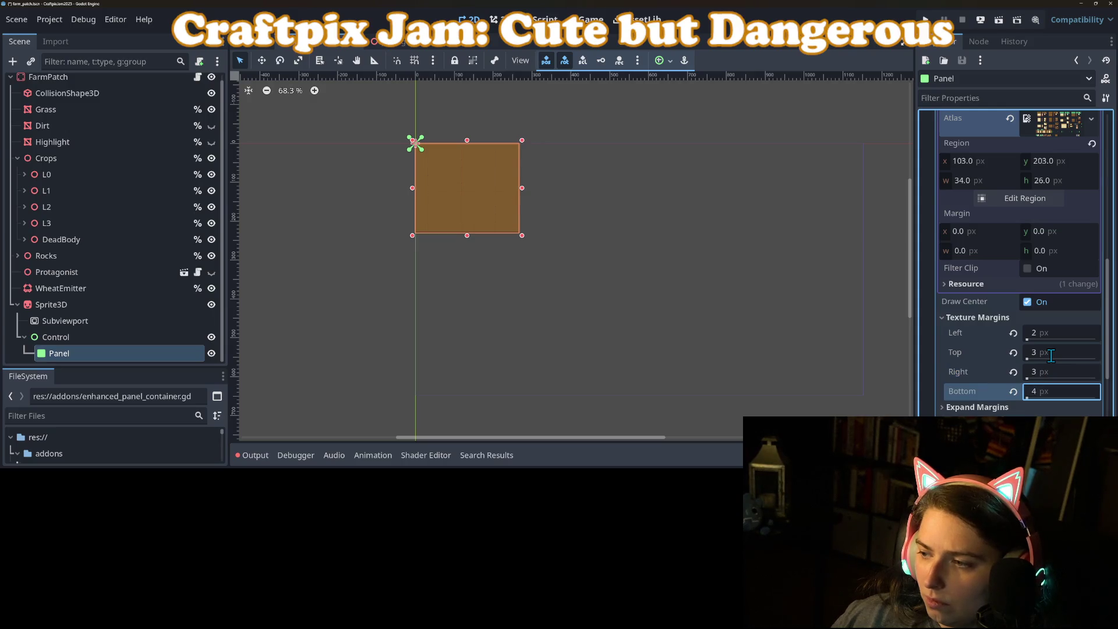
{"action": "left_click", "coordinate": [1051, 336]}
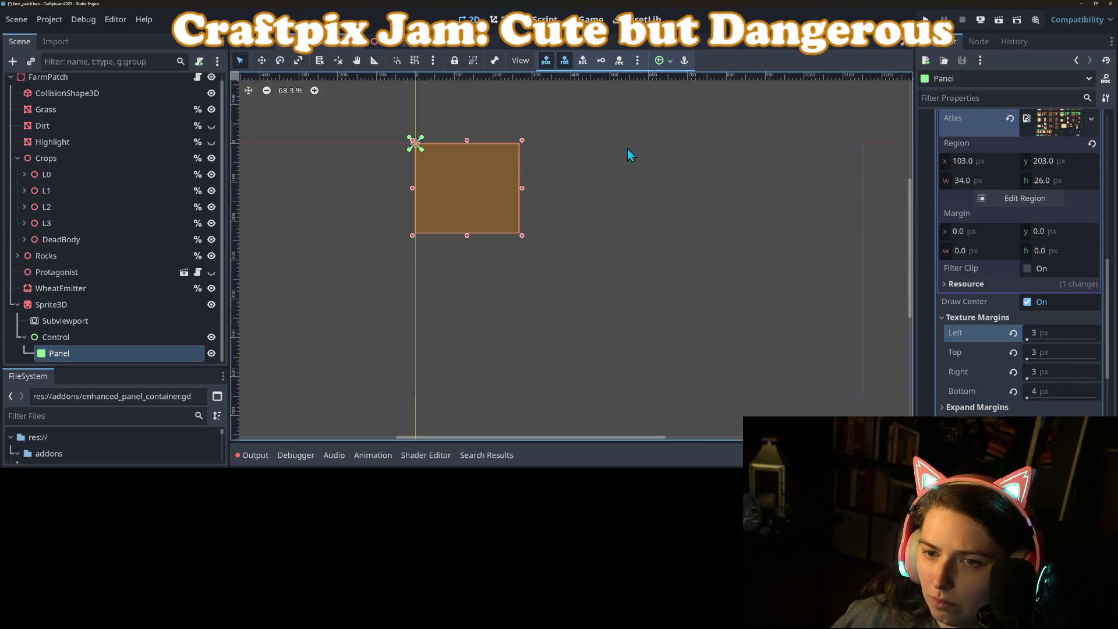
- Shrink the brown Panel to a smaller size and save the scene
{"action": "scroll", "coordinate": [451, 169], "scroll_direction": "up", "scroll_amount": 5}
{"action": "key", "text": "ctrl+s"}
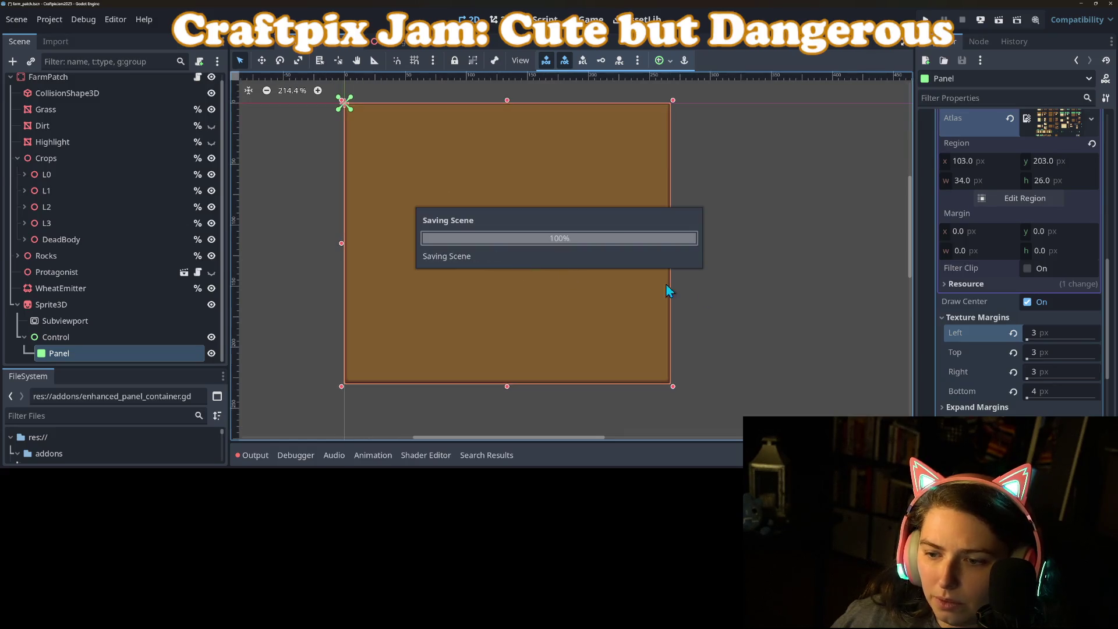
{"action": "scroll", "coordinate": [935, 382], "scroll_direction": "down", "scroll_amount": 2}
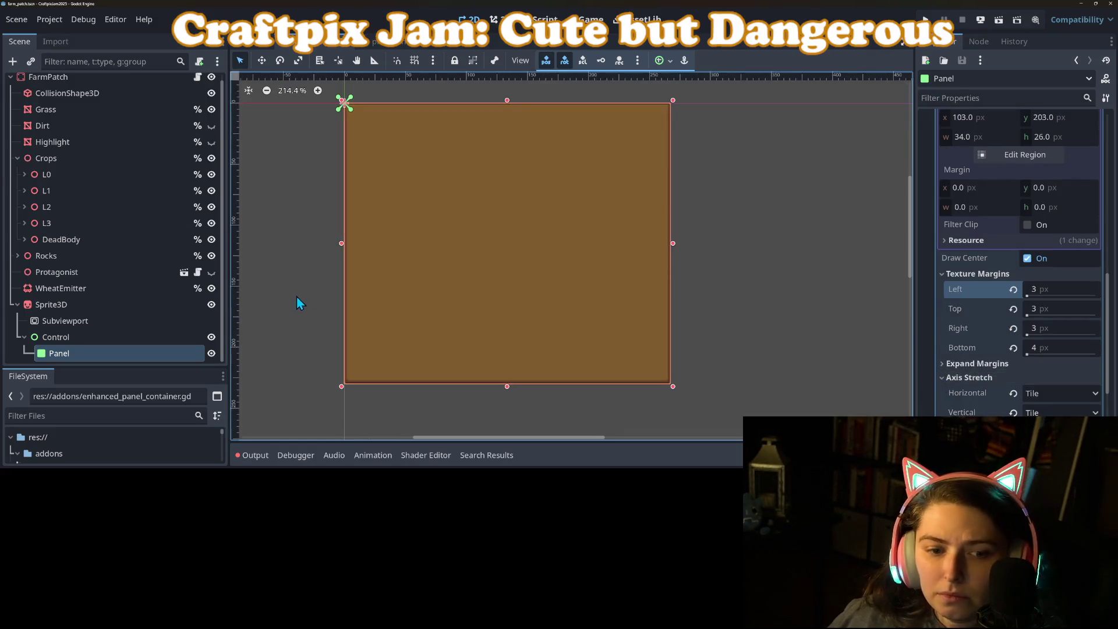
{"action": "scroll", "coordinate": [305, 298], "scroll_direction": "down", "scroll_amount": 2}
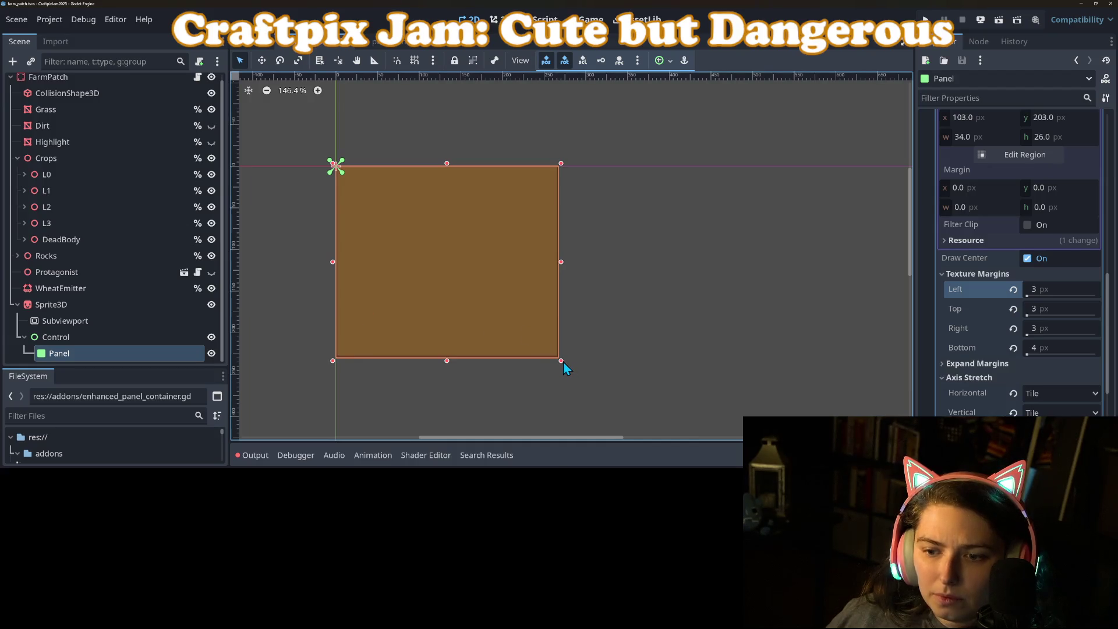
{"action": "left_click_drag", "start_coordinate": [562, 362], "coordinate": [470, 287]}
{"action": "key", "text": "ctrl+s"}
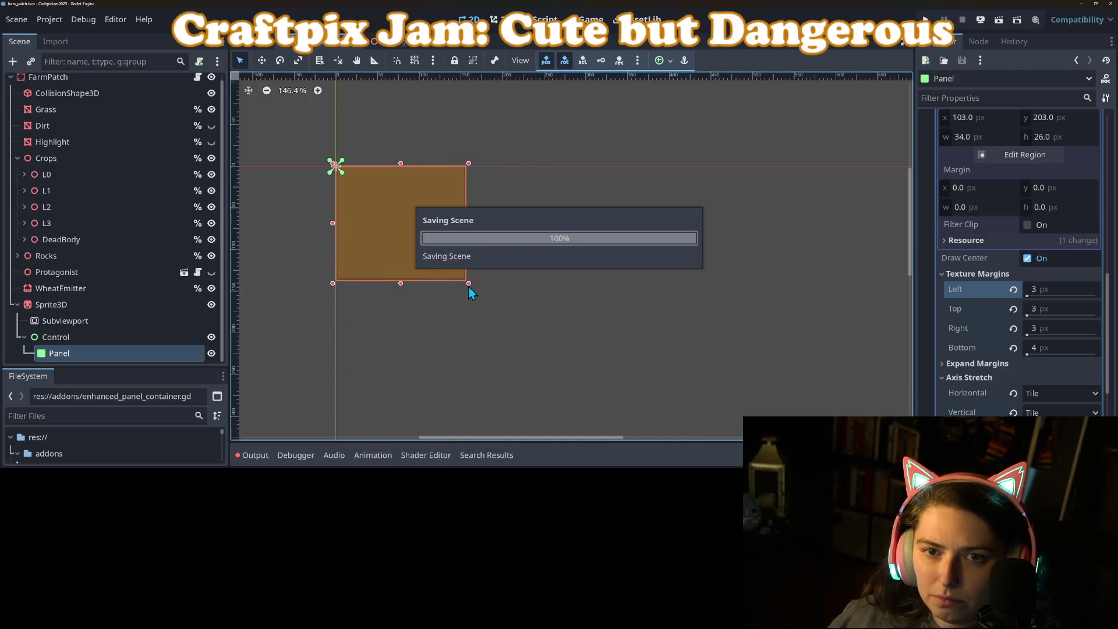
- Add a VBoxContainer child to the Panel and stretch it across most of the panel
{"action": "right_click", "coordinate": [58, 338]}
{"action": "left_click", "coordinate": [48, 352]}
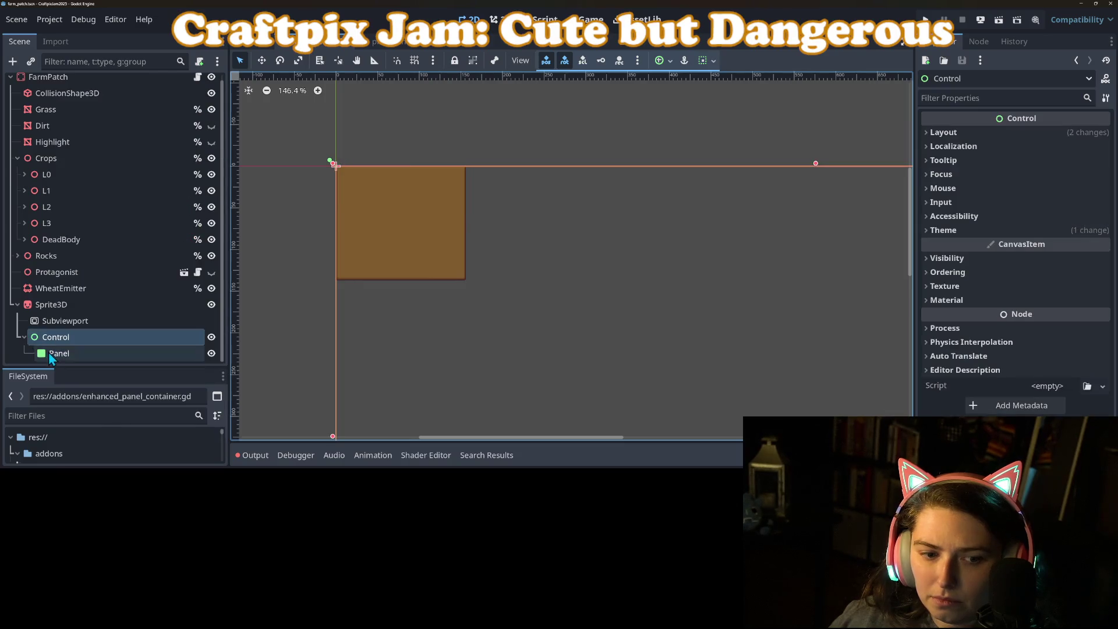
{"action": "right_click", "coordinate": [50, 352]}
{"action": "left_click", "coordinate": [99, 124]}
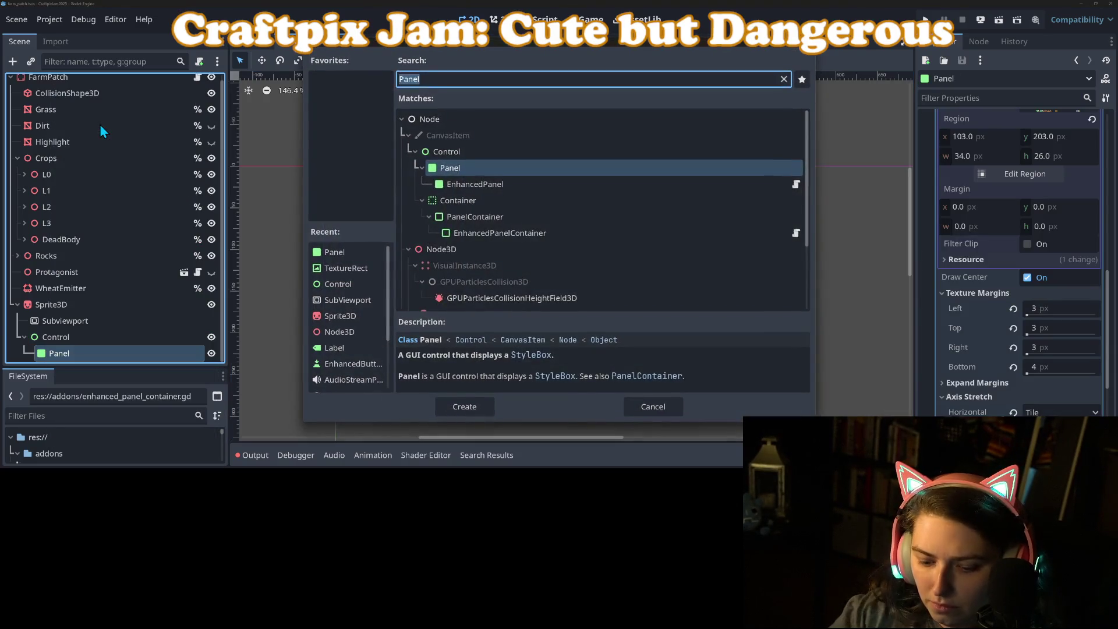
{"action": "type", "text": "vbox"}
{"action": "key", "text": "Return"}
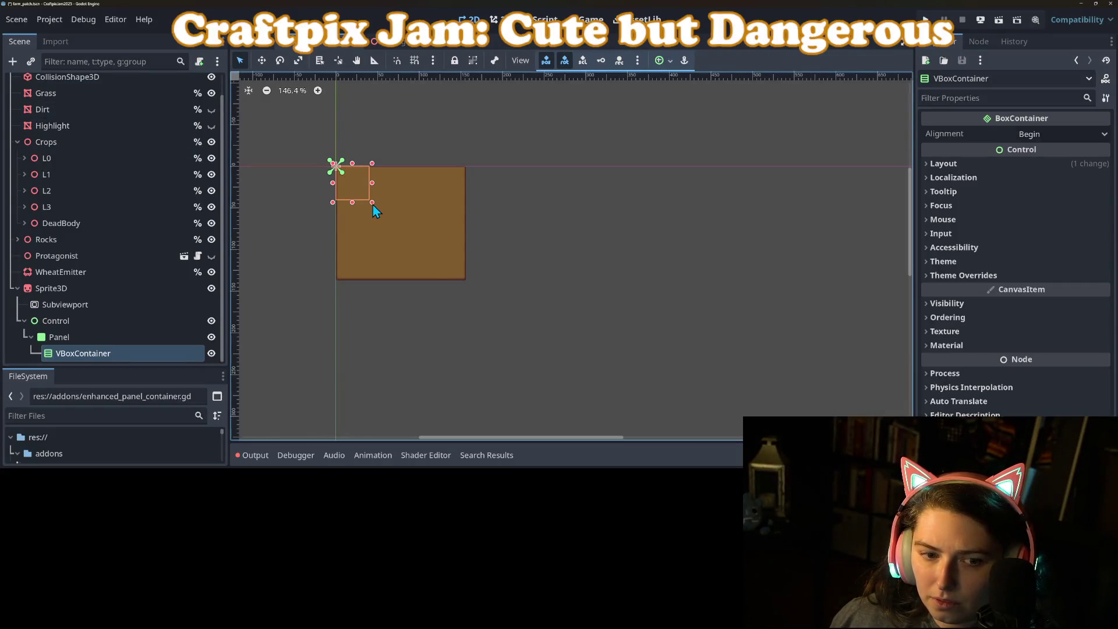
{"action": "left_click_drag", "start_coordinate": [373, 203], "coordinate": [456, 254]}
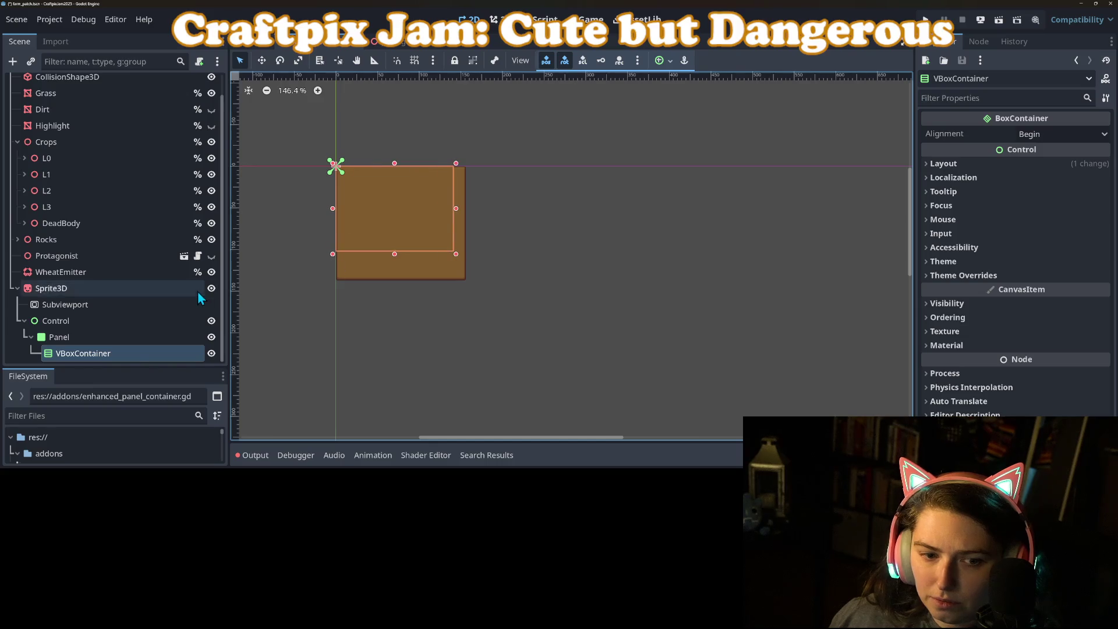
{"action": "right_click", "coordinate": [121, 353]}
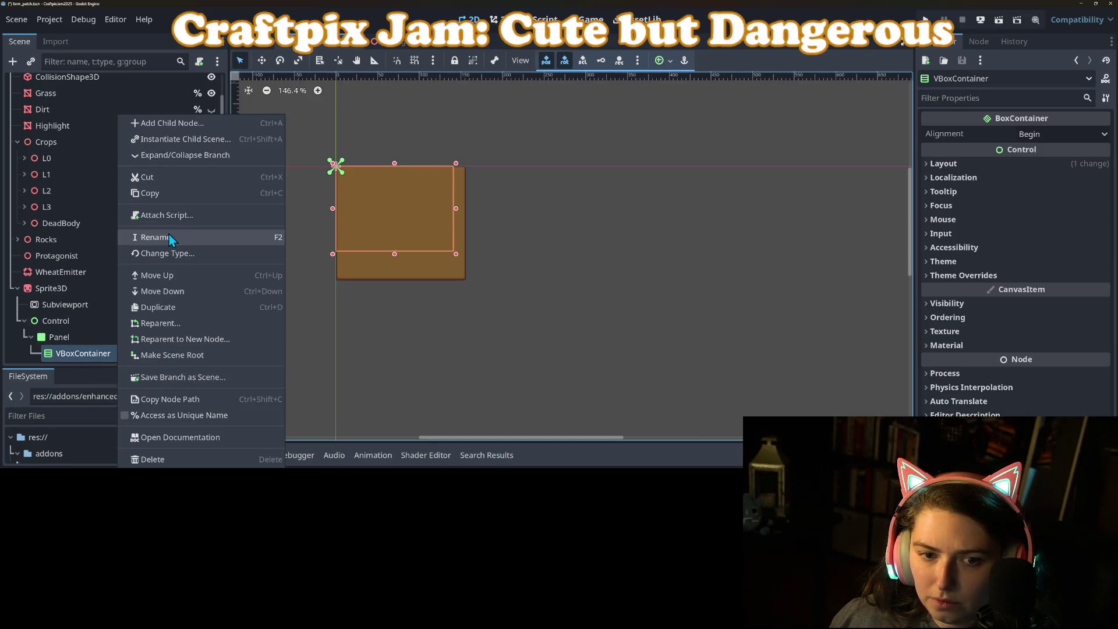
- Add a Label inside the VBoxContainer and duplicate it with Ctrl+D
{"action": "left_click", "coordinate": [176, 130]}
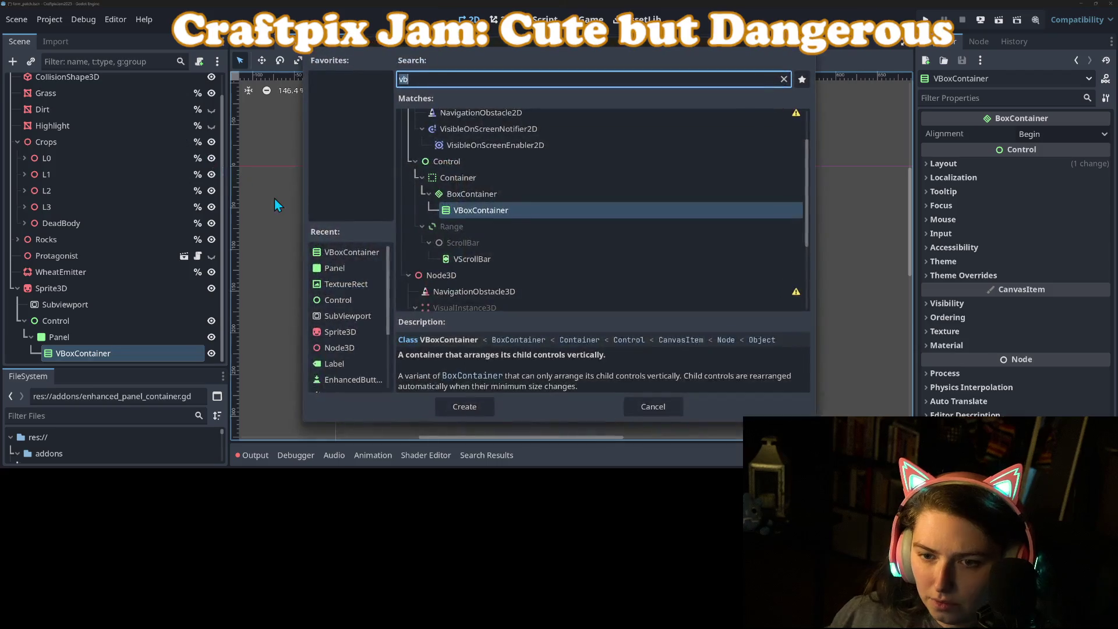
{"action": "type", "text": "label"}
{"action": "key", "text": "Return"}
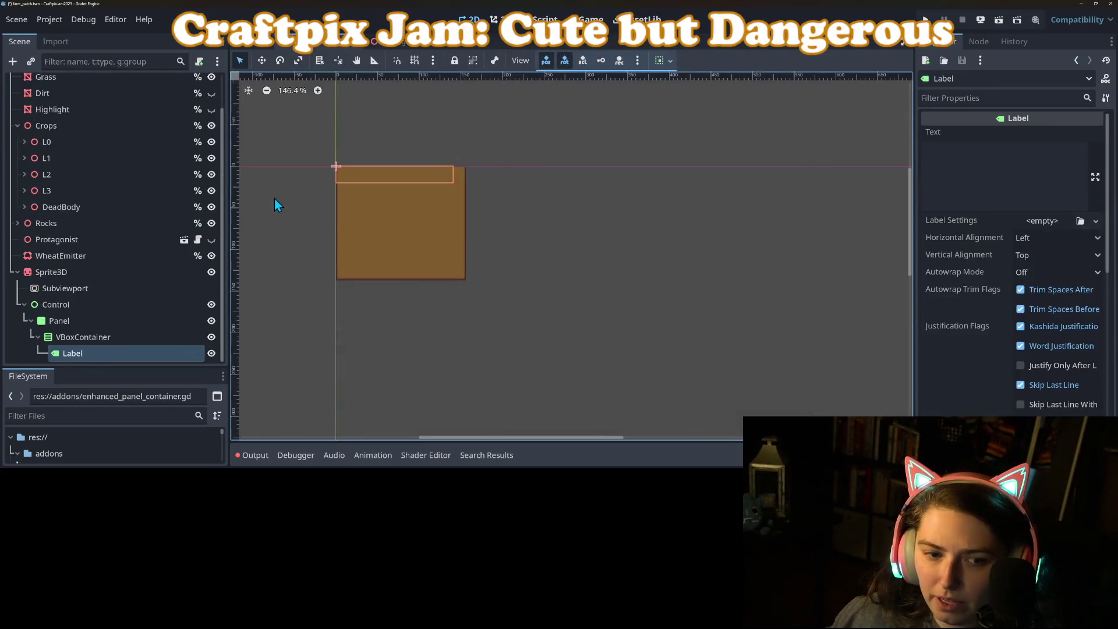
{"action": "right_click", "coordinate": [98, 337]}
{"action": "key", "text": "Escape"}
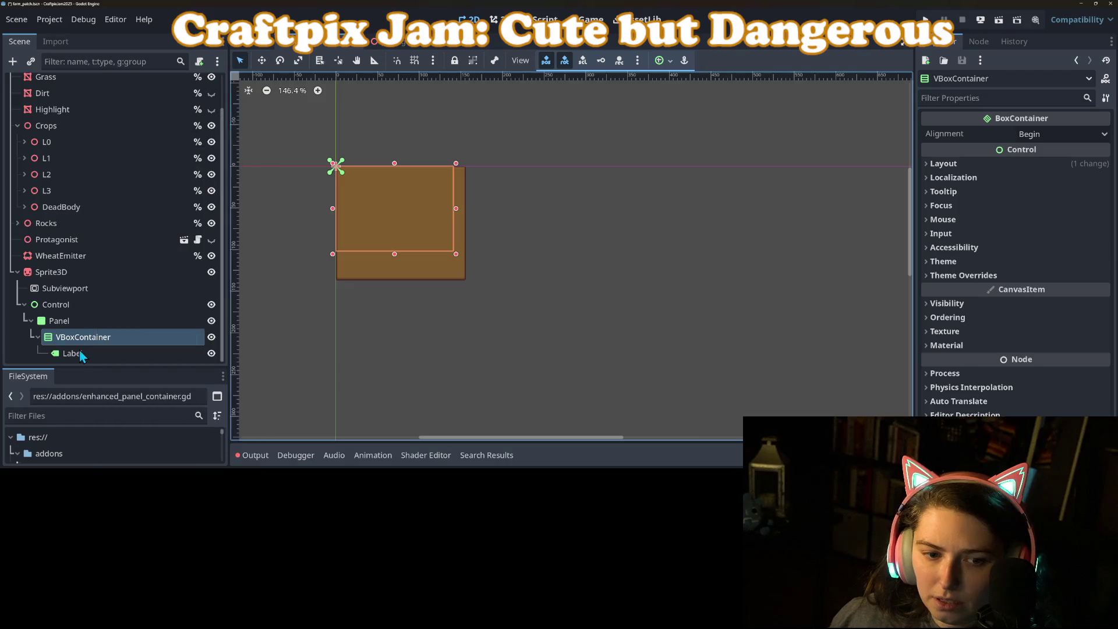
{"action": "left_click", "coordinate": [82, 357]}
{"action": "key", "text": "ctrl+d"}
{"action": "left_click", "coordinate": [107, 336]}
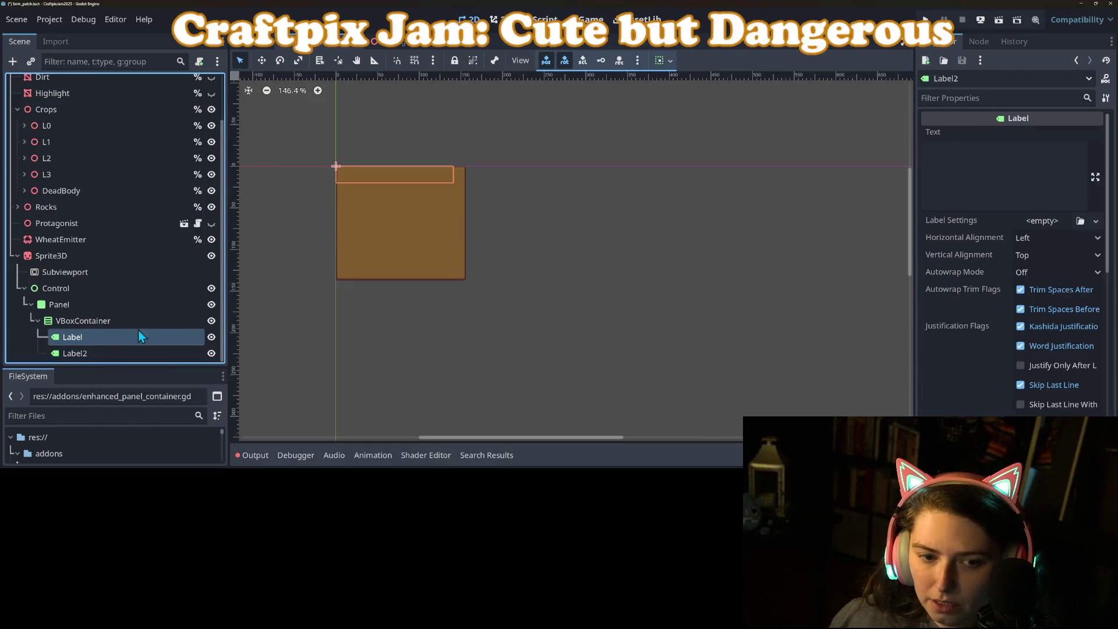
- Set the first label's text to 'Soil Quality' and the second's to '???'
{"action": "left_click", "coordinate": [968, 173]}
{"action": "type", "text": "Soil Quality"}
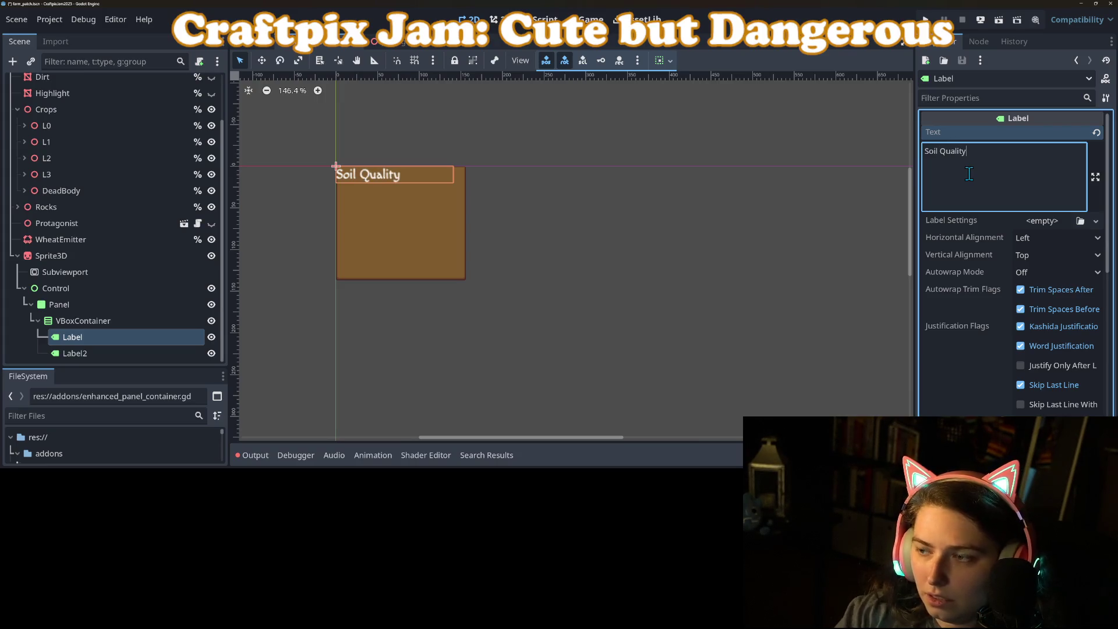
{"action": "left_click", "coordinate": [88, 353]}
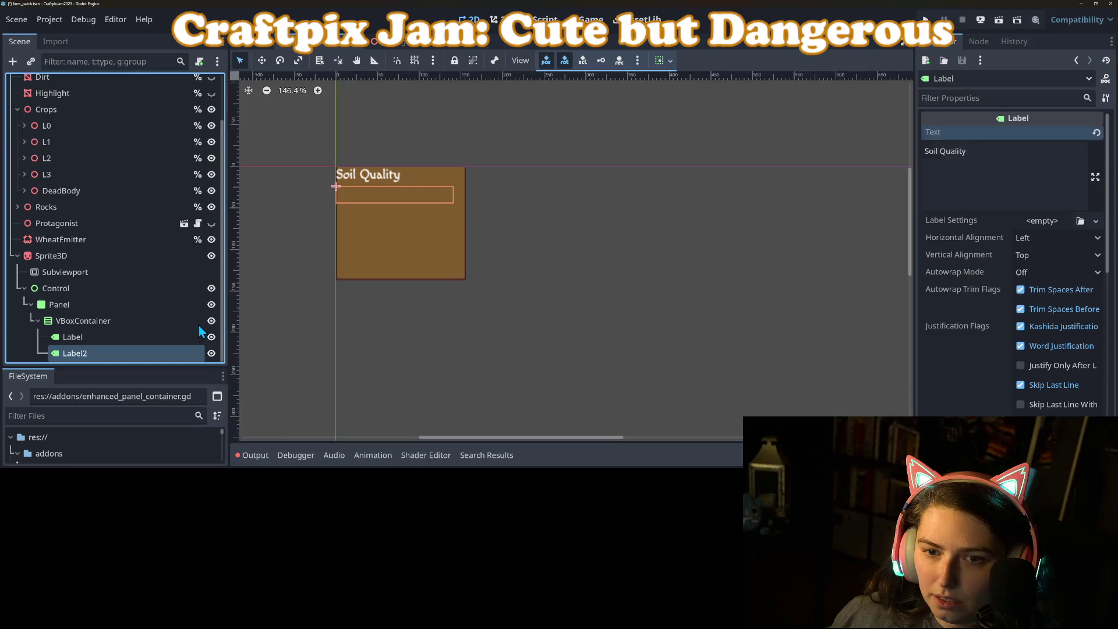
{"action": "left_click", "coordinate": [967, 169]}
{"action": "type", "text": "???"}
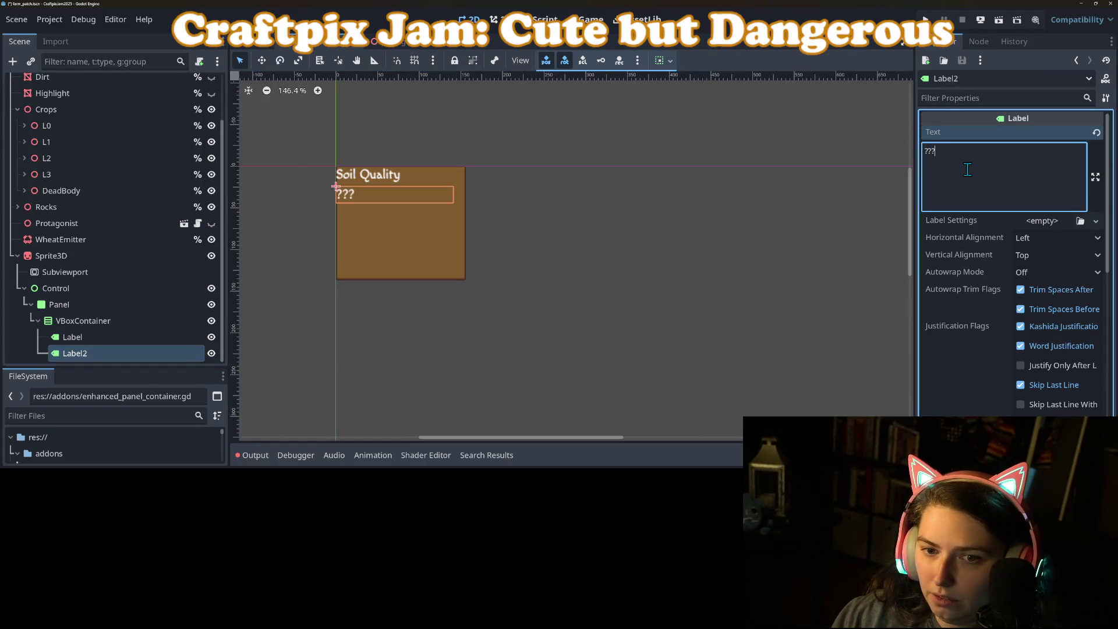
- Rename Label2 to SoilQualityLbl and enable Access as Unique Name
{"action": "right_click", "coordinate": [93, 354]}
{"action": "left_click", "coordinate": [138, 237]}
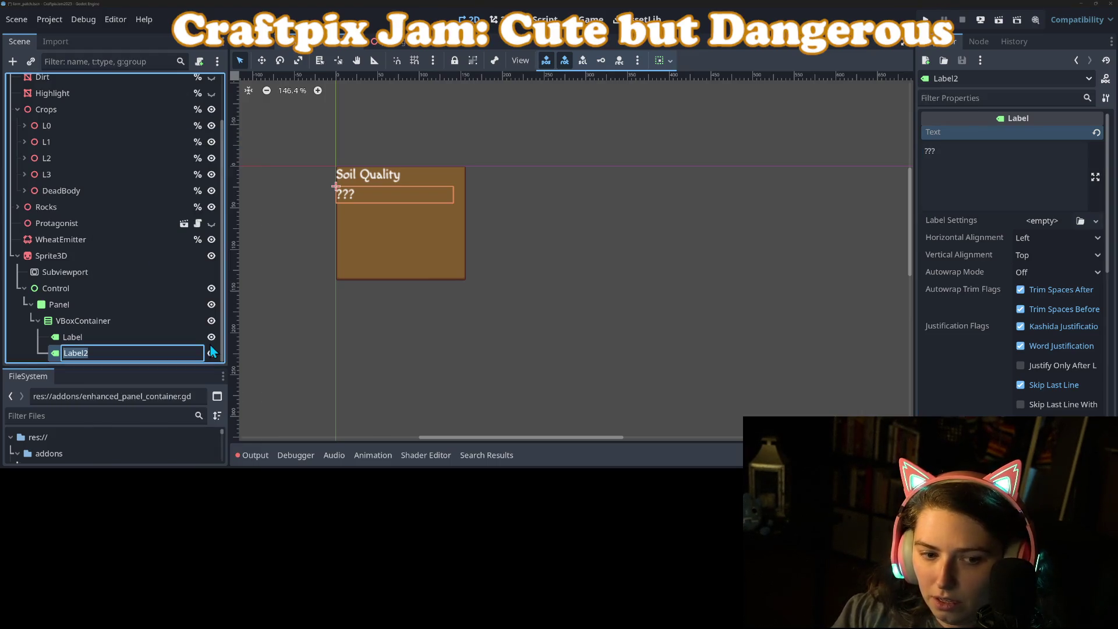
{"action": "type", "text": "SoilQuality"}
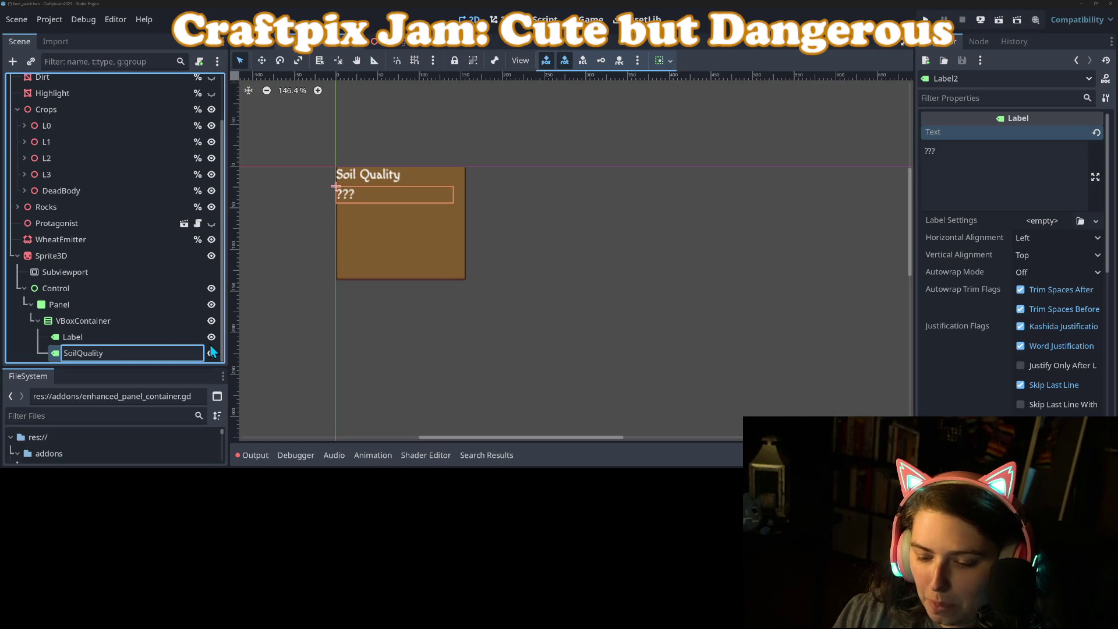
{"action": "key", "text": "Return"}
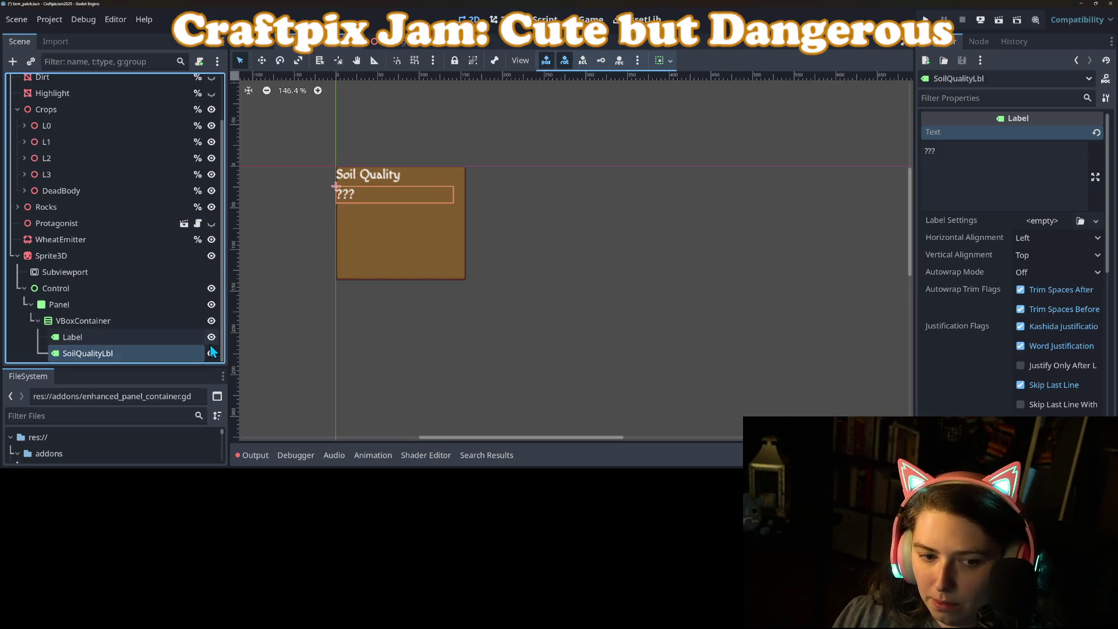
{"action": "right_click", "coordinate": [175, 356]}
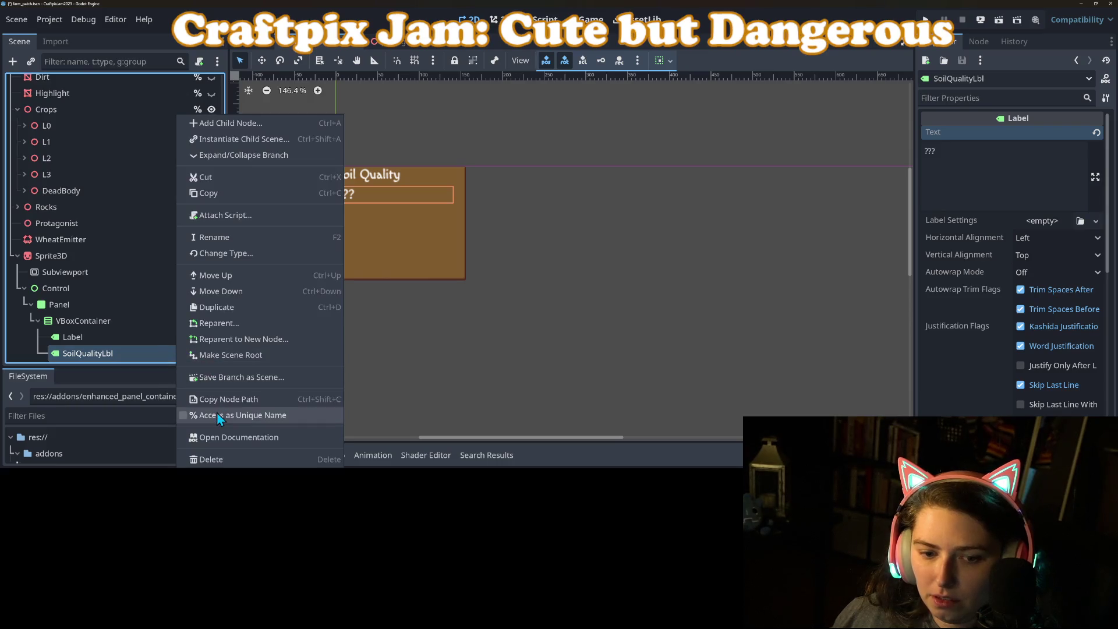
{"action": "left_click", "coordinate": [250, 414]}
- Select both labels and set their horizontal alignment to Center
{"action": "left_click", "coordinate": [93, 334]}
{"action": "left_click", "coordinate": [97, 324]}
{"action": "left_click", "coordinate": [98, 336]}
{"action": "left_click", "coordinate": [103, 352], "text": "shift"}
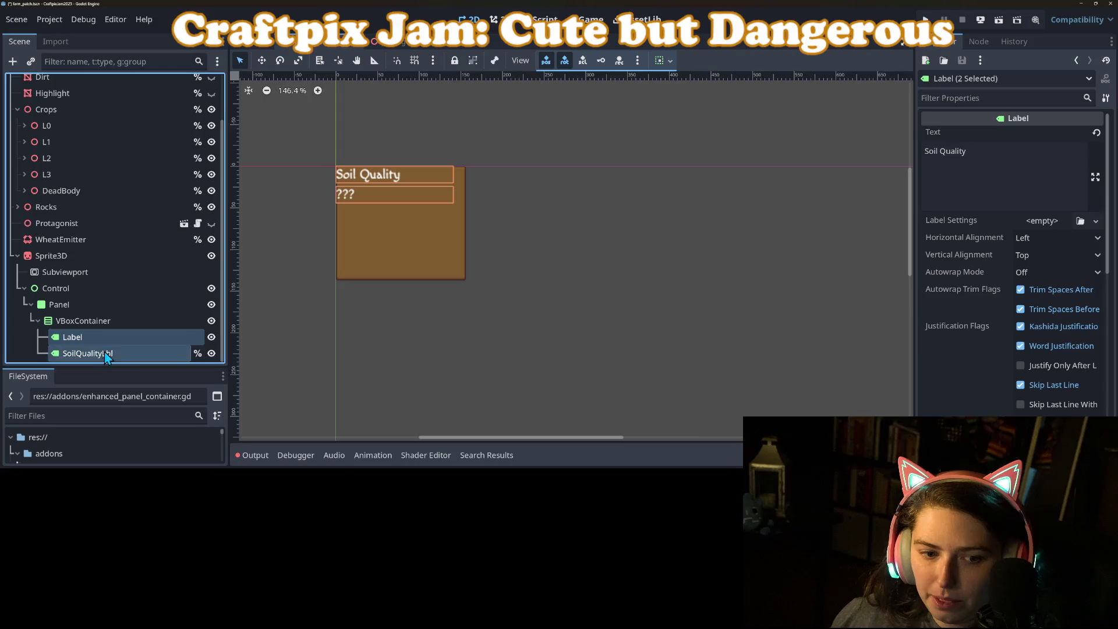
{"action": "left_click", "coordinate": [1054, 237]}
{"action": "left_click", "coordinate": [1049, 277]}
{"action": "left_click", "coordinate": [627, 331]}
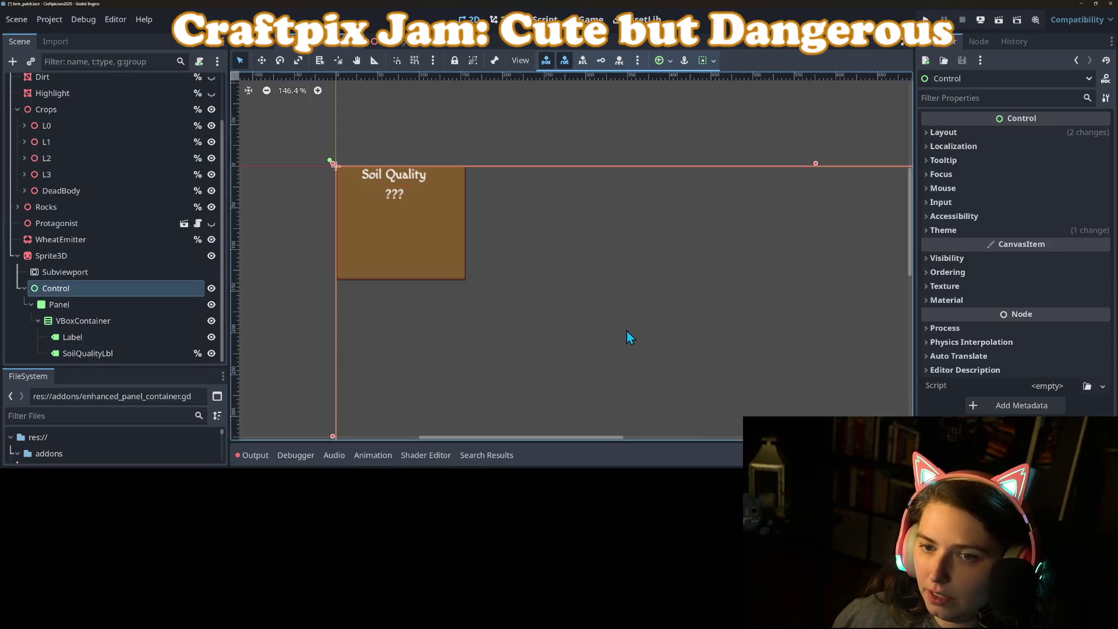
- Shrink the VBoxContainer and then the Panel to fit around the labels
{"action": "left_click", "coordinate": [82, 320]}
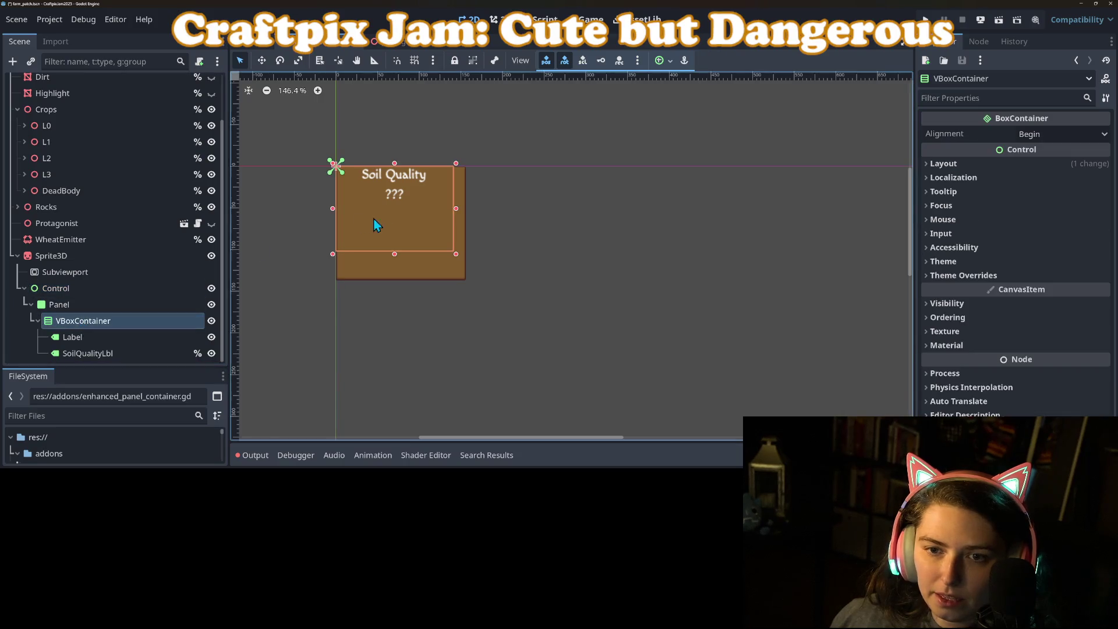
{"action": "left_click_drag", "start_coordinate": [457, 255], "coordinate": [420, 214]}
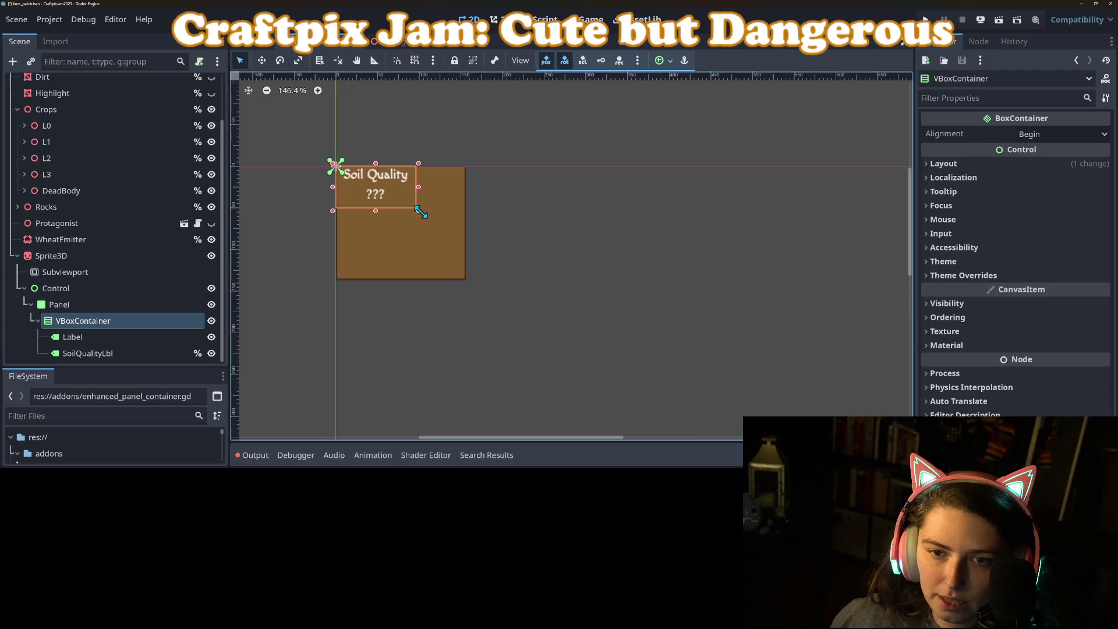
{"action": "left_click", "coordinate": [421, 213]}
{"action": "scroll", "coordinate": [400, 282], "scroll_direction": "up", "scroll_amount": 1}
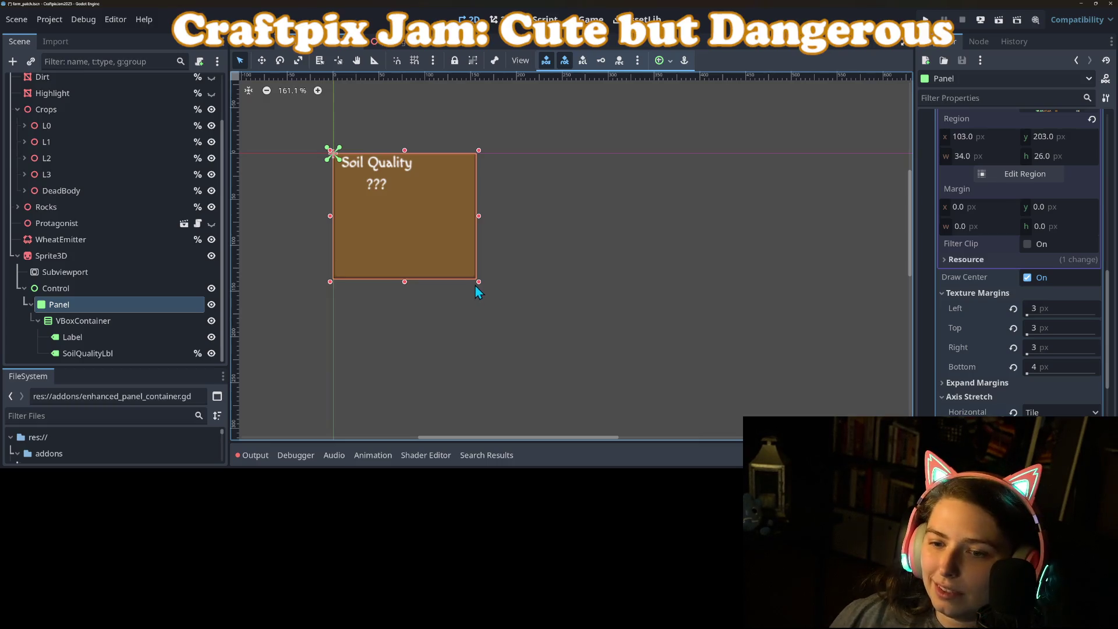
{"action": "left_click_drag", "start_coordinate": [478, 285], "coordinate": [422, 199]}
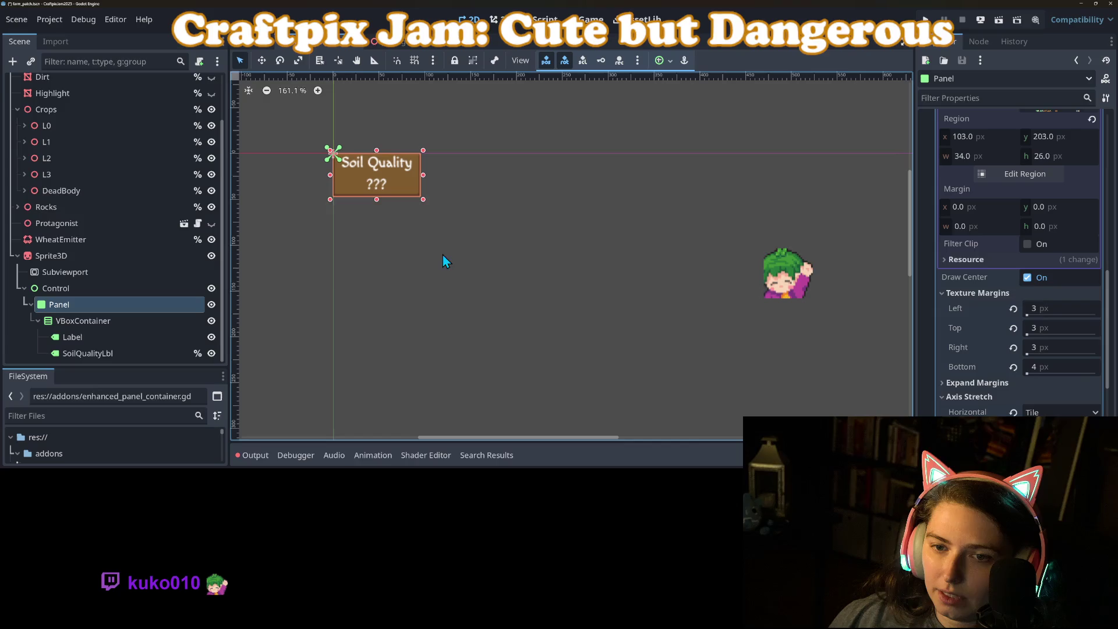
{"action": "scroll", "coordinate": [432, 250], "scroll_direction": "up", "scroll_amount": 3}
{"action": "left_click_drag", "start_coordinate": [399, 237], "coordinate": [472, 309]}
{"action": "scroll", "coordinate": [472, 309], "scroll_direction": "up", "scroll_amount": 1}
- Centre the labels vertically, fine-tune container and panel edges, and save the scene
{"action": "left_click", "coordinate": [83, 321]}
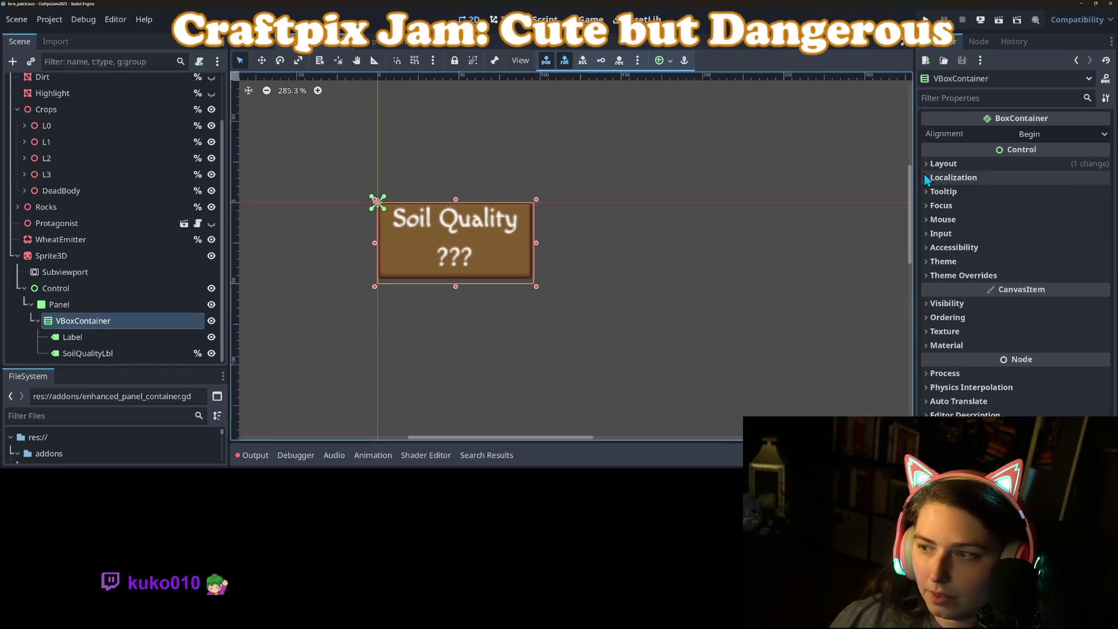
{"action": "left_click", "coordinate": [1021, 135]}
{"action": "left_click", "coordinate": [1043, 169]}
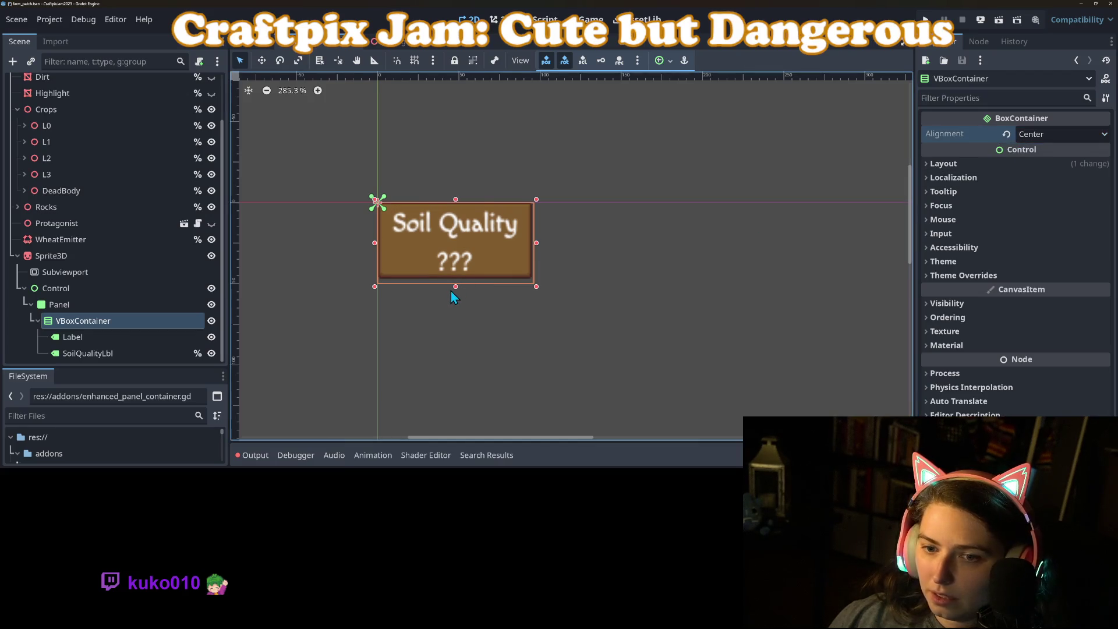
{"action": "left_click_drag", "start_coordinate": [456, 287], "coordinate": [454, 276]}
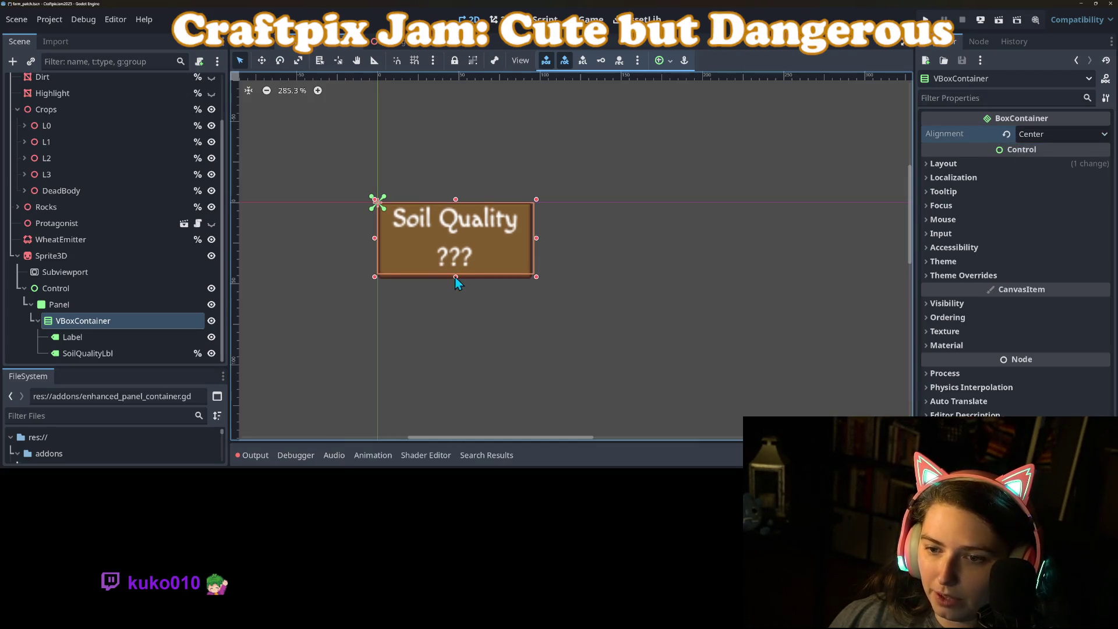
{"action": "left_click_drag", "start_coordinate": [537, 238], "coordinate": [532, 239]}
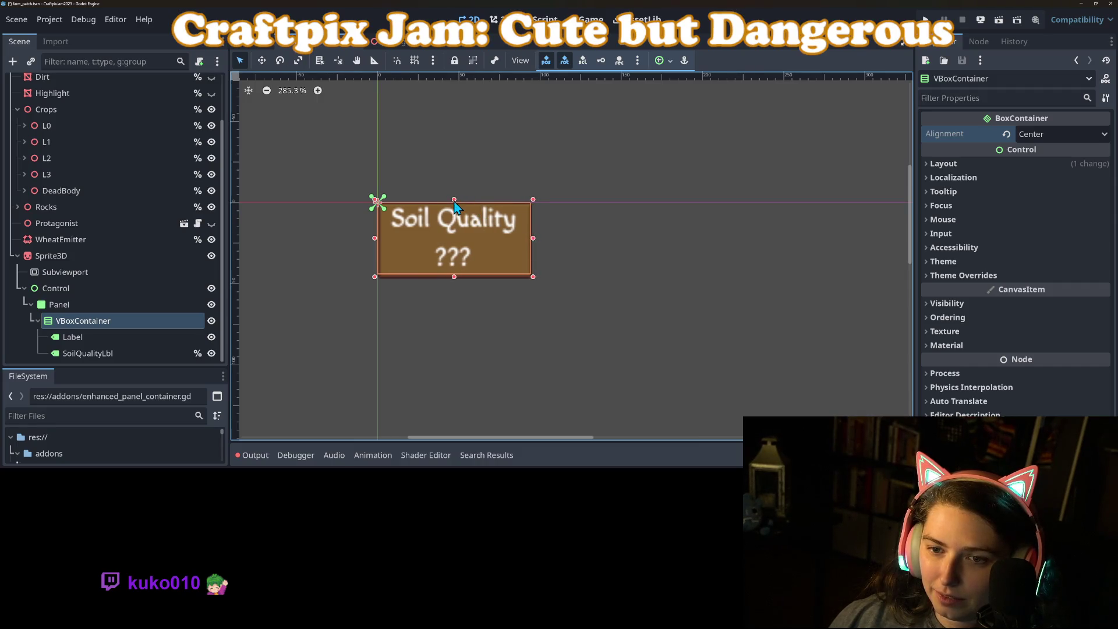
{"action": "left_click_drag", "start_coordinate": [375, 239], "coordinate": [378, 239]}
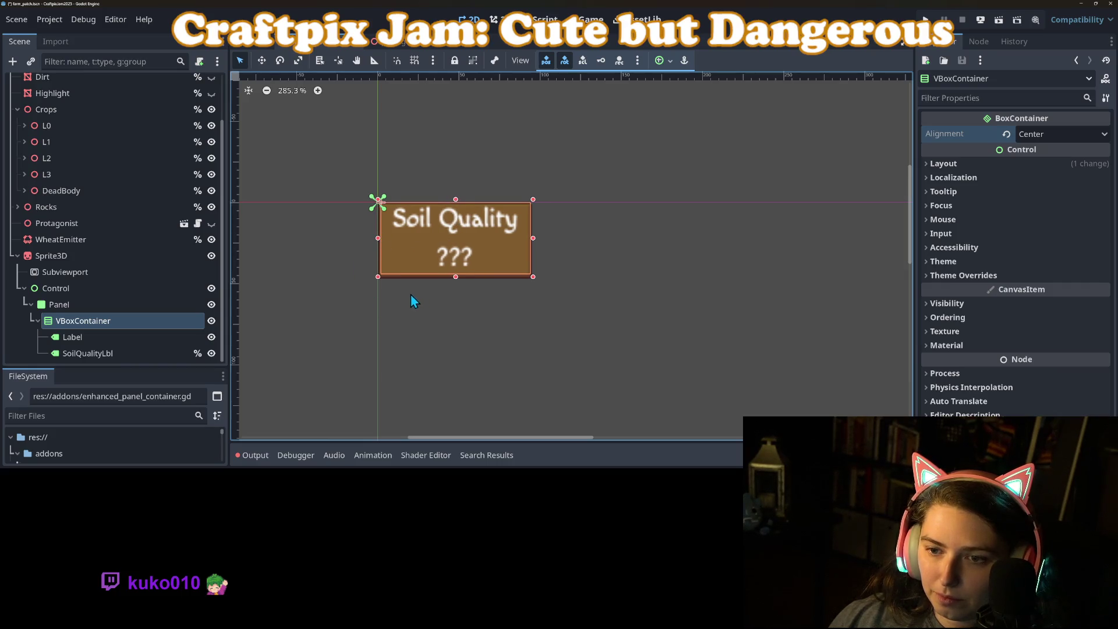
{"action": "left_click_drag", "start_coordinate": [439, 237], "coordinate": [438, 240]}
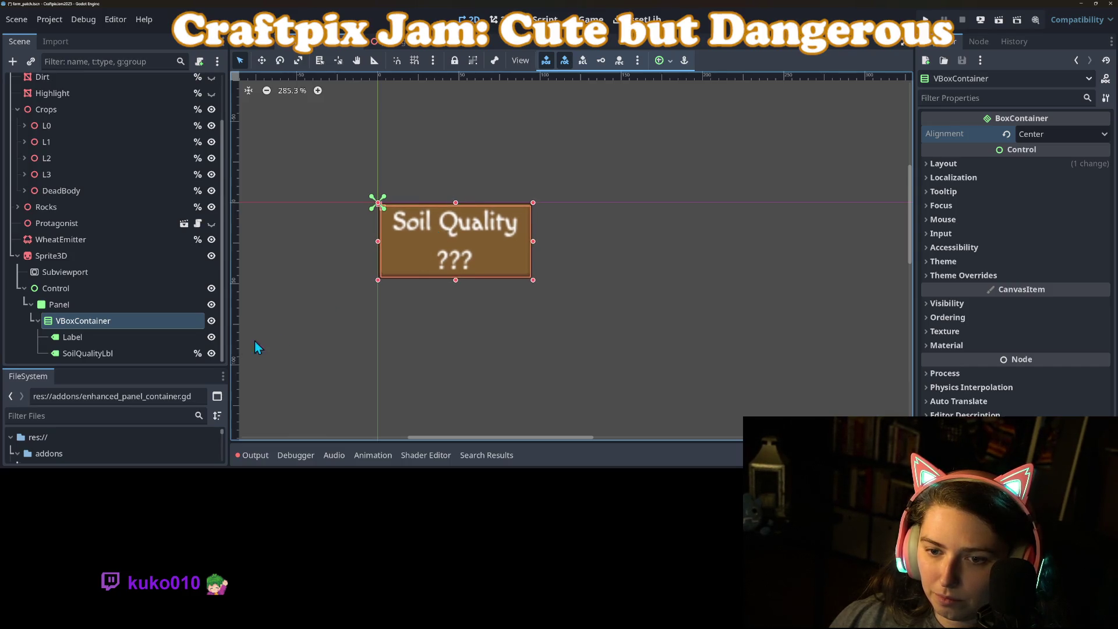
{"action": "left_click", "coordinate": [85, 305]}
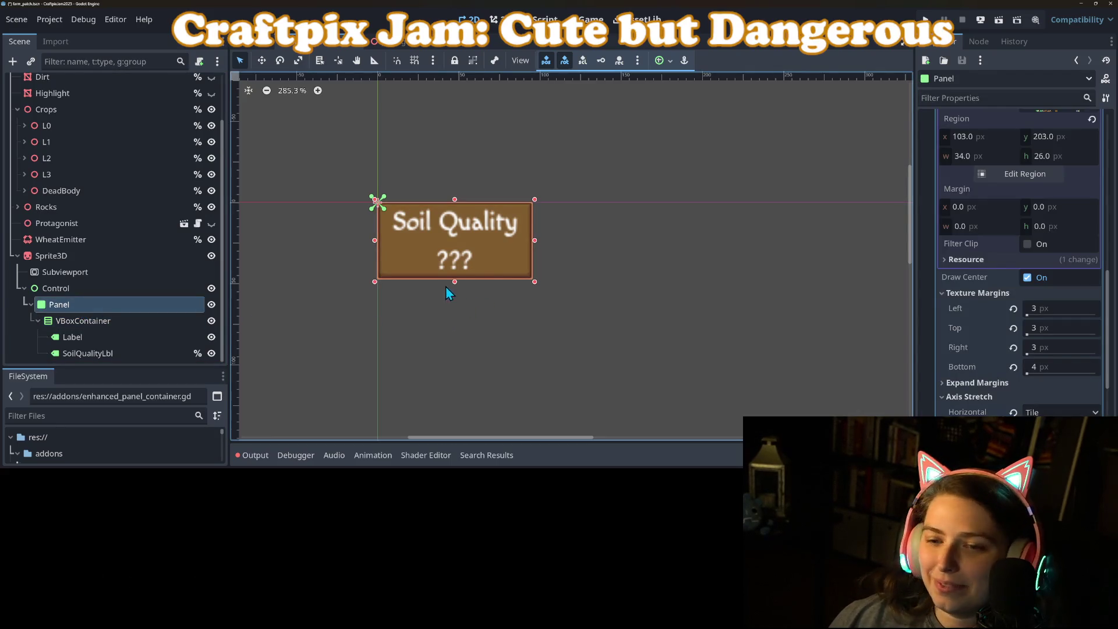
{"action": "left_click_drag", "start_coordinate": [453, 284], "coordinate": [452, 284]}
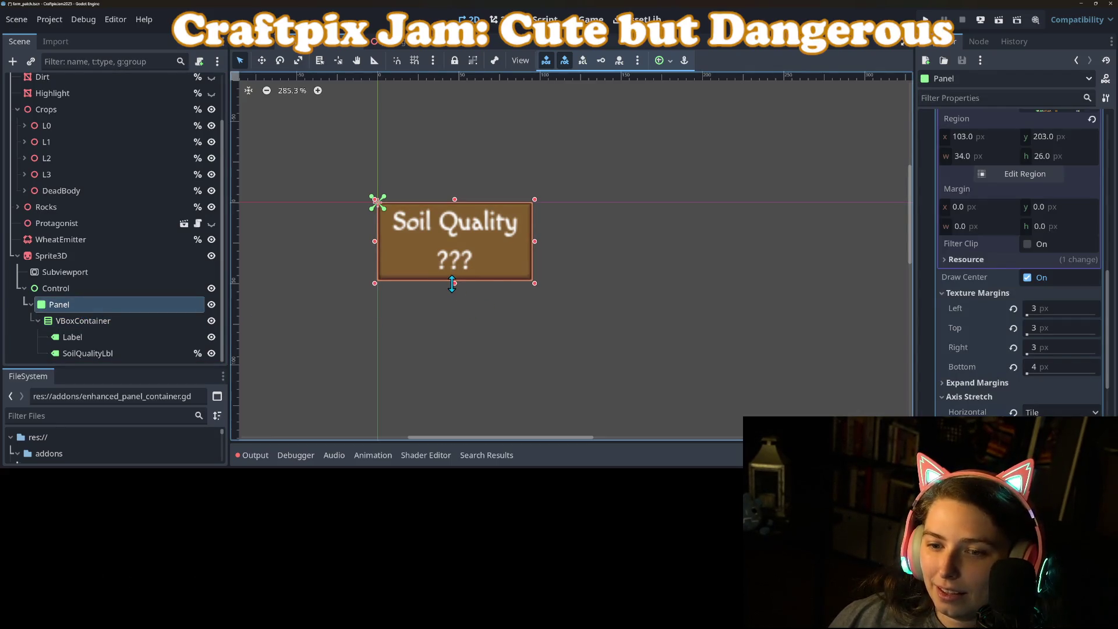
{"action": "left_click", "coordinate": [535, 347]}
{"action": "key", "text": "ctrl+s"}
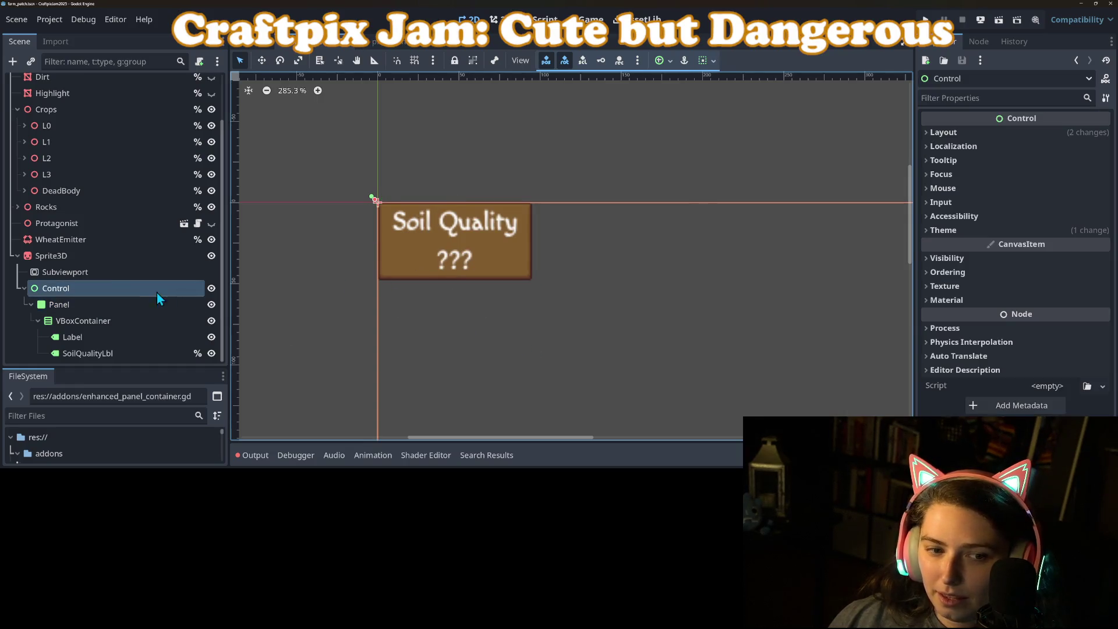
{"action": "left_click", "coordinate": [62, 257]}
- Move the Control node under the SubViewport and set the viewport height to 50 px
{"action": "left_click_drag", "start_coordinate": [61, 288], "coordinate": [68, 274]}
{"action": "left_click", "coordinate": [68, 274]}
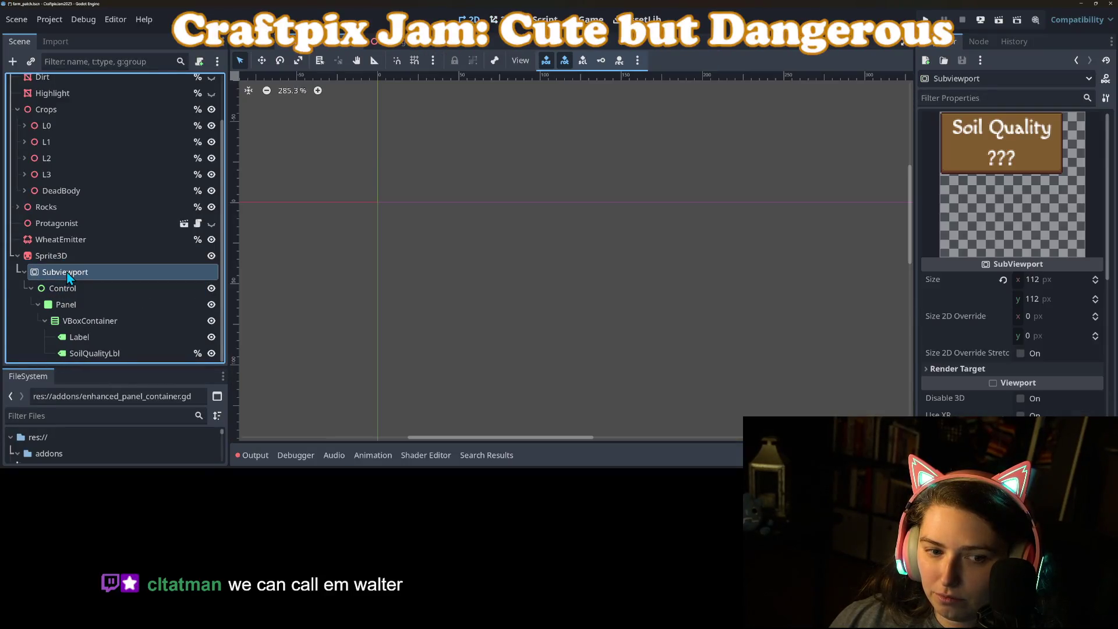
{"action": "scroll", "coordinate": [651, 273], "scroll_direction": "down", "scroll_amount": 1}
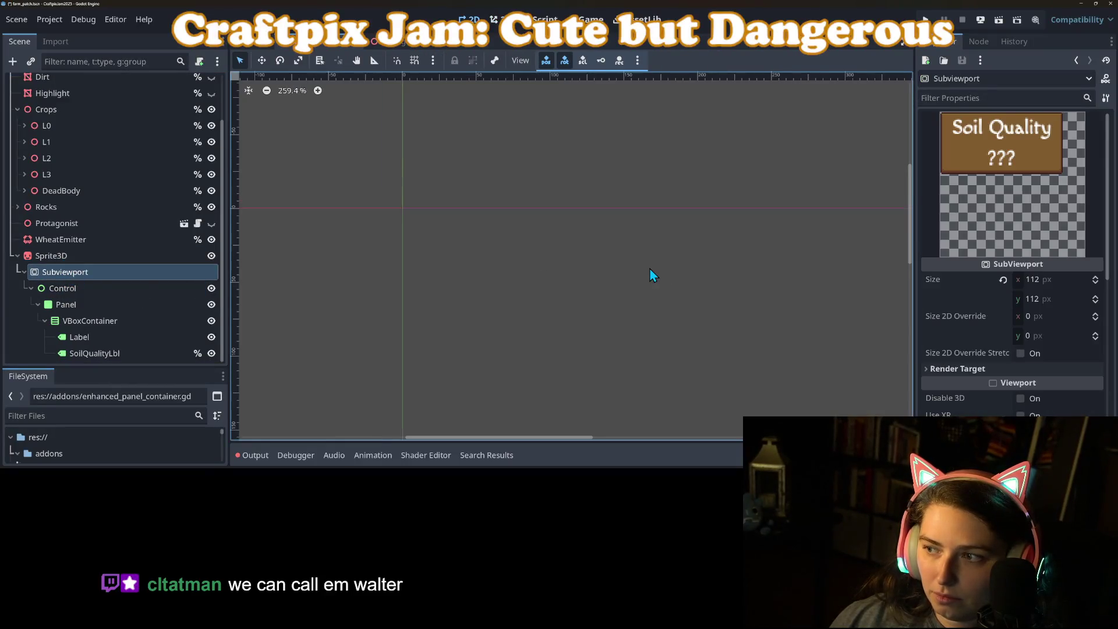
{"action": "left_click", "coordinate": [1049, 299]}
{"action": "type", "text": "64"}
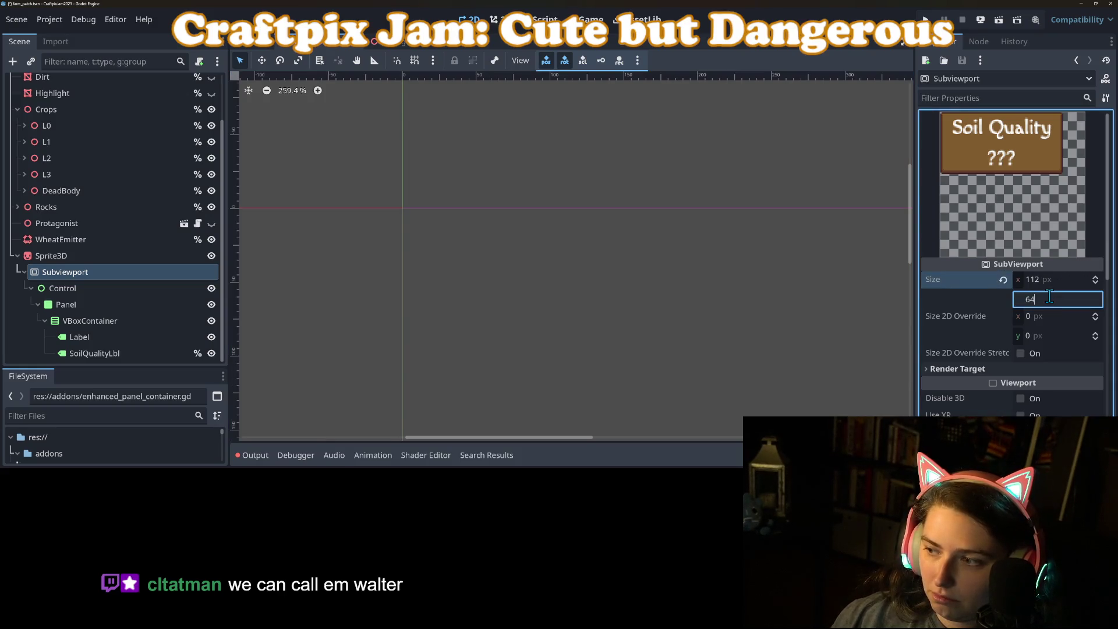
{"action": "key", "text": "Return"}
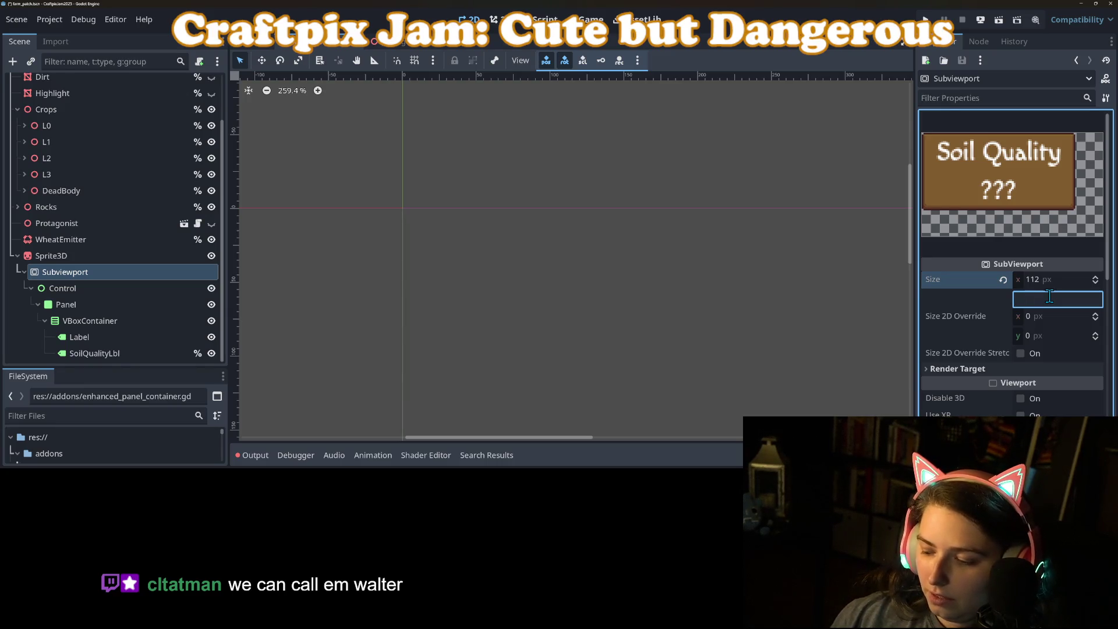
{"action": "key", "text": "Return"}
- Try viewport widths of 100, 90 and 95 px, settle on 96 px, and save
{"action": "left_click", "coordinate": [1052, 280]}
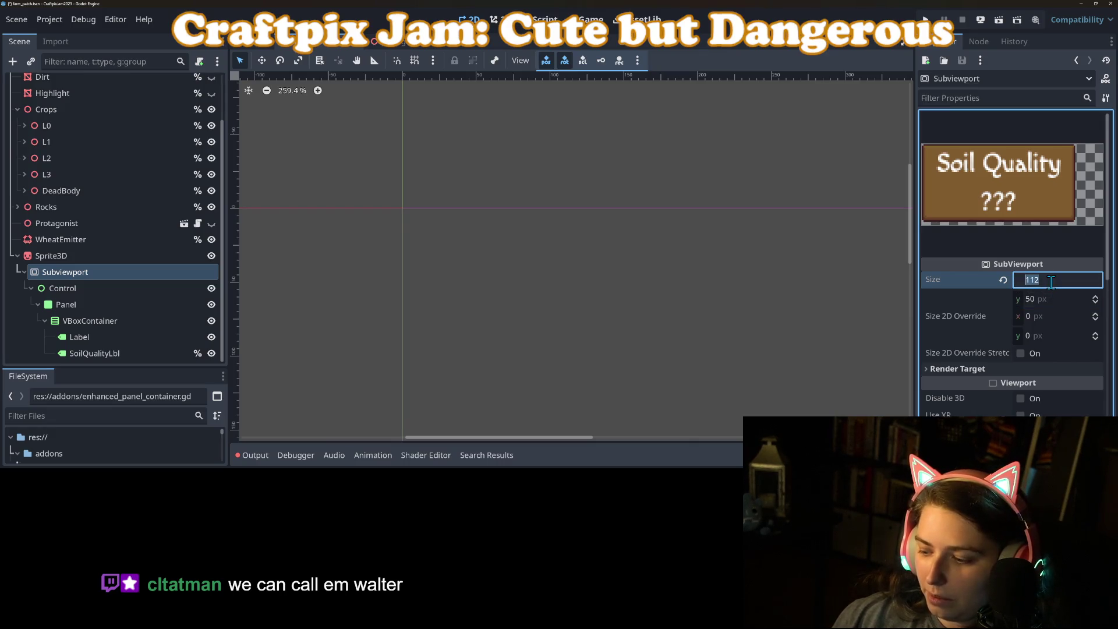
{"action": "key", "text": "Return"}
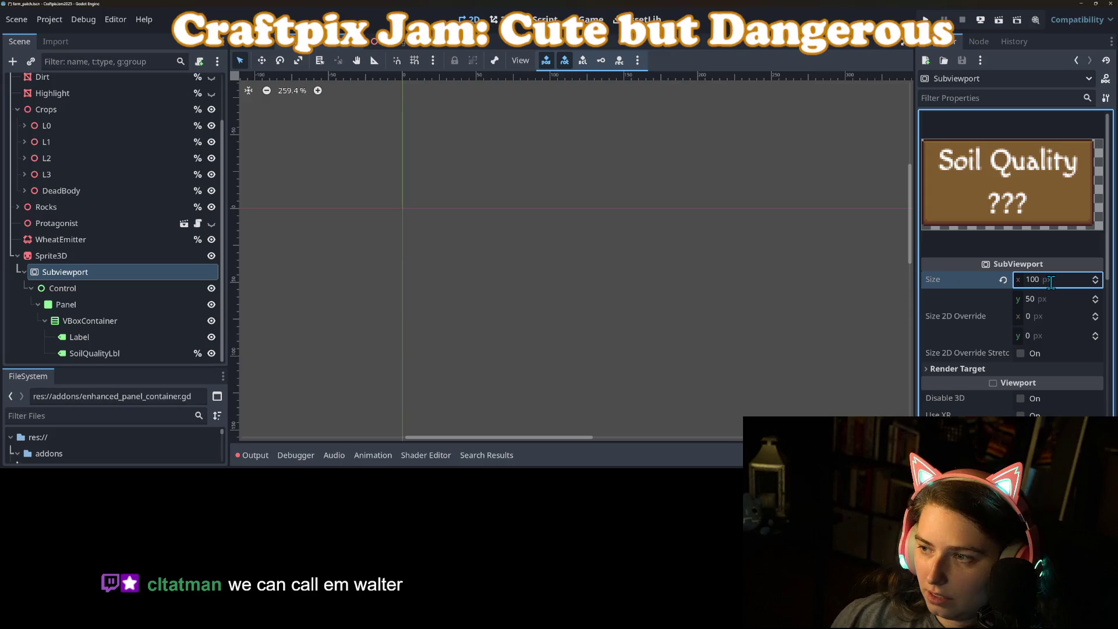
{"action": "left_click", "coordinate": [1051, 282]}
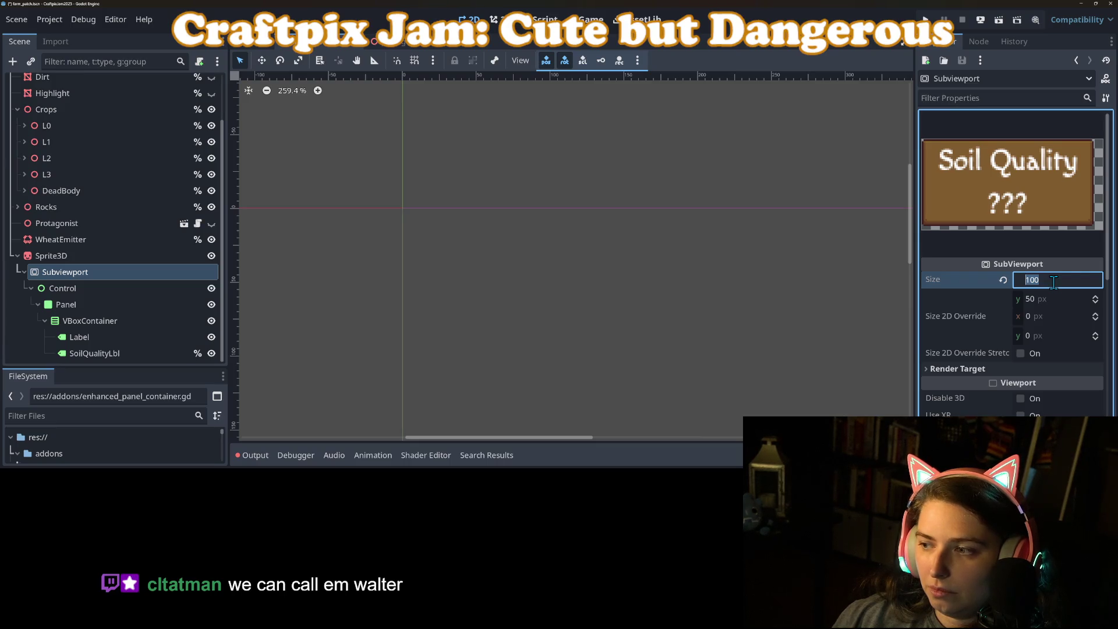
{"action": "key", "text": "Return"}
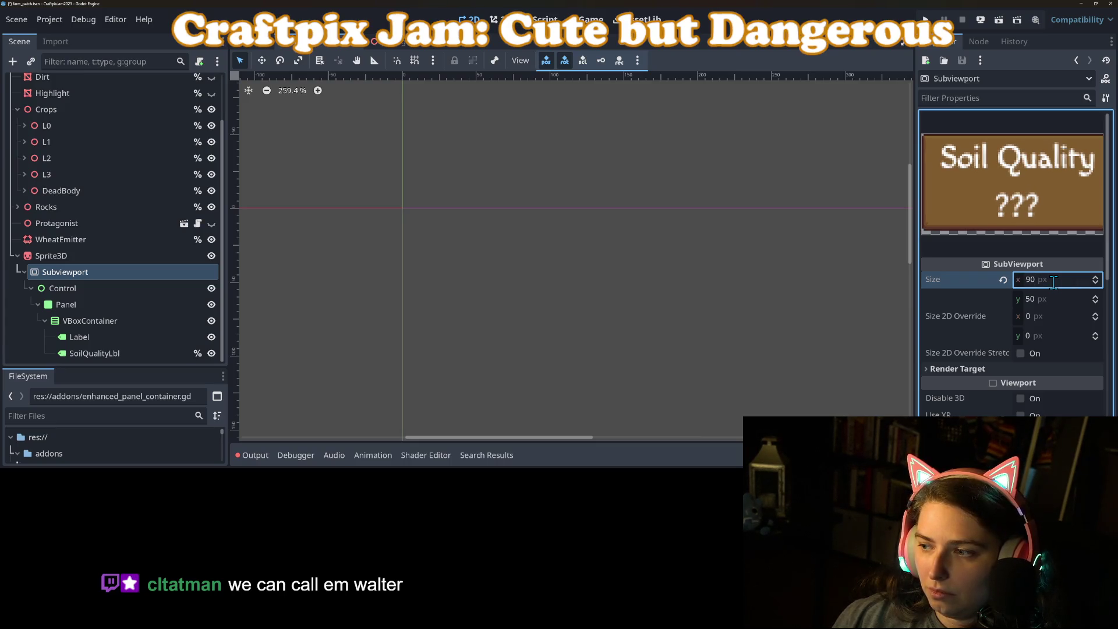
{"action": "left_click", "coordinate": [1054, 282]}
{"action": "key", "text": "Return"}
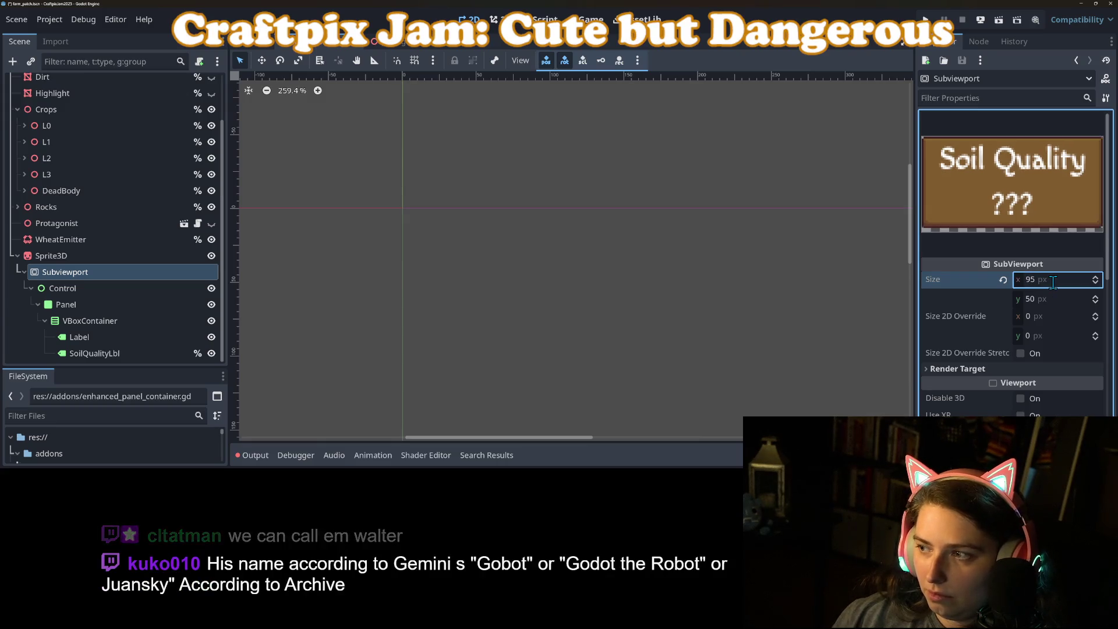
{"action": "left_click", "coordinate": [1054, 282]}
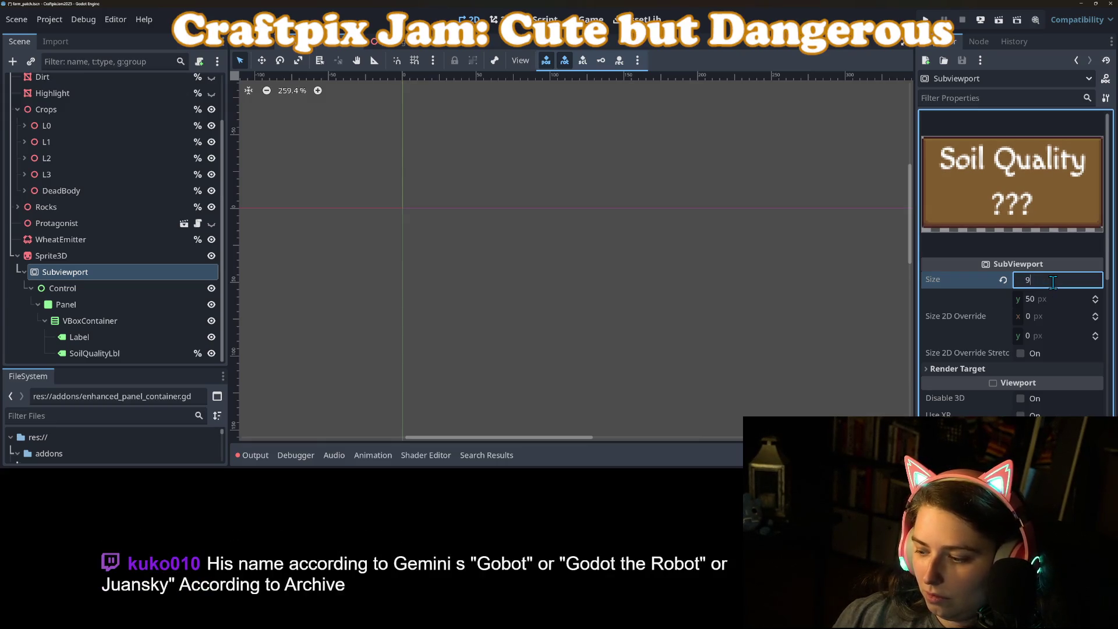
{"action": "type", "text": "6"}
{"action": "key", "text": "Return"}
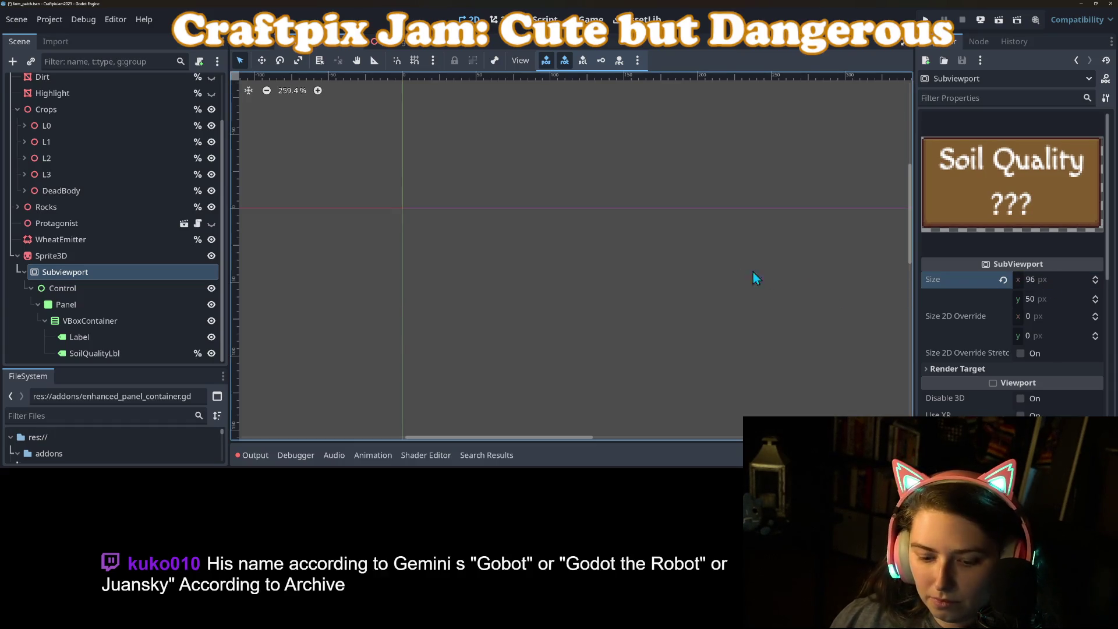
{"action": "key", "text": "ctrl+s"}
{"action": "left_click", "coordinate": [52, 255]}
{"action": "scroll", "coordinate": [424, 181], "scroll_direction": "down", "scroll_amount": 3}
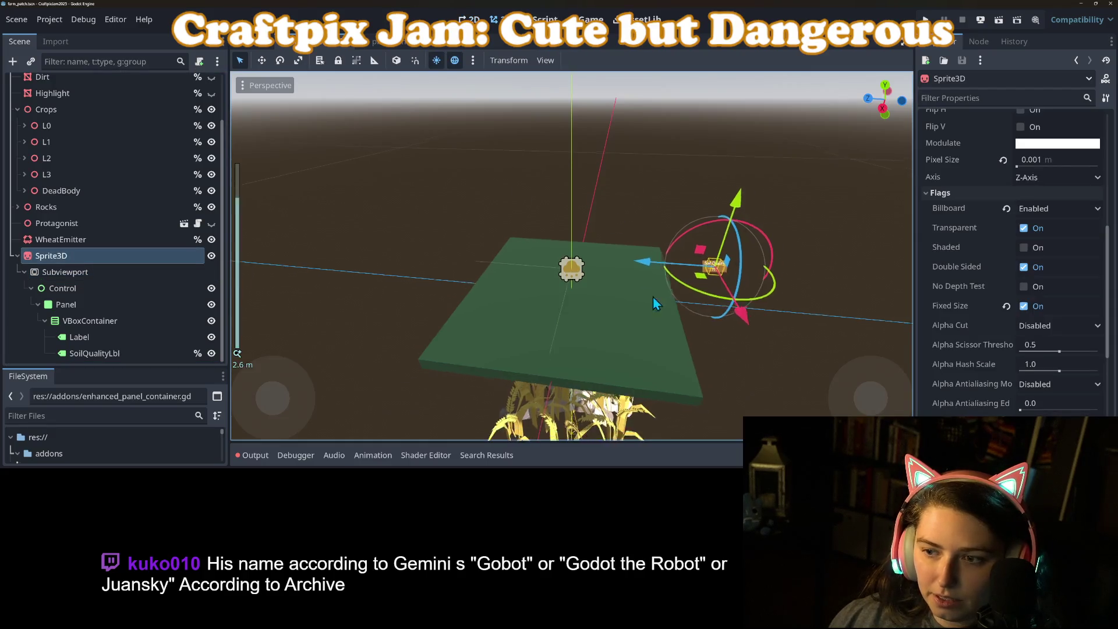
- Inspect the sign beside the plot from front, top and side views
{"action": "scroll", "coordinate": [722, 323], "scroll_direction": "up", "scroll_amount": 1}
{"action": "key", "text": "KP_1"}
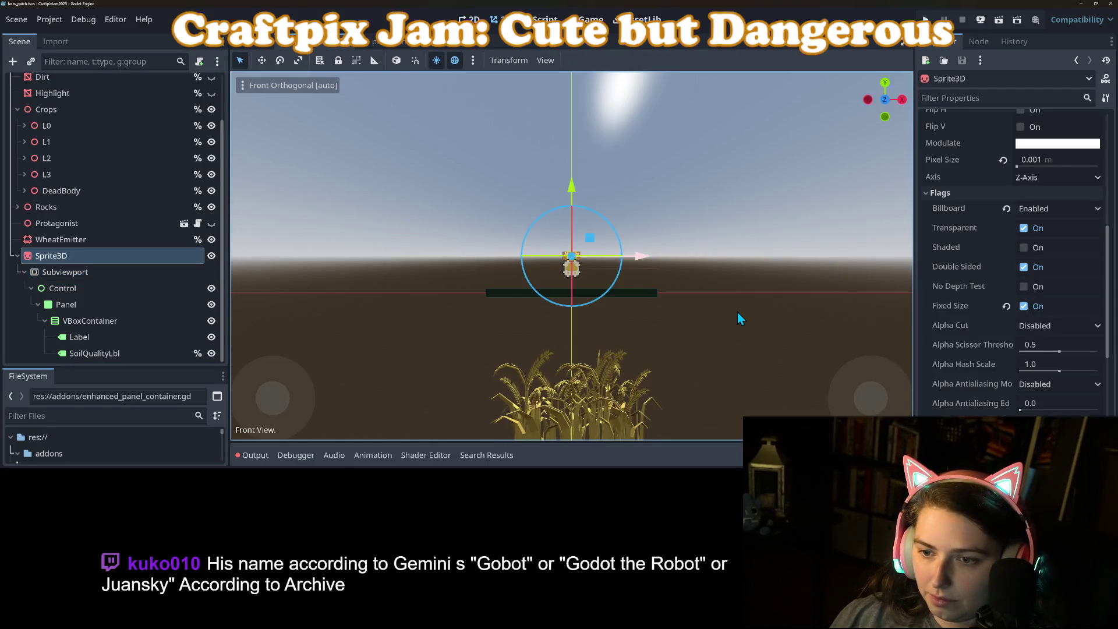
{"action": "scroll", "coordinate": [684, 306], "scroll_direction": "up", "scroll_amount": 5}
{"action": "mouse_move", "coordinate": [629, 297]}
{"action": "left_mouse_down"}
{"action": "mouse_move", "coordinate": [640, 340]}
{"action": "mouse_move", "coordinate": [639, 326]}
{"action": "left_mouse_up"}
{"action": "key", "text": "KP_3"}
{"action": "scroll", "coordinate": [639, 320], "scroll_direction": "down", "scroll_amount": 5}
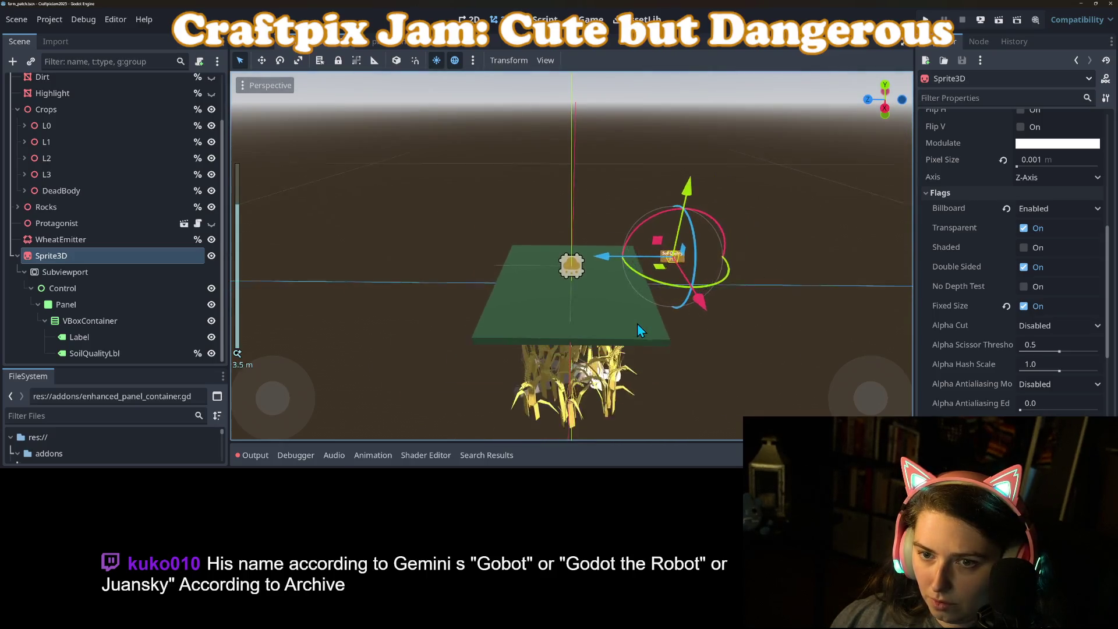
{"action": "scroll", "coordinate": [637, 323], "scroll_direction": "up", "scroll_amount": 3}
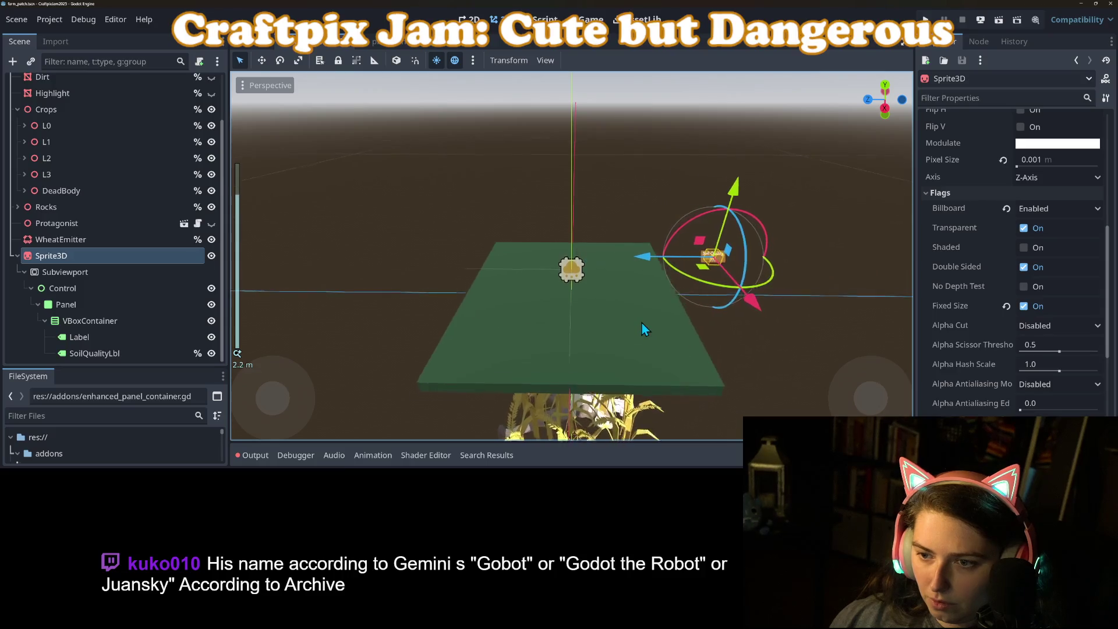
{"action": "scroll", "coordinate": [975, 368], "scroll_direction": "up", "scroll_amount": 3}
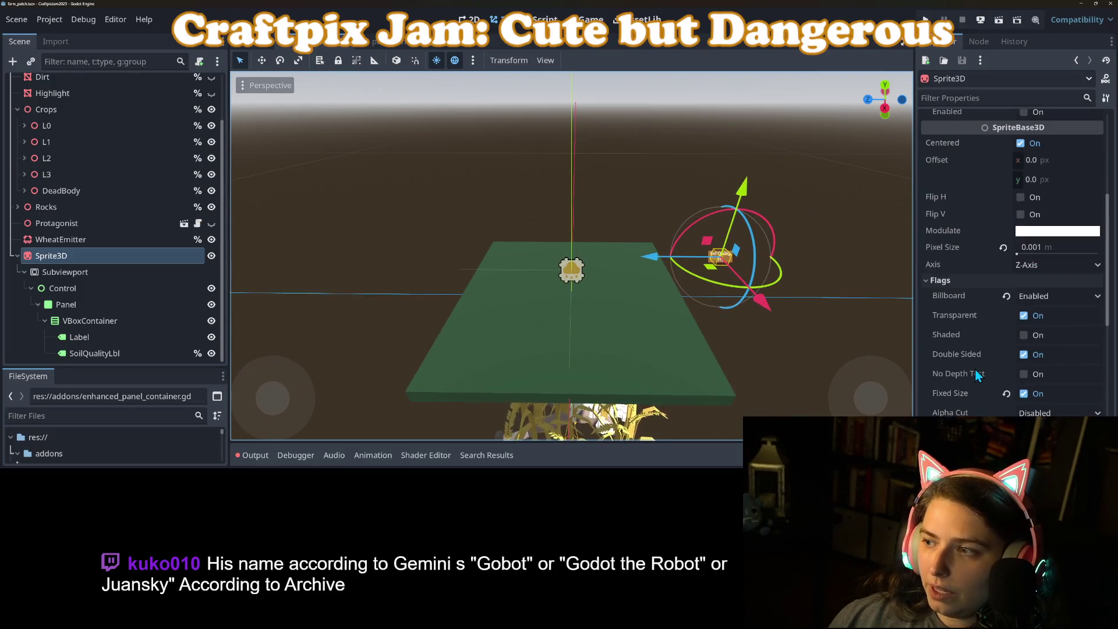
- Set the Sprite3D pixel size to 0.003 (after trying 0.01) and save the scene
{"action": "left_click", "coordinate": [1060, 247]}
{"action": "type", "text": "0.01"}
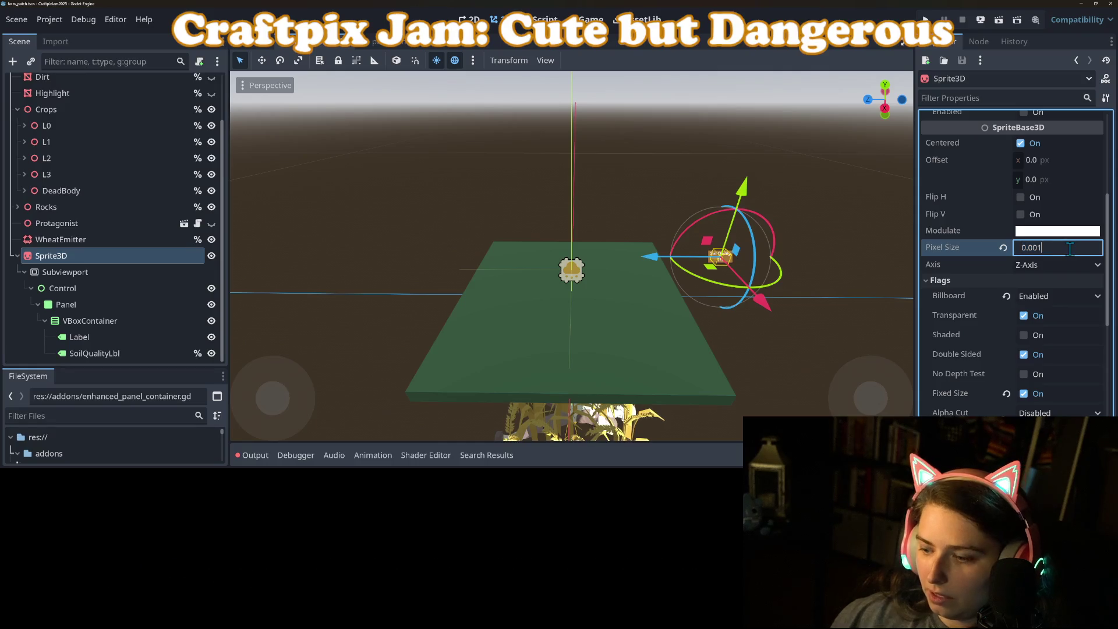
{"action": "key", "text": "Return"}
{"action": "left_click", "coordinate": [1069, 249]}
{"action": "left_click", "coordinate": [1074, 248]}
{"action": "type", "text": "0"}
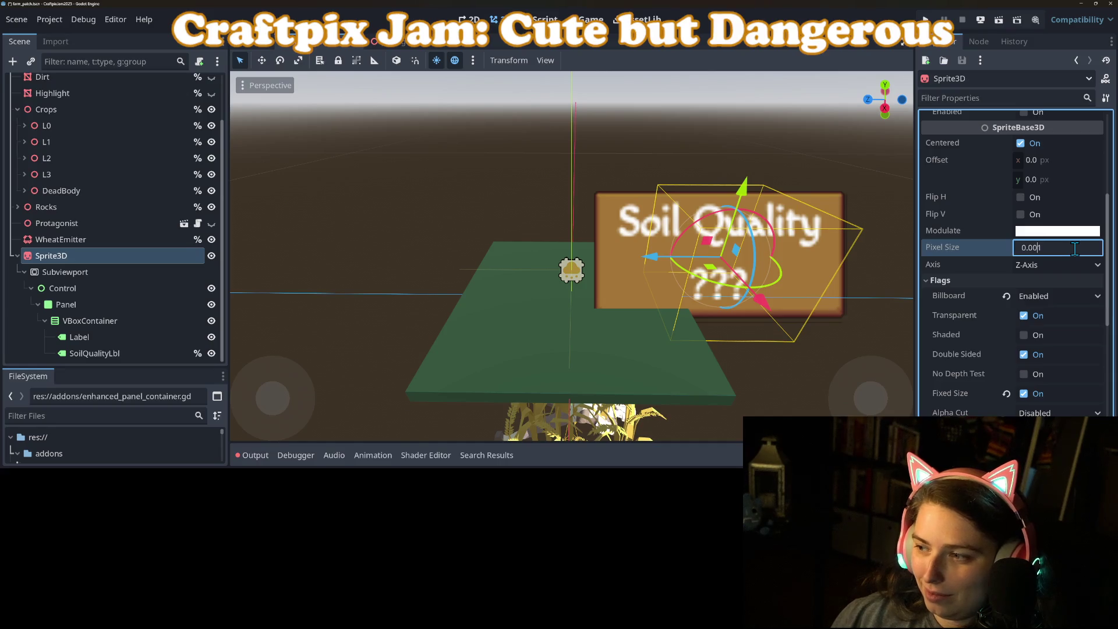
{"action": "type", "text": "5"}
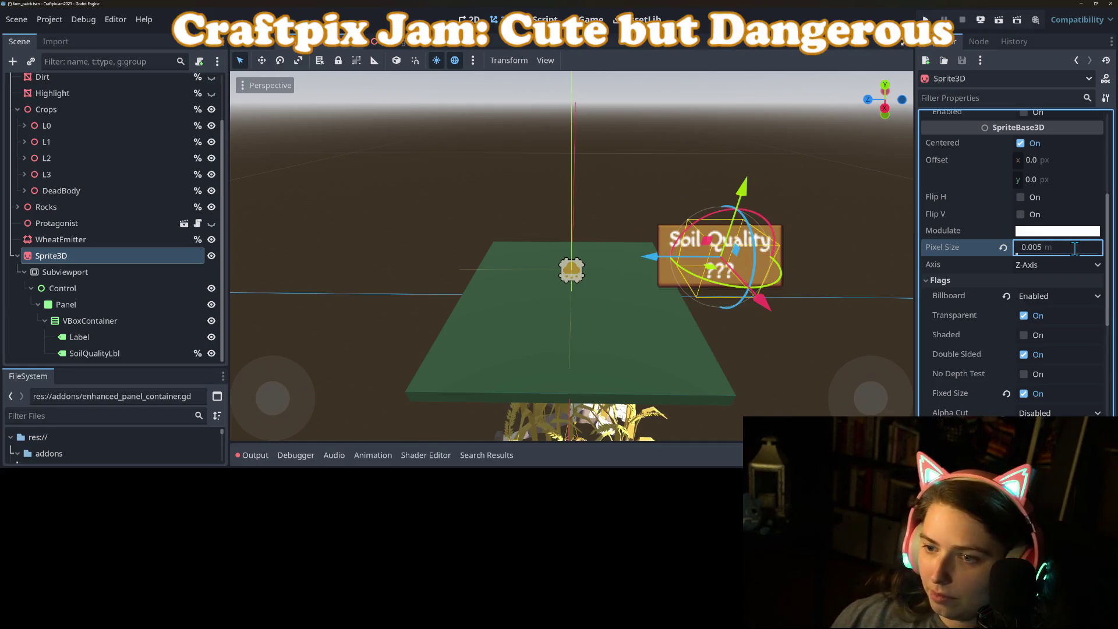
{"action": "key", "text": "BackSpace"}
{"action": "type", "text": "3"}
{"action": "key", "text": "Return"}
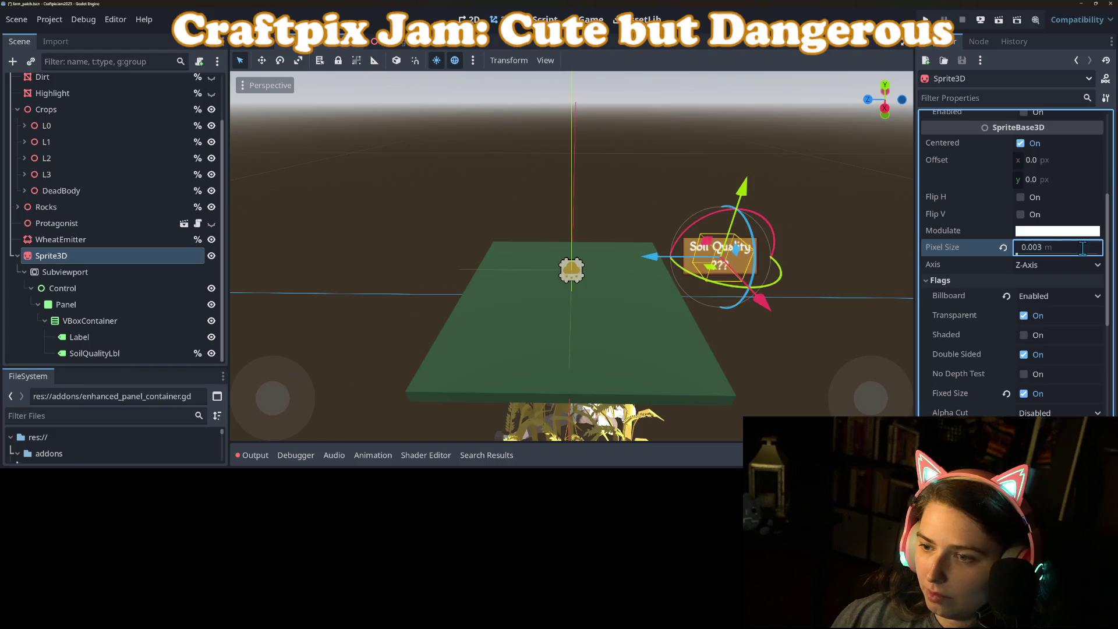
{"action": "key", "text": "ctrl+s"}
- Reselect the Sprite3D node and start renaming it to SoilQualityLbl
{"action": "left_click", "coordinate": [746, 330]}
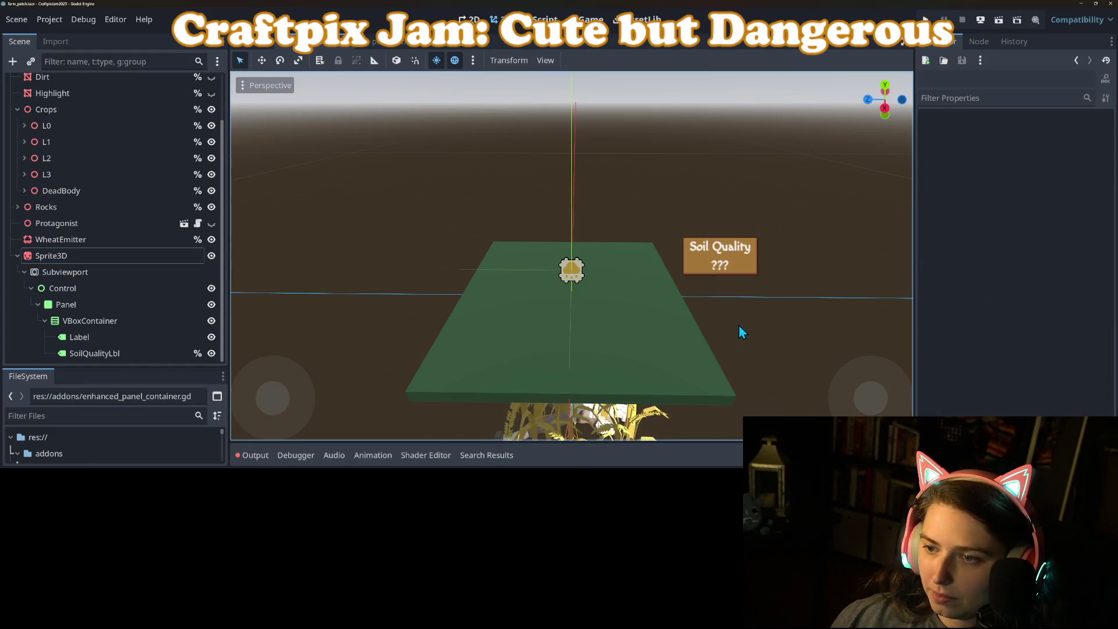
{"action": "left_click", "coordinate": [721, 251]}
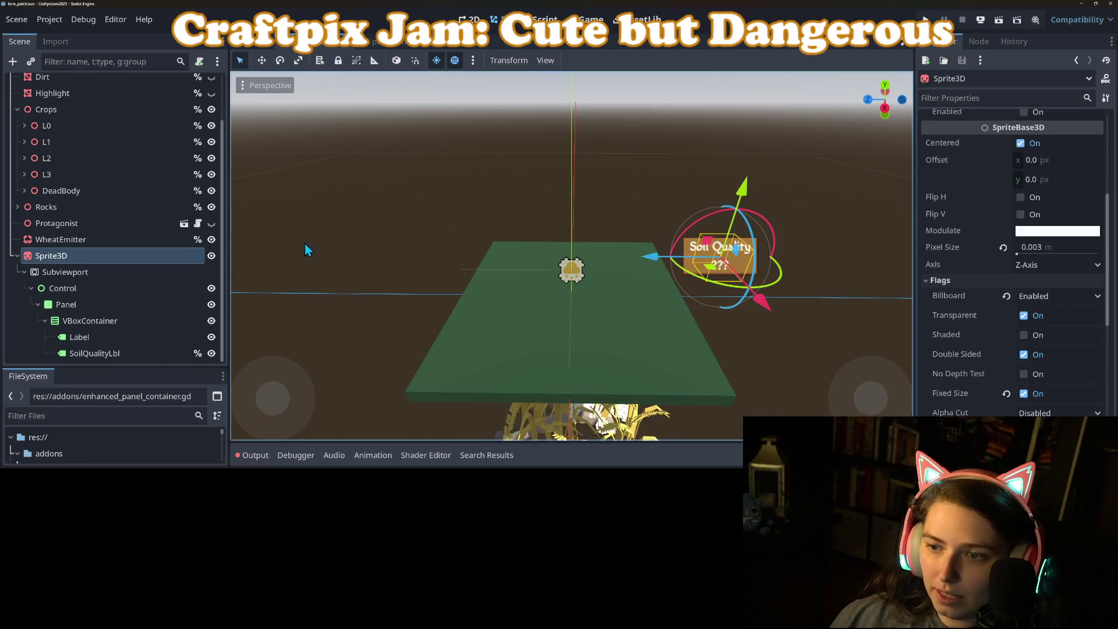
{"action": "right_click", "coordinate": [119, 258]}
{"action": "left_click", "coordinate": [168, 238]}
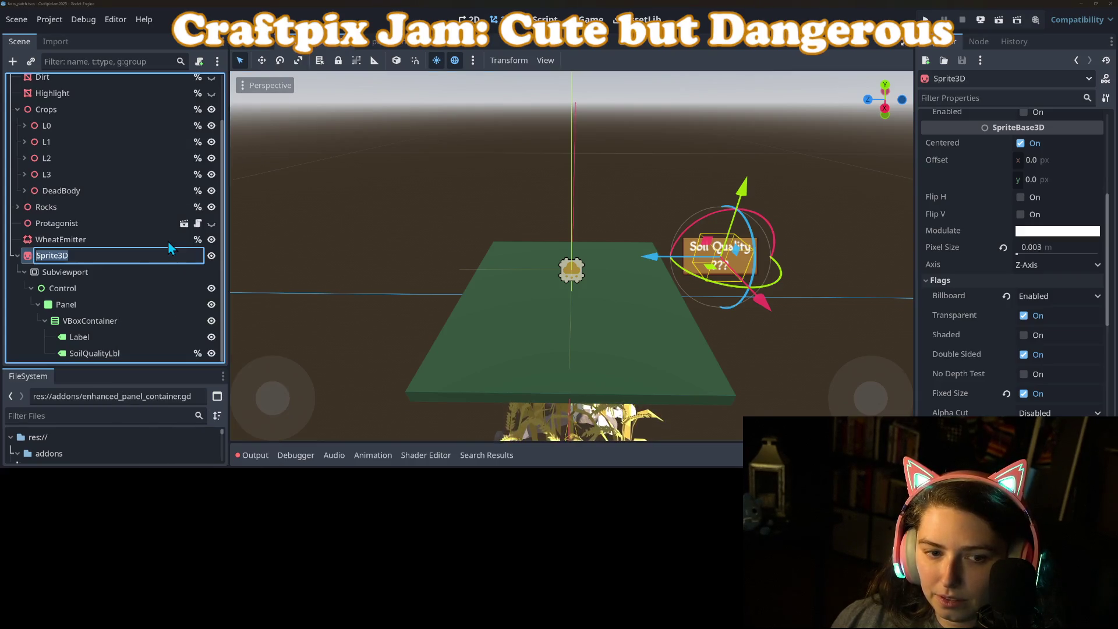
{"action": "type", "text": "Soil"}
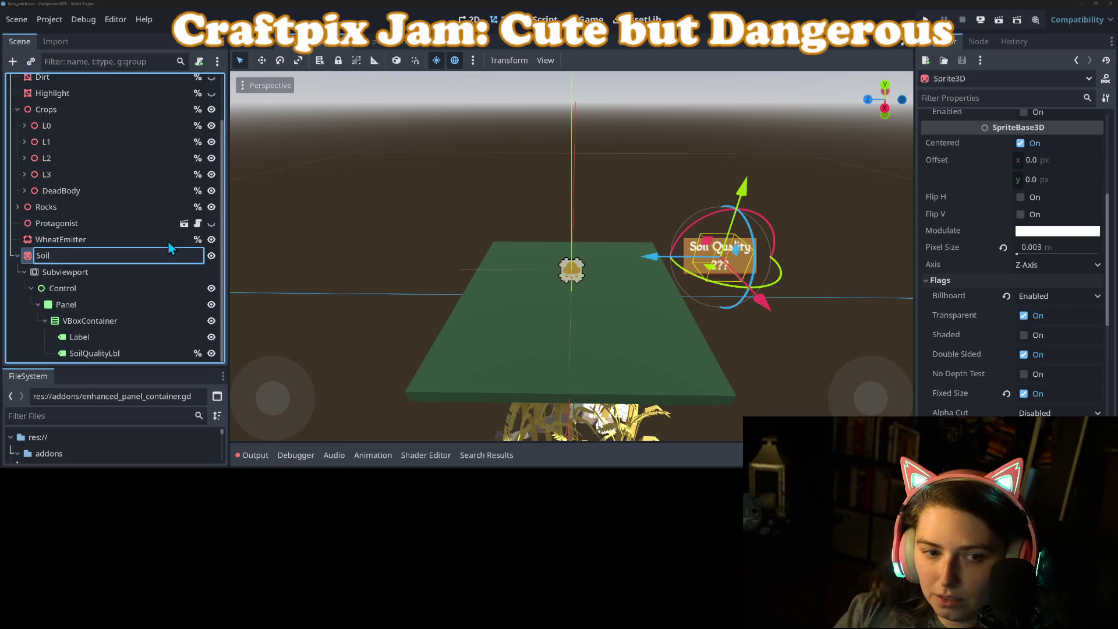
{"action": "type", "text": "QualityLbl"}
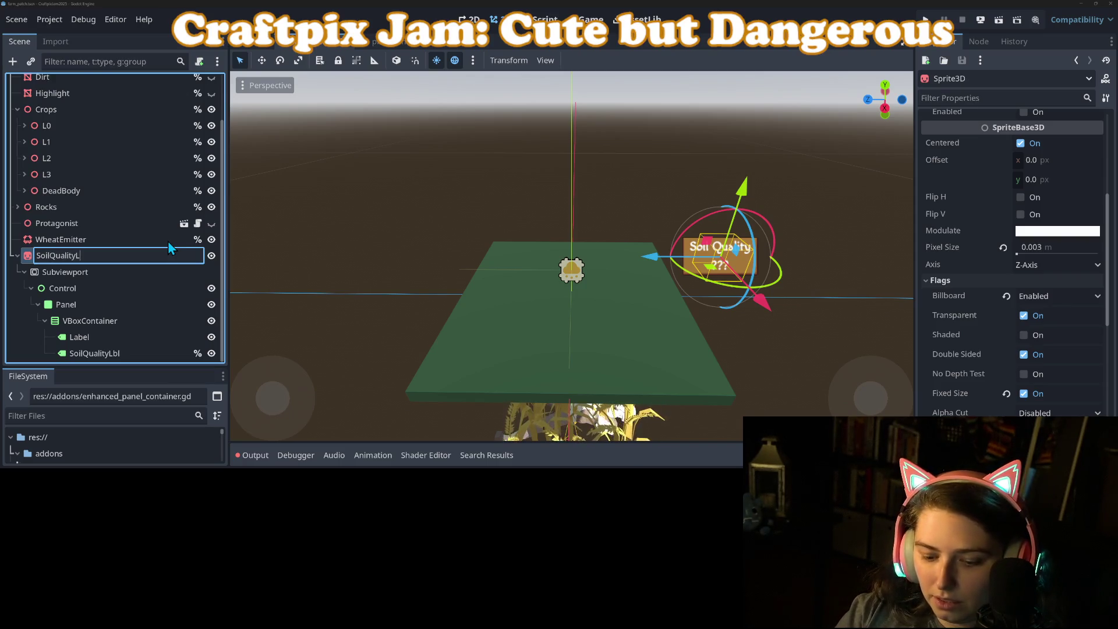
- Confirm the name SoilQualityLbl, save the scene, and enable Use Snap for moving it
{"action": "key", "text": "Return"}
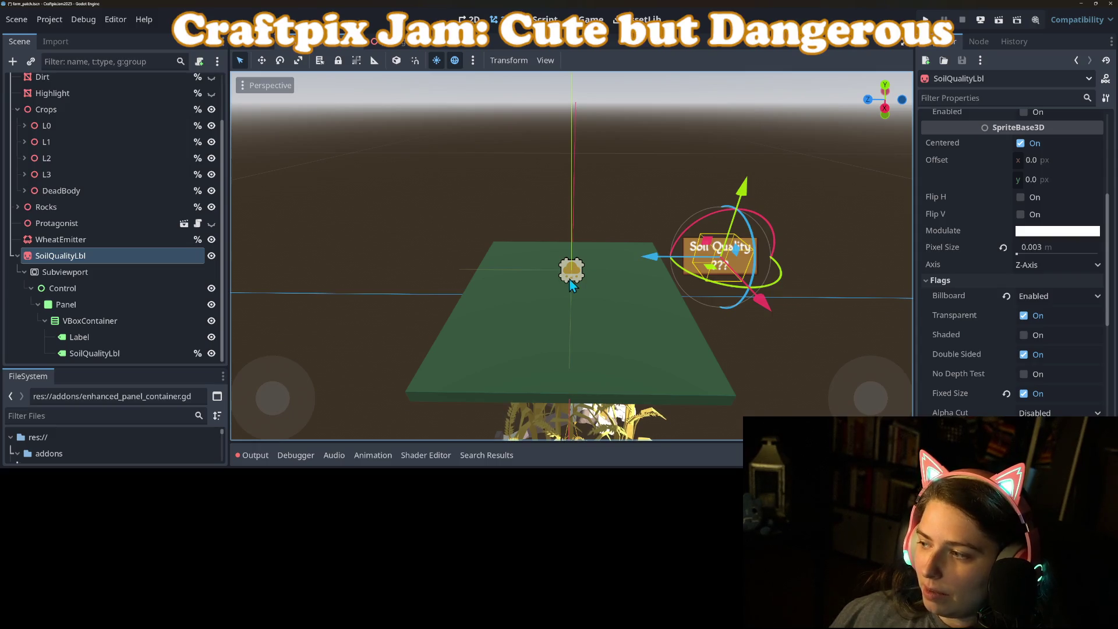
{"action": "scroll", "coordinate": [473, 247], "scroll_direction": "down", "scroll_amount": 3}
{"action": "mouse_move", "coordinate": [473, 246]}
{"action": "left_mouse_down"}
{"action": "mouse_move", "coordinate": [481, 235]}
{"action": "mouse_move", "coordinate": [488, 295]}
{"action": "left_mouse_up"}
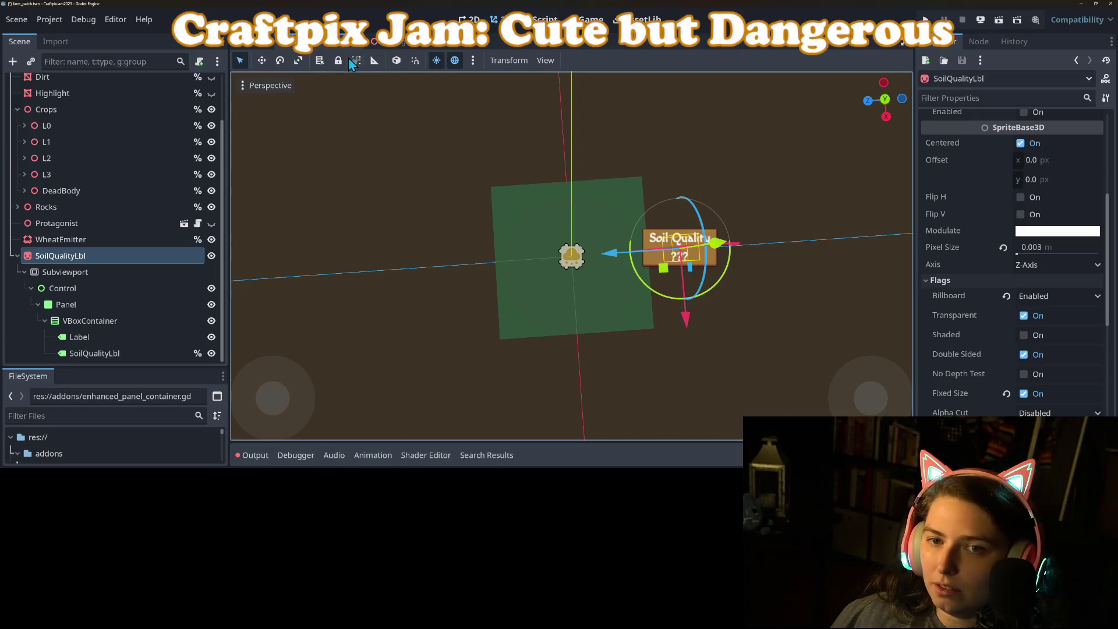
{"action": "key", "text": "ctrl+s"}
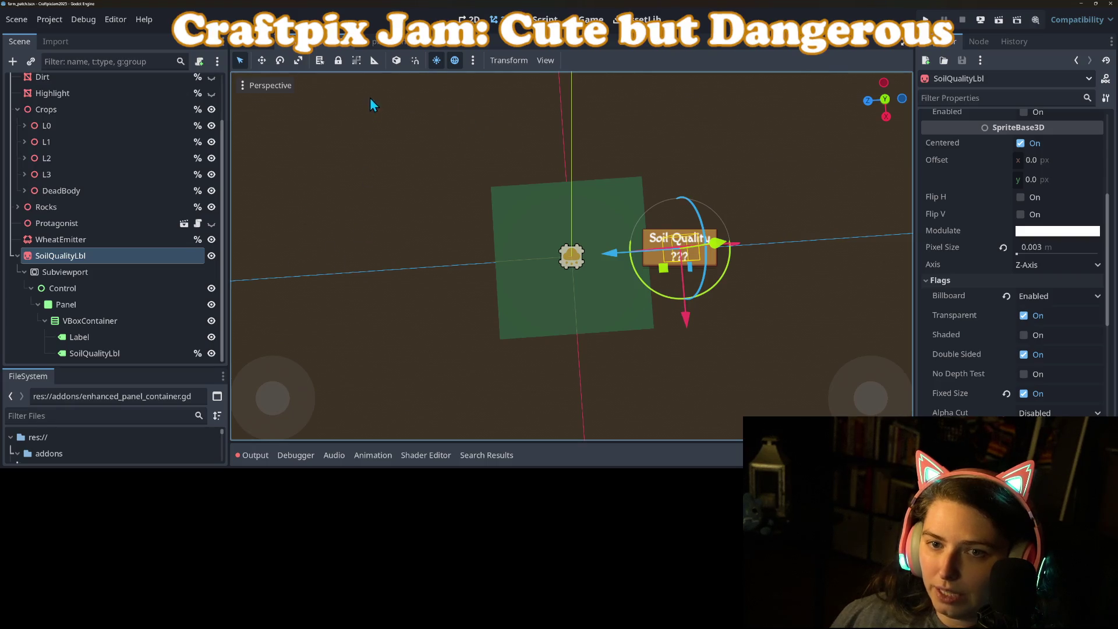
{"action": "left_click", "coordinate": [418, 61]}
{"action": "left_click_drag", "start_coordinate": [662, 274], "coordinate": [661, 272]}
- In top view, move the Soil Quality label left of the plot and toggle the Protagonist's visibility
{"action": "key", "text": "KP_7"}
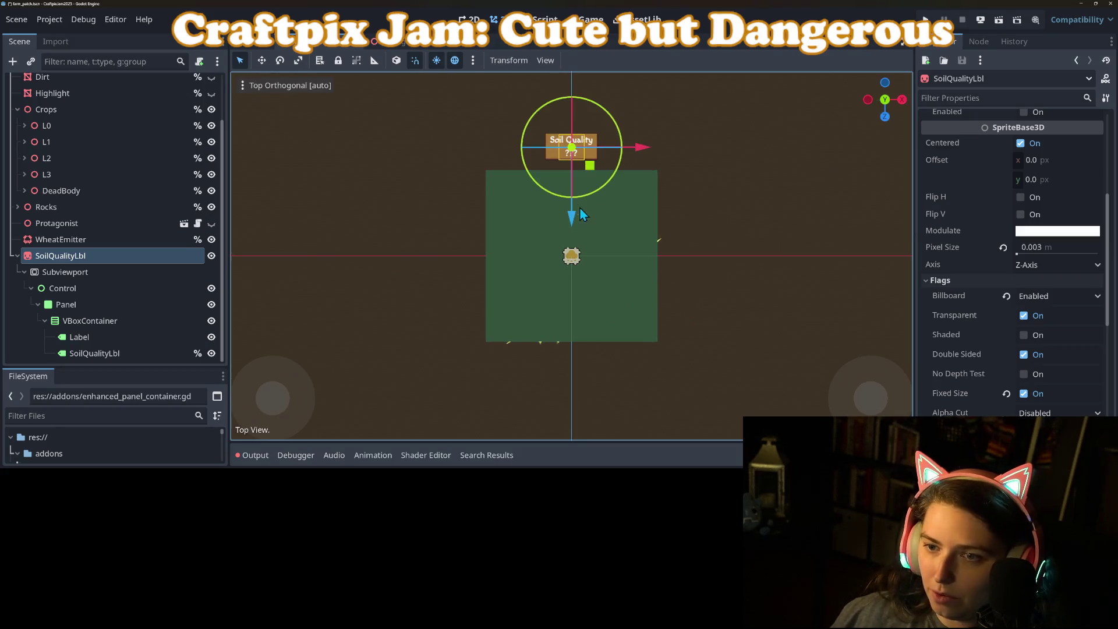
{"action": "left_click_drag", "start_coordinate": [589, 170], "coordinate": [508, 241]}
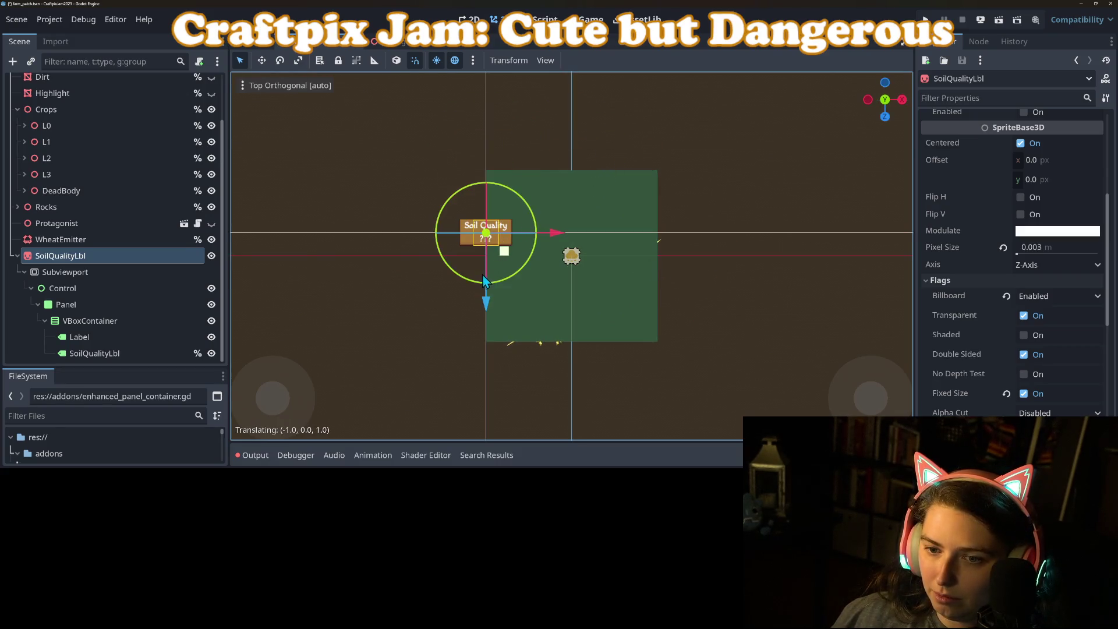
{"action": "mouse_move", "coordinate": [470, 283]}
{"action": "left_mouse_down"}
{"action": "mouse_move", "coordinate": [448, 271]}
{"action": "mouse_move", "coordinate": [437, 326]}
{"action": "left_mouse_up"}
{"action": "left_click", "coordinate": [212, 224]}
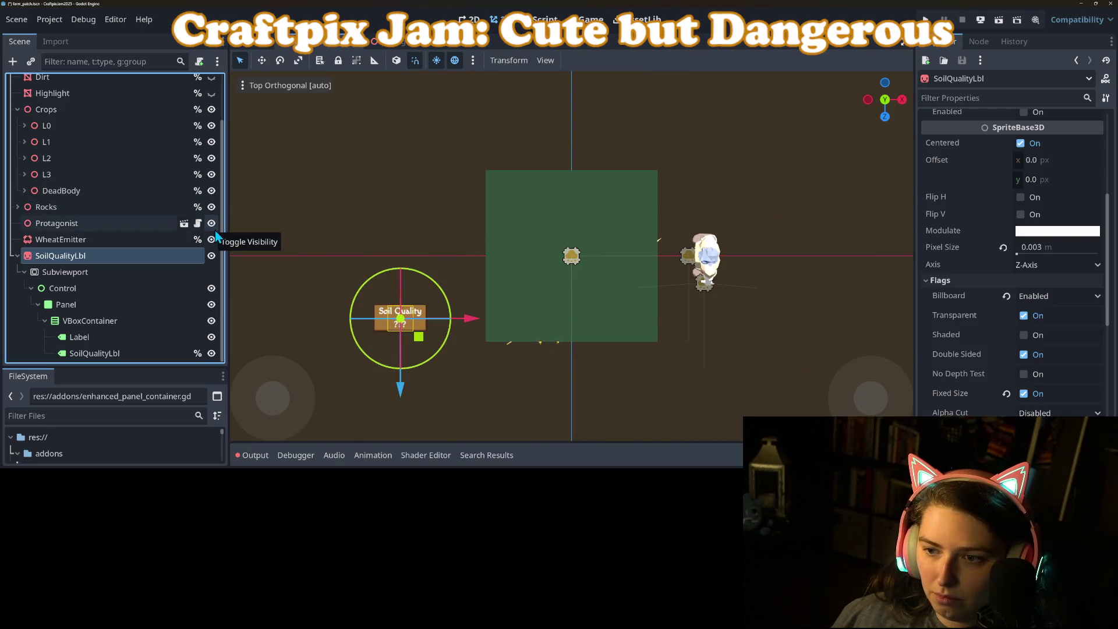
{"action": "left_click", "coordinate": [212, 224]}
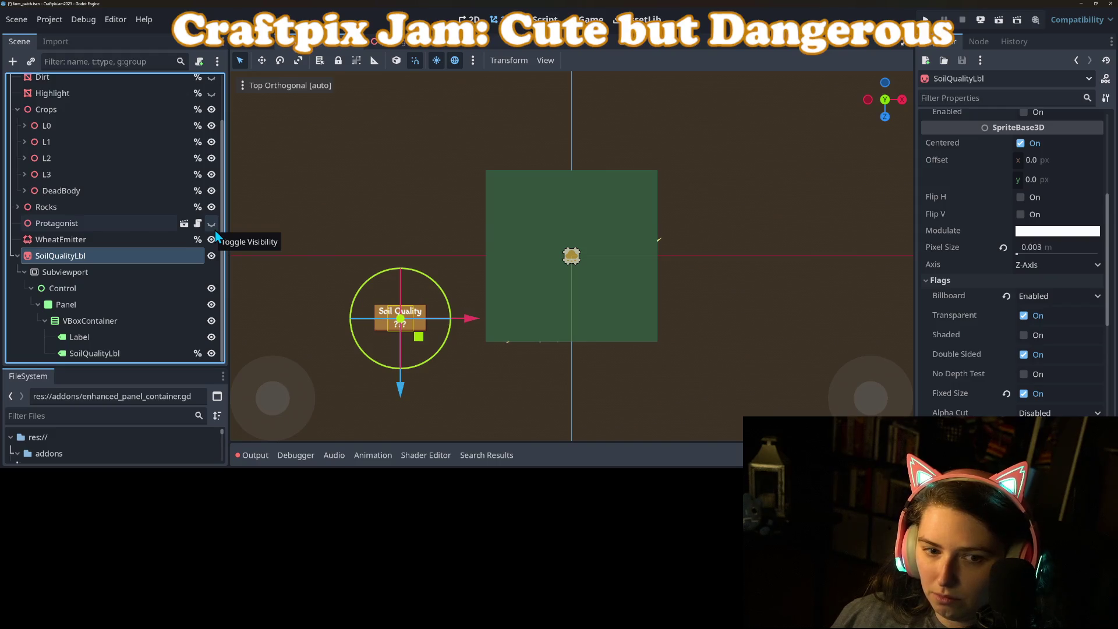
{"action": "left_click", "coordinate": [212, 224]}
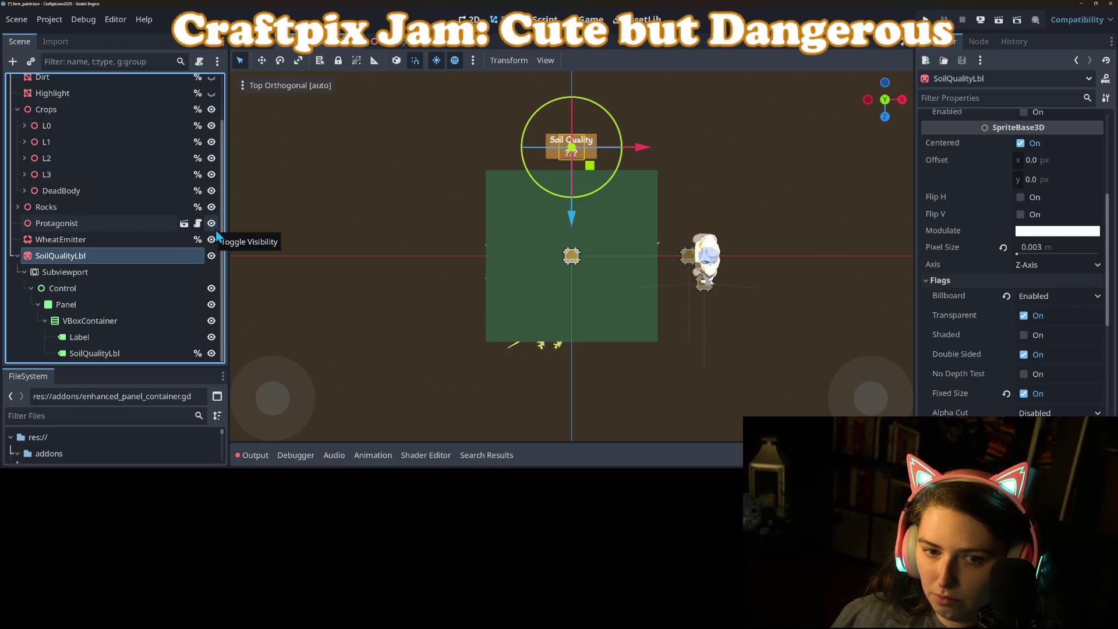
- From a tilted perspective, raise the Soil Quality sign well above the plot
{"action": "mouse_move", "coordinate": [681, 314]}
{"action": "left_mouse_down"}
{"action": "mouse_move", "coordinate": [697, 236]}
{"action": "mouse_move", "coordinate": [647, 250]}
{"action": "left_mouse_up"}
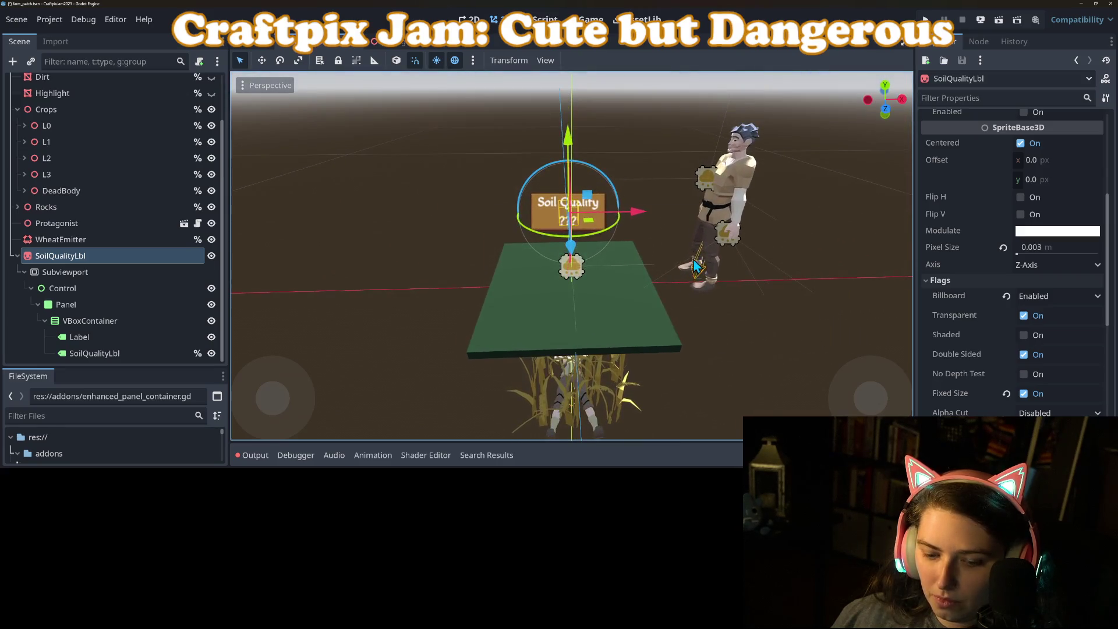
{"action": "scroll", "coordinate": [600, 284], "scroll_direction": "down", "scroll_amount": 2}
{"action": "scroll", "coordinate": [599, 284], "scroll_direction": "up", "scroll_amount": 2}
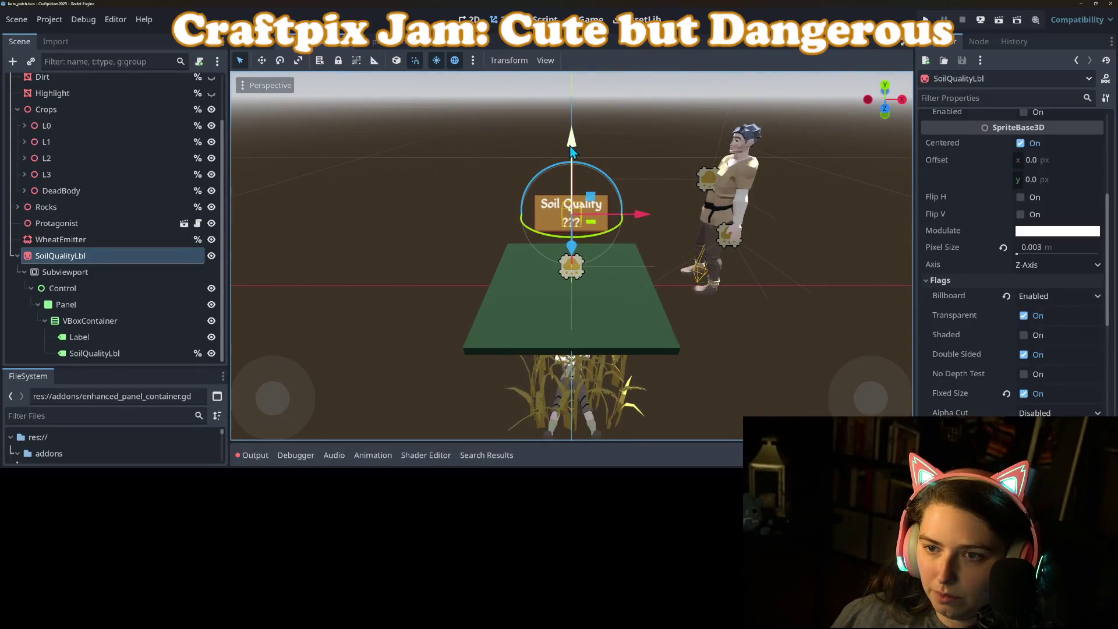
{"action": "left_click_drag", "start_coordinate": [572, 140], "coordinate": [571, 53]}
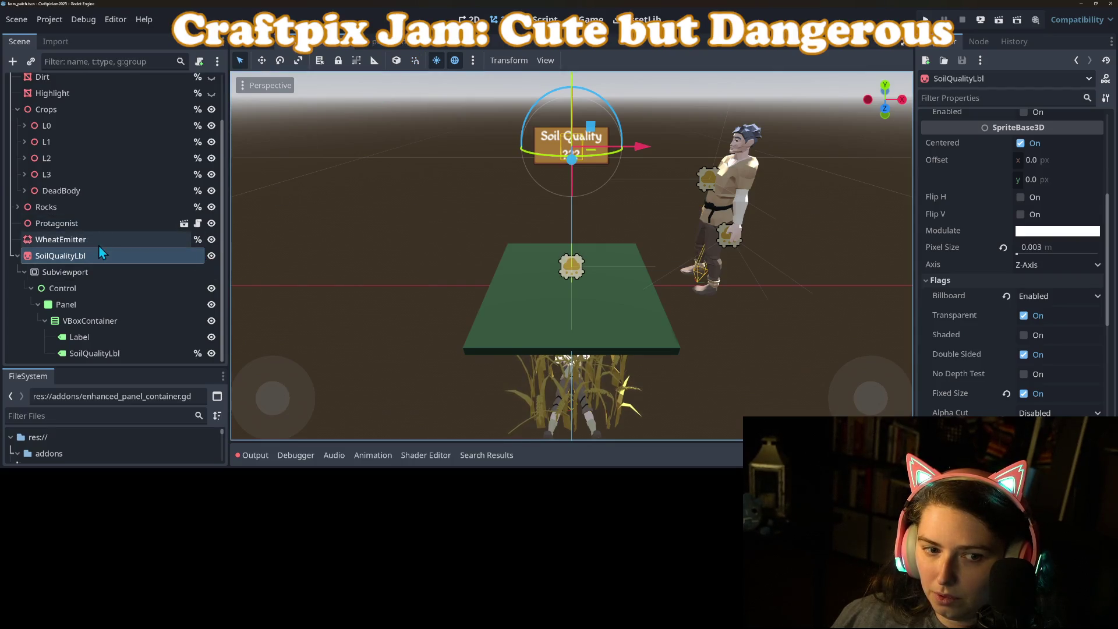
- Save the scene and set SoilQualityLbl's position y to 1.5
{"action": "left_click", "coordinate": [76, 109]}
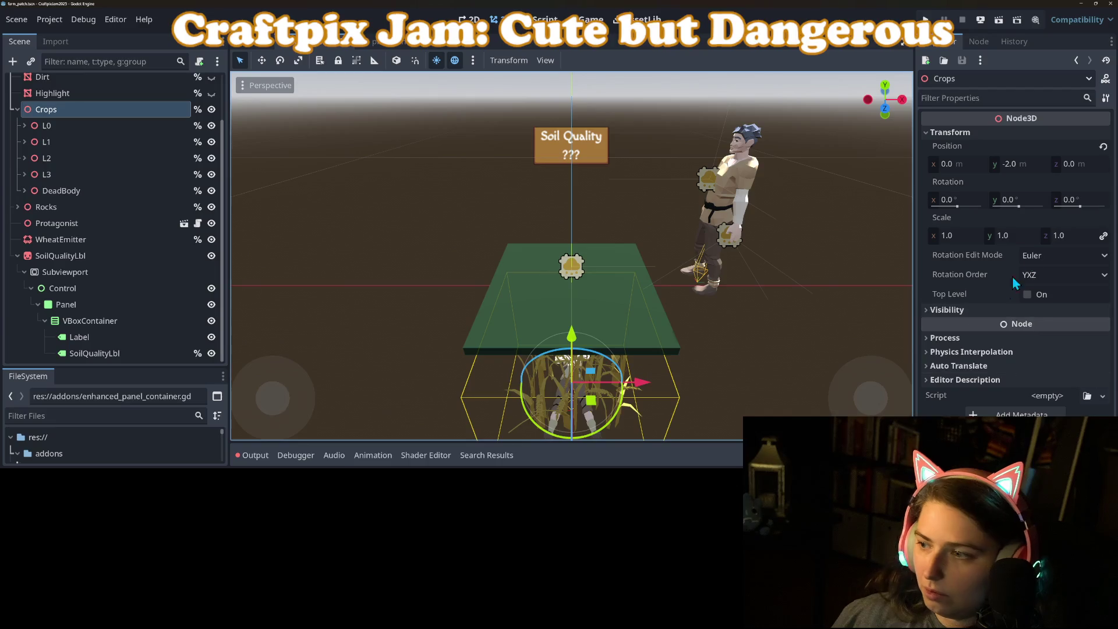
{"action": "left_click", "coordinate": [1022, 166]}
{"action": "key", "text": "ctrl+s"}
{"action": "type", "text": "0"}
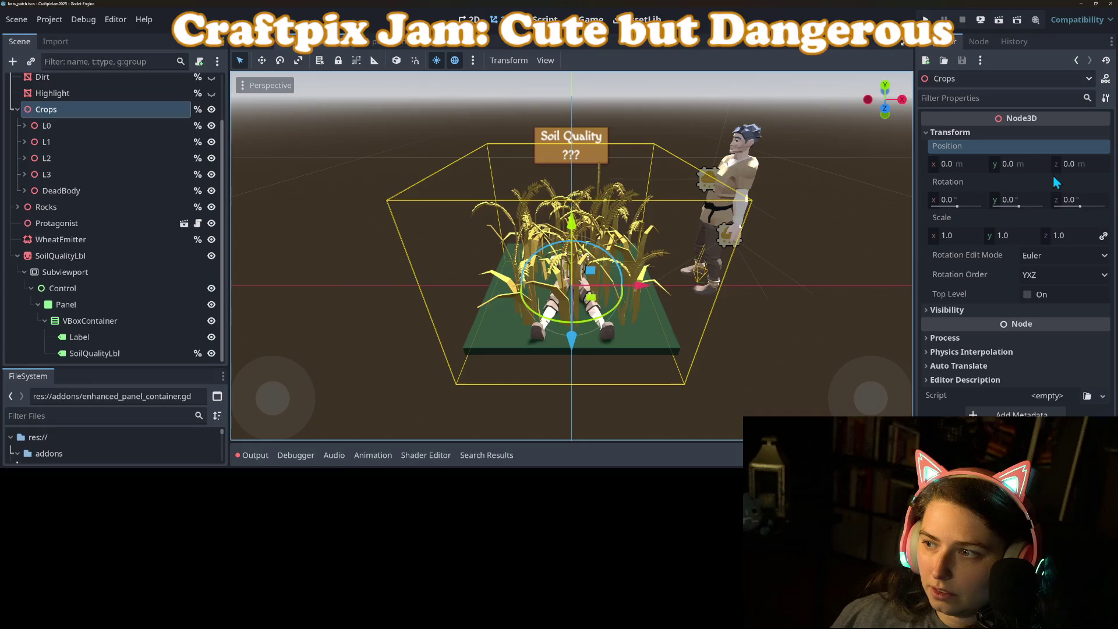
{"action": "left_click", "coordinate": [55, 253]}
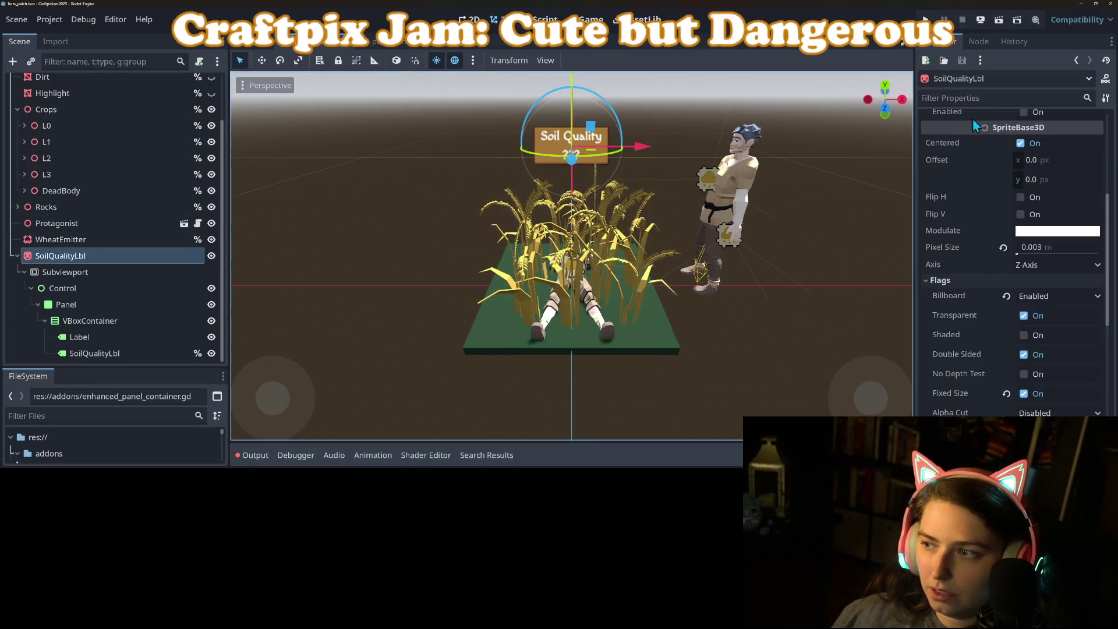
{"action": "scroll", "coordinate": [1013, 367], "scroll_direction": "down", "scroll_amount": 10}
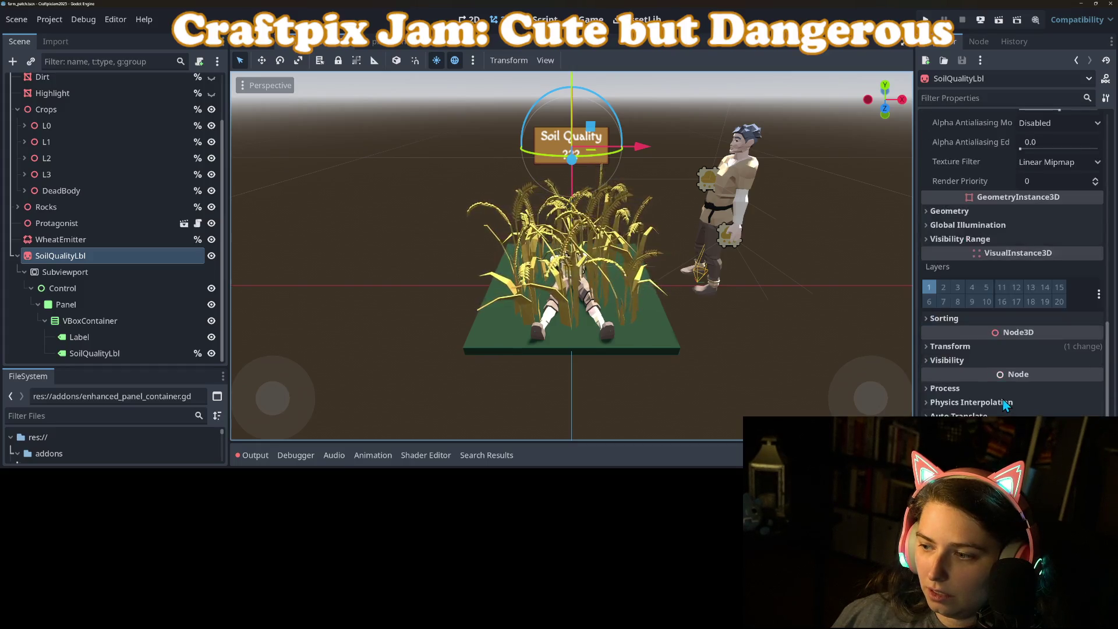
{"action": "left_click", "coordinate": [989, 333]}
{"action": "left_click", "coordinate": [1016, 365]}
{"action": "type", "text": "1.5"}
{"action": "key", "text": "Return"}
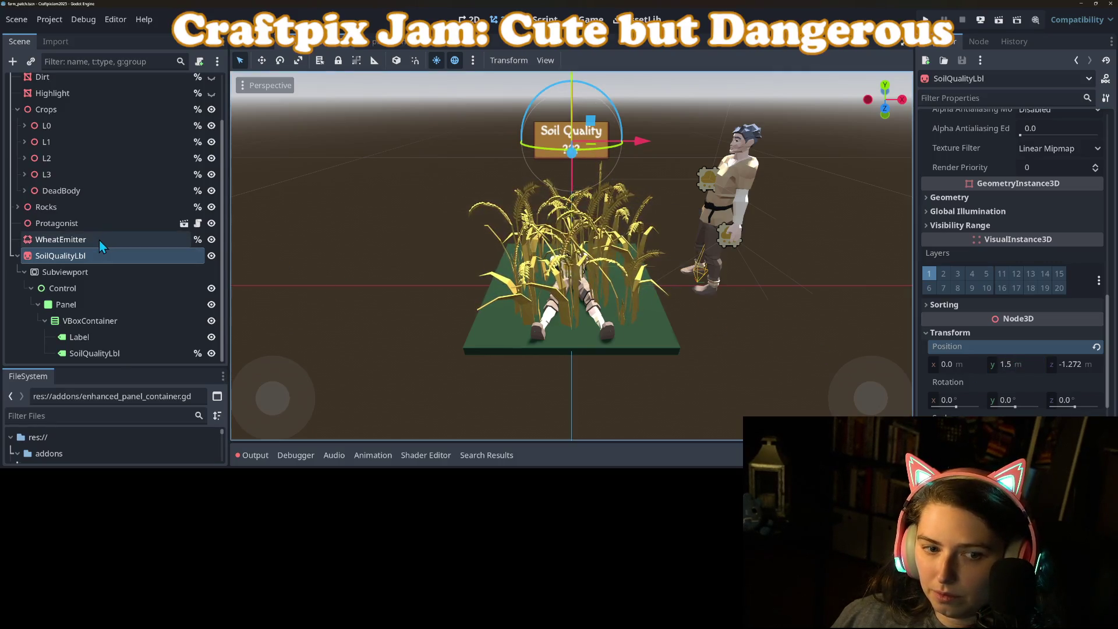
- Lower the Crops node to position y -2 and hide the Protagonist
{"action": "scroll", "coordinate": [99, 240], "scroll_direction": "up", "scroll_amount": 3}
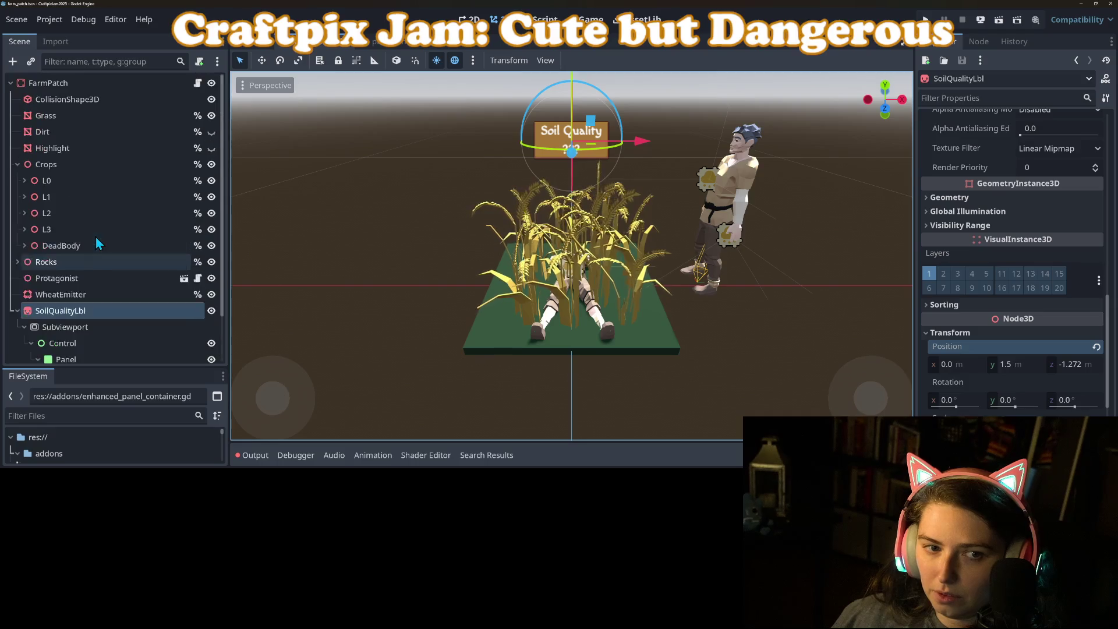
{"action": "left_click", "coordinate": [61, 164]}
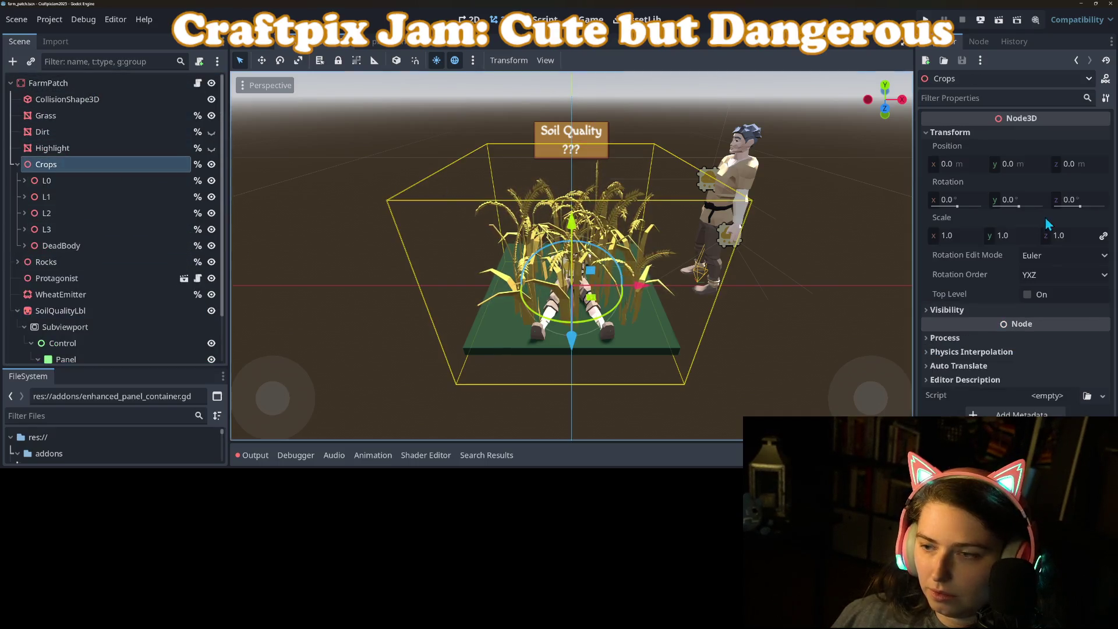
{"action": "left_click", "coordinate": [1025, 166]}
{"action": "type", "text": "-2"}
{"action": "key", "text": "Return"}
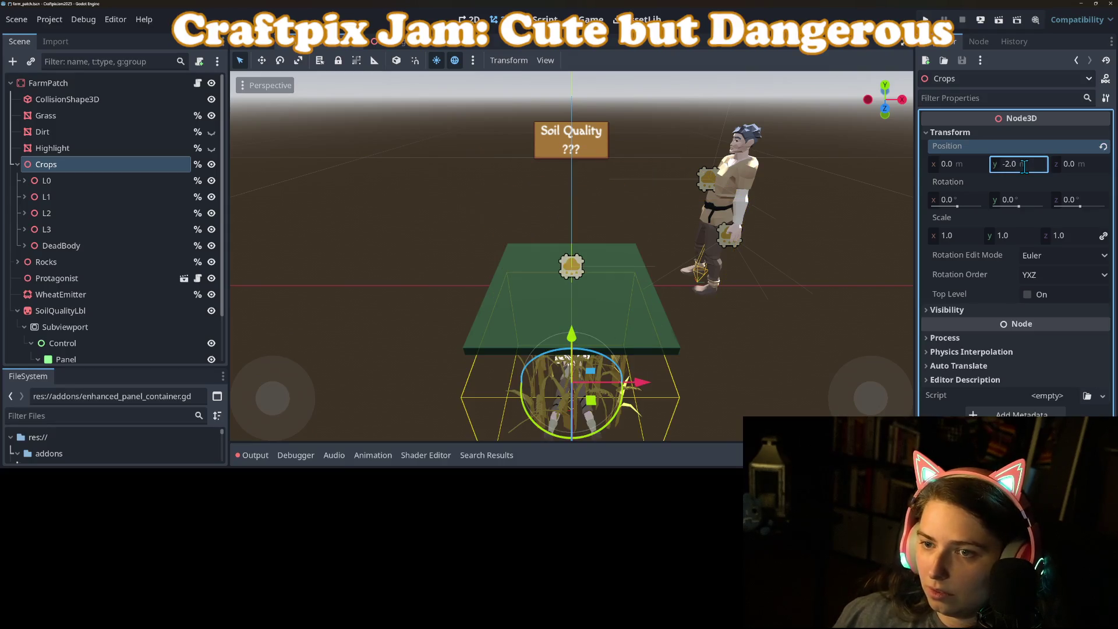
{"action": "left_click", "coordinate": [18, 164]}
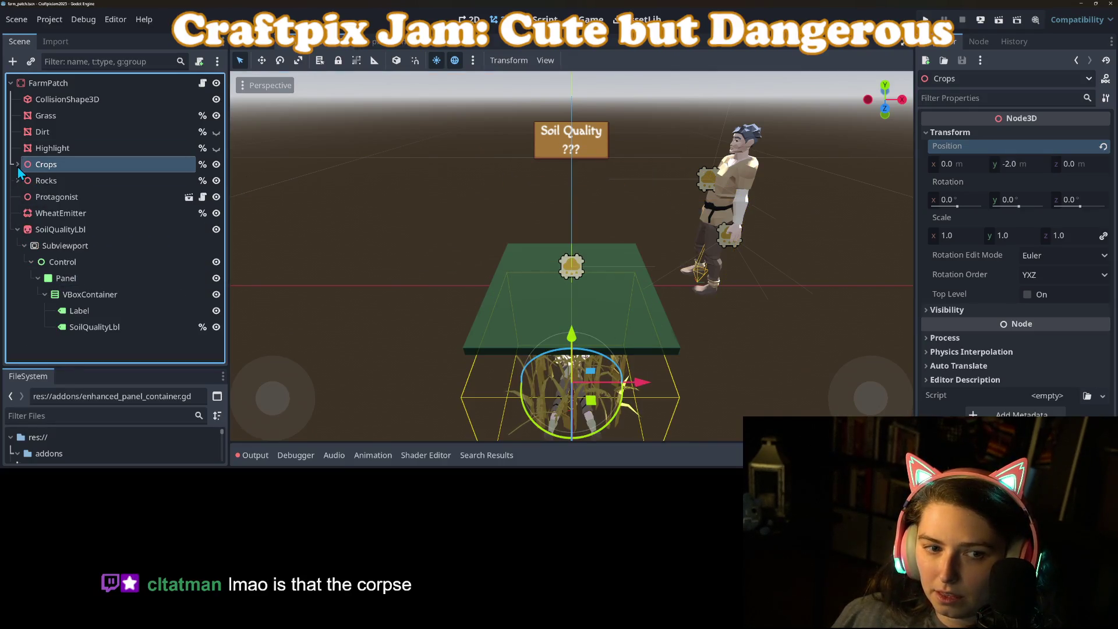
{"action": "left_click", "coordinate": [216, 197]}
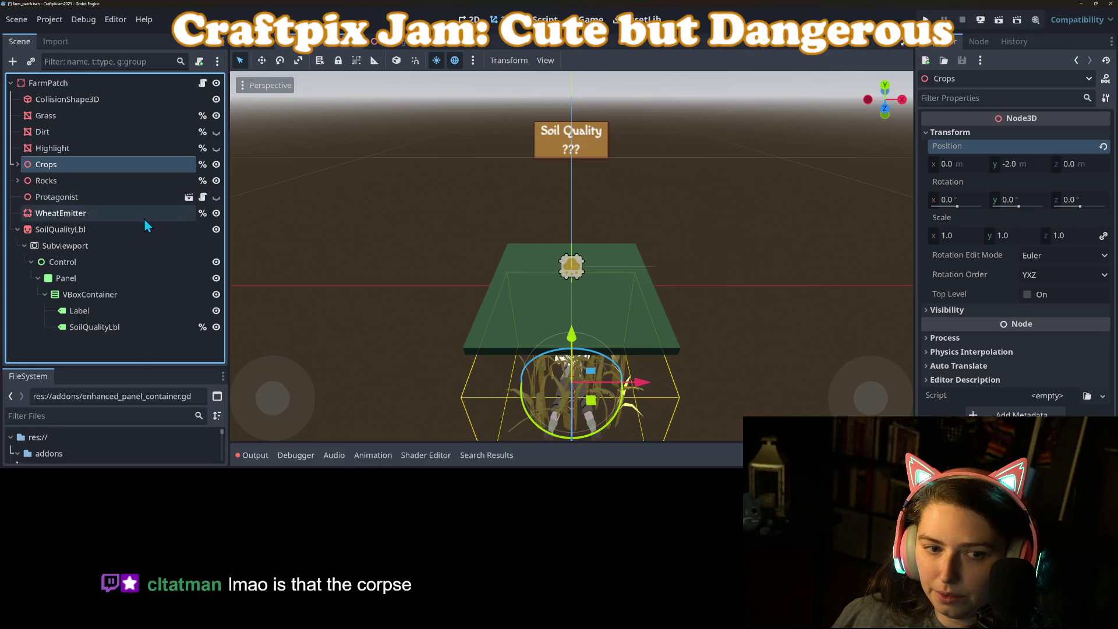
- Mark SoilQualityLbl as Access as Unique Name
{"action": "left_click", "coordinate": [106, 233]}
{"action": "right_click", "coordinate": [106, 234]}
{"action": "left_click", "coordinate": [200, 412]}
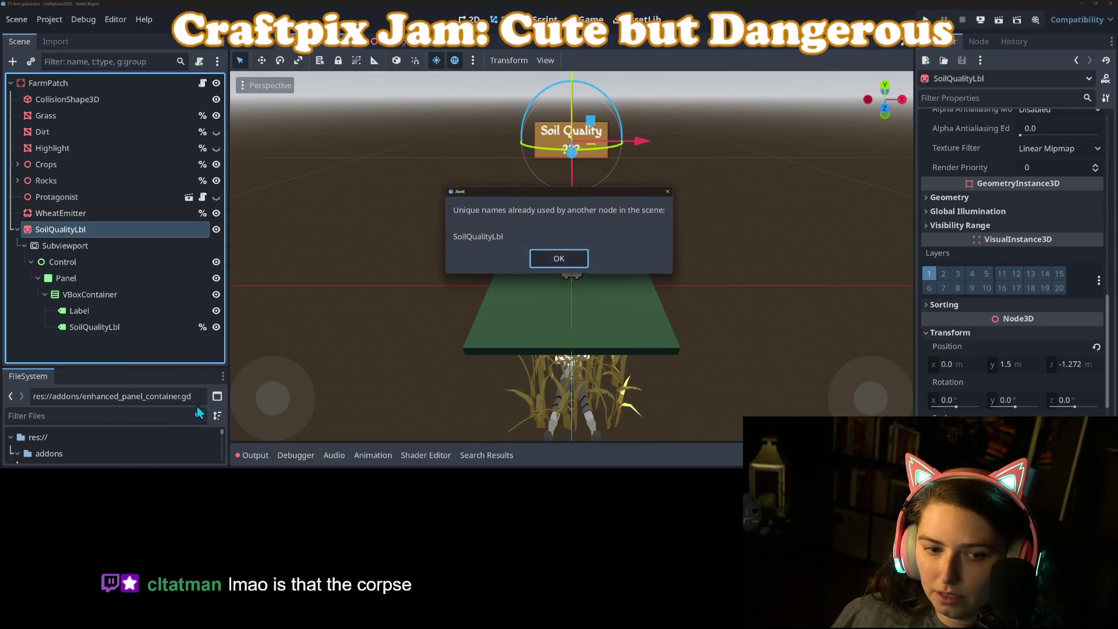
- Dismiss the duplicate-name alert, rename the node to SoilQualityPopup, and save
{"action": "left_click", "coordinate": [553, 259]}
{"action": "right_click", "coordinate": [103, 229]}
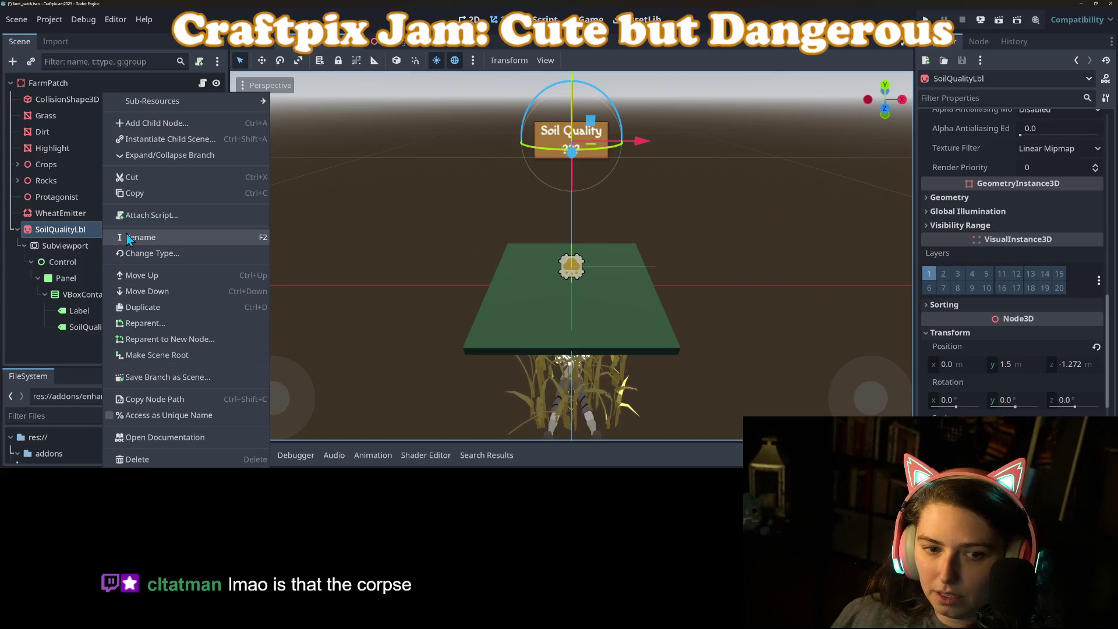
{"action": "left_click", "coordinate": [126, 237]}
{"action": "left_click", "coordinate": [126, 231]}
{"action": "key", "text": "BackSpace"}
{"action": "key", "text": "BackSpace"}
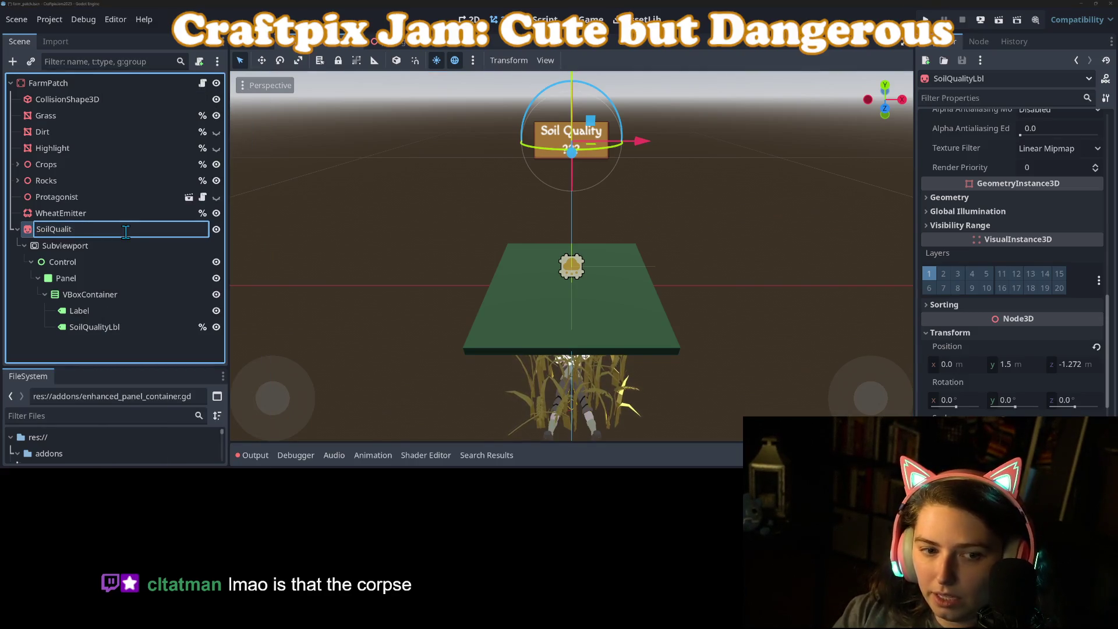
{"action": "type", "text": "op"}
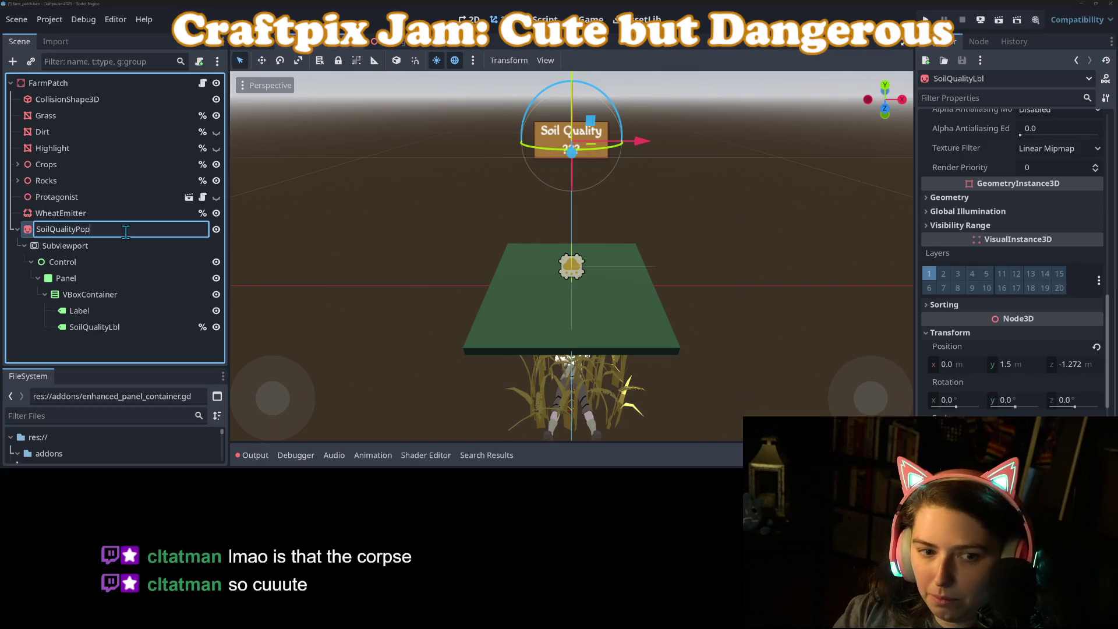
{"action": "type", "text": "up"}
{"action": "key", "text": "Return"}
{"action": "key", "text": "ctrl+s"}
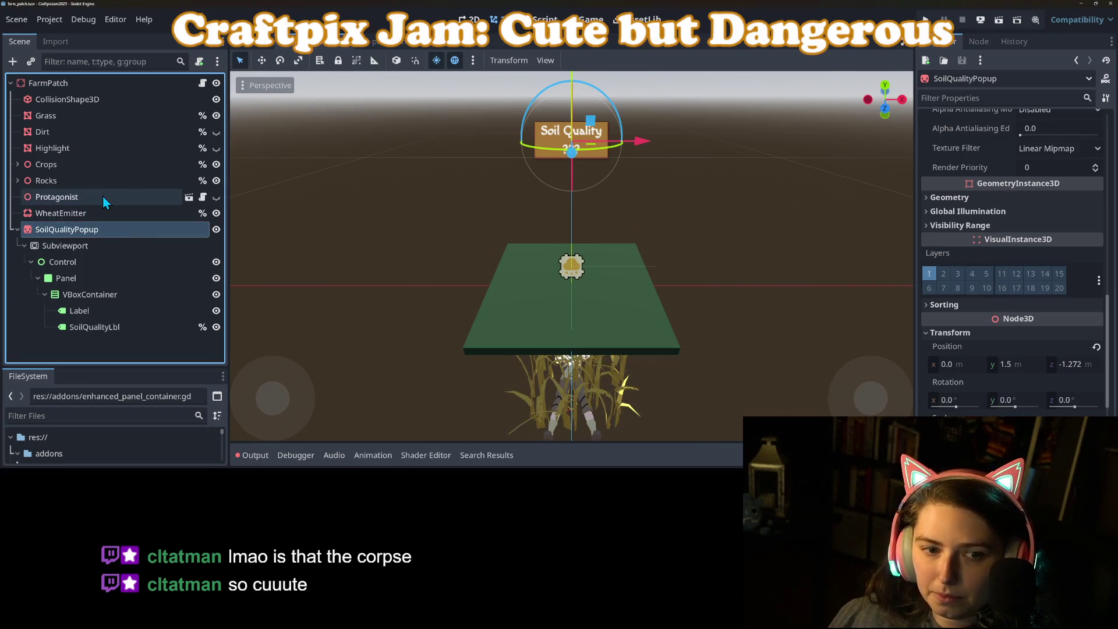
- Make SoilQualityPopup accessible by unique name, save, and open farm_patch.gd
{"action": "right_click", "coordinate": [176, 236]}
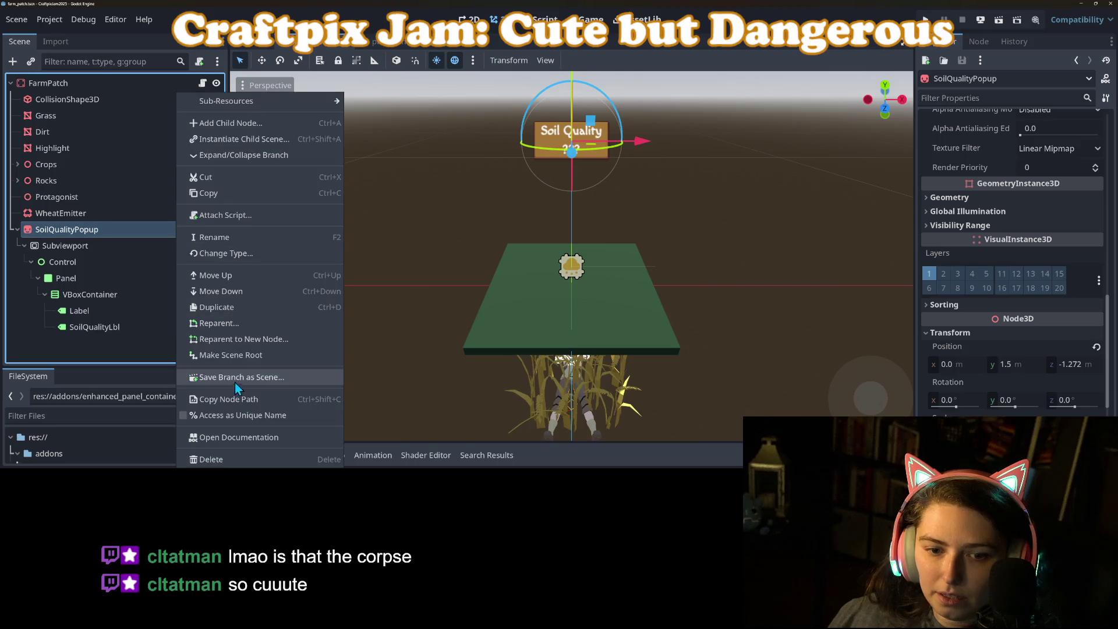
{"action": "left_click", "coordinate": [238, 414]}
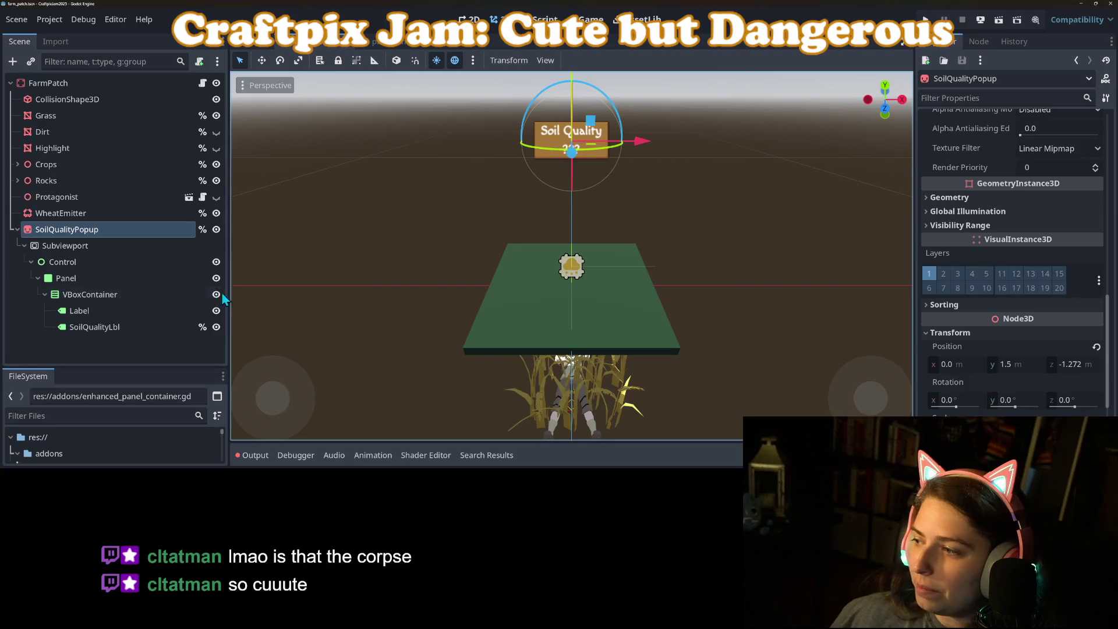
{"action": "scroll", "coordinate": [524, 372], "scroll_direction": "down", "scroll_amount": 2}
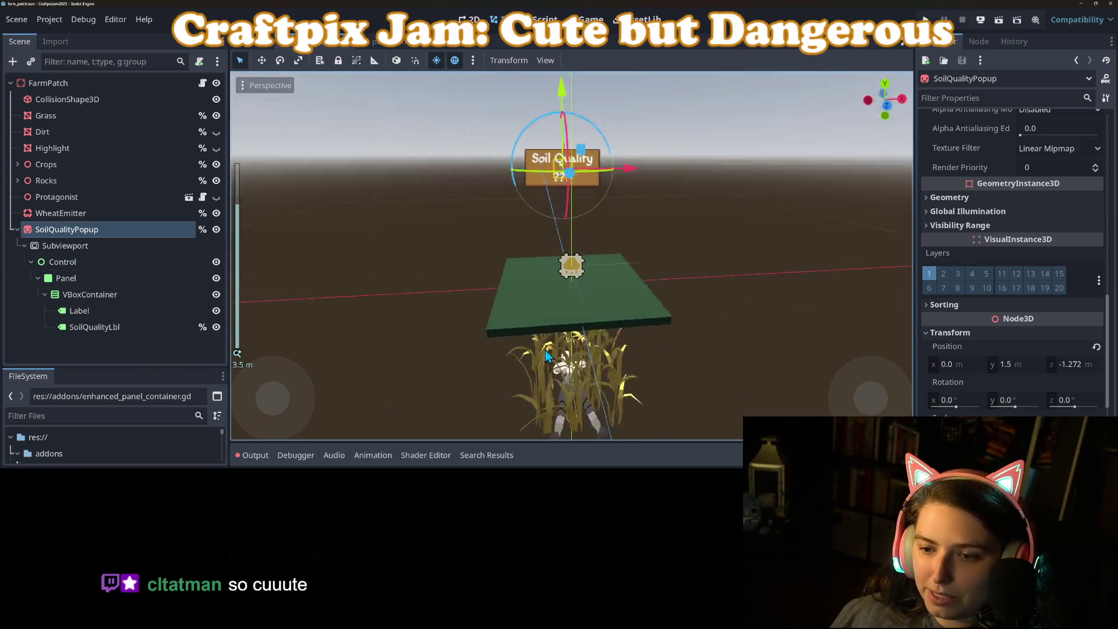
{"action": "scroll", "coordinate": [548, 355], "scroll_direction": "up", "scroll_amount": 2}
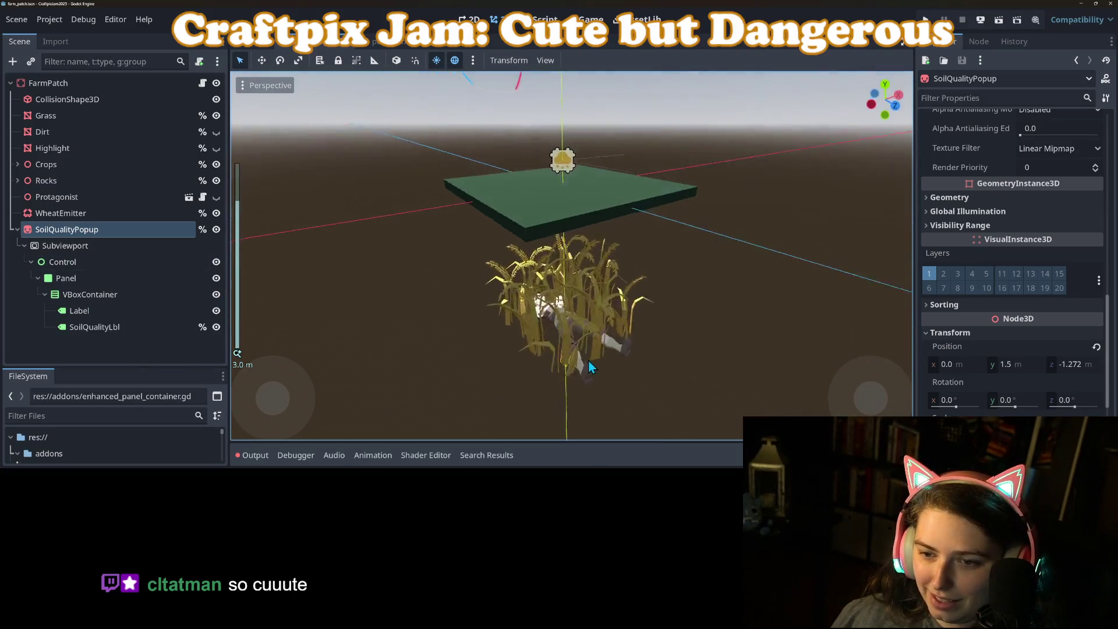
{"action": "scroll", "coordinate": [588, 360], "scroll_direction": "down", "scroll_amount": 3}
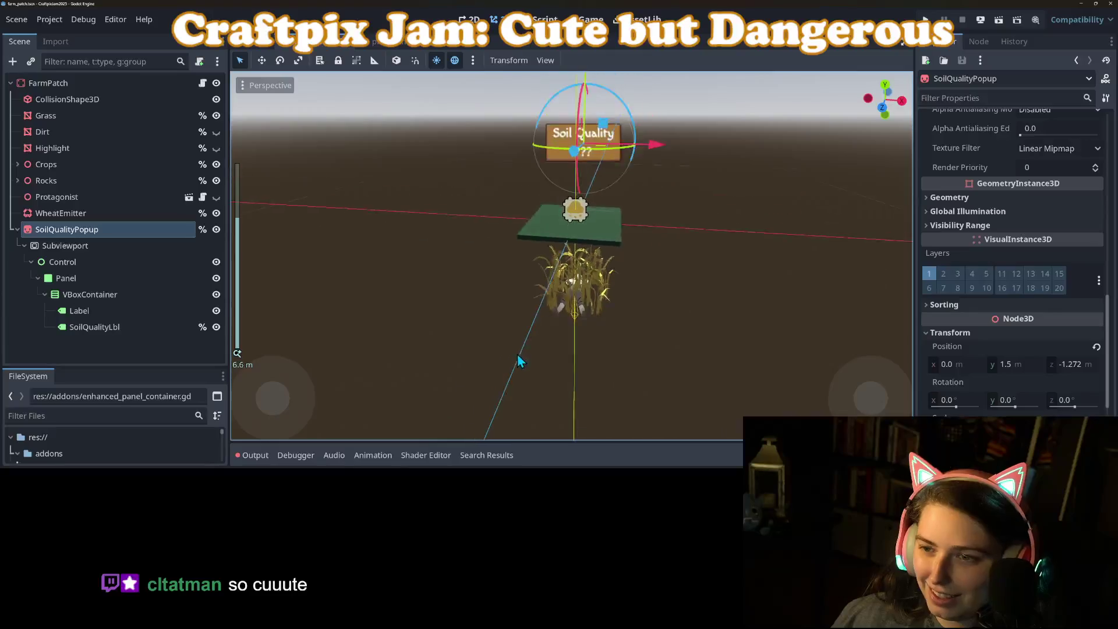
{"action": "left_click", "coordinate": [216, 198]}
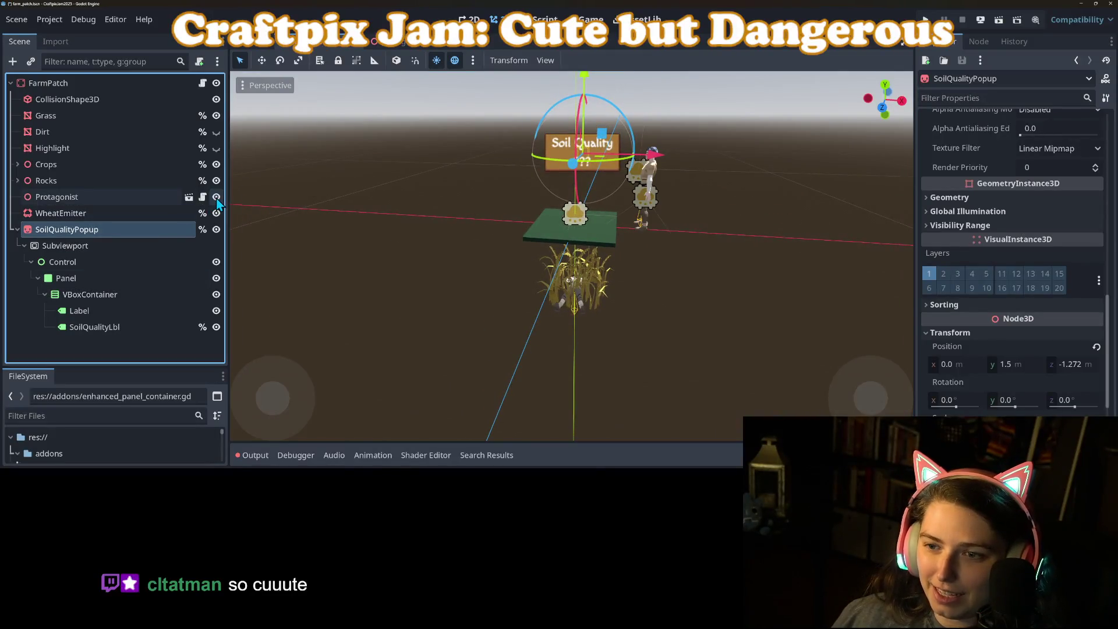
{"action": "left_click", "coordinate": [216, 198]}
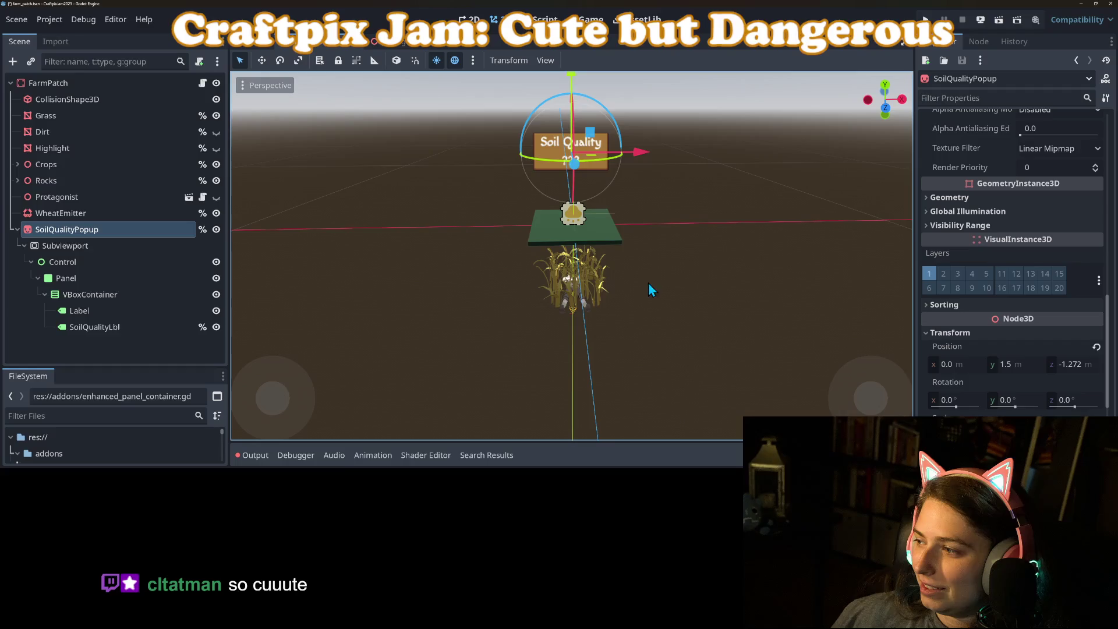
{"action": "scroll", "coordinate": [649, 285], "scroll_direction": "up", "scroll_amount": 4}
{"action": "key", "text": "ctrl+s"}
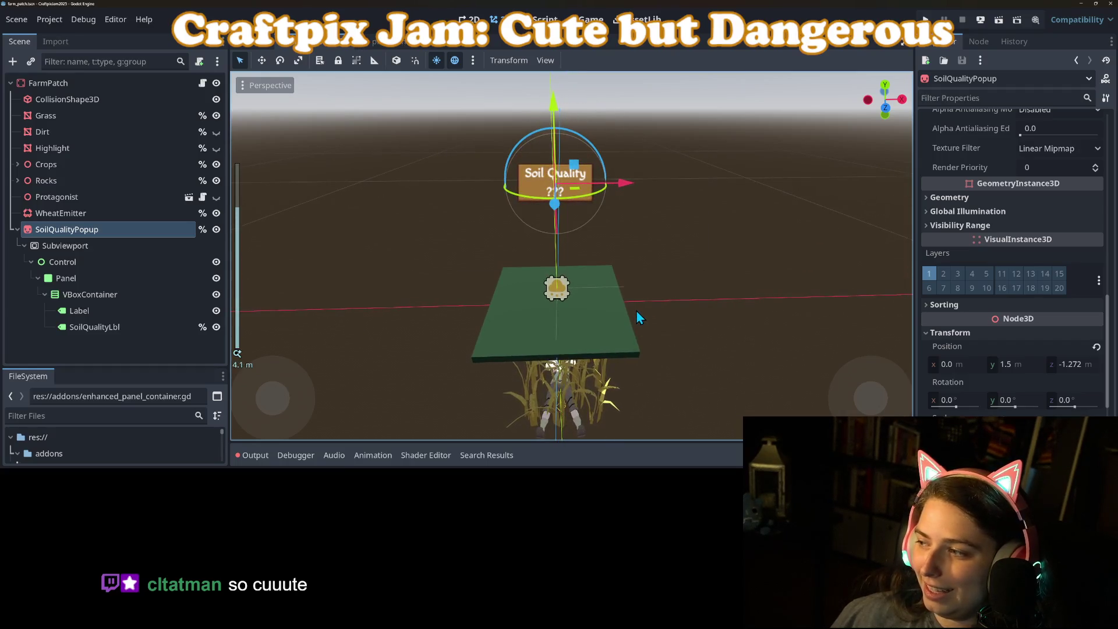
{"action": "mouse_move", "coordinate": [630, 314]}
{"action": "left_mouse_down"}
{"action": "mouse_move", "coordinate": [627, 332]}
{"action": "mouse_move", "coordinate": [630, 318]}
{"action": "left_mouse_up"}
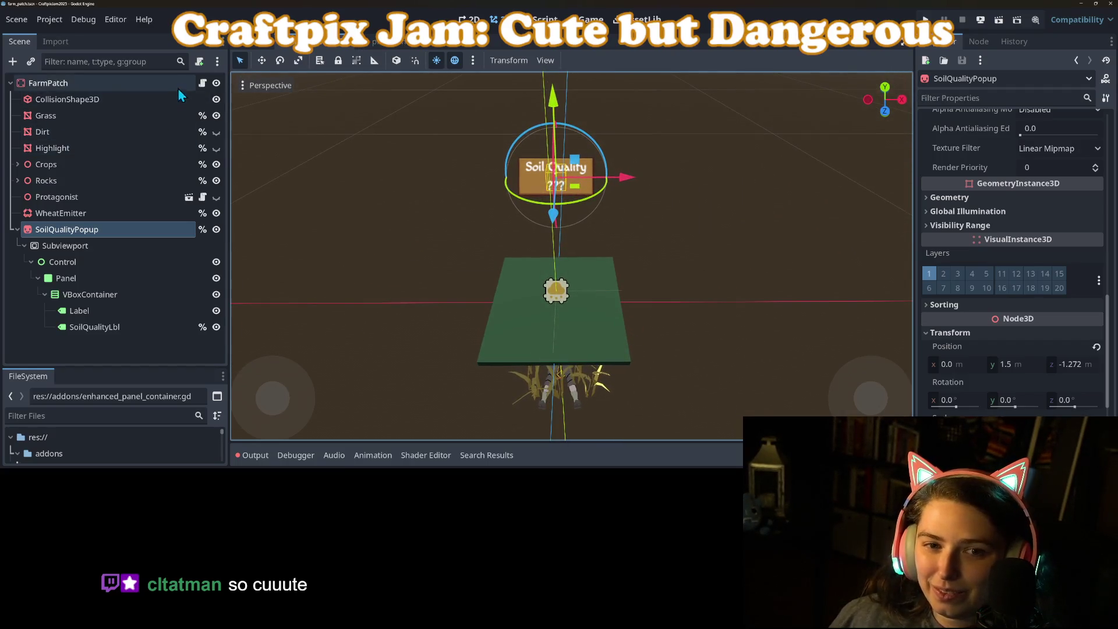
{"action": "left_click", "coordinate": [202, 83]}
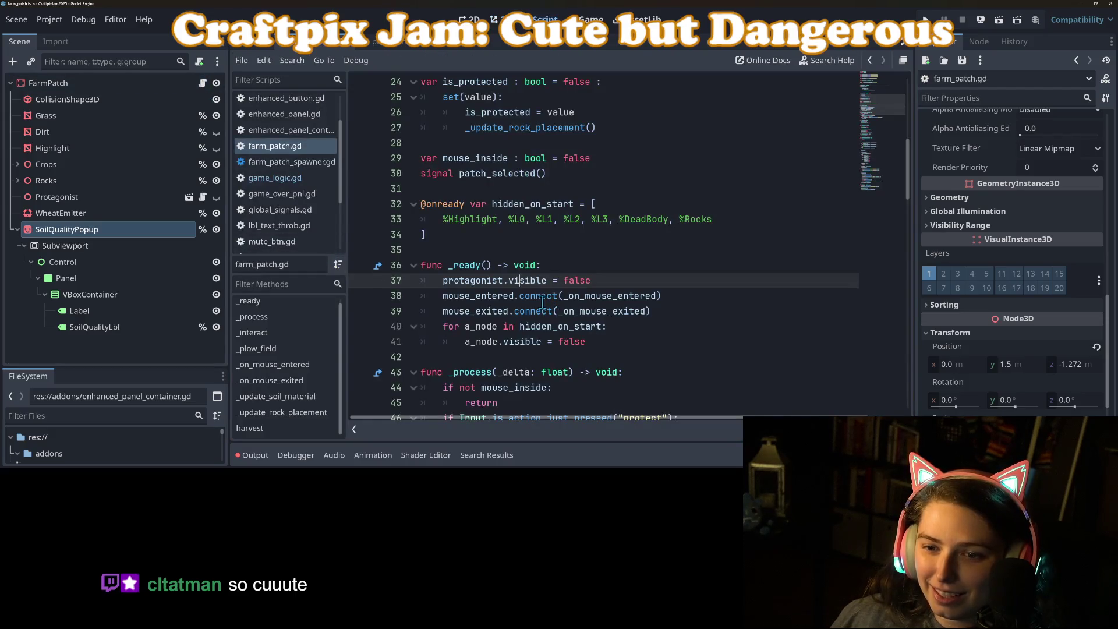
- Replace the plot score print in the mouse-entered handler with %SoilQualityPopup.visible = true
{"action": "scroll", "coordinate": [542, 302], "scroll_direction": "up", "scroll_amount": 1}
{"action": "scroll", "coordinate": [542, 300], "scroll_direction": "down", "scroll_amount": 10}
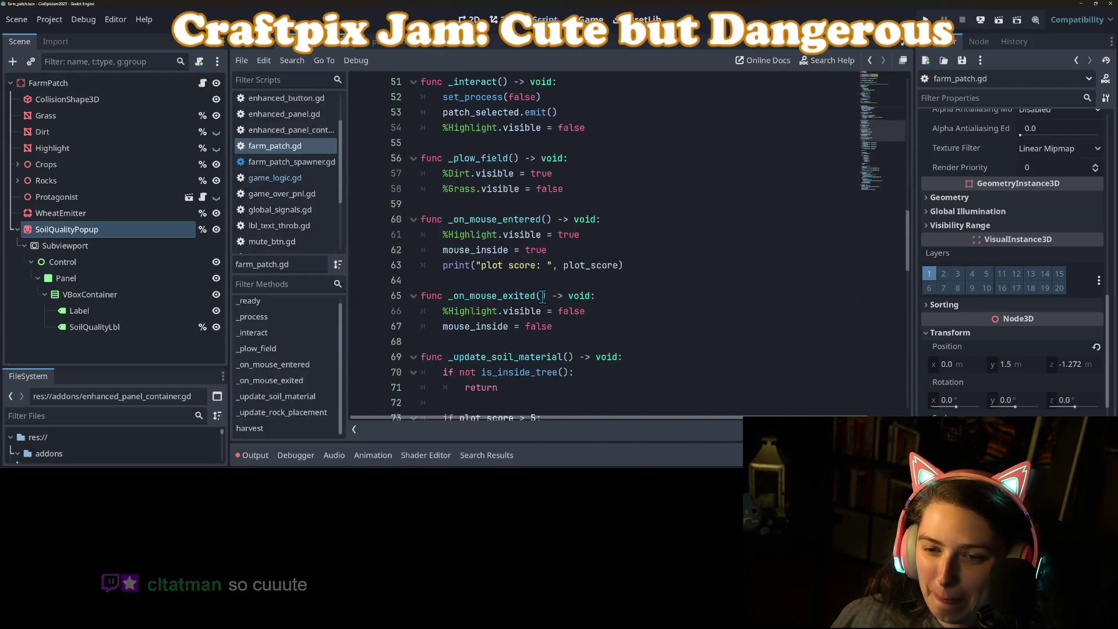
{"action": "scroll", "coordinate": [542, 297], "scroll_direction": "down", "scroll_amount": 1}
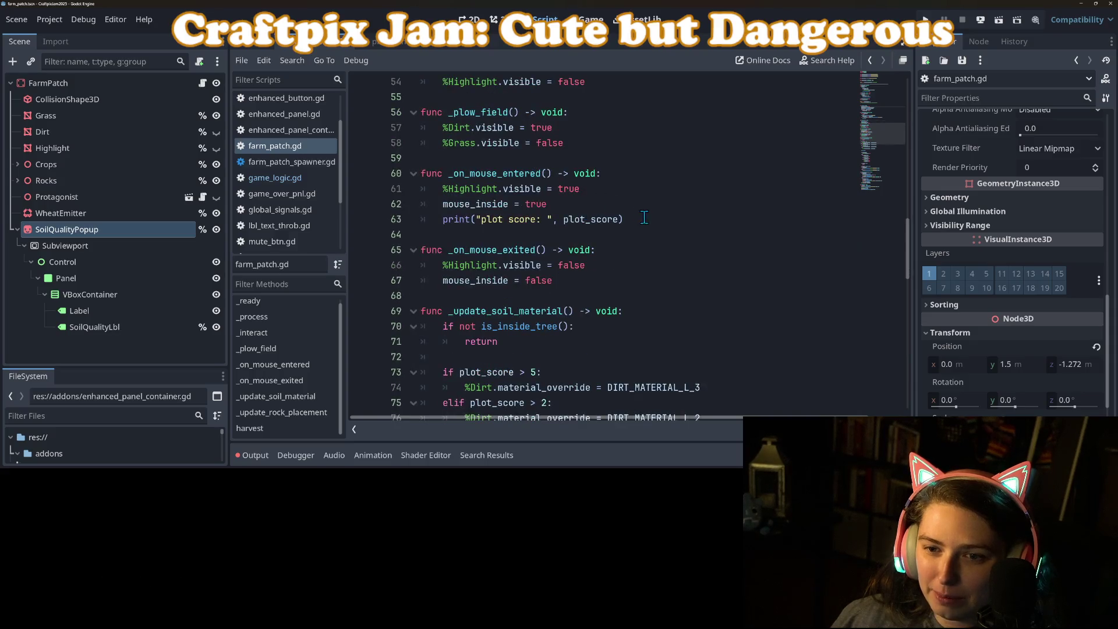
{"action": "left_click", "coordinate": [646, 194]}
{"action": "left_click_drag", "start_coordinate": [658, 223], "coordinate": [444, 228]}
{"action": "key", "text": "BackSpace"}
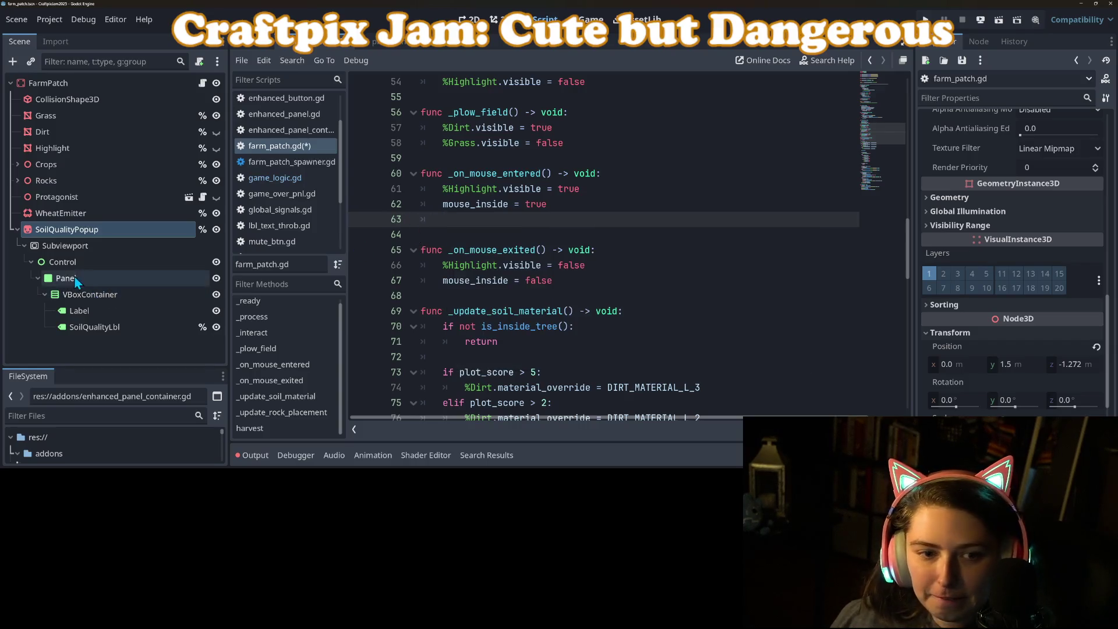
{"action": "left_click_drag", "start_coordinate": [88, 229], "coordinate": [445, 221]}
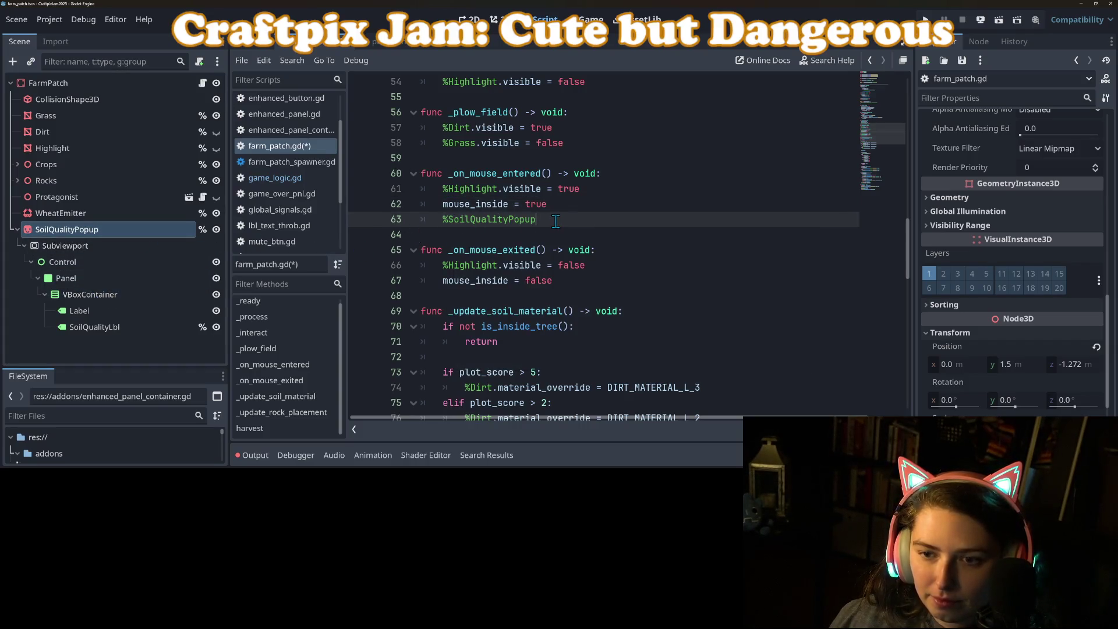
{"action": "type", "text": "visible"}
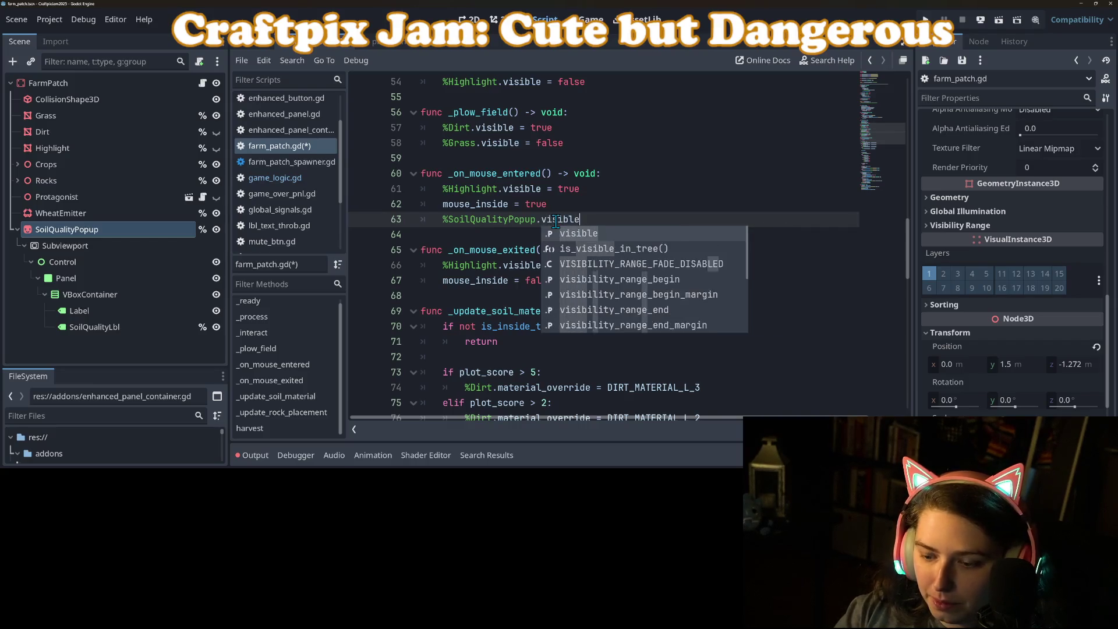
{"action": "type", "text": " = true"}
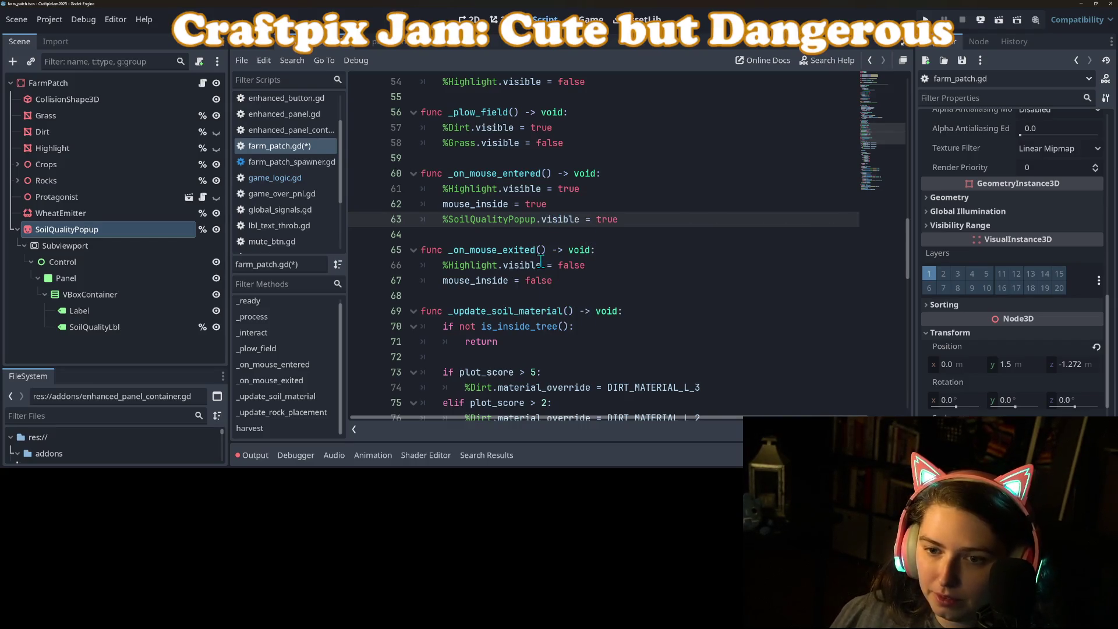
- Add %SoilQualityPopup.visible = false after mouse_inside = false in the exit handler, and save
{"action": "left_click", "coordinate": [587, 279]}
{"action": "key", "text": "Return"}
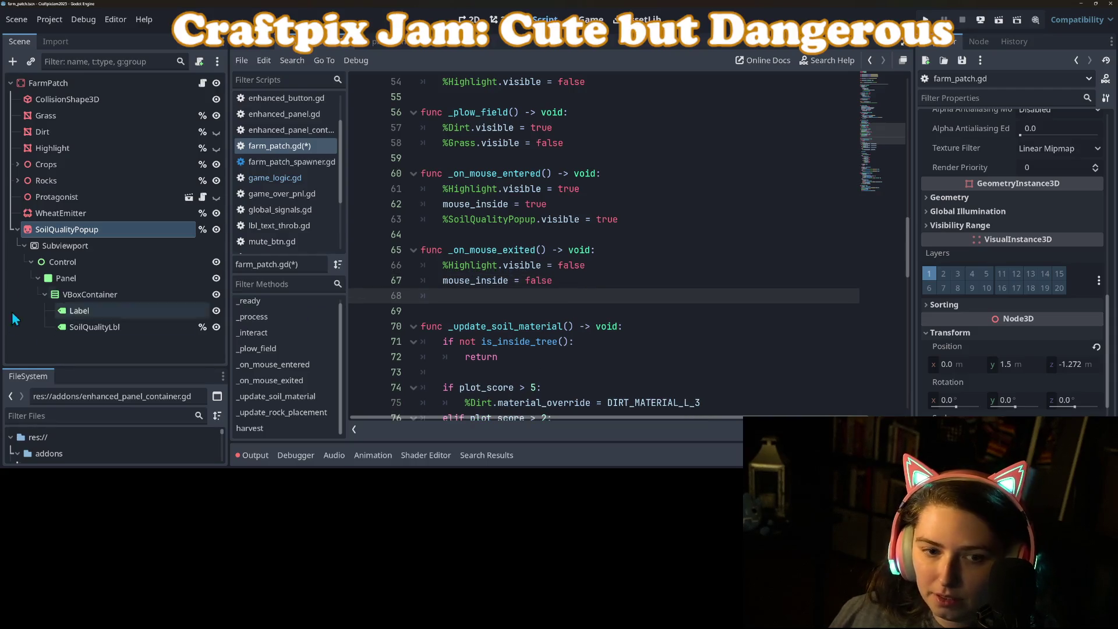
{"action": "left_click_drag", "start_coordinate": [65, 229], "coordinate": [433, 300]}
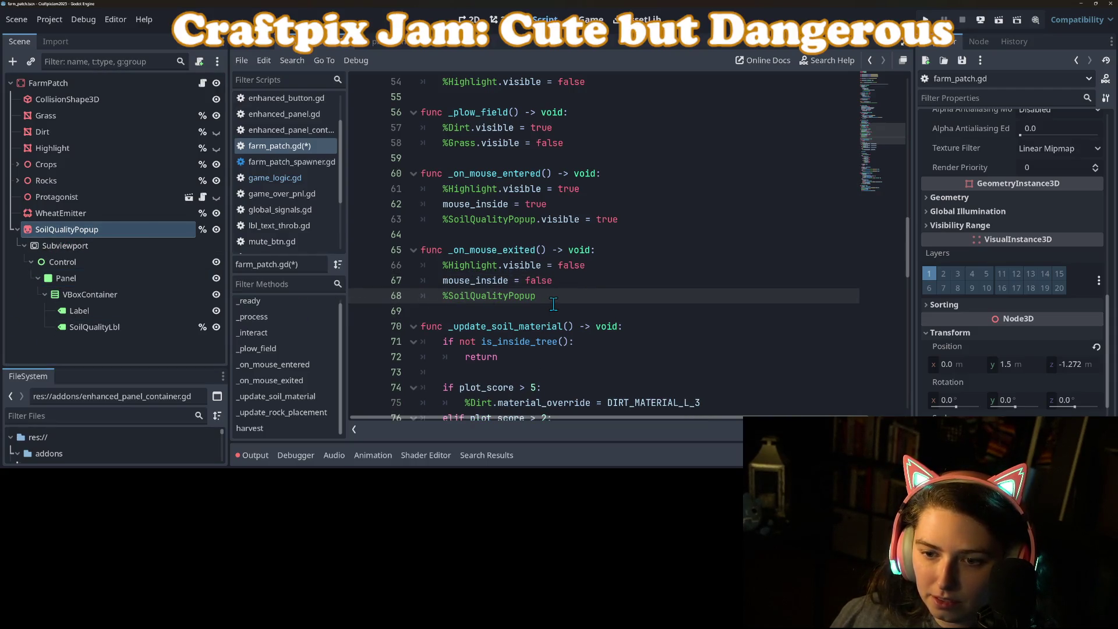
{"action": "type", "text": "visibl"}
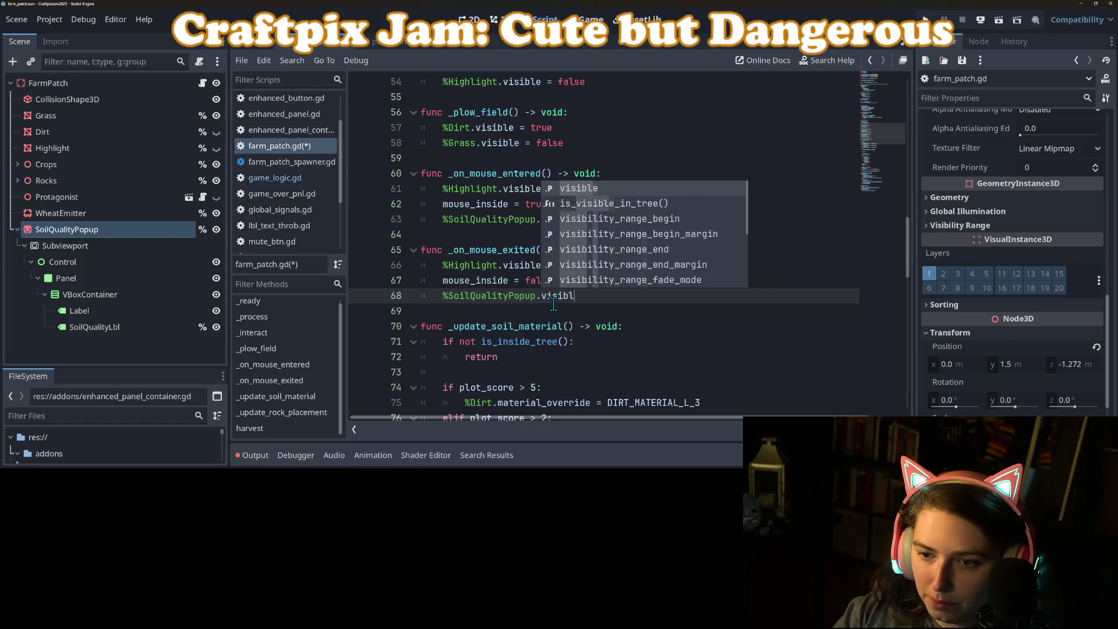
{"action": "type", "text": "e = false"}
{"action": "key", "text": "ctrl+s"}
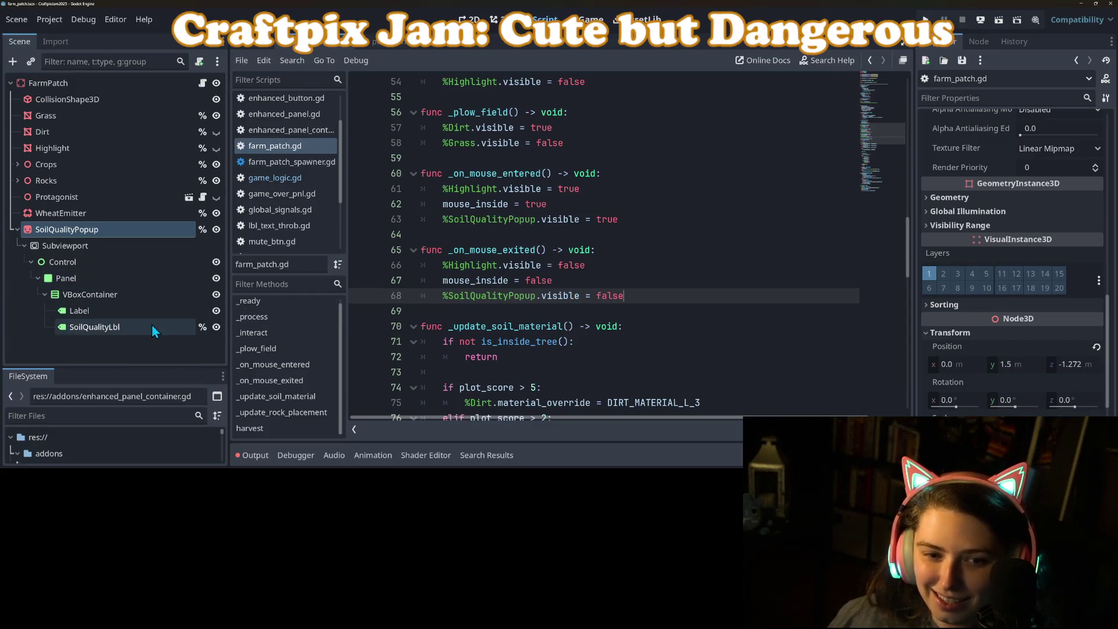
{"action": "scroll", "coordinate": [552, 328], "scroll_direction": "up", "scroll_amount": 15}
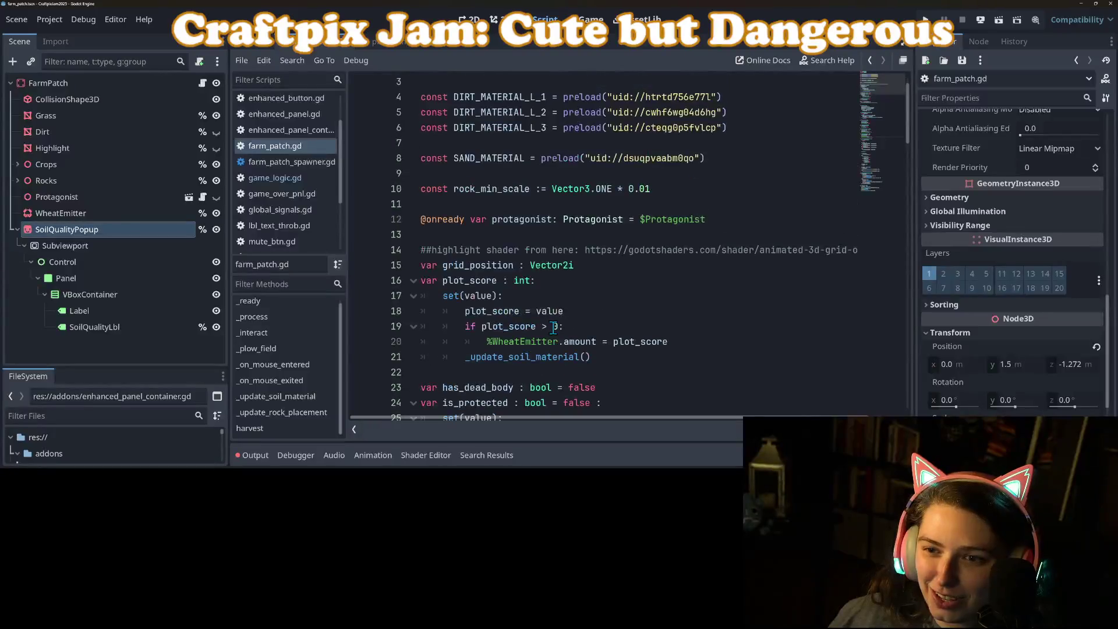
- Add %SoilQualityLbl.text = str(plot_score) below the WheatEmitter amount line in the setter
{"action": "left_click", "coordinate": [558, 358]}
{"action": "scroll", "coordinate": [558, 361], "scroll_direction": "down", "scroll_amount": 2}
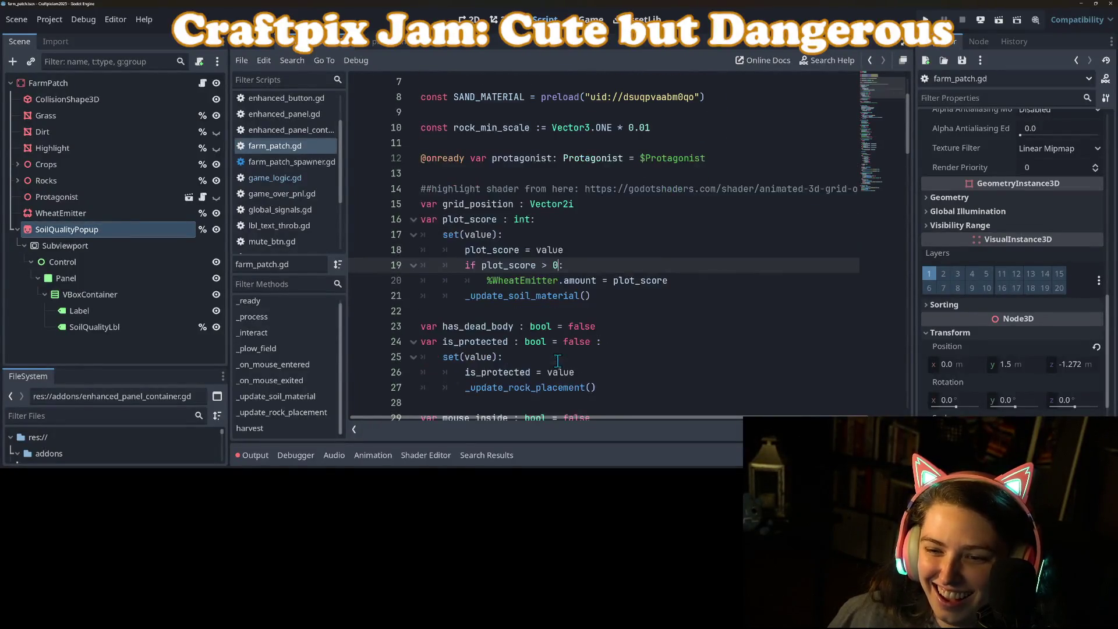
{"action": "left_click", "coordinate": [703, 281]}
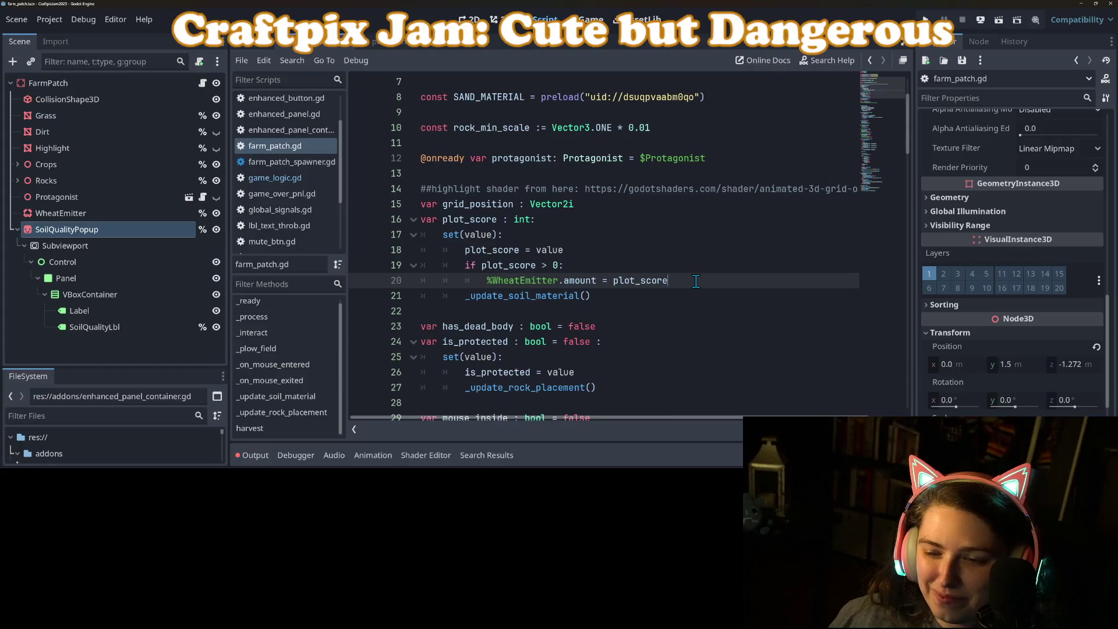
{"action": "key", "text": "Return"}
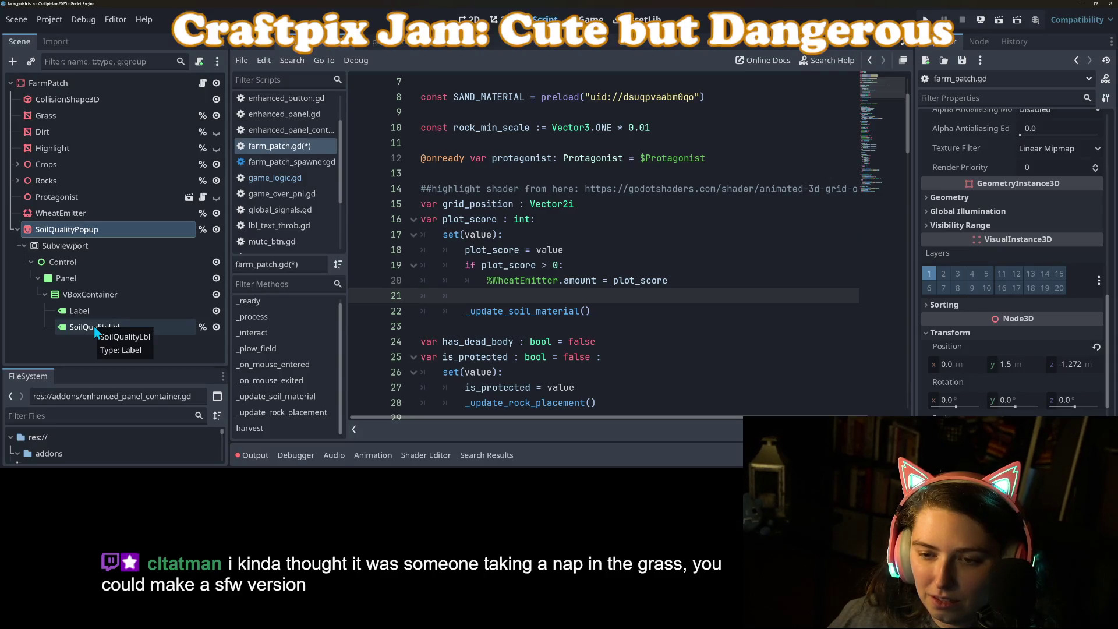
{"action": "left_click_drag", "start_coordinate": [95, 329], "coordinate": [477, 297]}
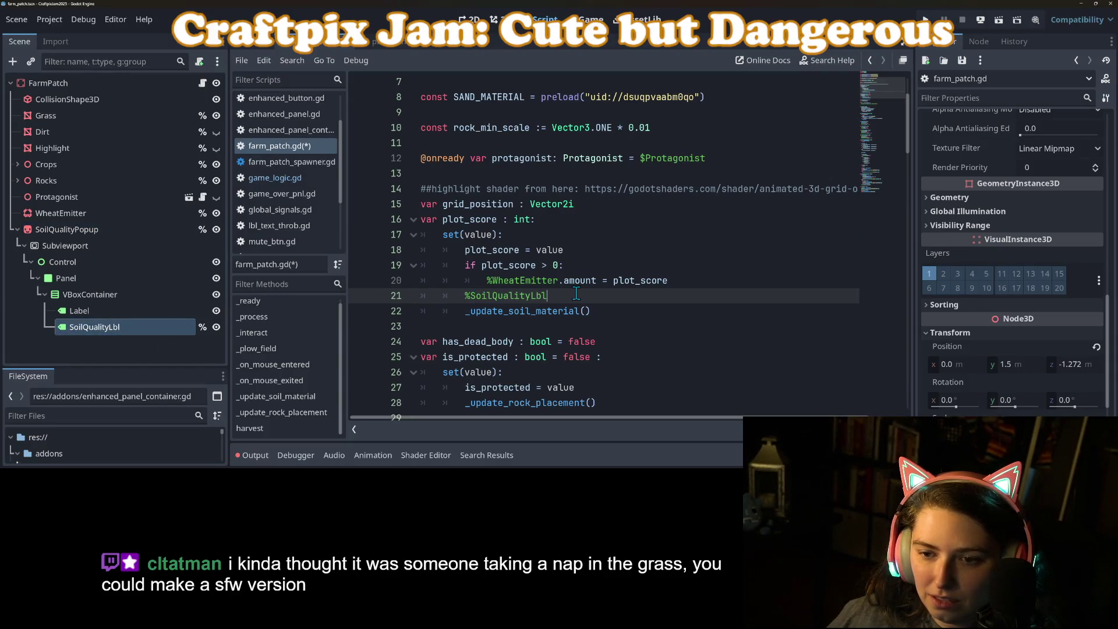
{"action": "type", "text": ".text"}
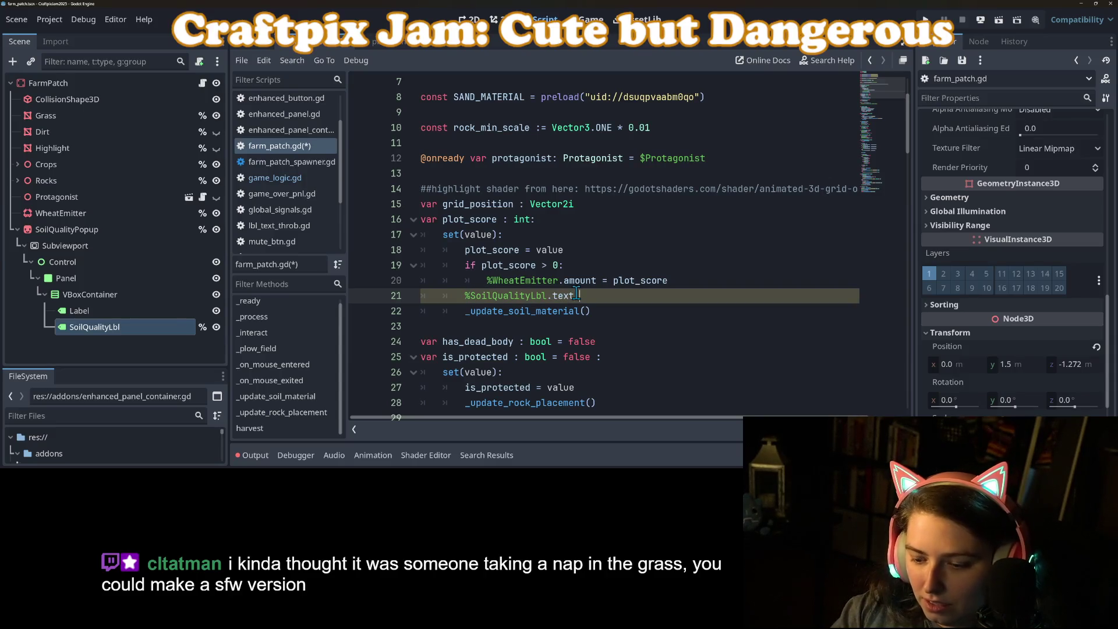
{"action": "type", "text": "(plo"}
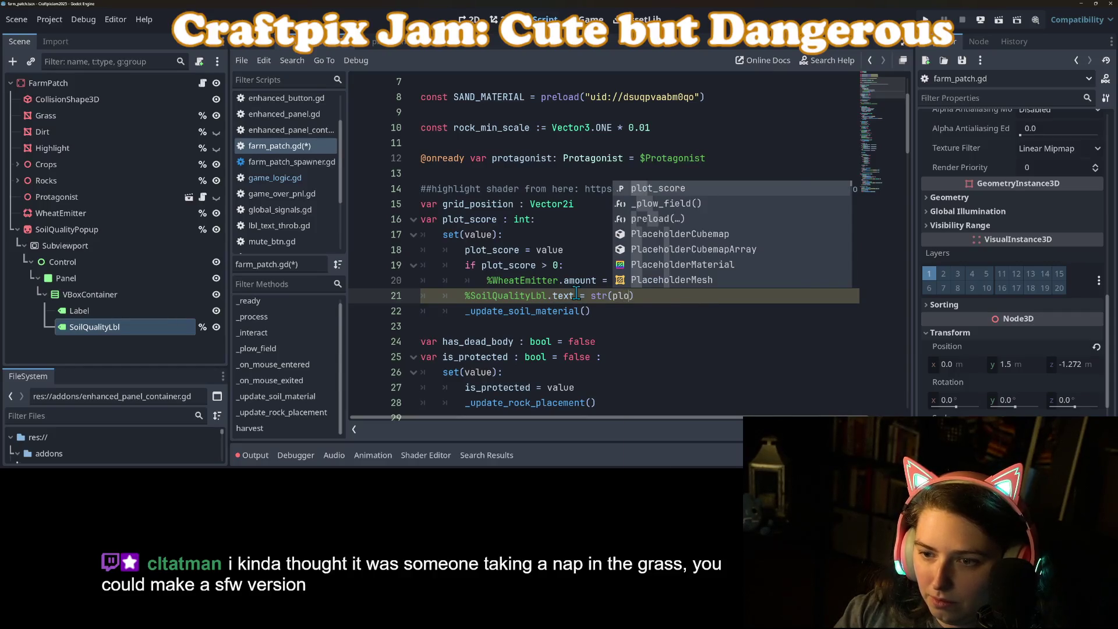
{"action": "type", "text": "plot_score"}
{"action": "key", "text": "Return"}
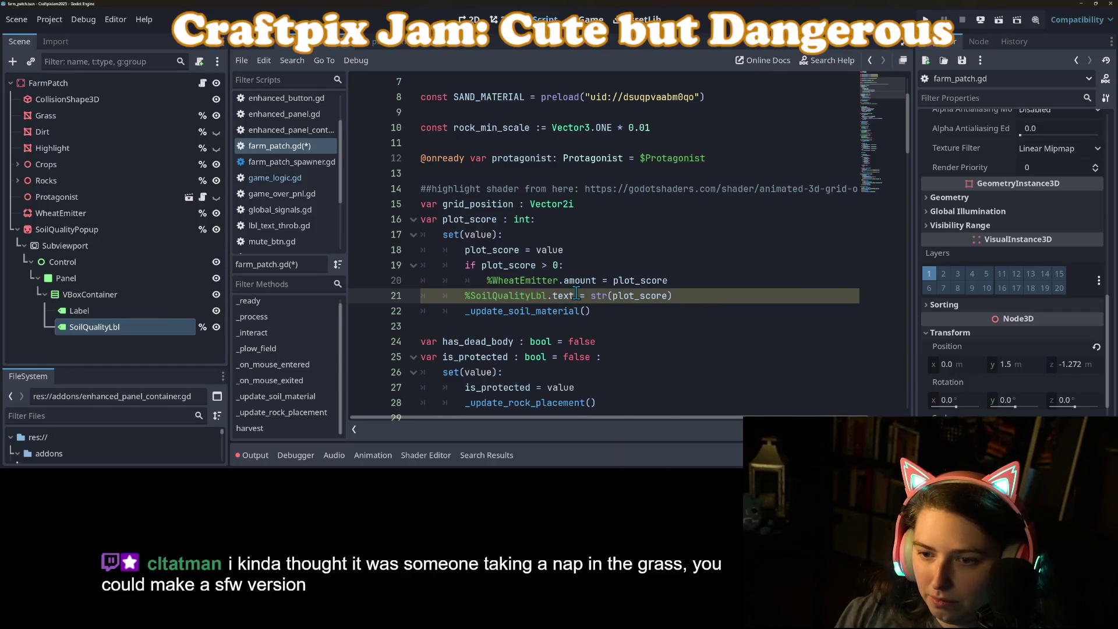
- Cut that label line back out and move to _update_soil_material's plot_score > 5 condition
{"action": "mouse_move", "coordinate": [688, 293]}
{"action": "left_mouse_down"}
{"action": "mouse_move", "coordinate": [463, 280]}
{"action": "mouse_move", "coordinate": [458, 296]}
{"action": "left_mouse_up"}
{"action": "key", "text": "ctrl+c"}
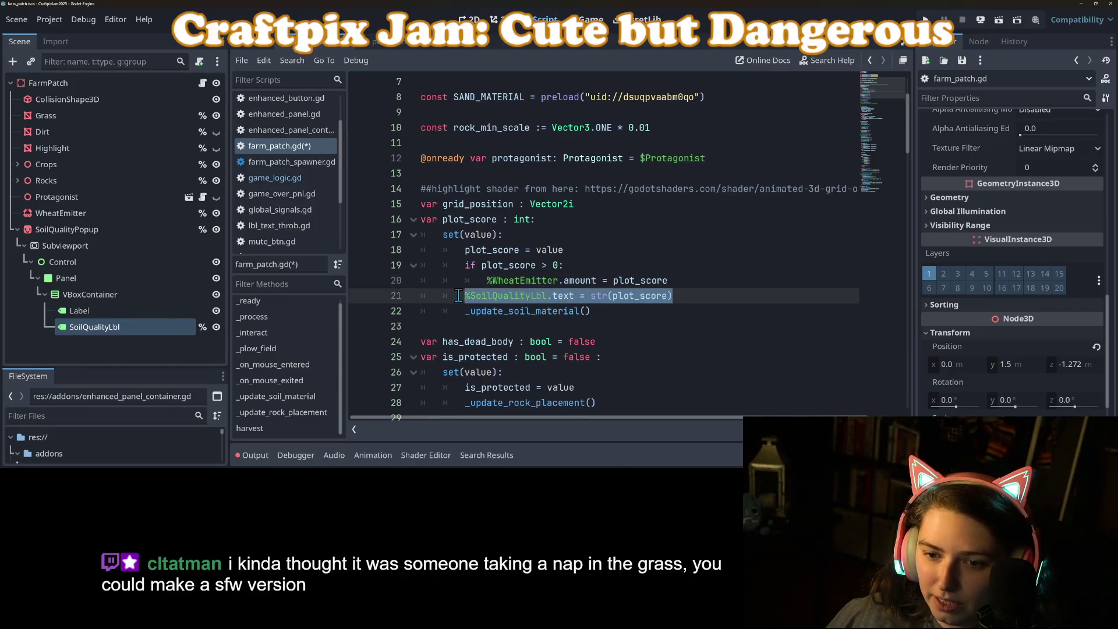
{"action": "key", "text": "BackSpace"}
{"action": "key", "text": "BackSpace"}
{"action": "key", "text": "BackSpace"}
{"action": "scroll", "coordinate": [451, 291], "scroll_direction": "down", "scroll_amount": 5}
{"action": "scroll", "coordinate": [516, 229], "scroll_direction": "up", "scroll_amount": 5}
{"action": "left_click", "coordinate": [511, 294], "text": "ctrl"}
{"action": "scroll", "coordinate": [509, 282], "scroll_direction": "down", "scroll_amount": 2}
{"action": "left_click", "coordinate": [537, 205]}
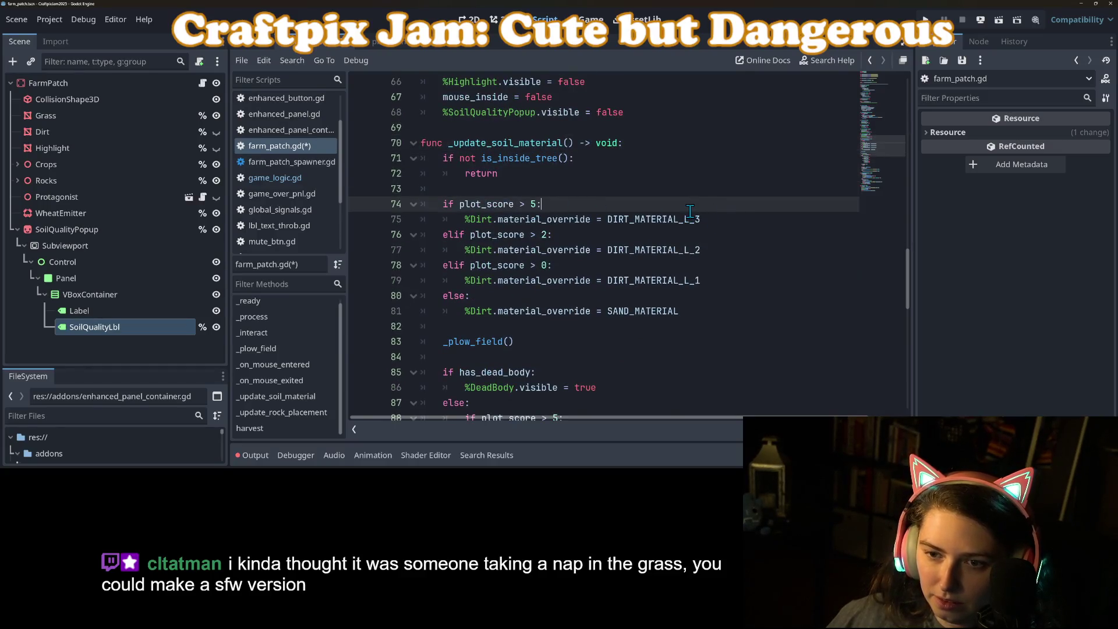
- Paste the label assignment under the plot_score > 5 branch, removing str(plot_score)
{"action": "key", "text": "Return"}
{"action": "key", "text": "ctrl+v"}
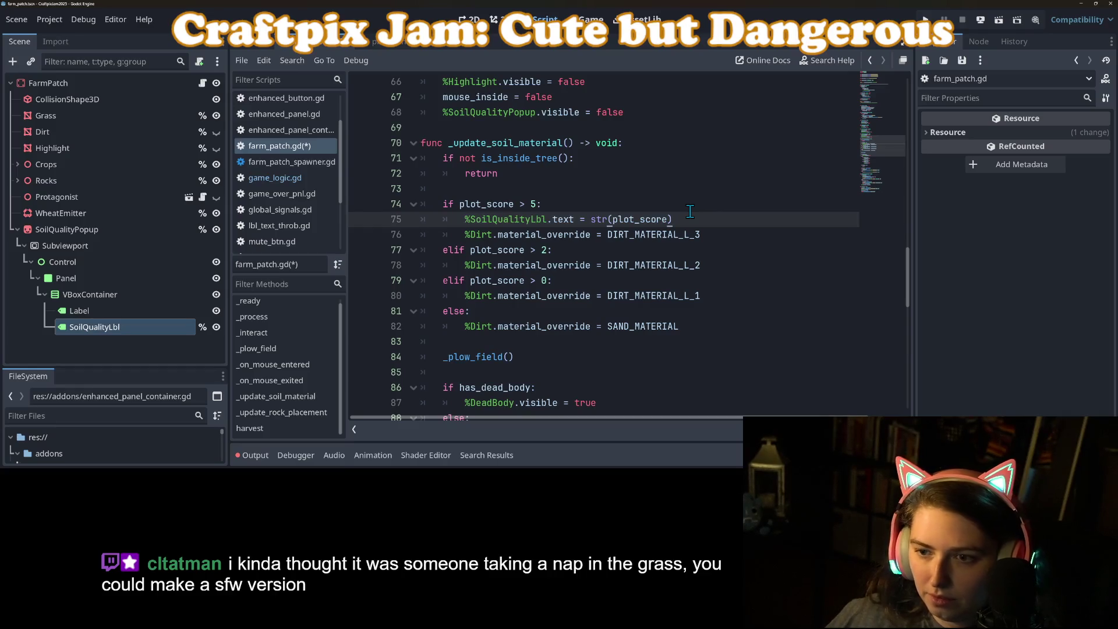
{"action": "left_click_drag", "start_coordinate": [590, 219], "coordinate": [700, 222]}
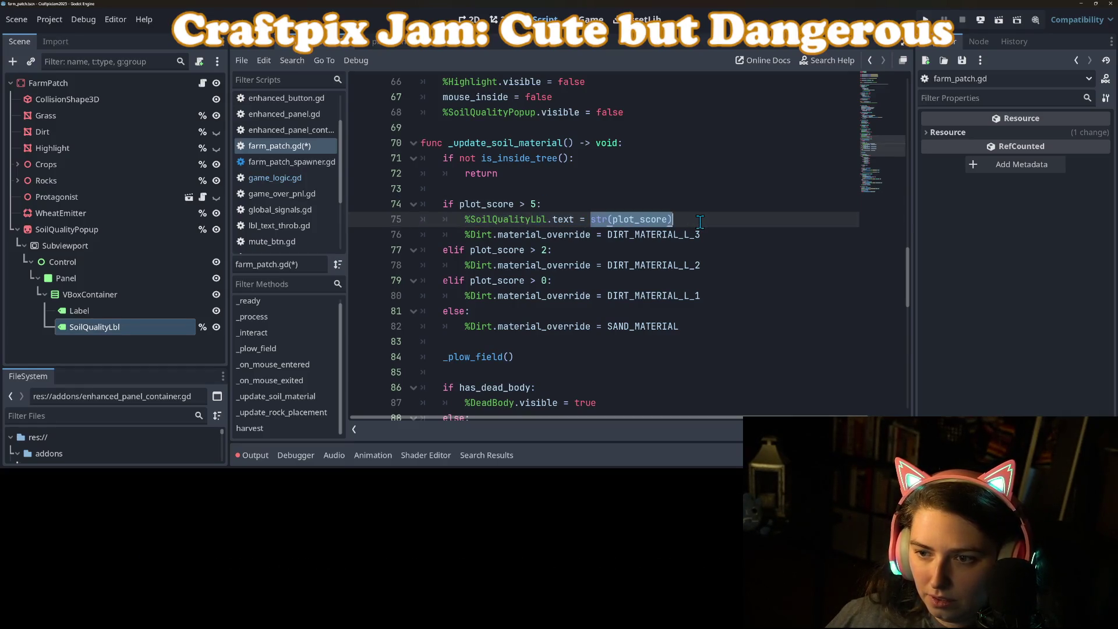
{"action": "key", "text": "BackSpace"}
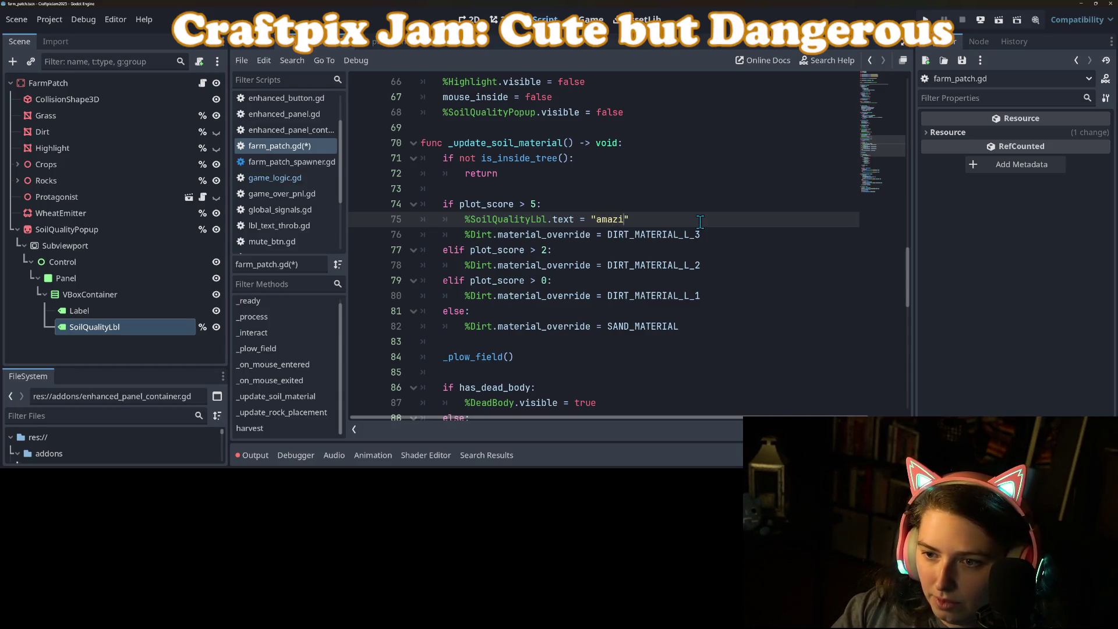
{"action": "type", "text": "ng"}
{"action": "left_click_drag", "start_coordinate": [463, 219], "coordinate": [644, 216]}
{"action": "key", "text": "ctrl+c"}
- Paste the assignment into the else and plot_score > 0 branches, labelling the > 0 tier fine
{"action": "left_click", "coordinate": [609, 250]}
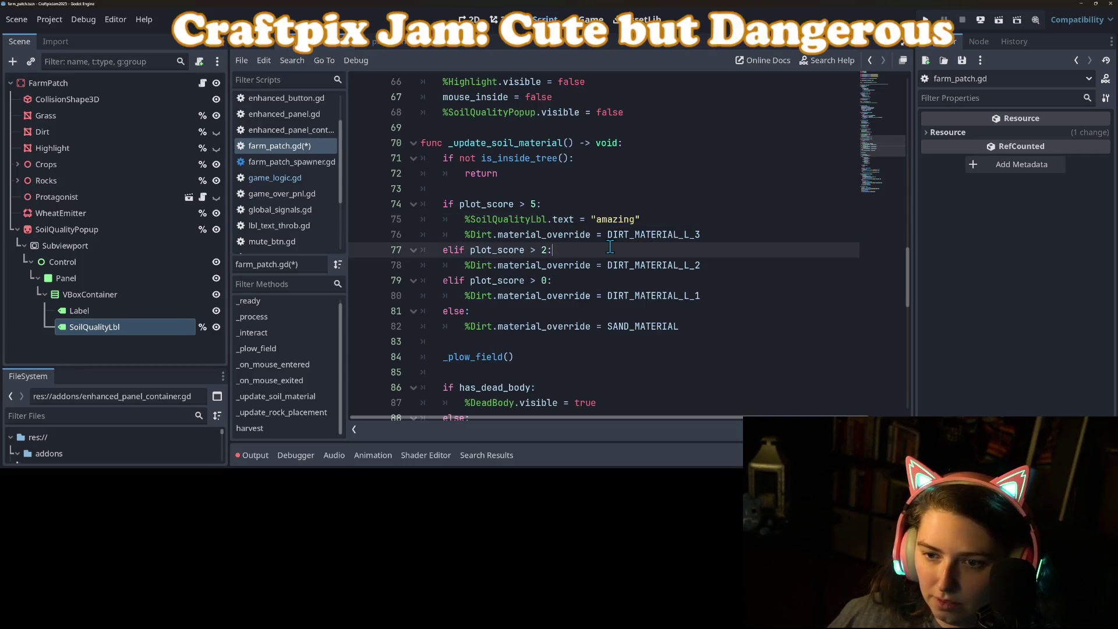
{"action": "left_click", "coordinate": [557, 310]}
{"action": "key", "text": "Return"}
{"action": "key", "text": "ctrl+v"}
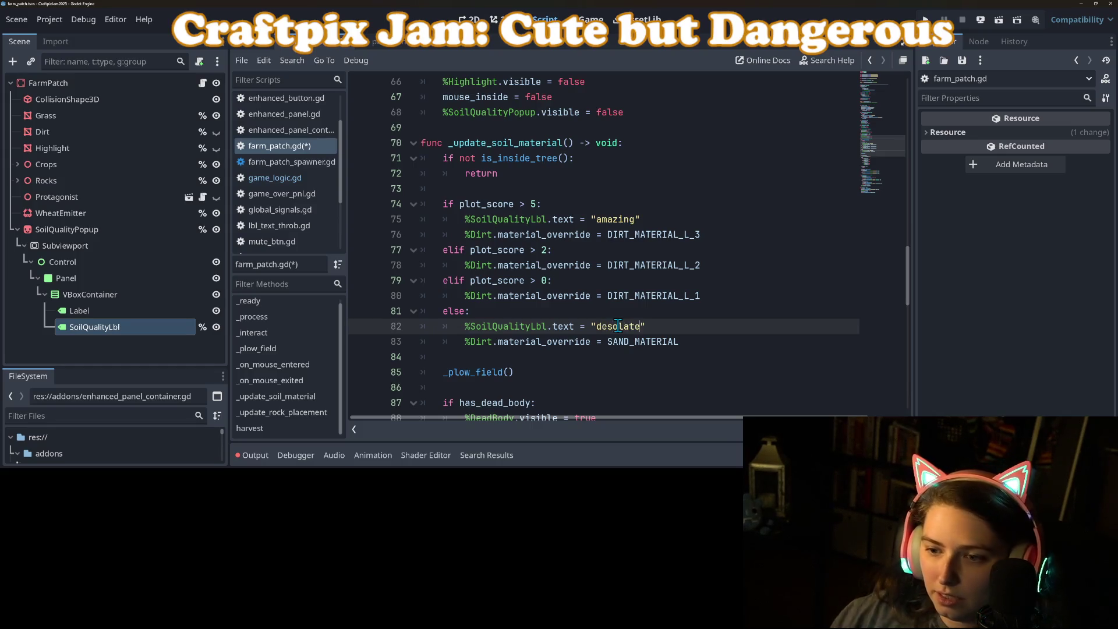
{"action": "left_click", "coordinate": [646, 286]}
{"action": "key", "text": "Return"}
{"action": "key", "text": "ctrl+v"}
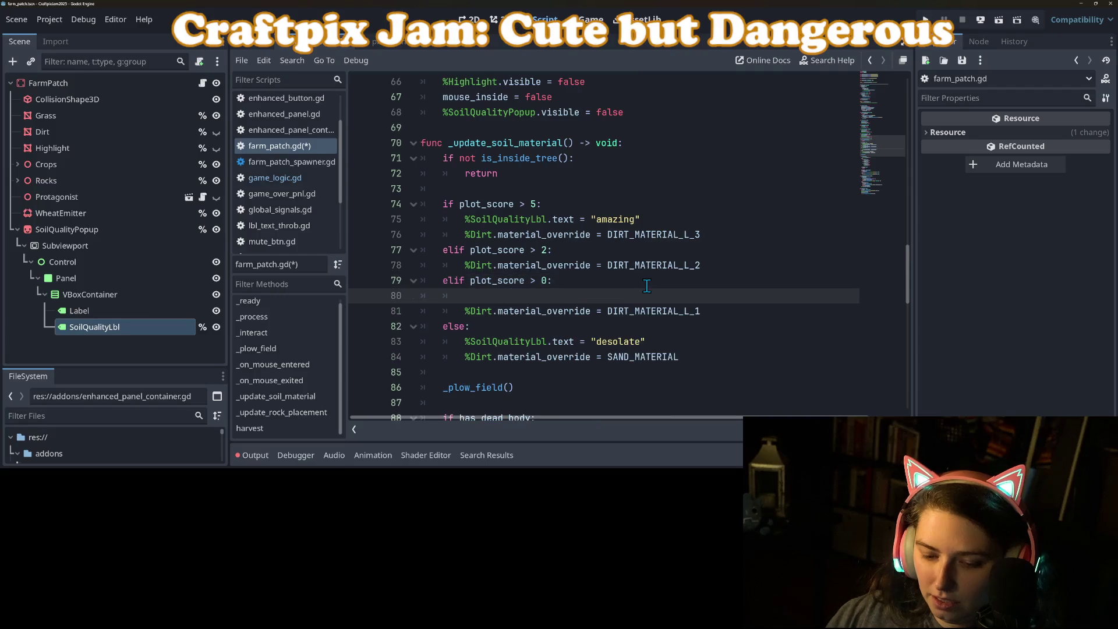
{"action": "double_click", "coordinate": [605, 300]}
{"action": "type", "text": "f"}
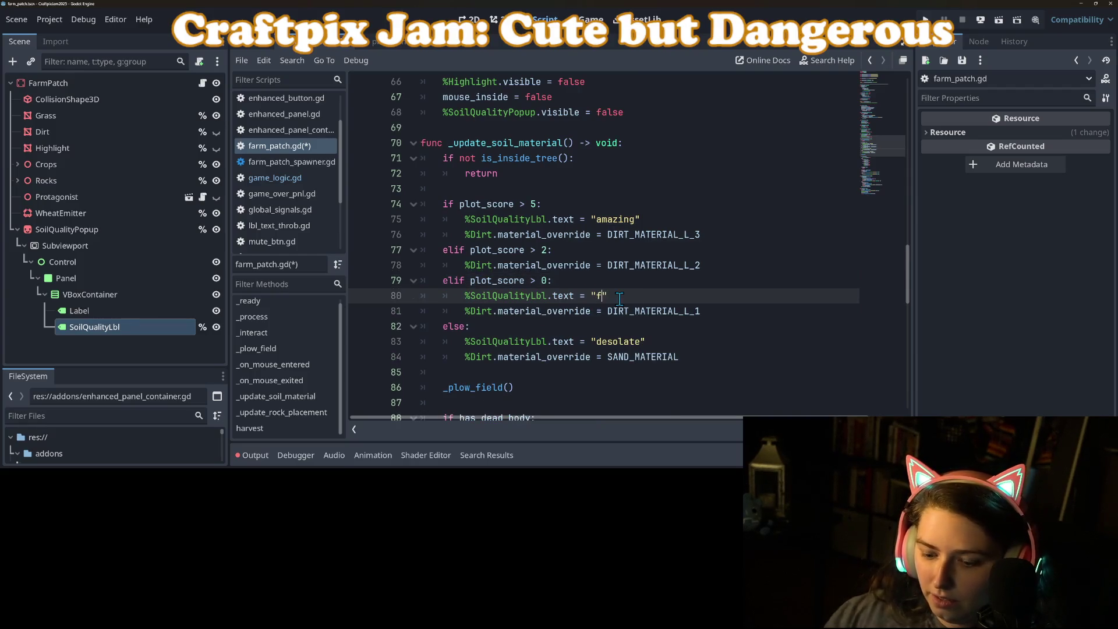
{"action": "type", "text": "ine"}
- Paste it under the plot_score > 2 branch, label that tier good, and save
{"action": "left_click", "coordinate": [587, 254]}
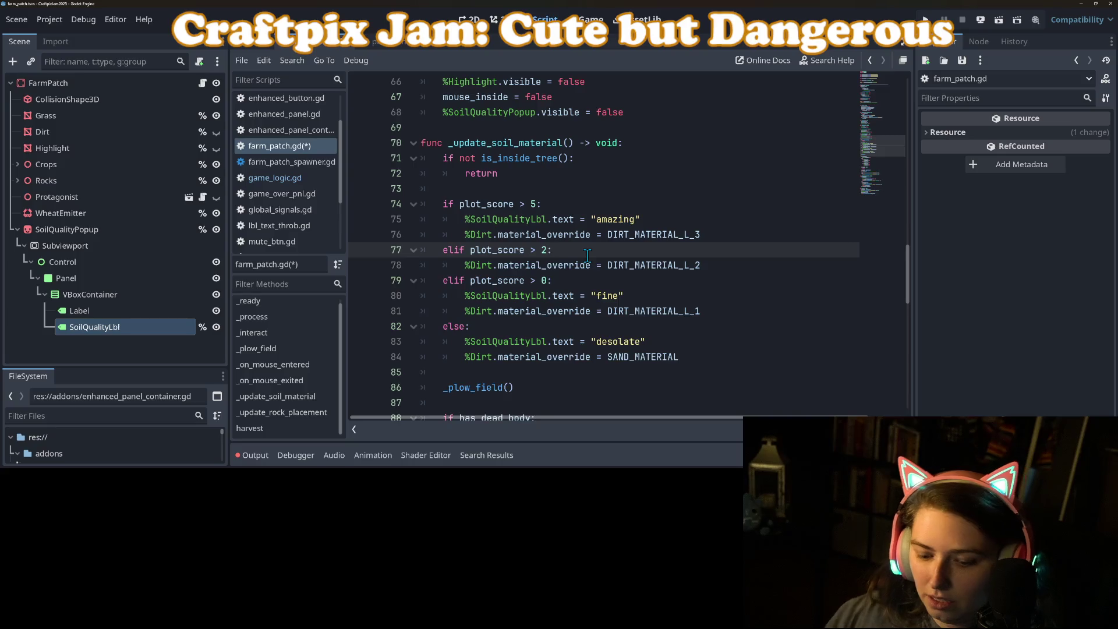
{"action": "key", "text": "Return"}
{"action": "key", "text": "ctrl+v"}
{"action": "double_click", "coordinate": [616, 266]}
{"action": "type", "text": "g"}
{"action": "key", "text": "ctrl+s"}
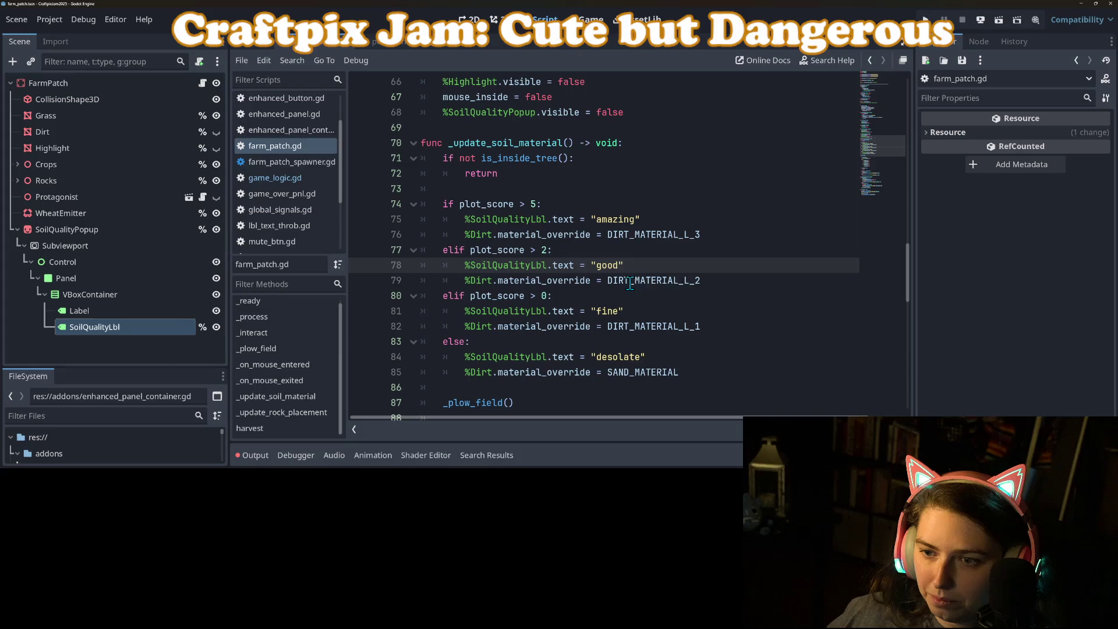
- Change the > 0 tier's label from fine to paltry and save the script
{"action": "double_click", "coordinate": [621, 221]}
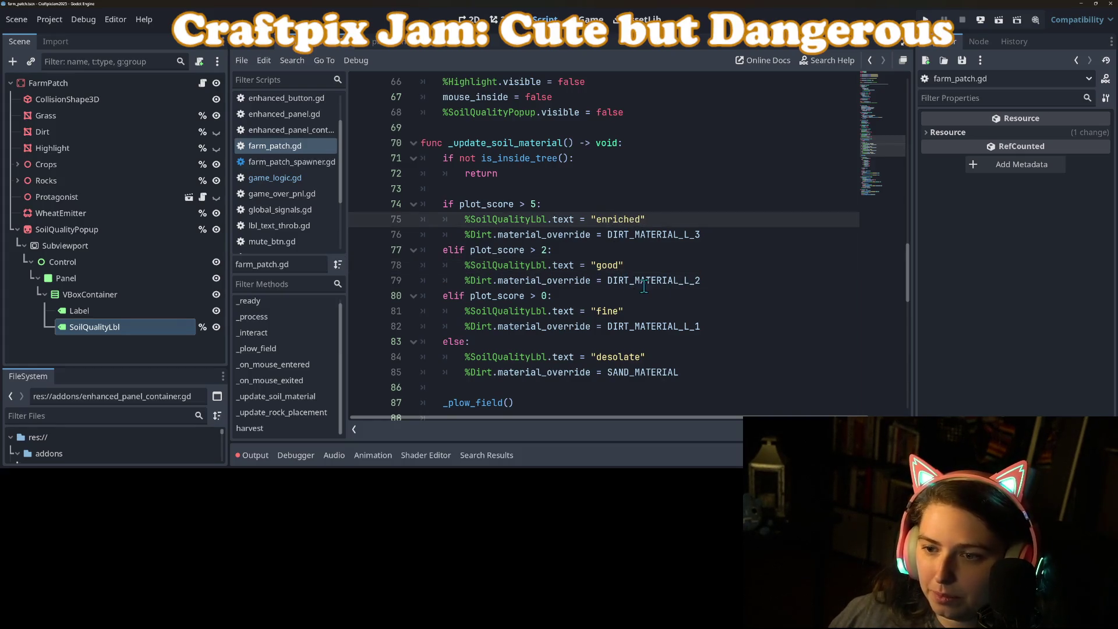
{"action": "left_click", "coordinate": [609, 265]}
{"action": "left_click", "coordinate": [608, 301]}
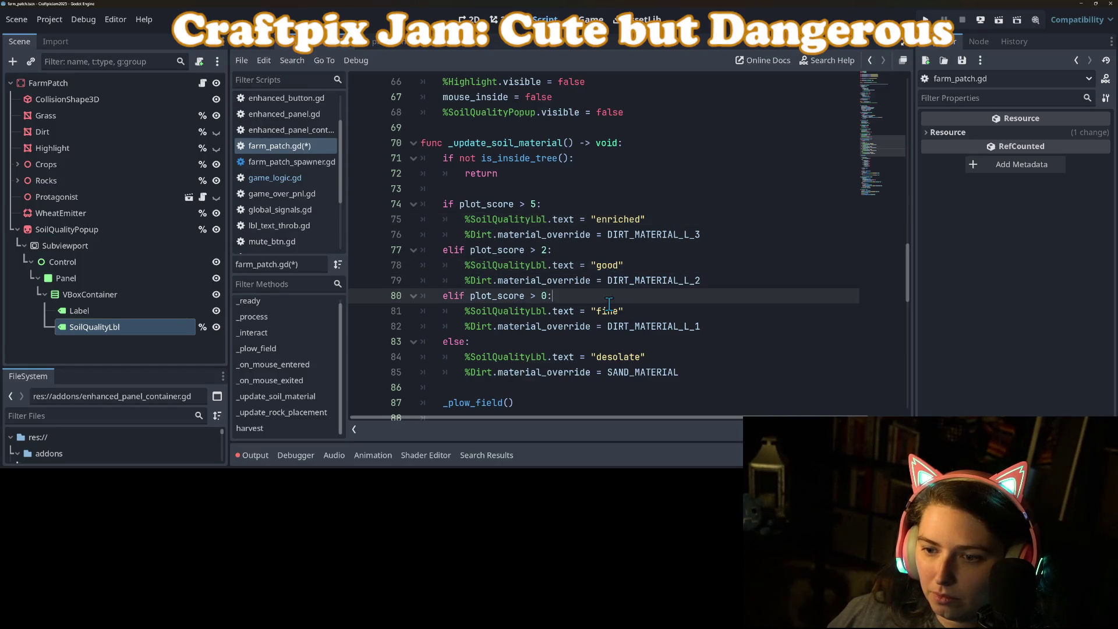
{"action": "left_click", "coordinate": [609, 311]}
{"action": "type", "text": "paltry"}
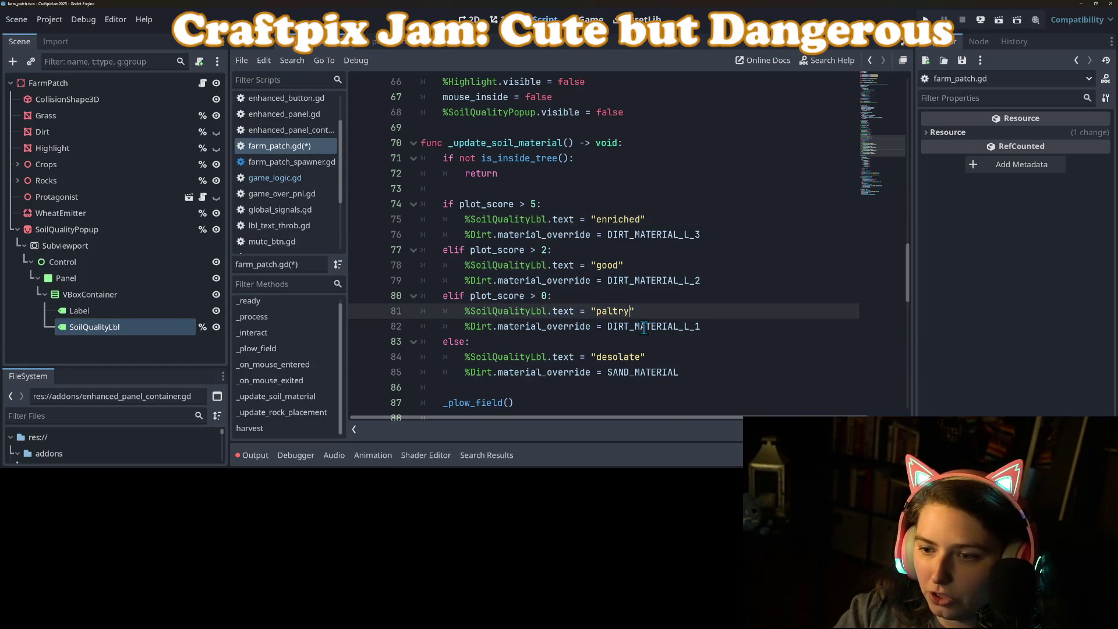
{"action": "key", "text": "ctrl+s"}
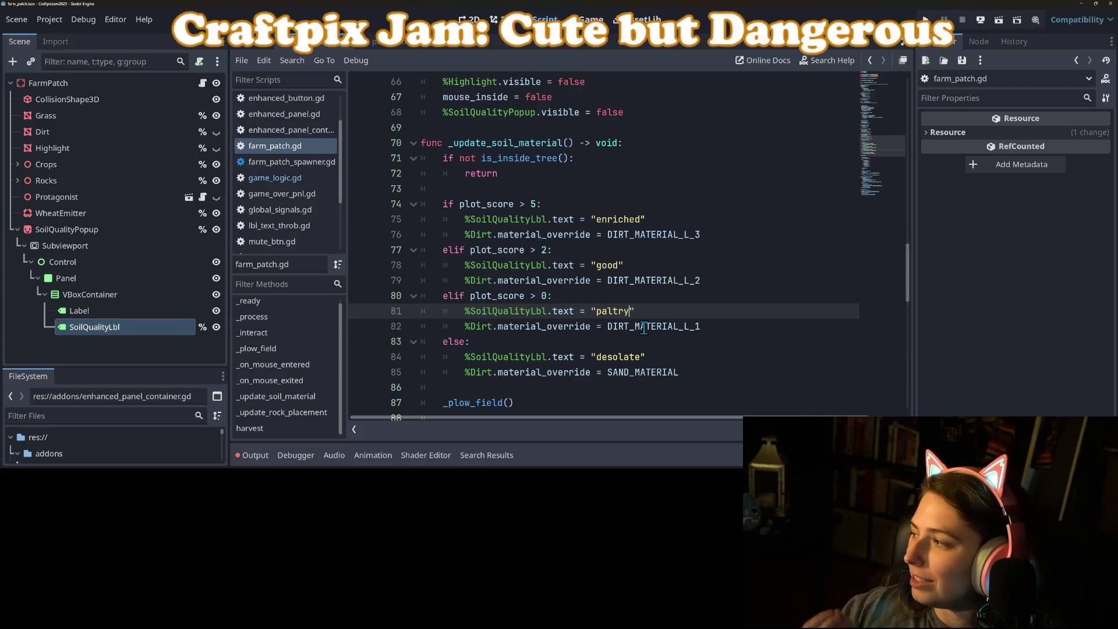
{"action": "double_click", "coordinate": [606, 266]}
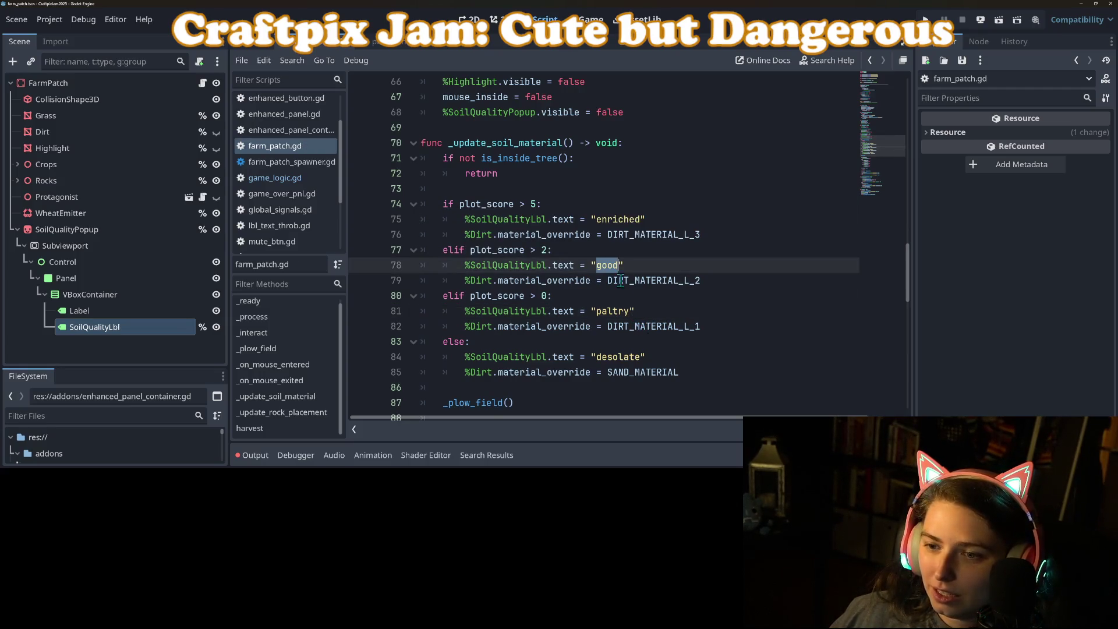
{"action": "mouse_move", "coordinate": [674, 330]}
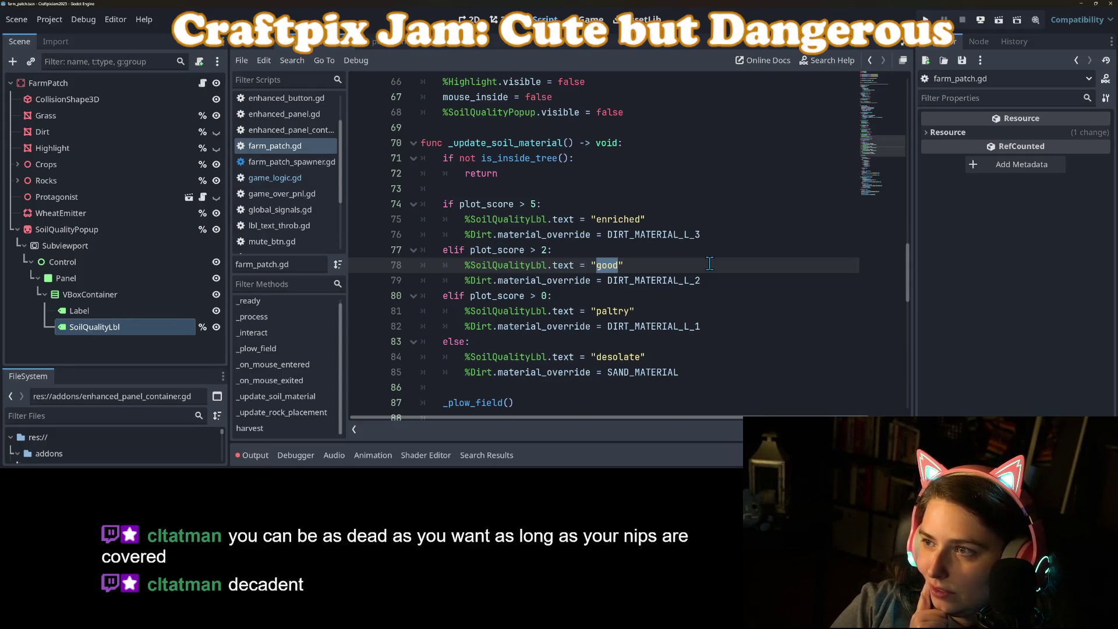
- Change line 78's label text from good to enriched, then switch to the web browser
{"action": "type", "text": "enriched"}
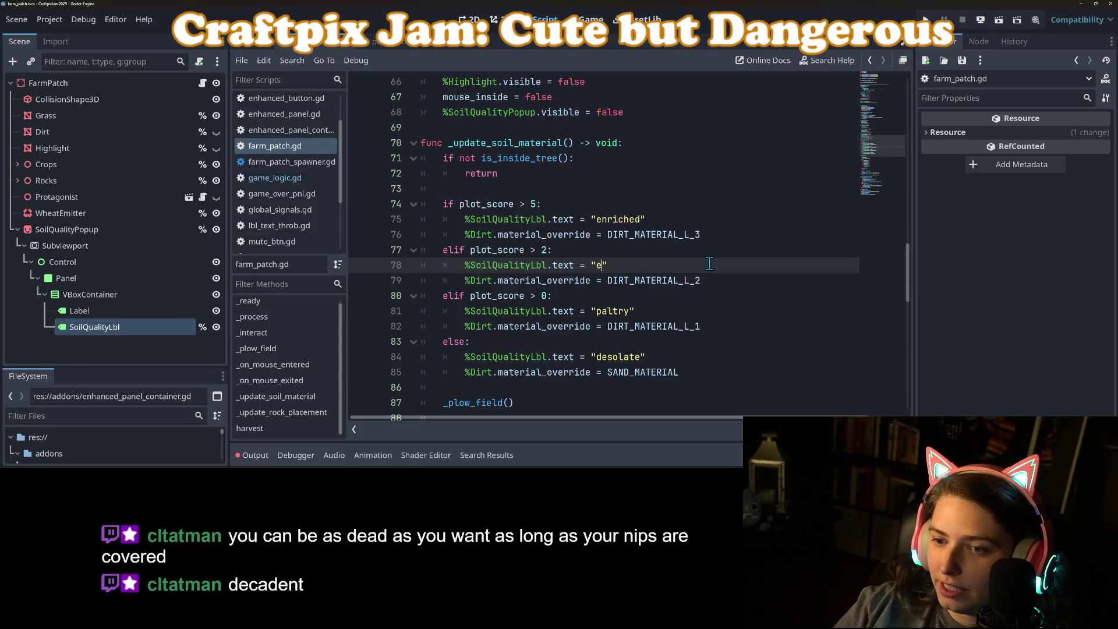
{"action": "key", "text": "Up"}
{"action": "key", "text": "Up"}
{"action": "key", "text": "Up"}
{"action": "key", "text": "ctrl+shift+Left"}
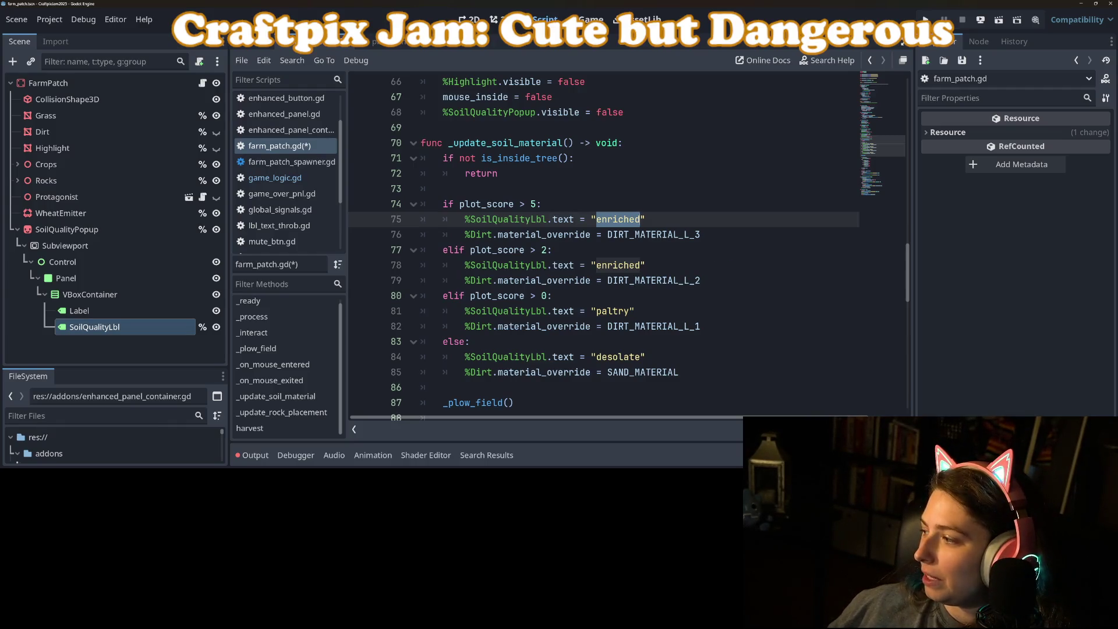
{"action": "key", "text": "alt+Tab"}
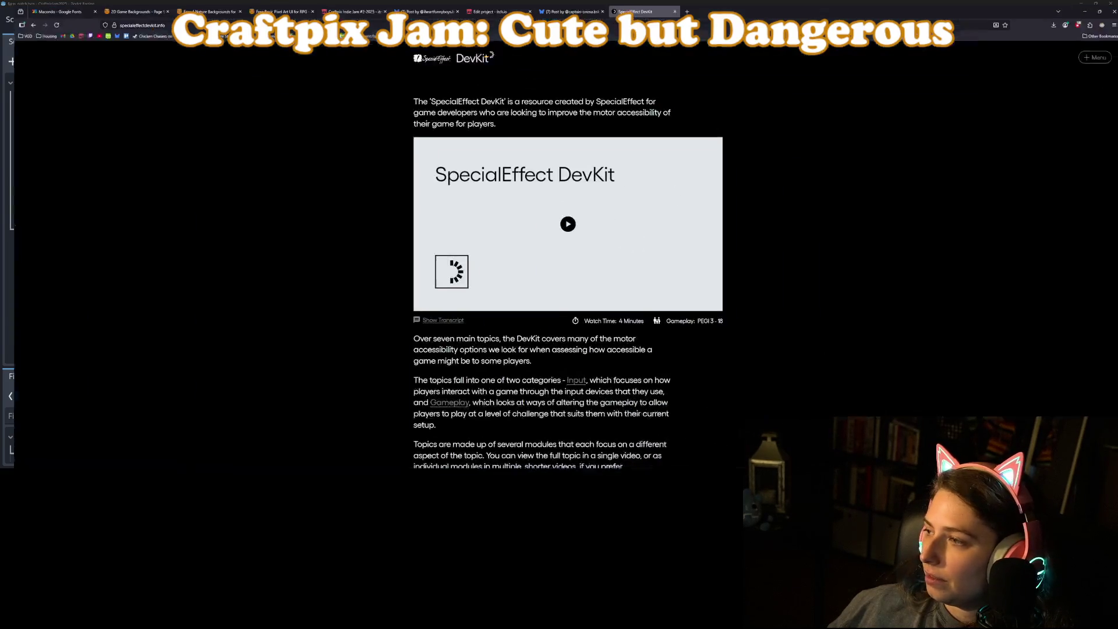
- In a new Firefox tab, search Google for 'thesaurus' and open the Thesaurus.com result
{"action": "left_click", "coordinate": [682, 7]}
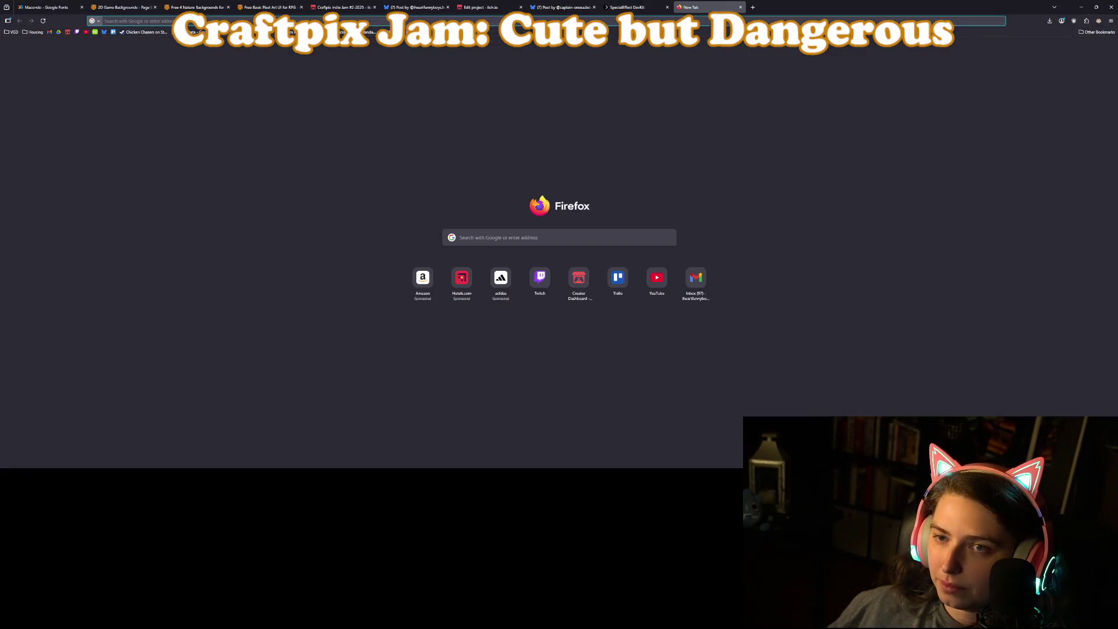
{"action": "type", "text": "thesau"}
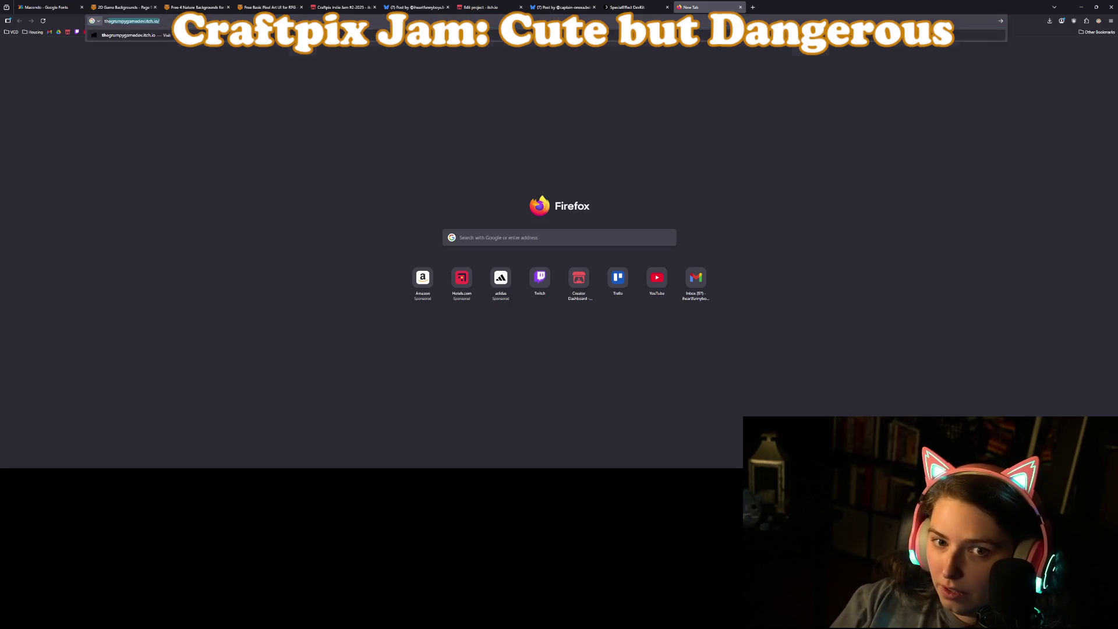
{"action": "type", "text": "rus"}
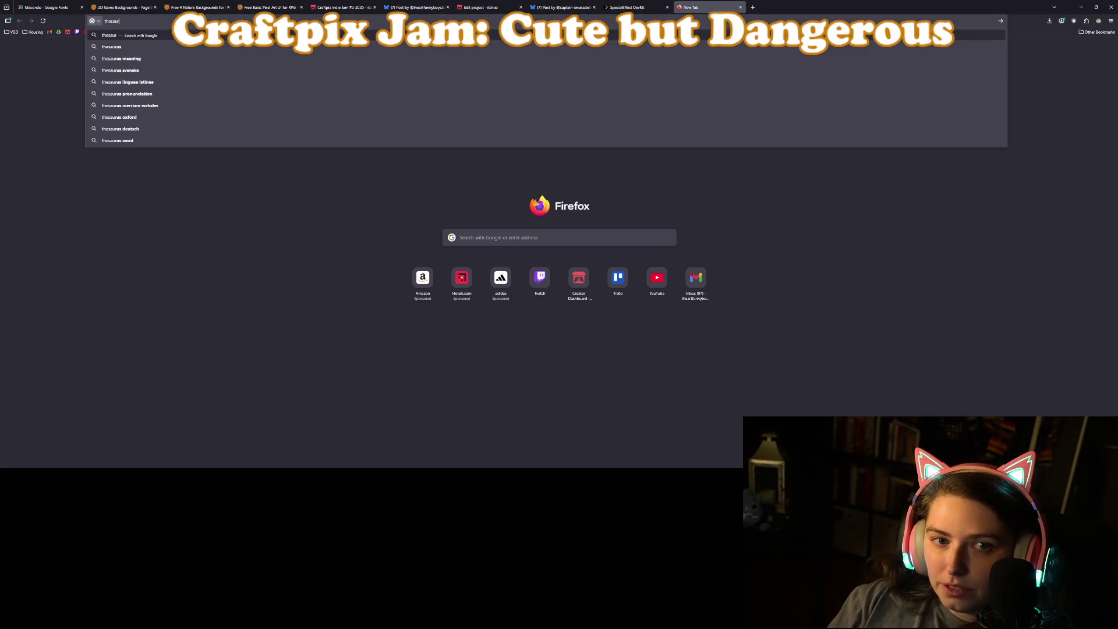
{"action": "key", "text": "Return"}
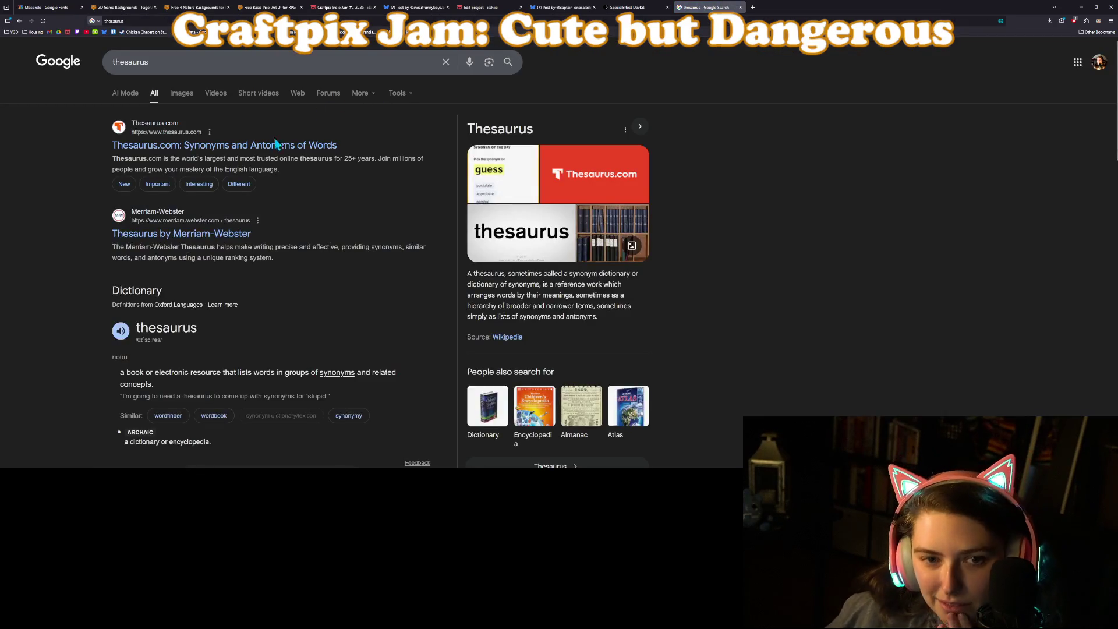
{"action": "left_click", "coordinate": [270, 145]}
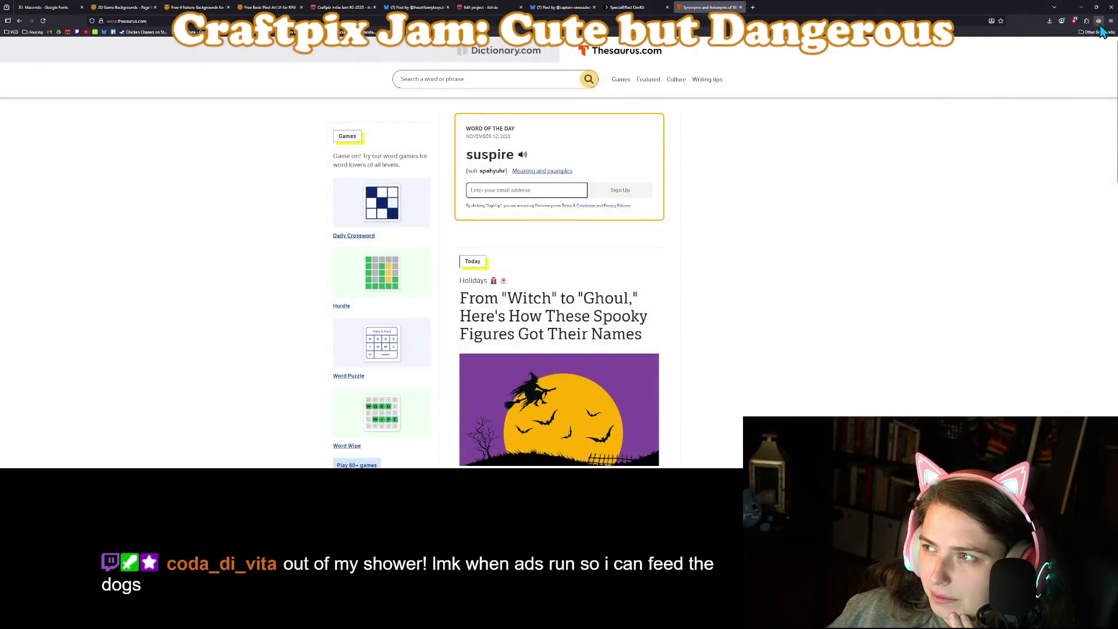
- Turn Dark Reader dark mode on for Thesaurus.com
{"action": "left_click", "coordinate": [1099, 21]}
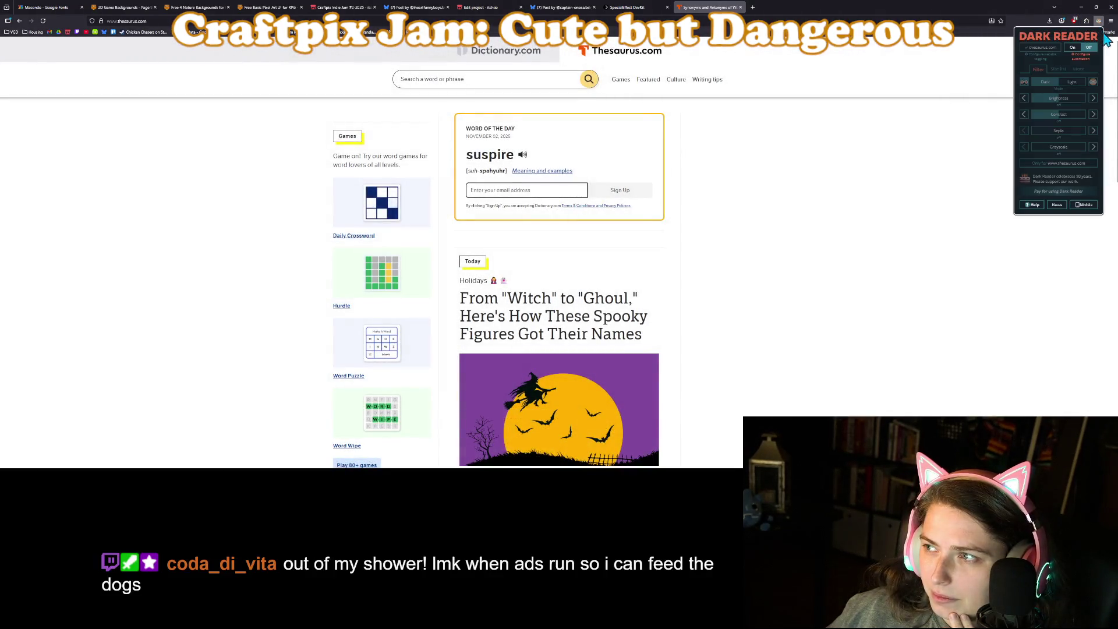
{"action": "left_click", "coordinate": [1072, 47]}
{"action": "left_click", "coordinate": [831, 206]}
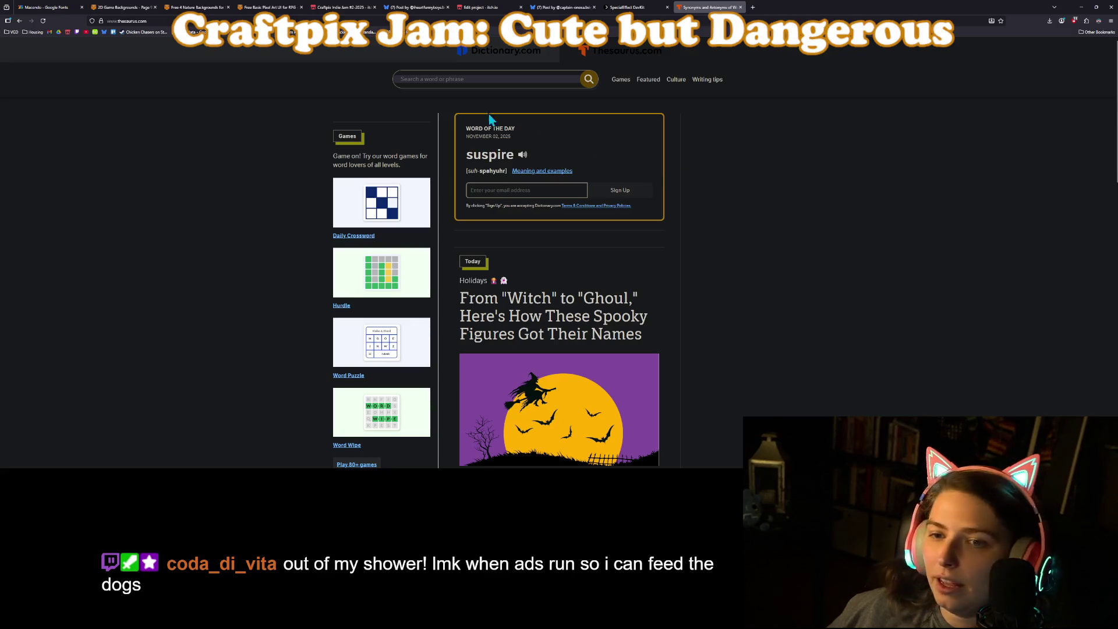
- Look up synonyms for 'enriched' on Thesaurus.com
{"action": "left_click", "coordinate": [528, 78]}
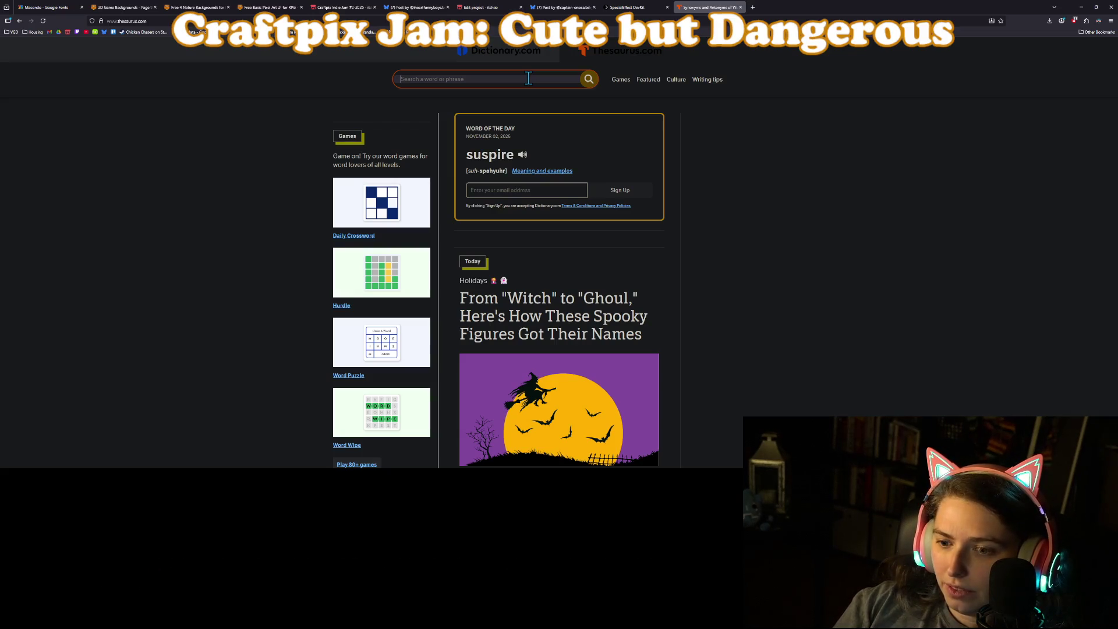
{"action": "type", "text": "enriched"}
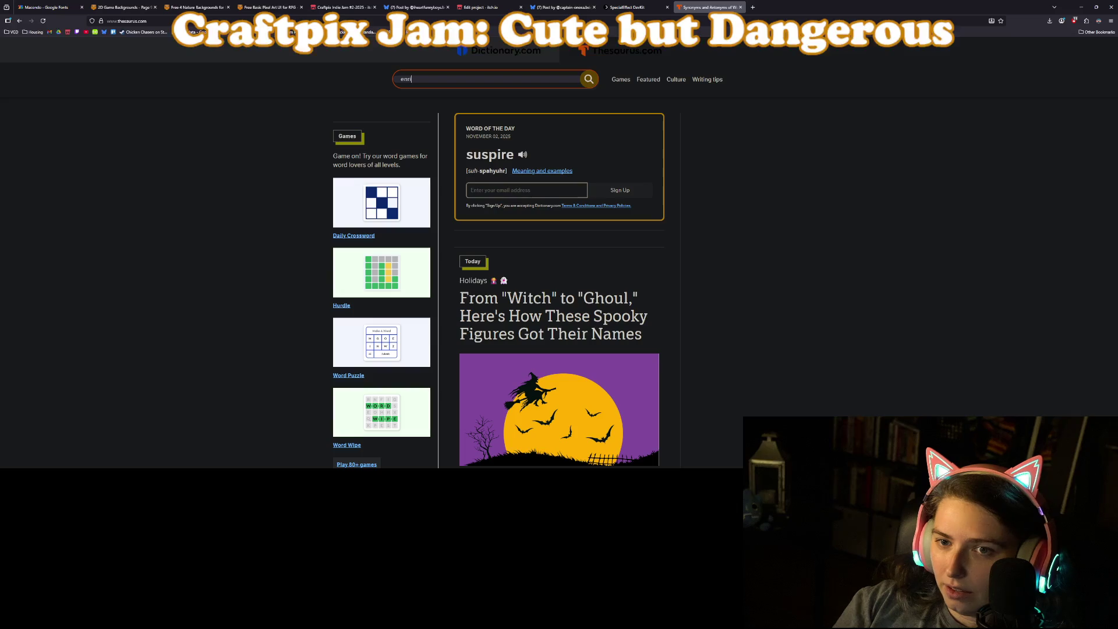
{"action": "key", "text": "Return"}
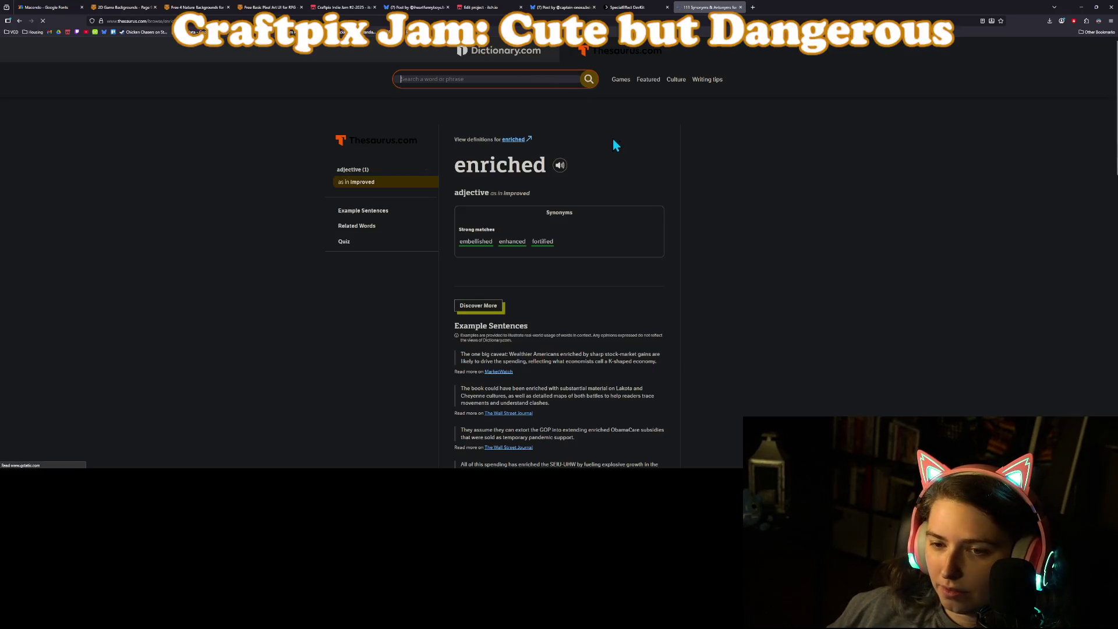
{"action": "scroll", "coordinate": [634, 347], "scroll_direction": "down", "scroll_amount": 3}
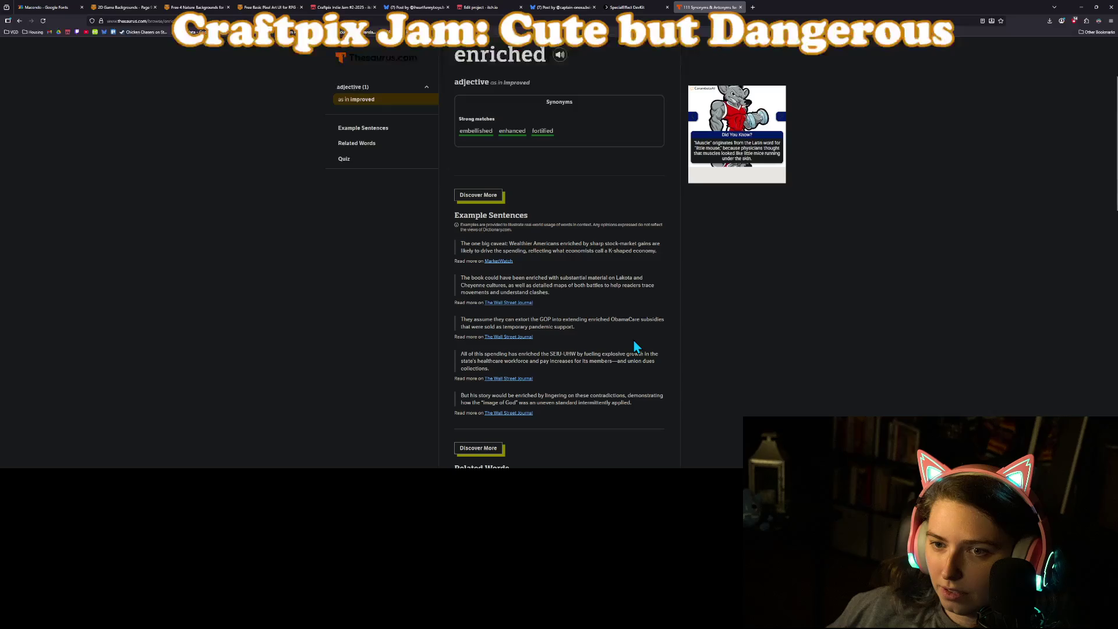
{"action": "scroll", "coordinate": [578, 296], "scroll_direction": "down", "scroll_amount": 2}
{"action": "scroll", "coordinate": [553, 192], "scroll_direction": "up", "scroll_amount": 5}
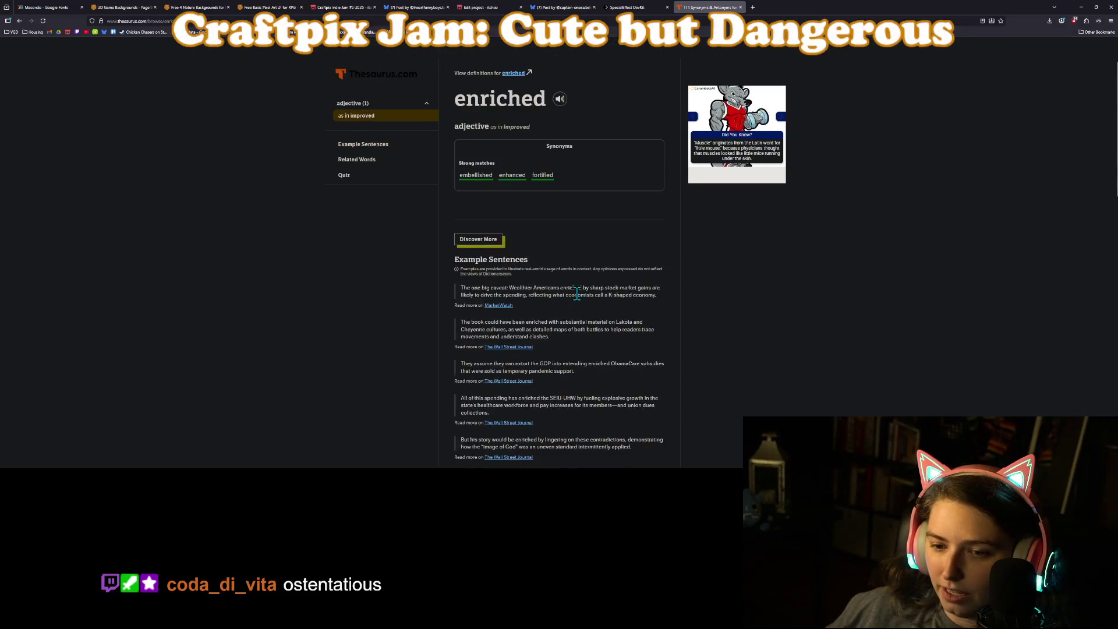
- Look up 'superb' and open the synonyms entry for 'glorious'
{"action": "left_click", "coordinate": [527, 84]}
{"action": "type", "text": "superb"}
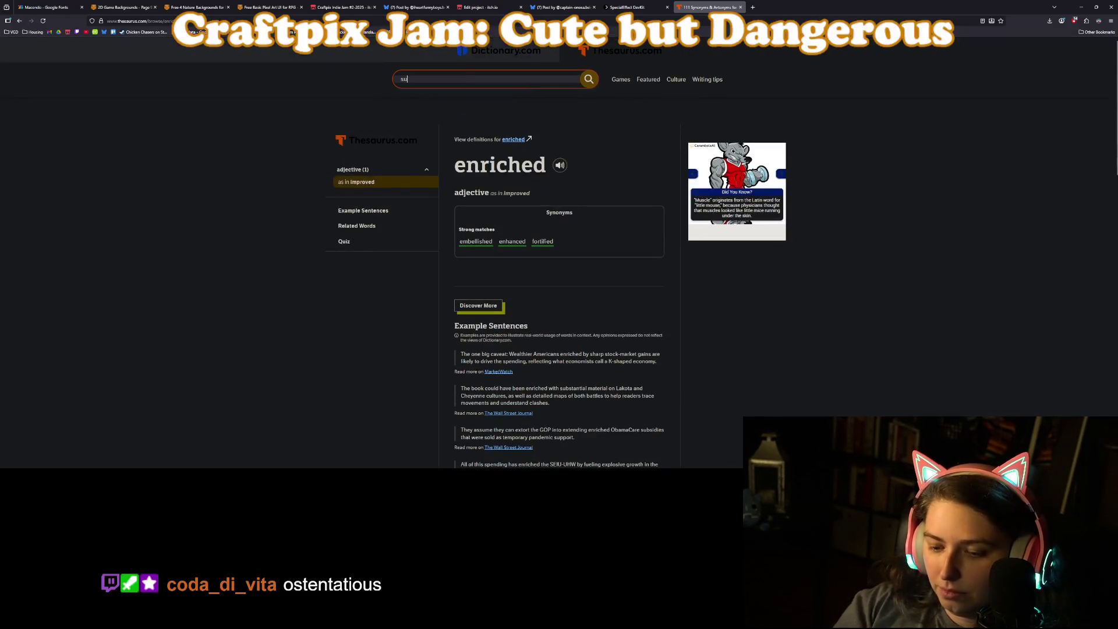
{"action": "key", "text": "Return"}
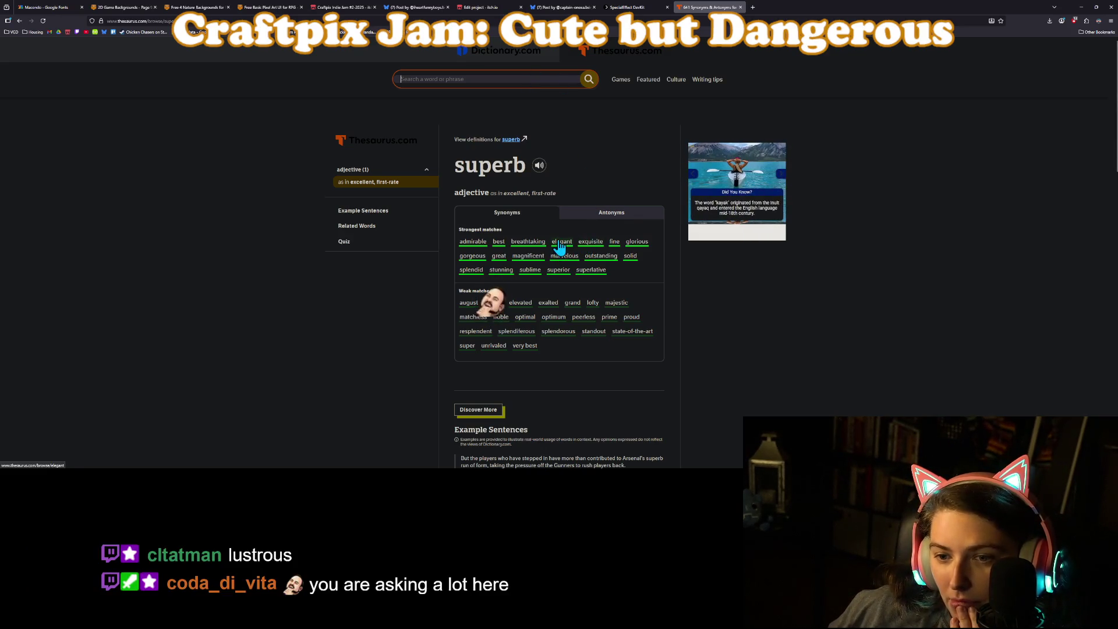
{"action": "left_click", "coordinate": [645, 249]}
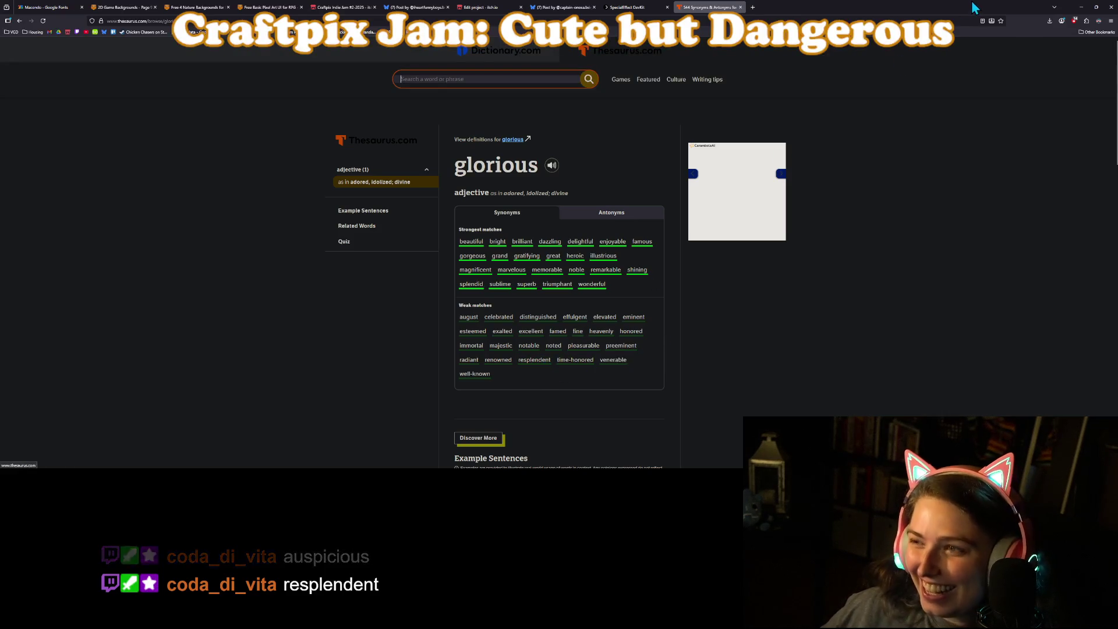
{"action": "left_click", "coordinate": [1080, 7]}
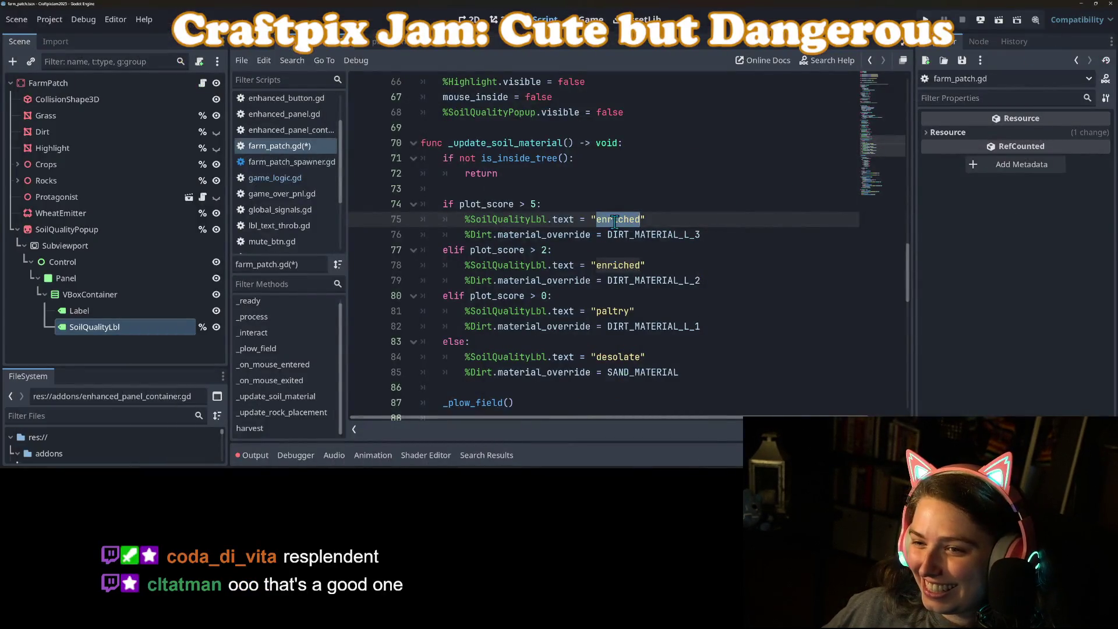
- Change 'enriched' to 'resplendent' on line 75 of farm_patch.gd and save the script
{"action": "type", "text": "res"}
{"action": "type", "text": "plendent"}
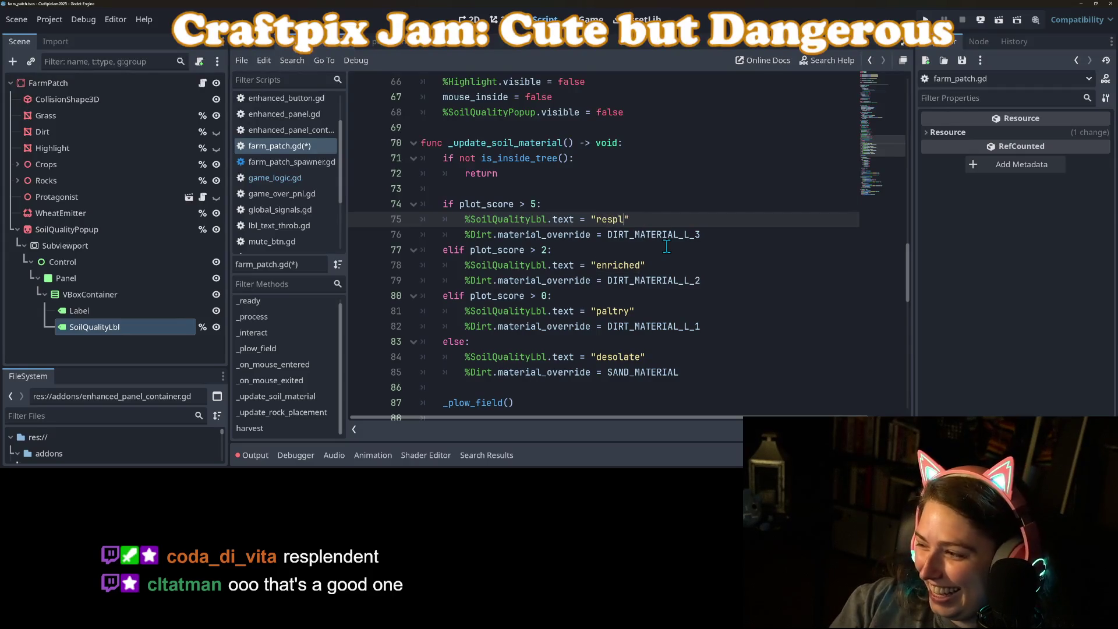
{"action": "key", "text": "ctrl+s"}
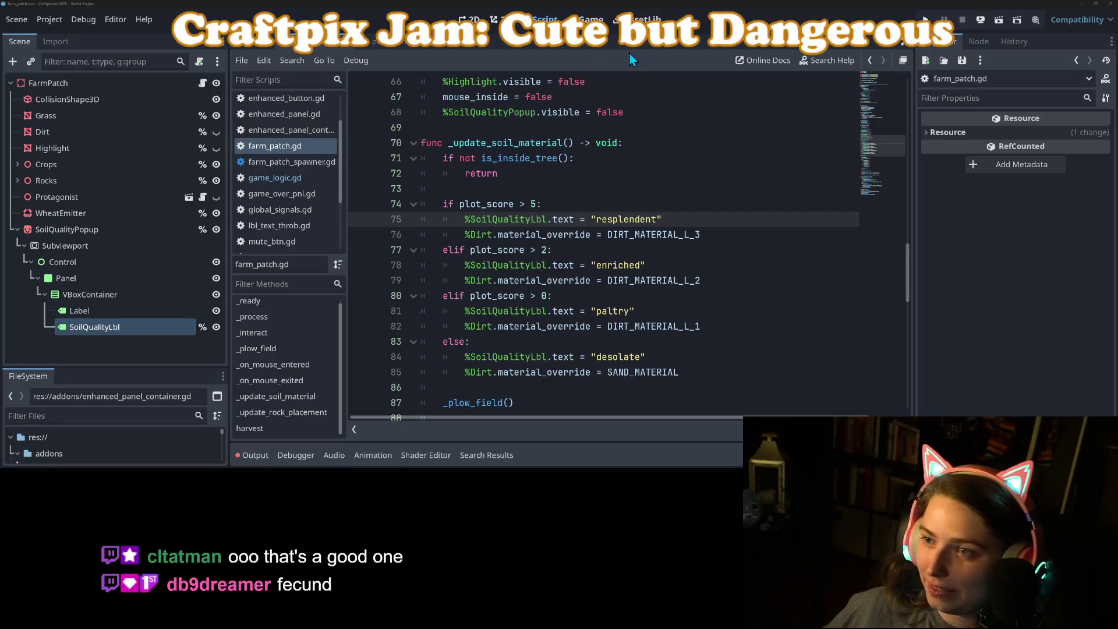
{"action": "key", "text": "alt+Tab"}
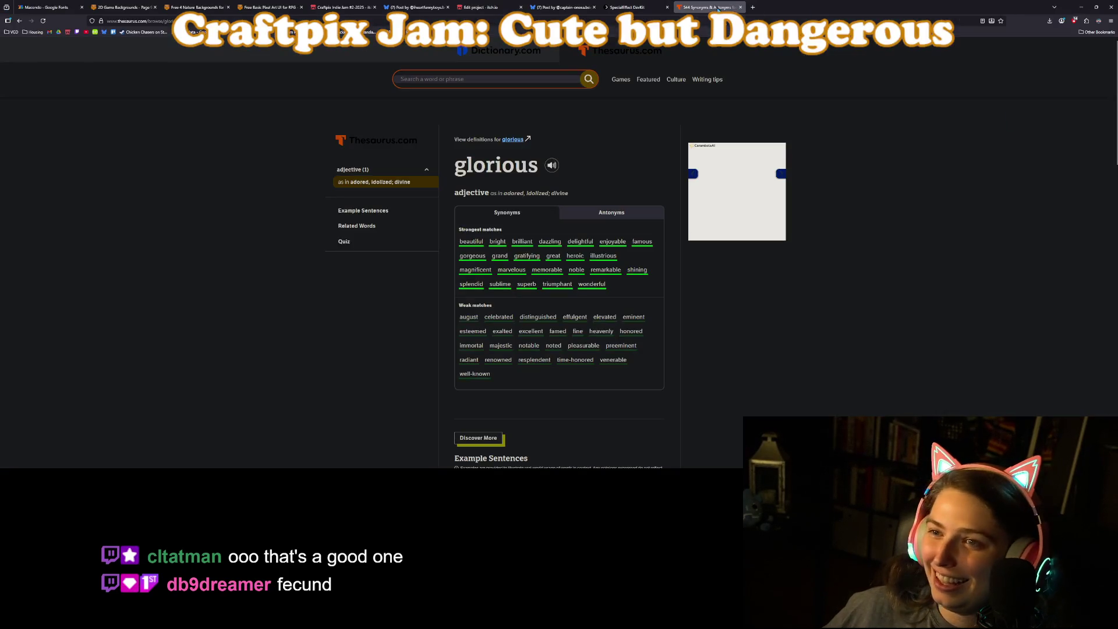
- Search Google for 'fecund' in a new tab and read its definition and example phrase
{"action": "left_click", "coordinate": [756, 9]}
{"action": "type", "text": "fecund"}
{"action": "key", "text": "Return"}
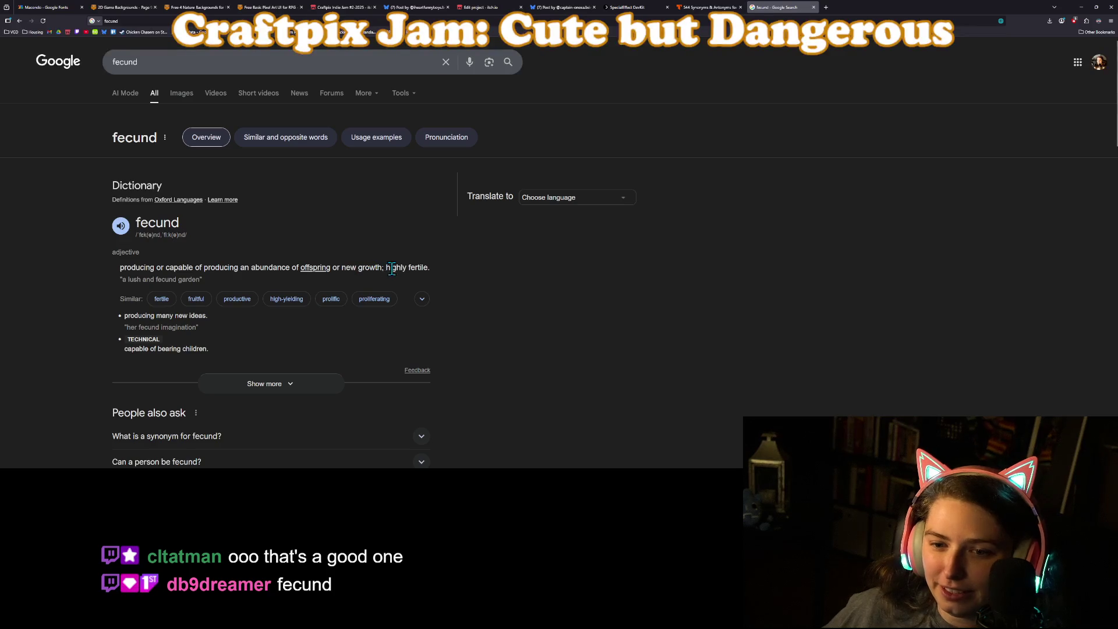
{"action": "mouse_move", "coordinate": [431, 268]}
{"action": "left_mouse_down"}
{"action": "mouse_move", "coordinate": [328, 268]}
{"action": "mouse_move", "coordinate": [470, 268]}
{"action": "left_mouse_up"}
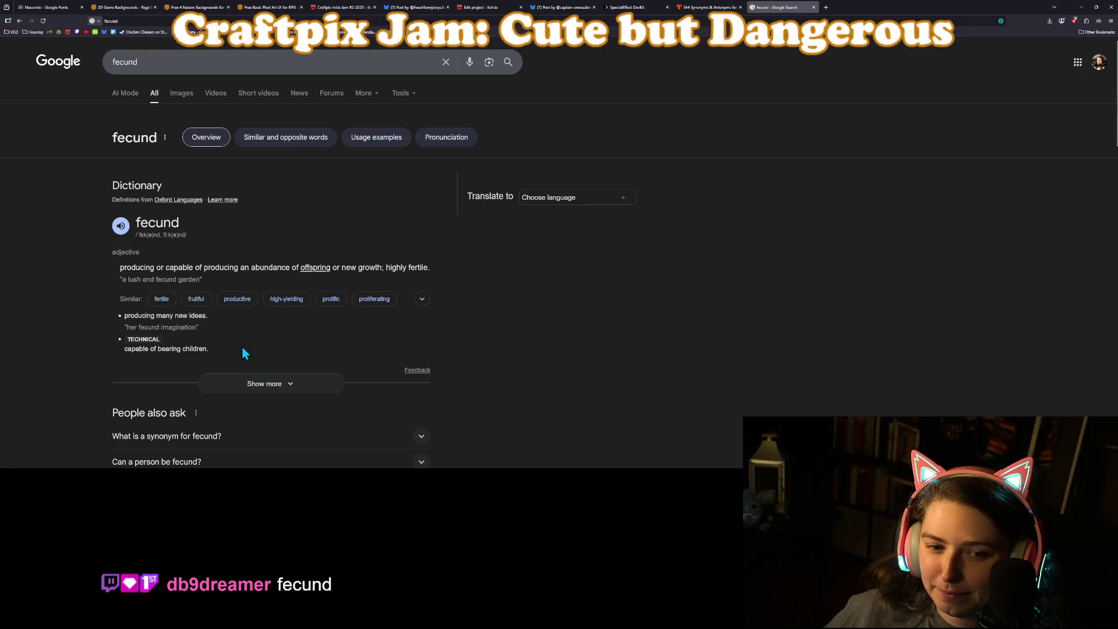
{"action": "left_click_drag", "start_coordinate": [133, 324], "coordinate": [201, 328]}
{"action": "left_click", "coordinate": [218, 329]}
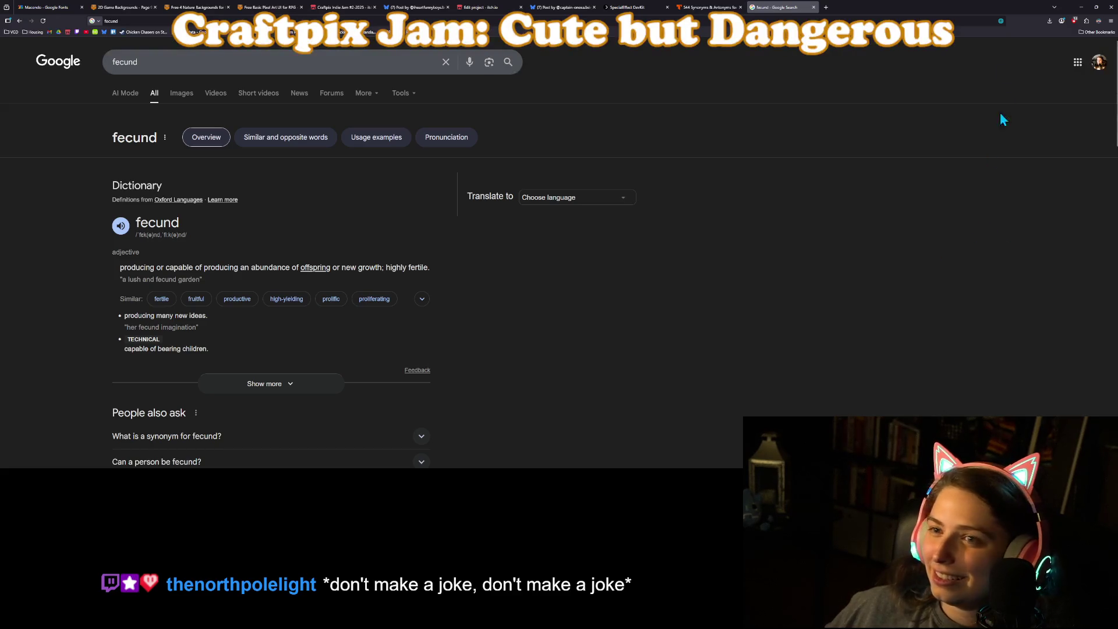
{"action": "left_click", "coordinate": [1086, 7]}
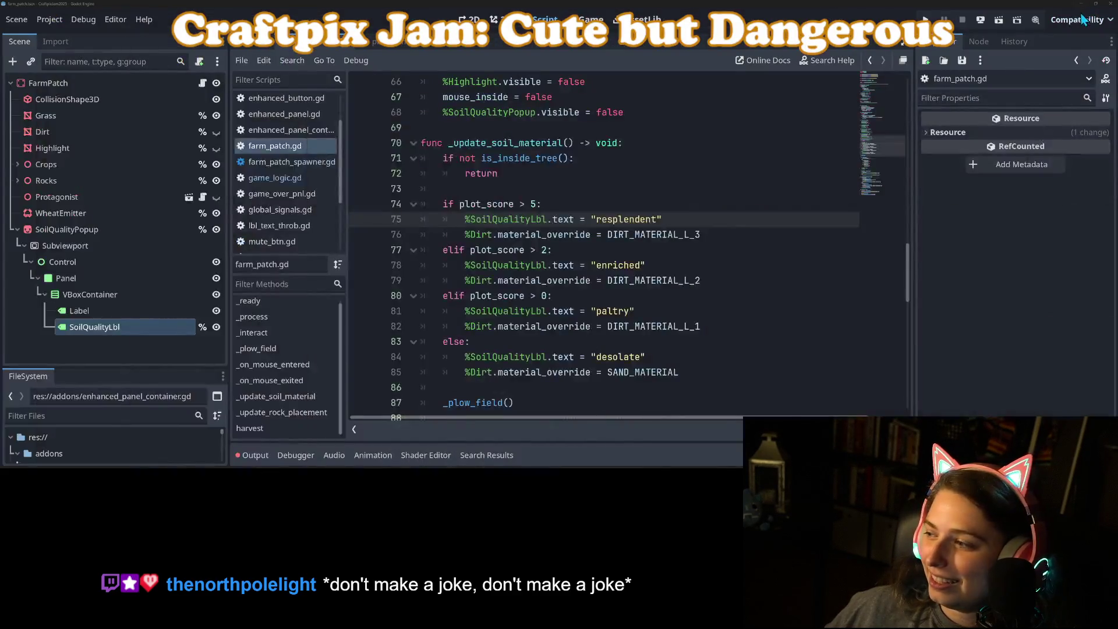
- Save farm_patch.gd and run the game to test the hover popup
{"action": "left_click", "coordinate": [737, 239]}
{"action": "key", "text": "ctrl+s"}
{"action": "left_click", "coordinate": [591, 219]}
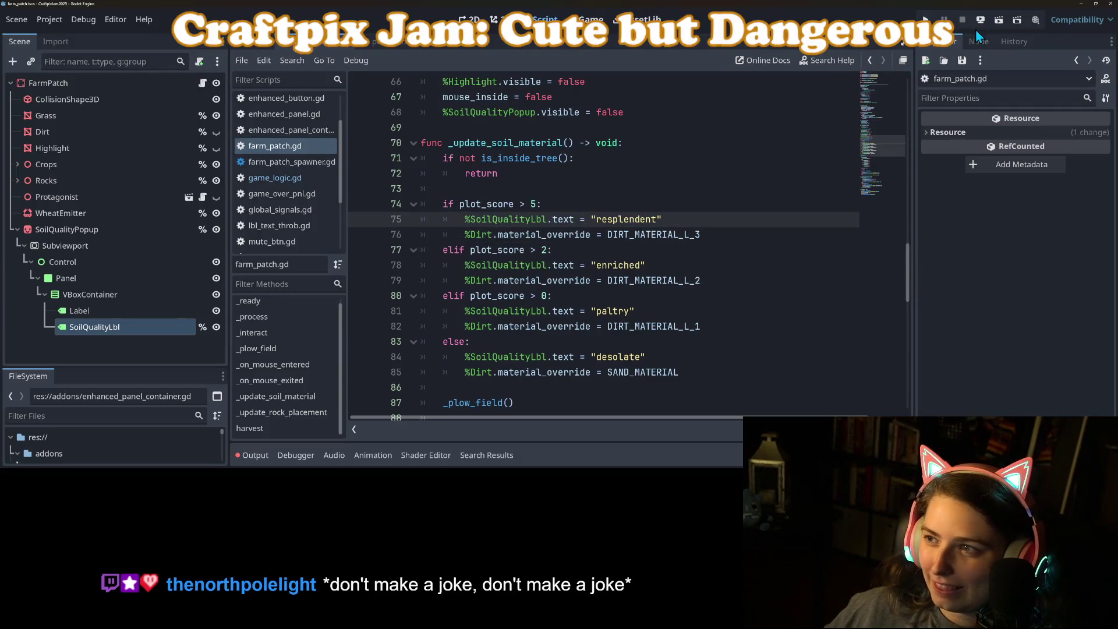
{"action": "key", "text": "F5"}
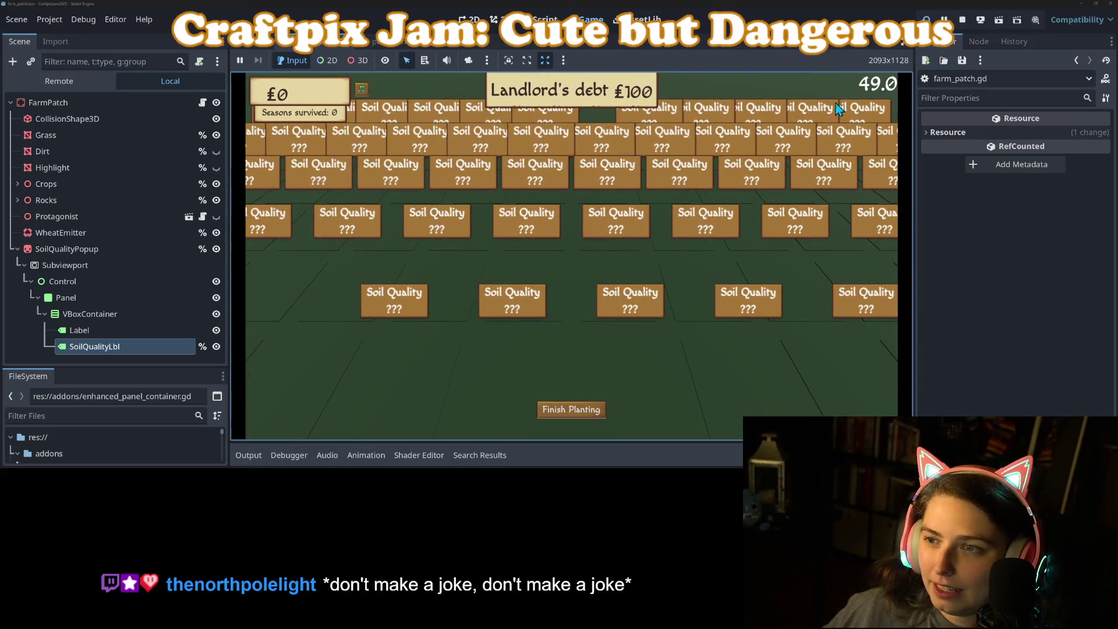
- Add %SoilQualityPopup after %Rocks in the hidden_on_start list, then relaunch the game
{"action": "left_click", "coordinate": [962, 20]}
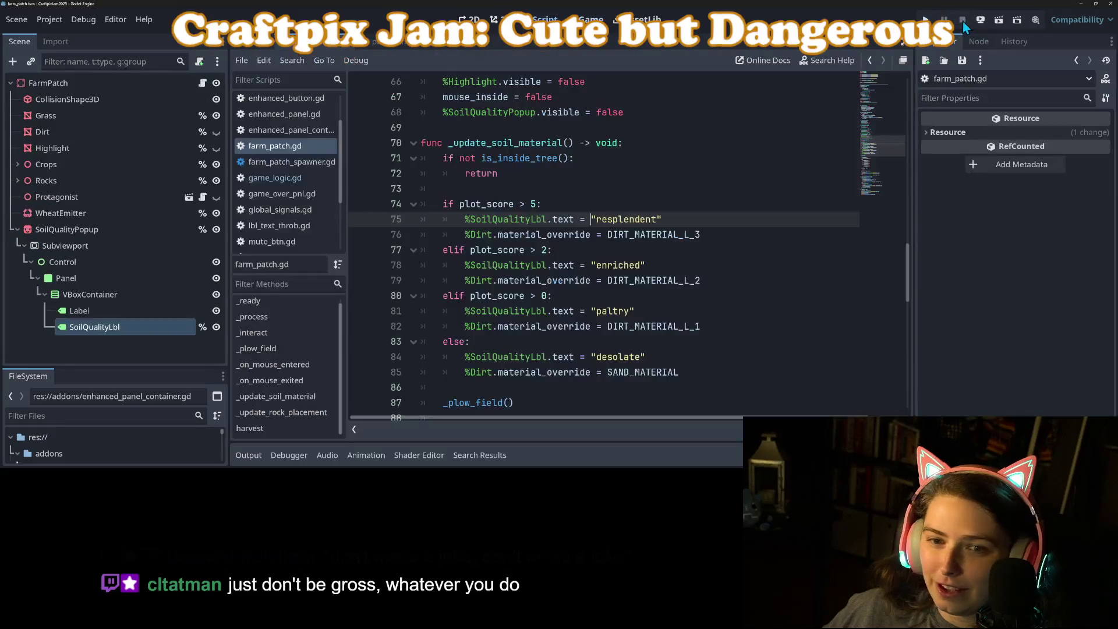
{"action": "scroll", "coordinate": [526, 289], "scroll_direction": "up", "scroll_amount": 10}
{"action": "scroll", "coordinate": [526, 288], "scroll_direction": "down", "scroll_amount": 10}
{"action": "scroll", "coordinate": [525, 288], "scroll_direction": "up", "scroll_amount": 3}
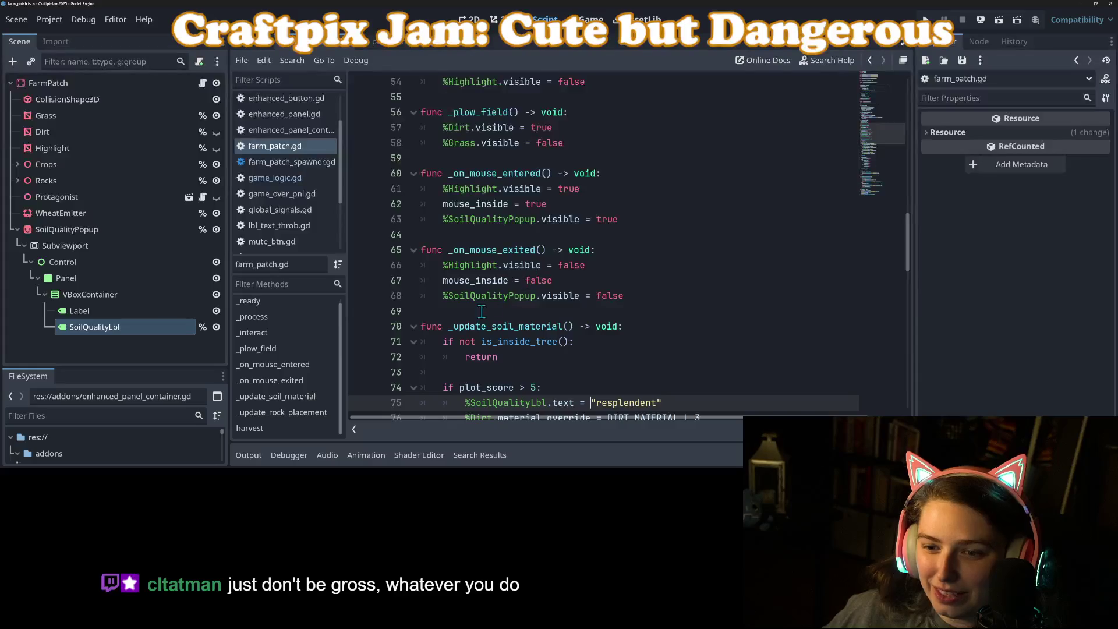
{"action": "left_click_drag", "start_coordinate": [442, 299], "coordinate": [650, 297]}
{"action": "scroll", "coordinate": [549, 291], "scroll_direction": "up", "scroll_amount": 8}
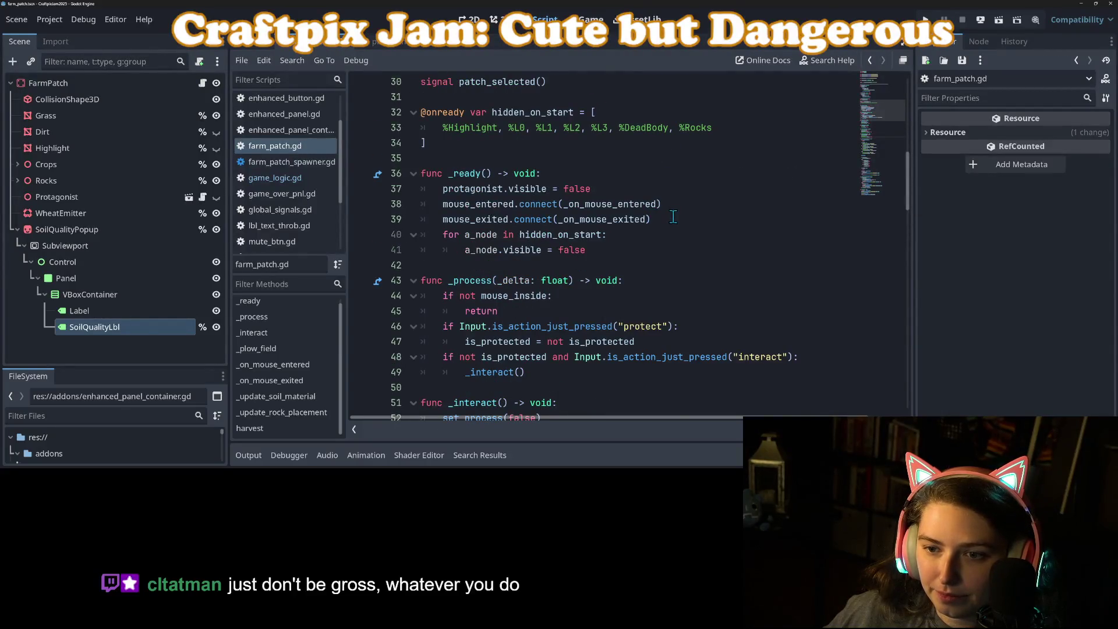
{"action": "scroll", "coordinate": [565, 250], "scroll_direction": "down", "scroll_amount": 7}
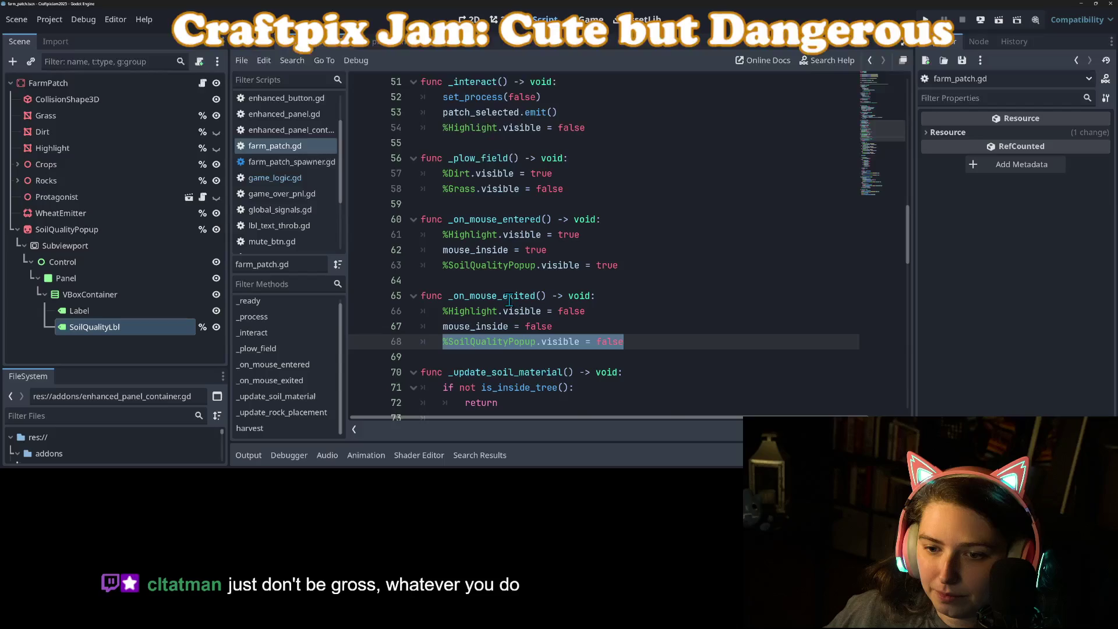
{"action": "left_click", "coordinate": [448, 342]}
{"action": "left_click_drag", "start_coordinate": [453, 342], "coordinate": [537, 345]}
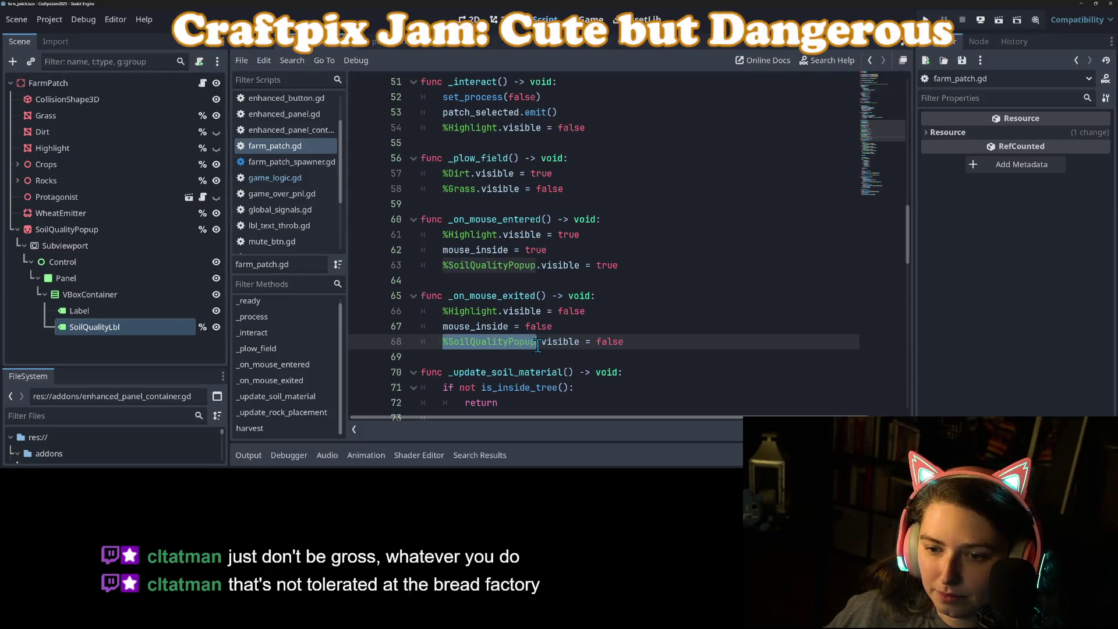
{"action": "scroll", "coordinate": [584, 312], "scroll_direction": "up", "scroll_amount": 10}
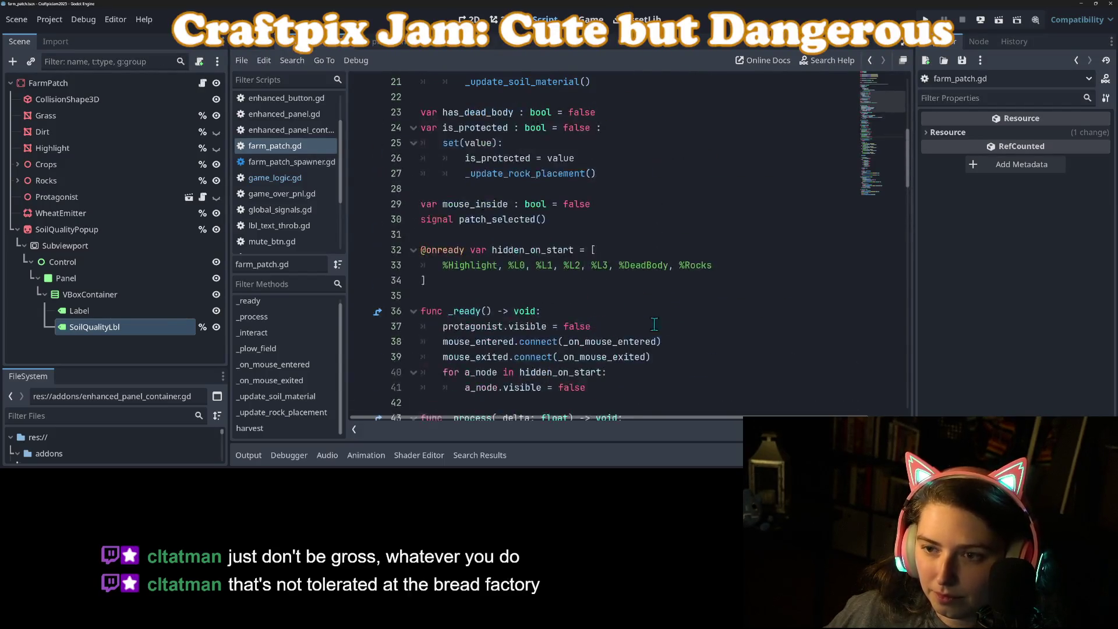
{"action": "left_click", "coordinate": [737, 273]}
{"action": "type", "text": ", %SoilQualityPopup"}
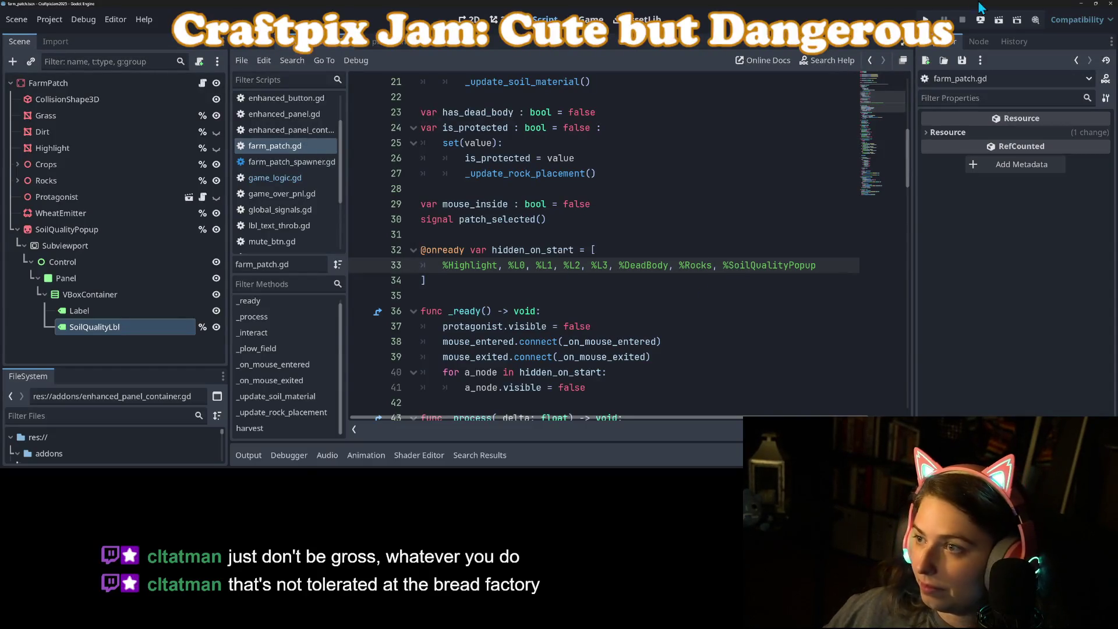
{"action": "left_click", "coordinate": [926, 20]}
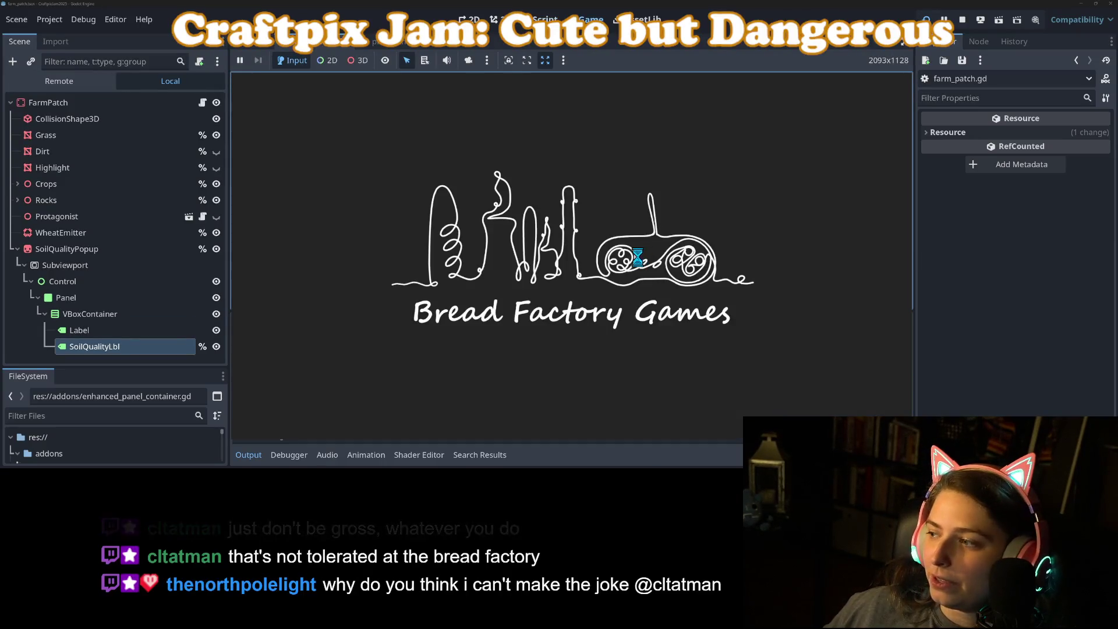
{"action": "left_click", "coordinate": [242, 452]}
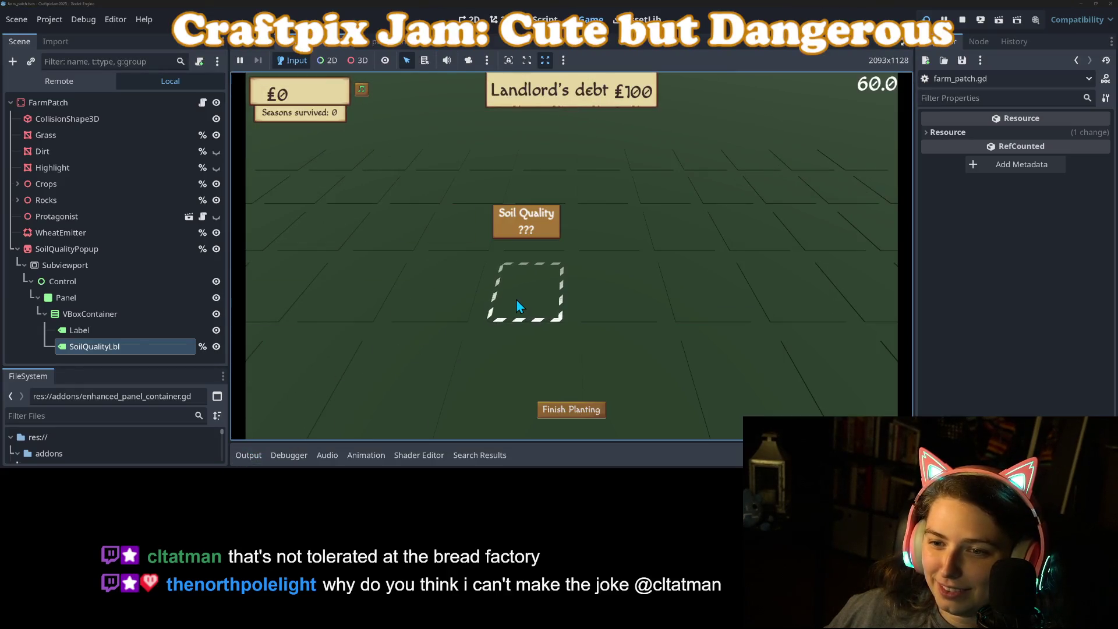
{"action": "left_click", "coordinate": [599, 300]}
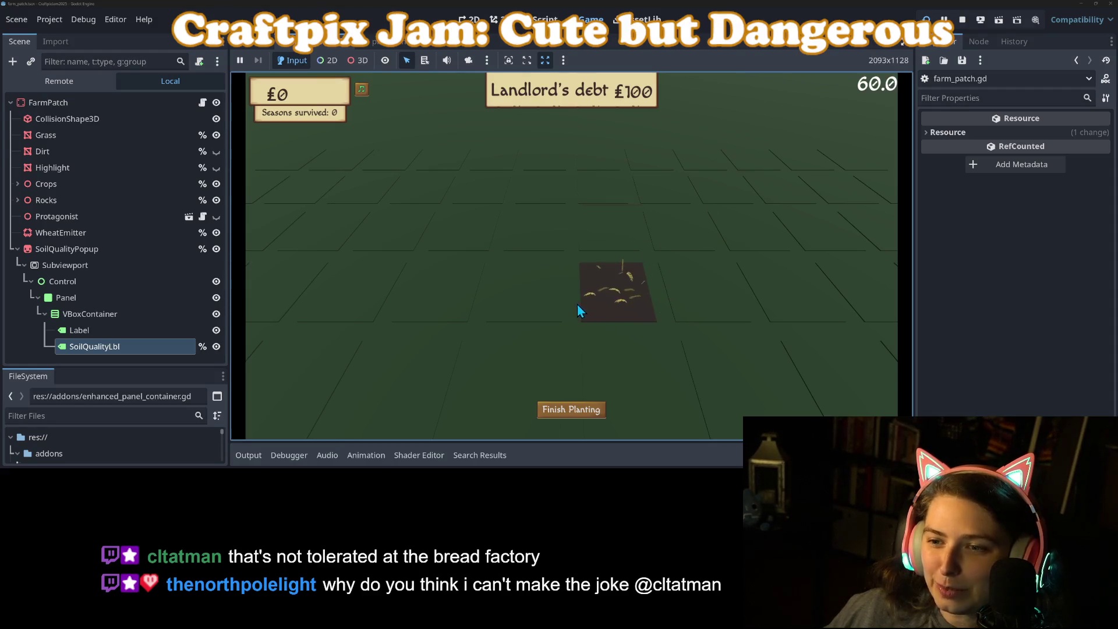
{"action": "left_click", "coordinate": [467, 295]}
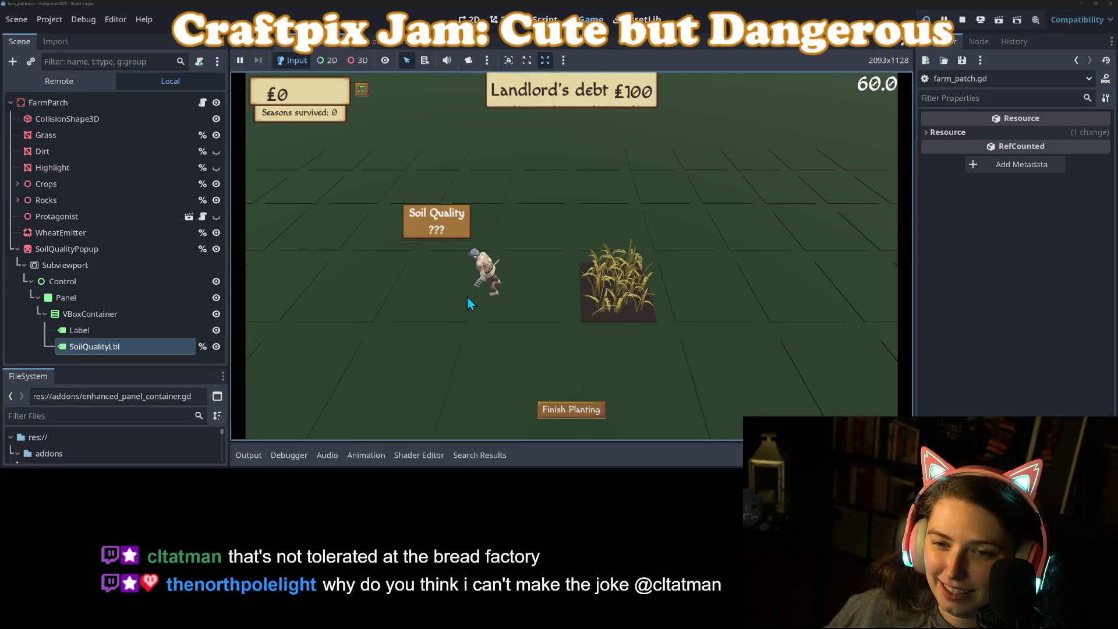
{"action": "left_click", "coordinate": [536, 198]}
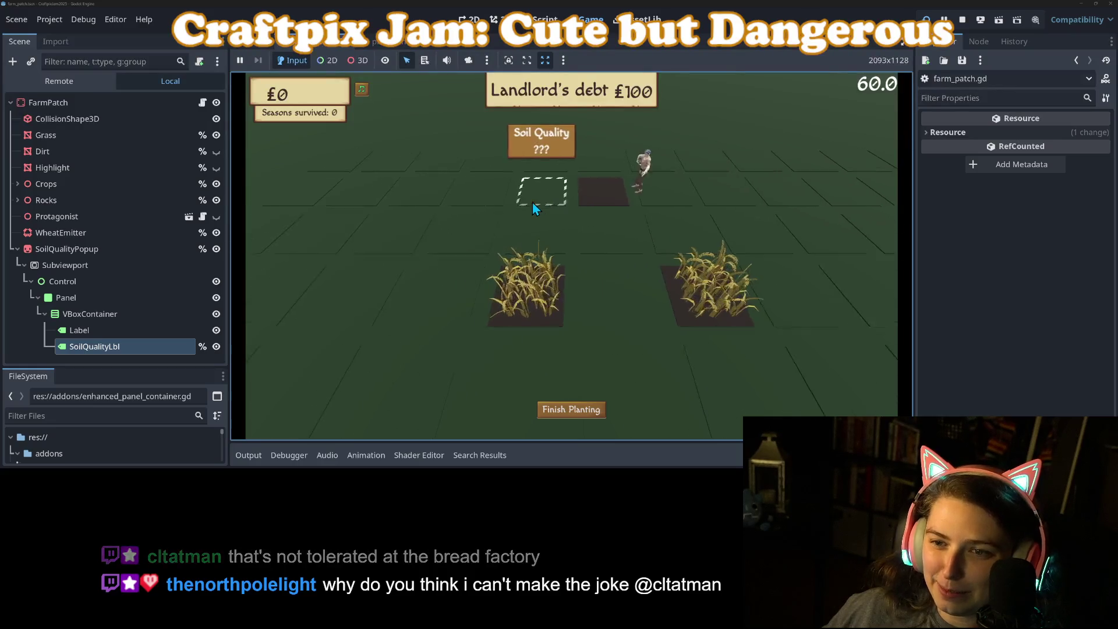
{"action": "left_click", "coordinate": [447, 295]}
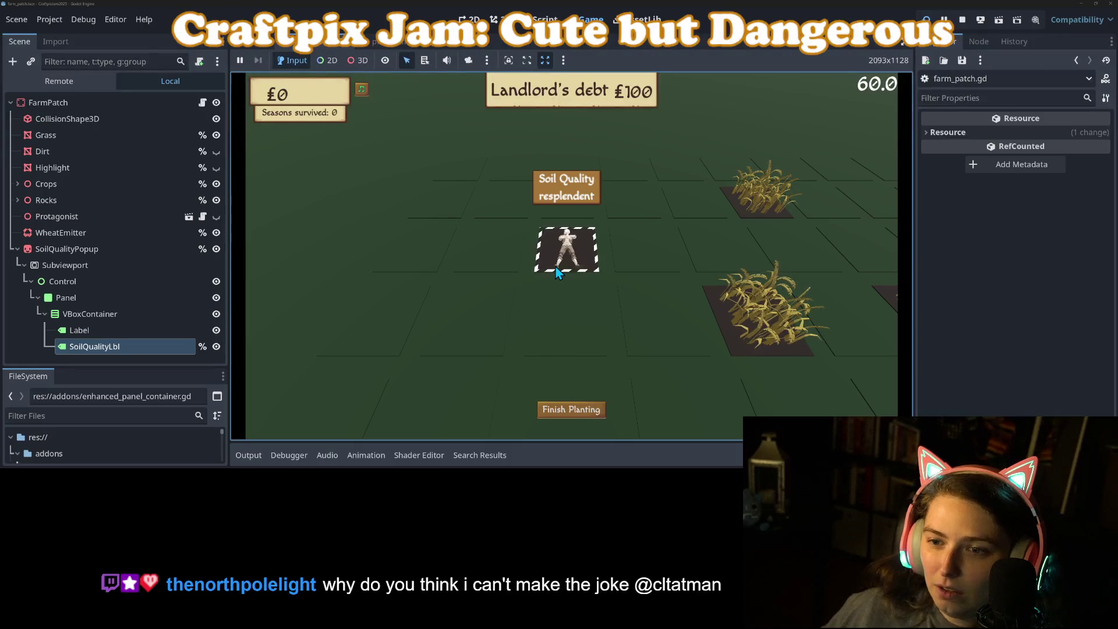
{"action": "left_click", "coordinate": [558, 272]}
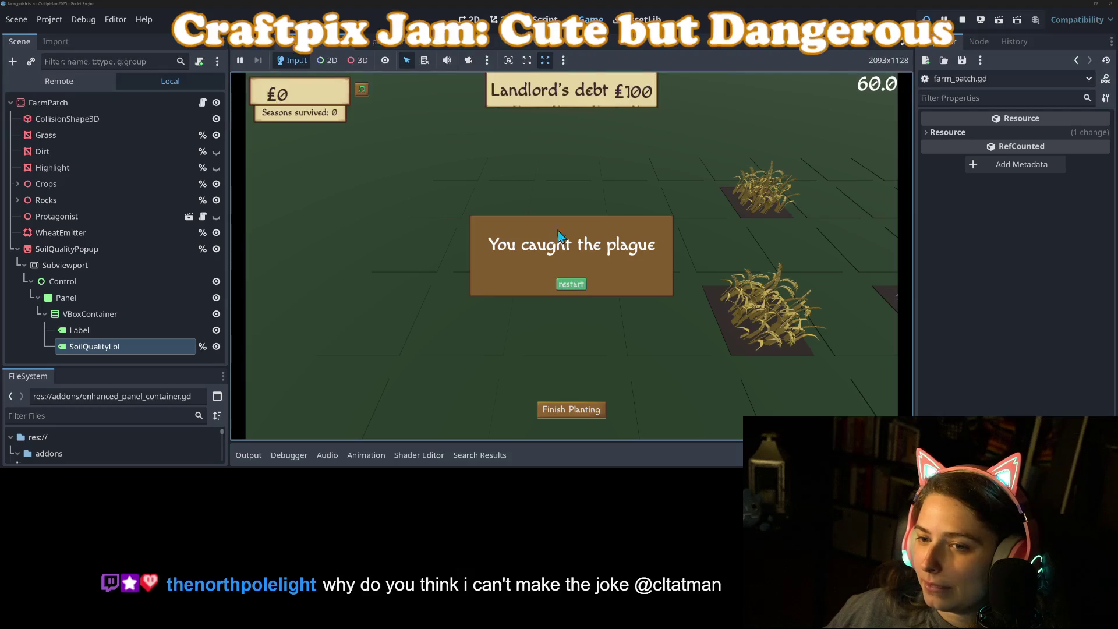
{"action": "left_click", "coordinate": [964, 18]}
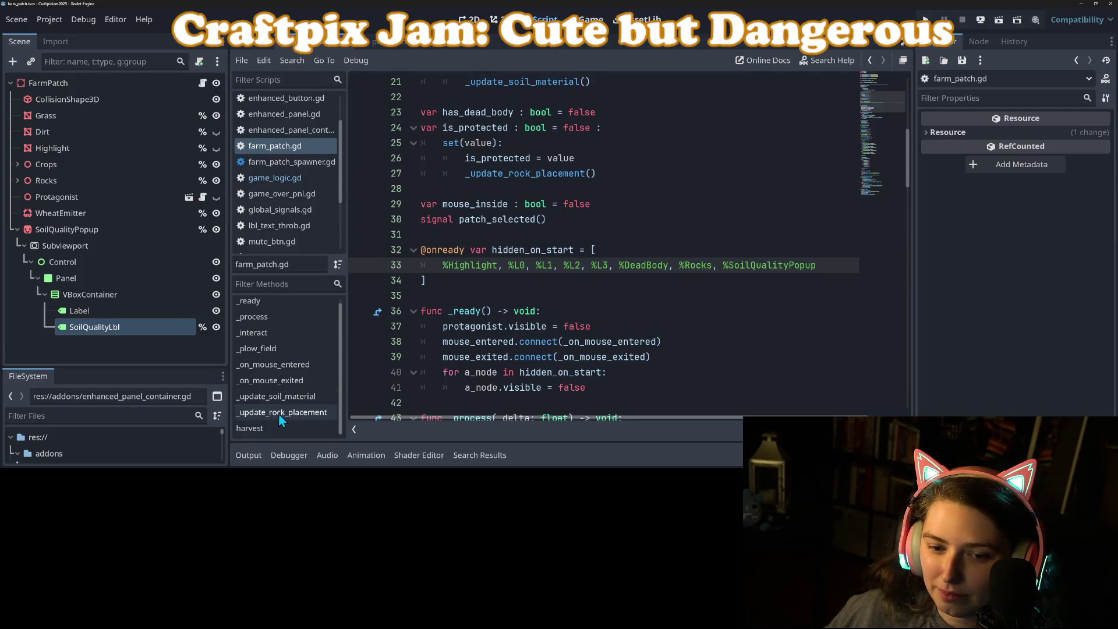
- In _update_soil_material, add the label line under 'if has_dead_body:' reading 'plagued' and save
{"action": "left_click", "coordinate": [287, 398]}
{"action": "scroll", "coordinate": [476, 323], "scroll_direction": "down", "scroll_amount": 2}
{"action": "left_click", "coordinate": [602, 235]}
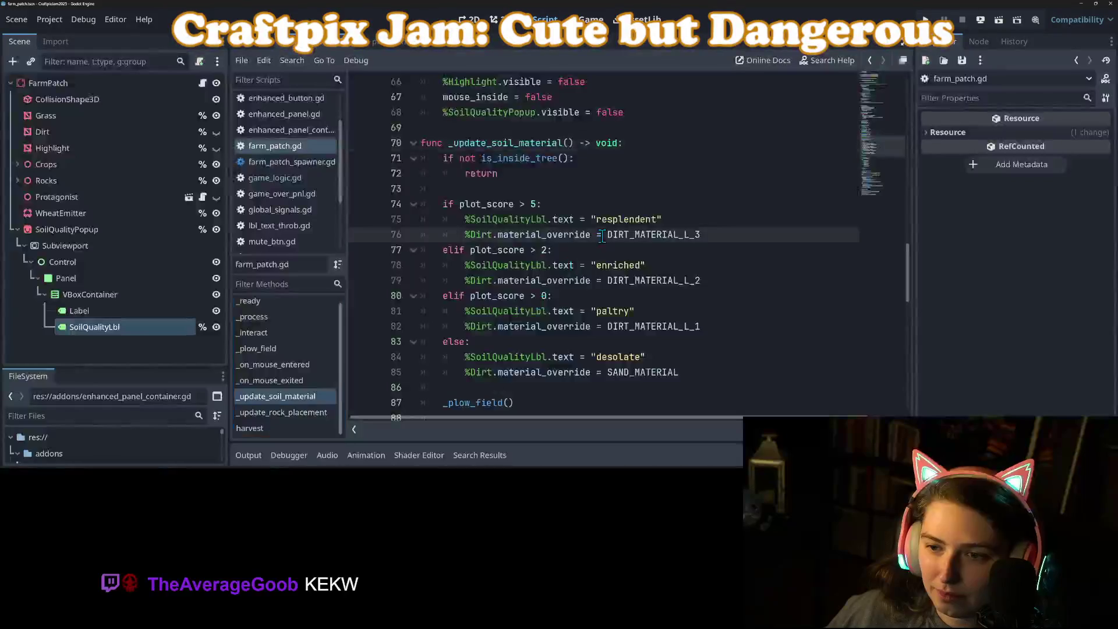
{"action": "left_click_drag", "start_coordinate": [460, 220], "coordinate": [708, 216]}
{"action": "key", "text": "ctrl+c"}
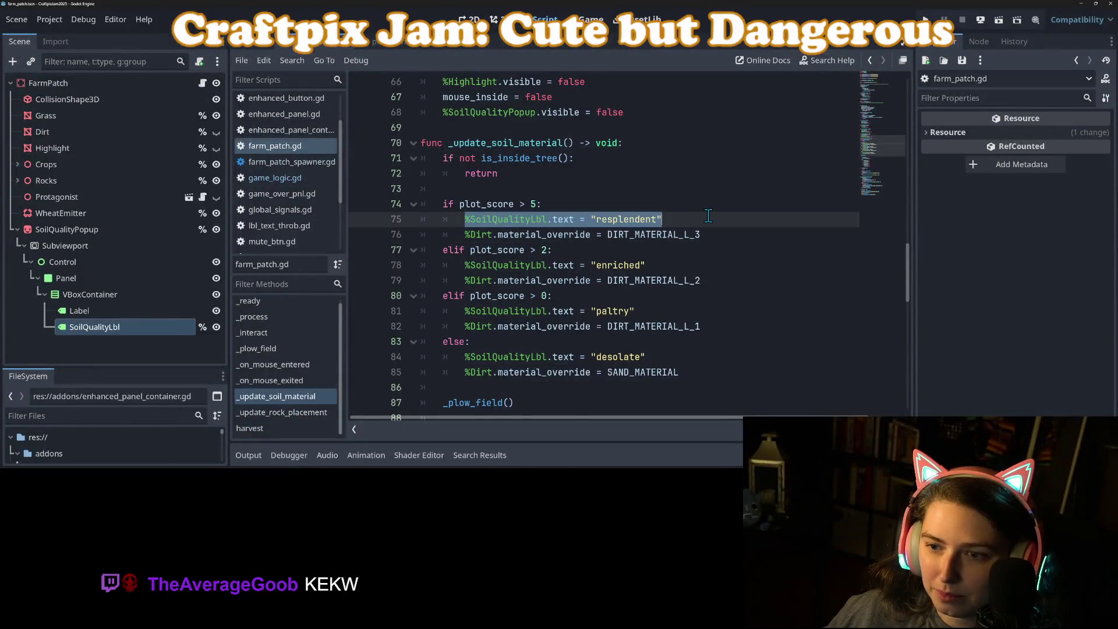
{"action": "scroll", "coordinate": [512, 269], "scroll_direction": "down", "scroll_amount": 5}
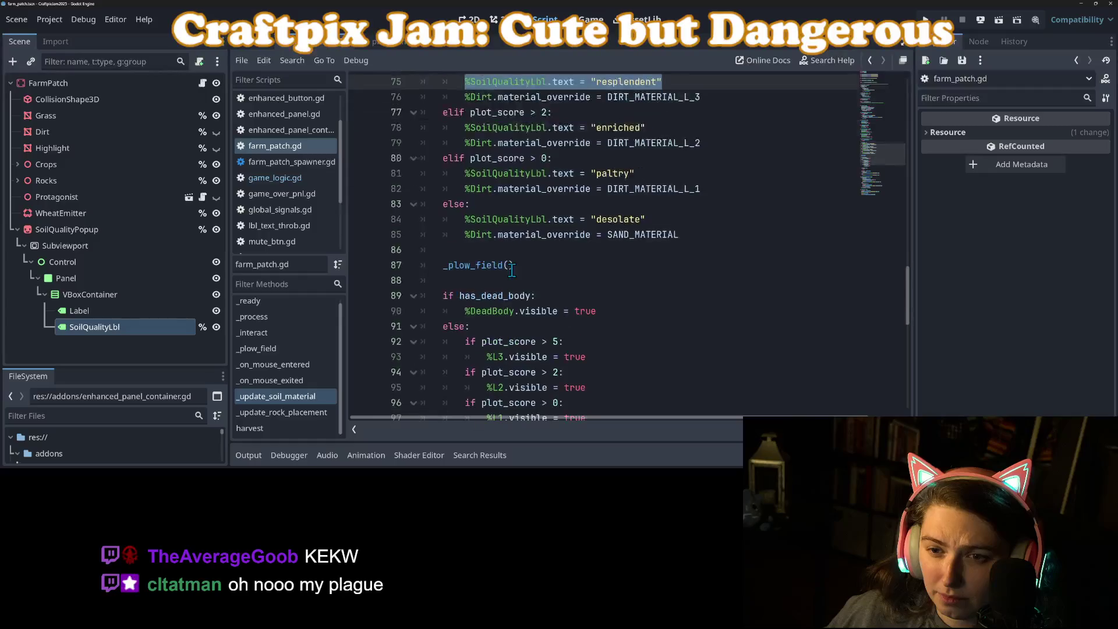
{"action": "left_click", "coordinate": [625, 210]}
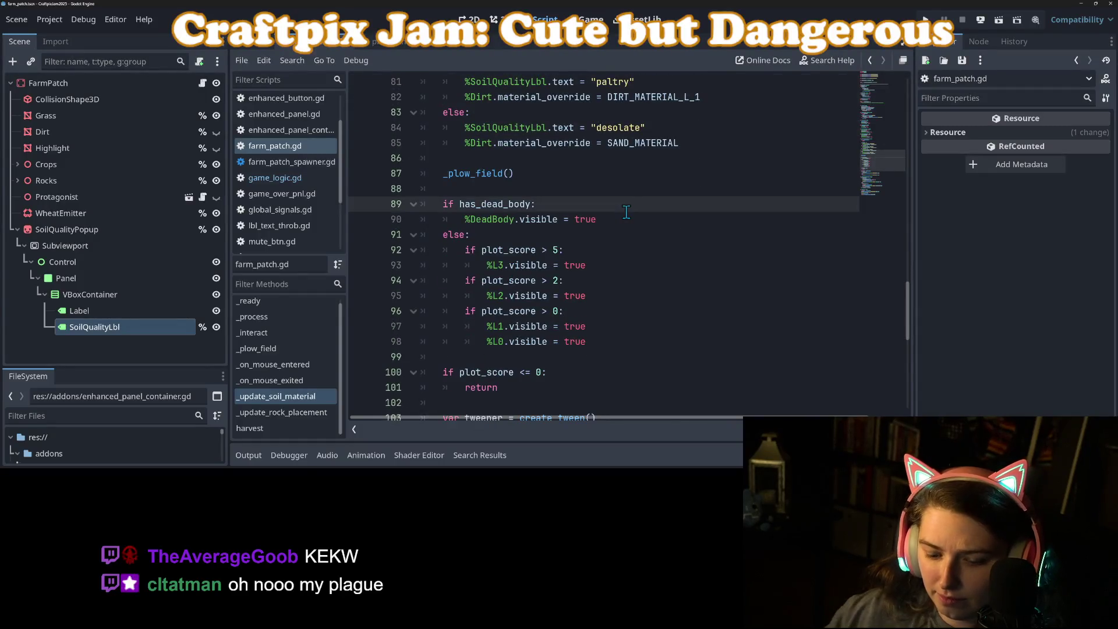
{"action": "key", "text": "Return"}
{"action": "key", "text": "ctrl+v"}
{"action": "type", "text": "pla"}
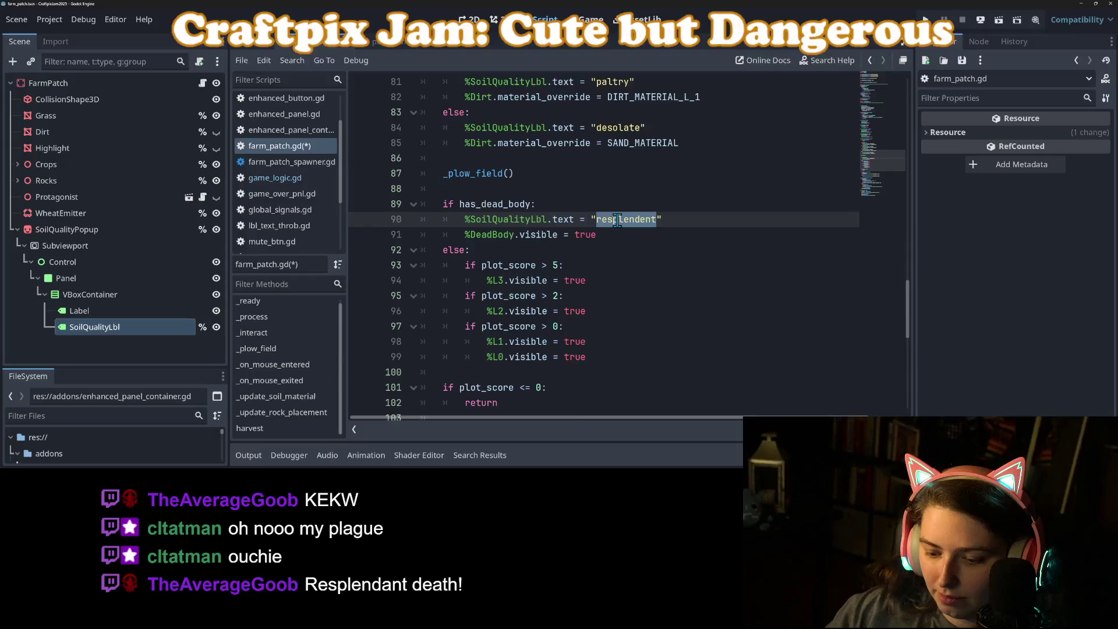
{"action": "key", "text": "ctrl+s"}
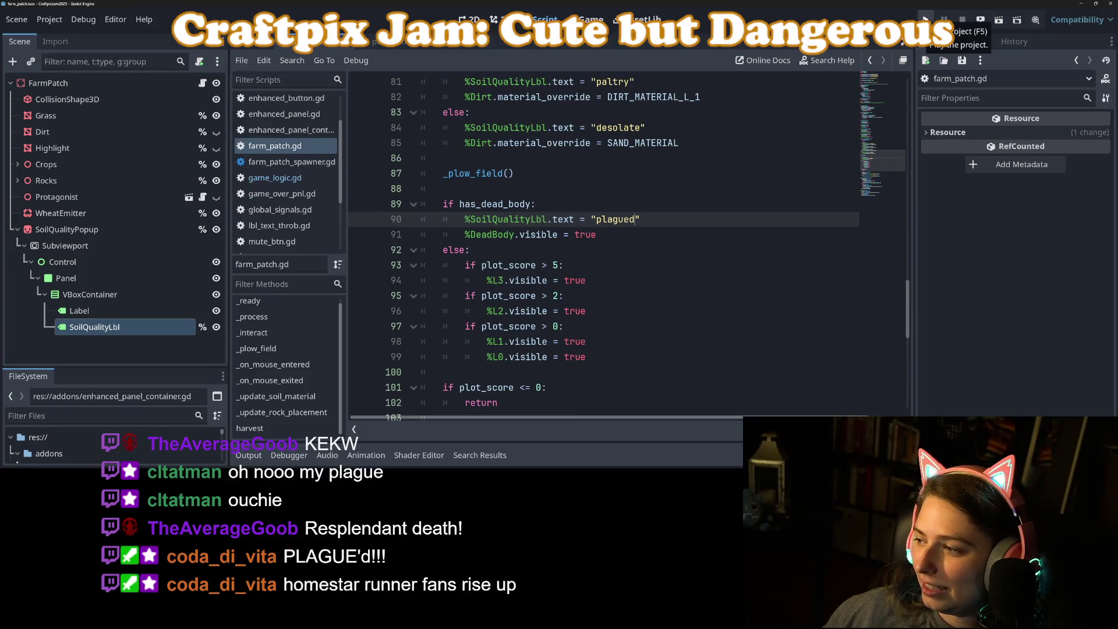
{"action": "left_click", "coordinate": [925, 19]}
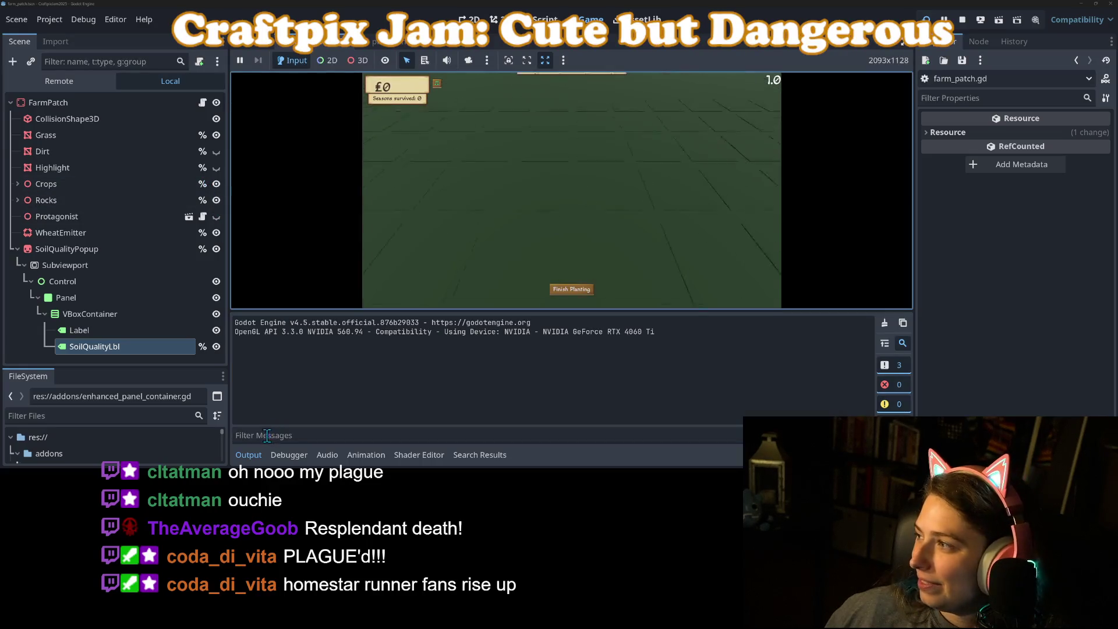
- Till several grass plots in the field and read a plot's Soil Quality popup
{"action": "left_click", "coordinate": [539, 286]}
{"action": "left_click", "coordinate": [676, 286]}
{"action": "left_click", "coordinate": [656, 236]}
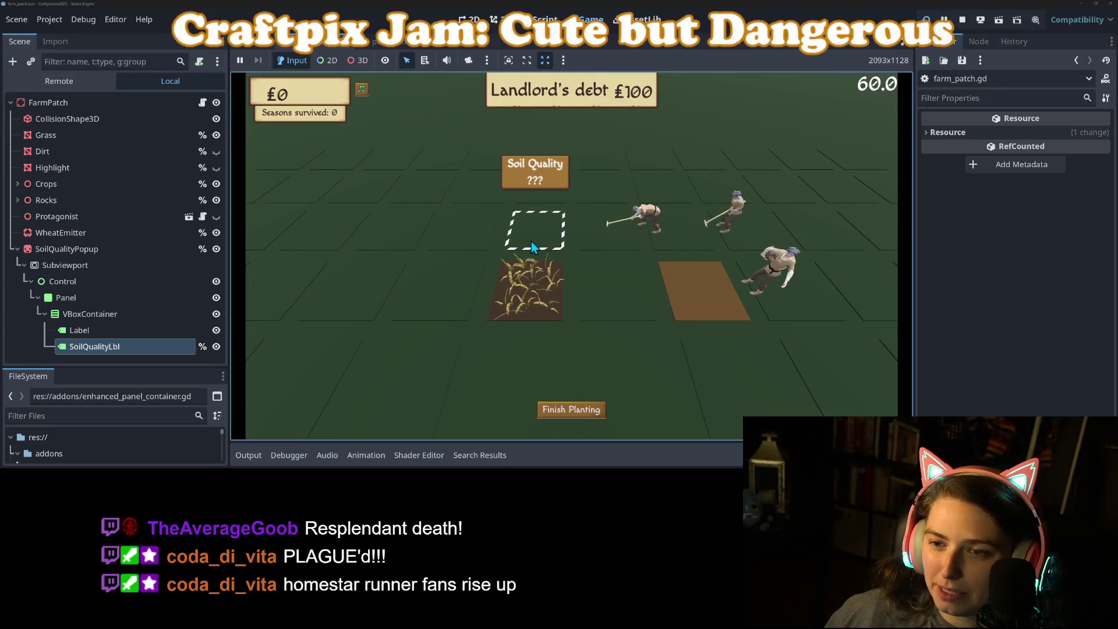
{"action": "left_click", "coordinate": [608, 233]}
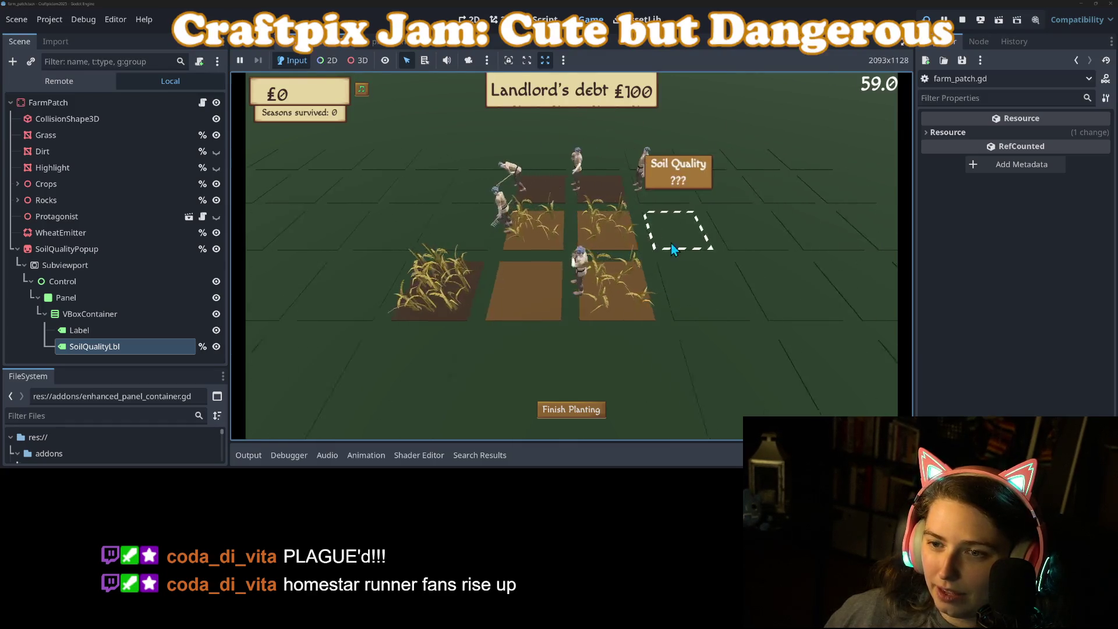
{"action": "left_click", "coordinate": [449, 291]}
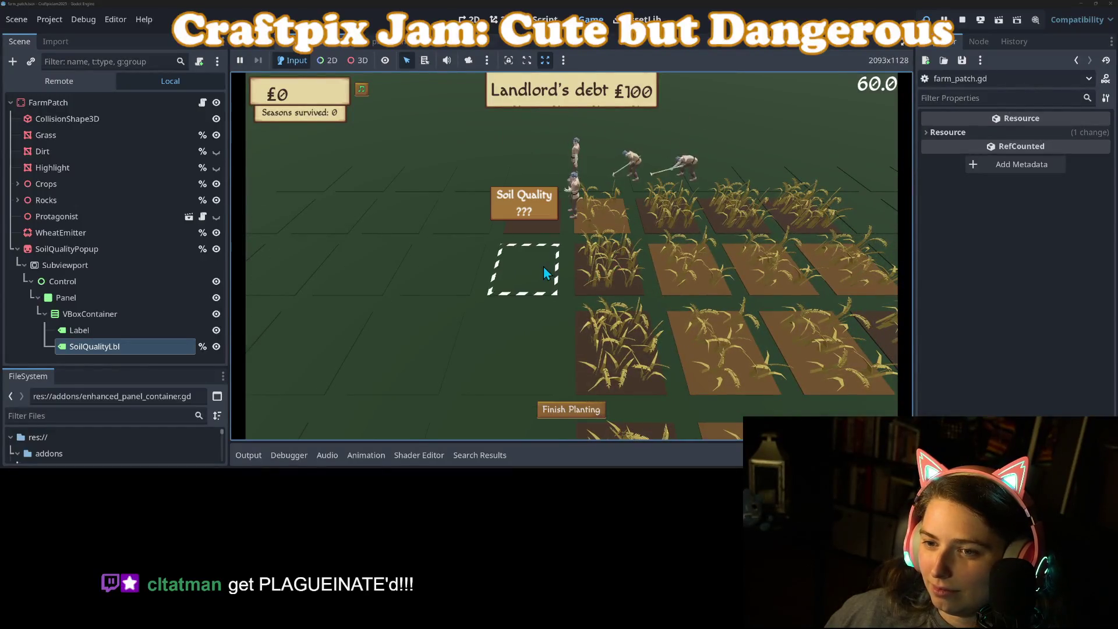
{"action": "mouse_move", "coordinate": [760, 256]}
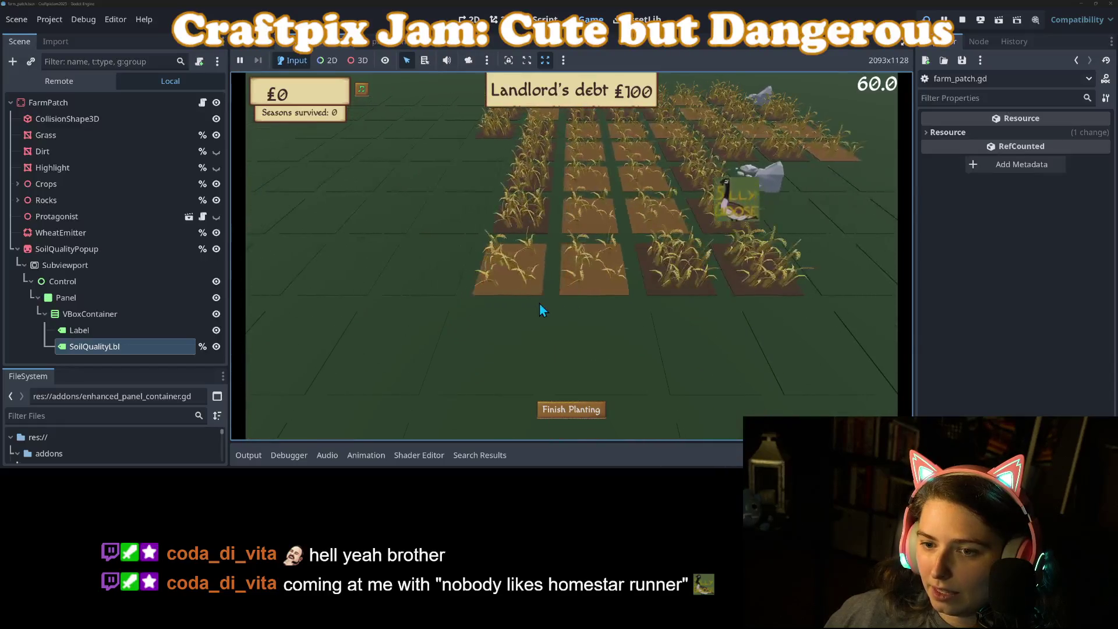
{"action": "left_click", "coordinate": [448, 265]}
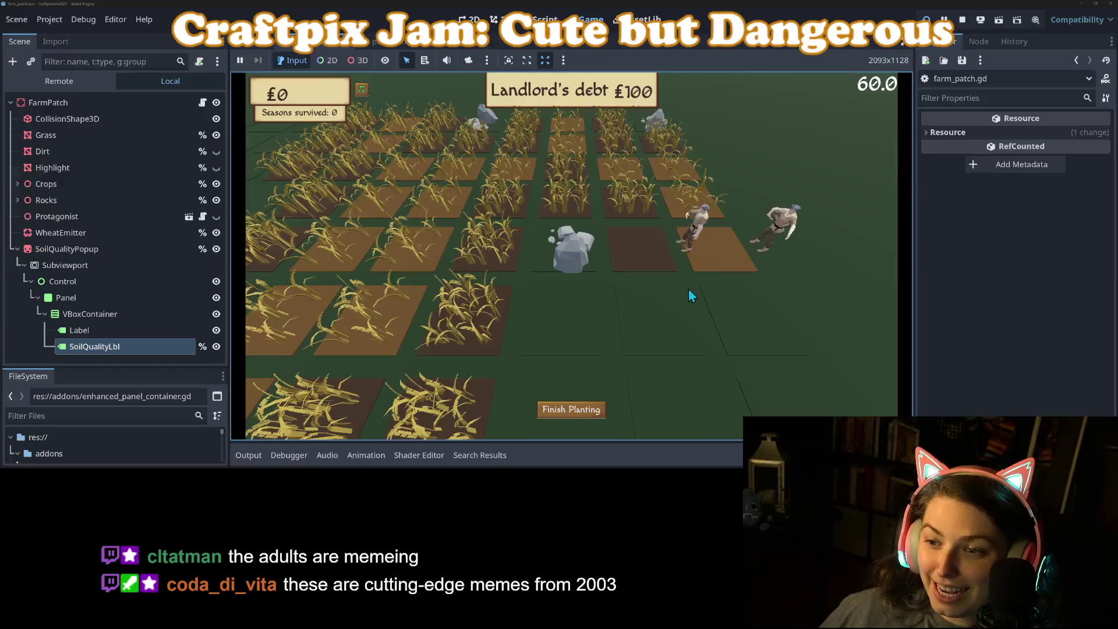
- Till more plots beside the crops and along the field's lower edge
{"action": "left_click", "coordinate": [673, 306]}
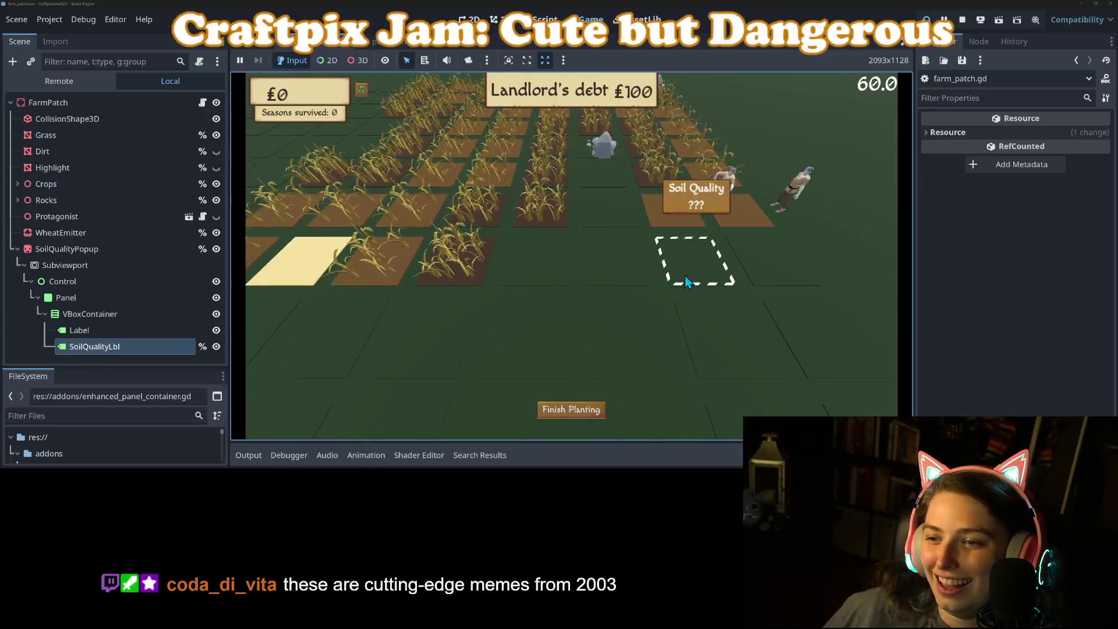
{"action": "left_click", "coordinate": [616, 192]}
{"action": "left_click", "coordinate": [708, 264]}
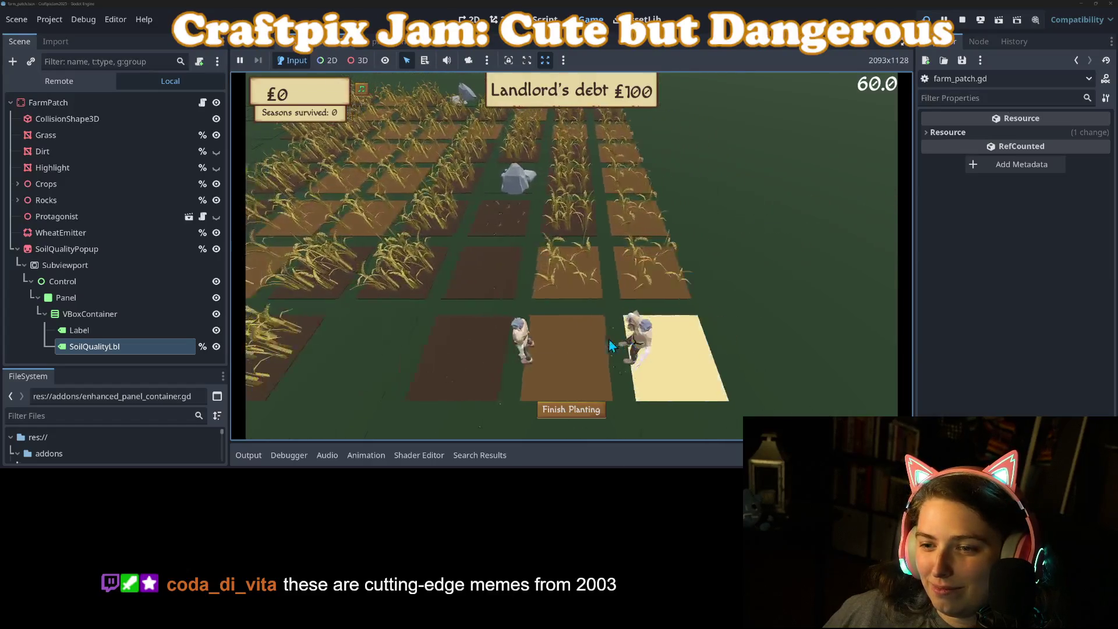
{"action": "left_click", "coordinate": [511, 345]}
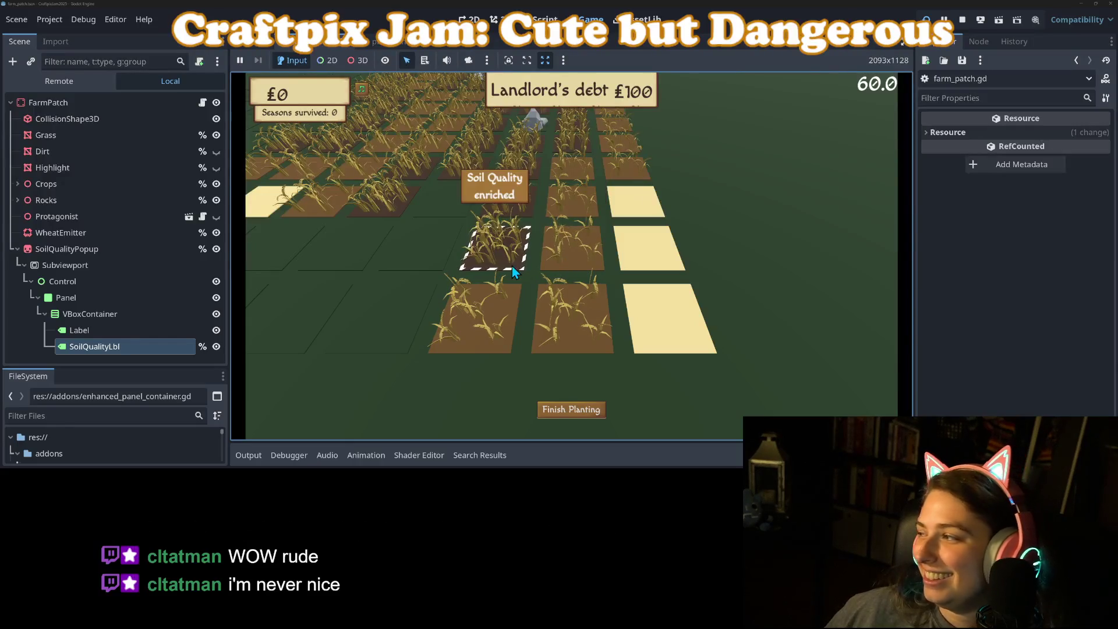
{"action": "scroll", "coordinate": [588, 318], "scroll_direction": "up", "scroll_amount": 1}
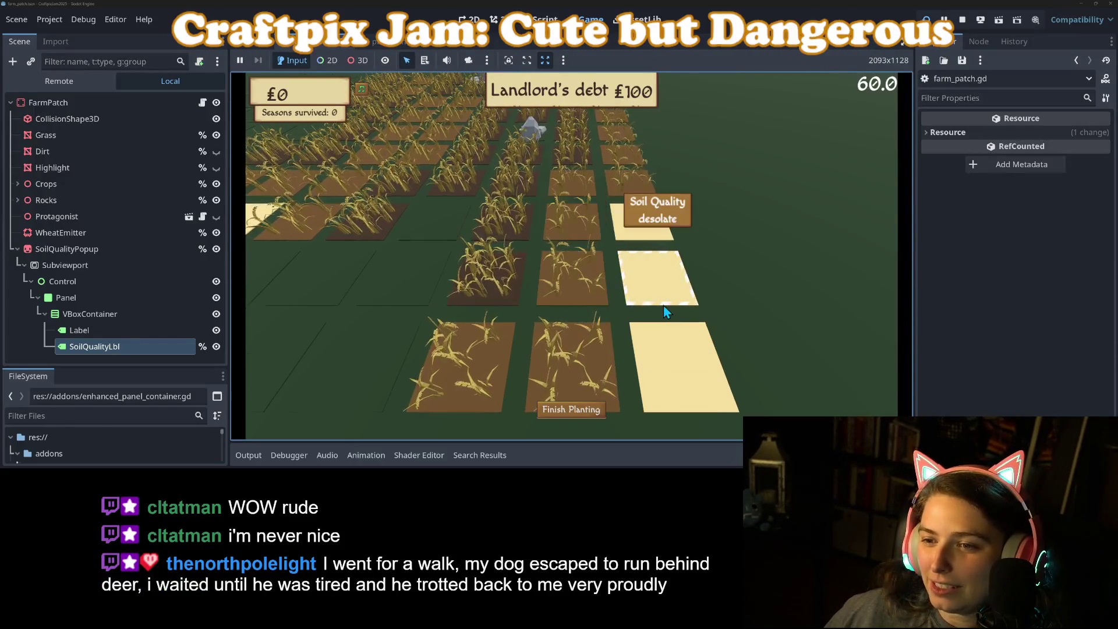
{"action": "scroll", "coordinate": [708, 328], "scroll_direction": "down", "scroll_amount": 2}
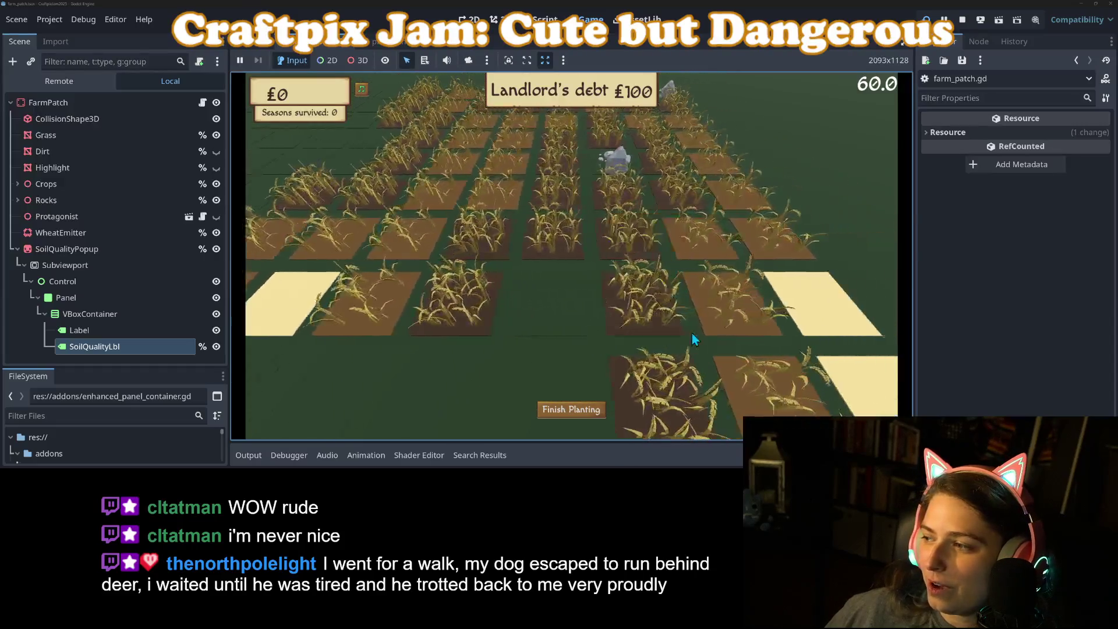
{"action": "scroll", "coordinate": [669, 337], "scroll_direction": "up", "scroll_amount": 2}
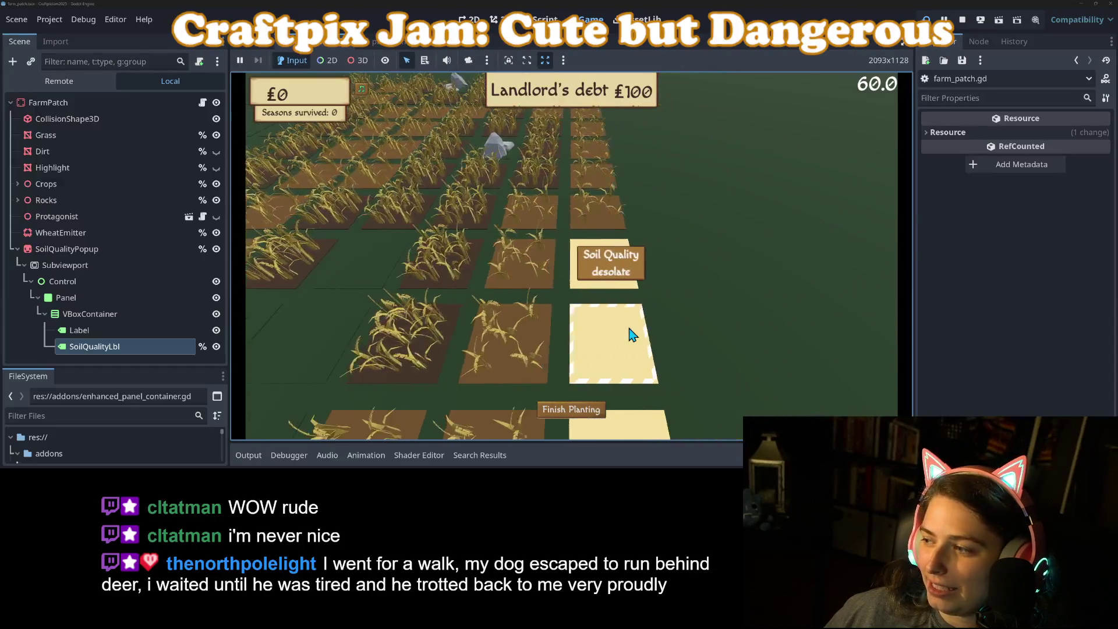
{"action": "key", "text": "a"}
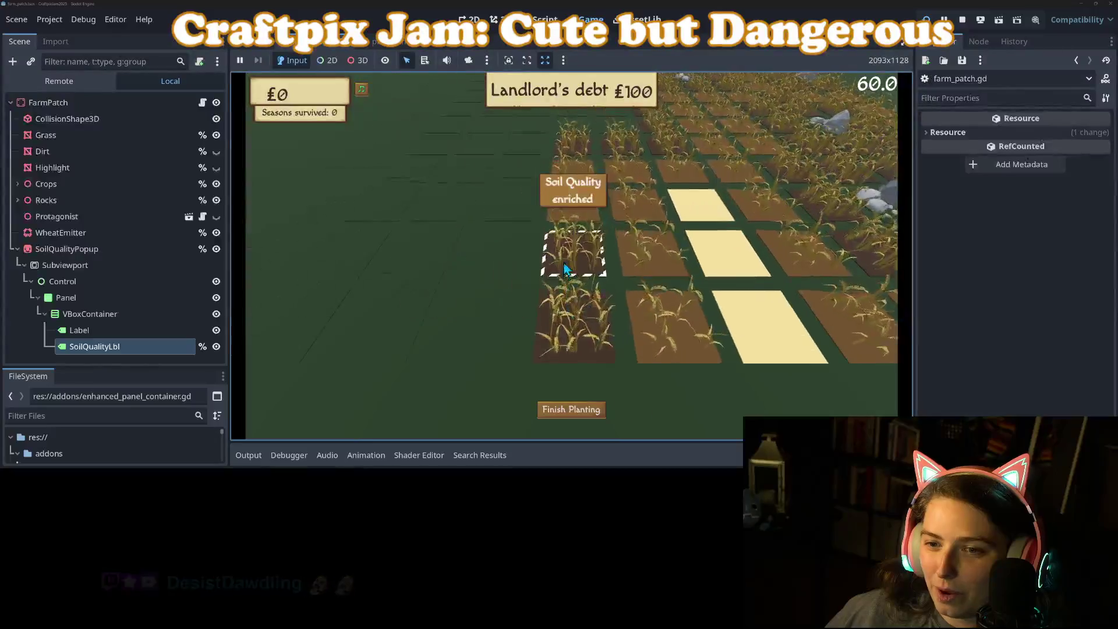
{"action": "left_click", "coordinate": [545, 311]}
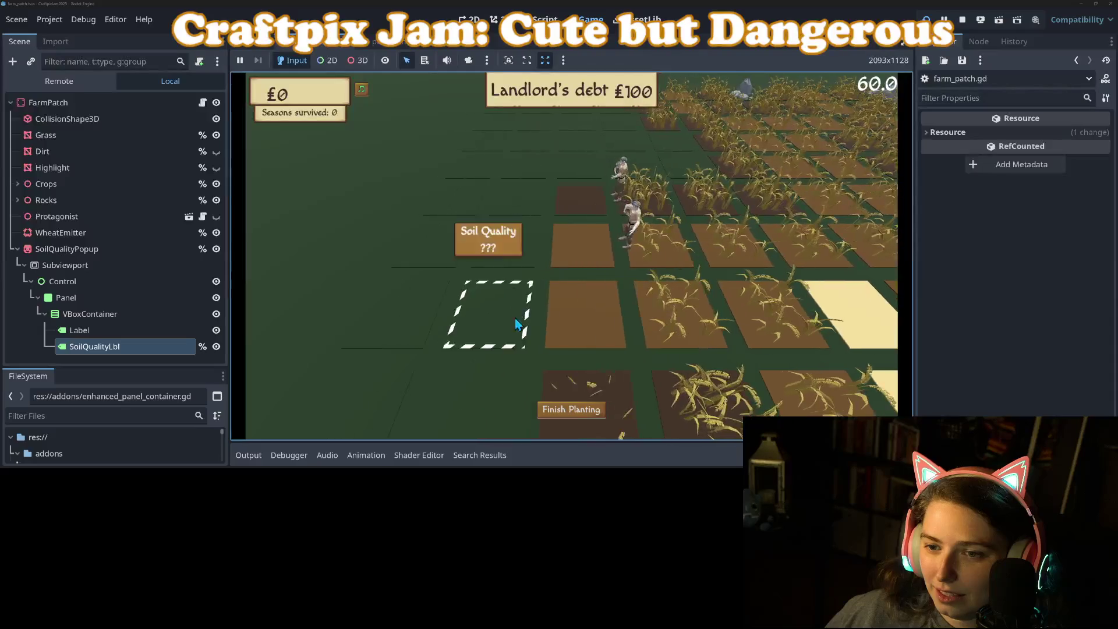
{"action": "left_click", "coordinate": [499, 356]}
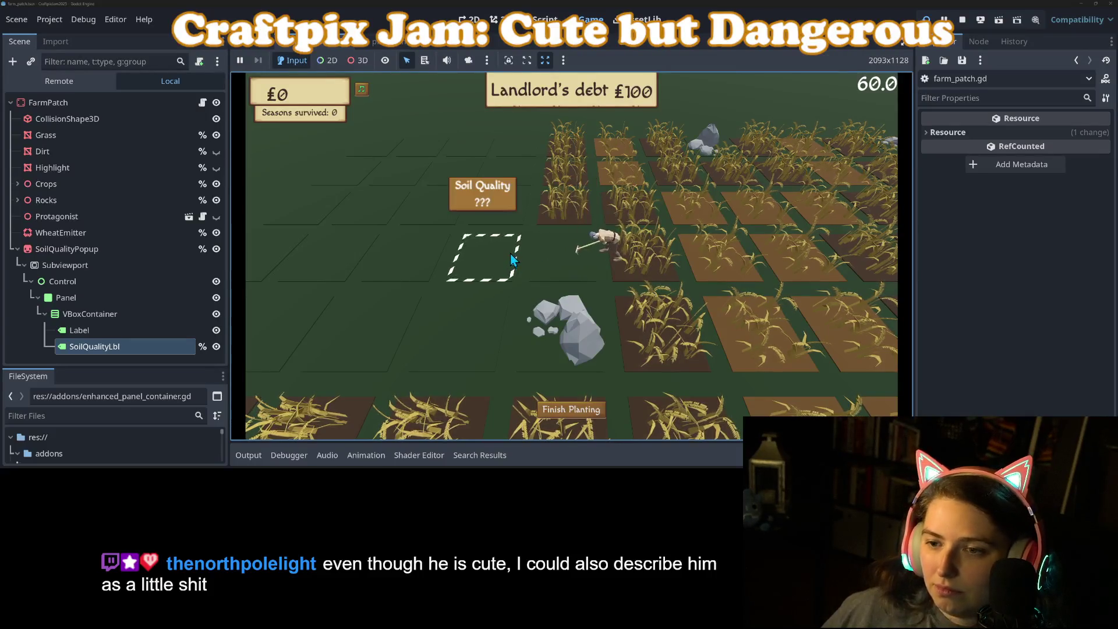
- Plant wheat on the enriched and resplendent dirt plots
{"action": "left_click", "coordinate": [536, 254]}
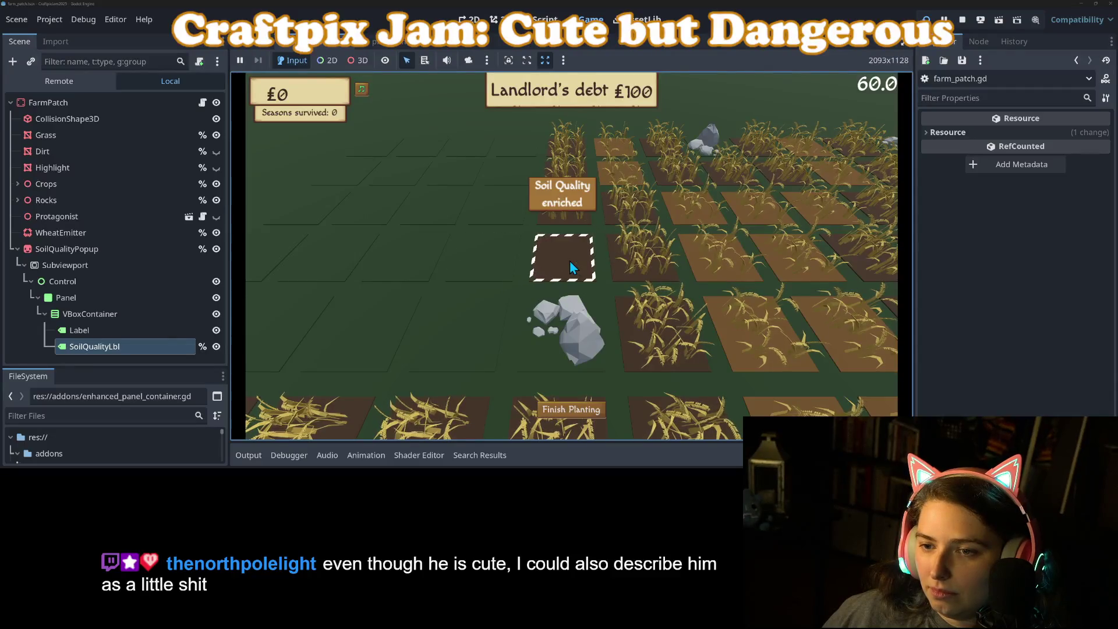
{"action": "key", "text": "s"}
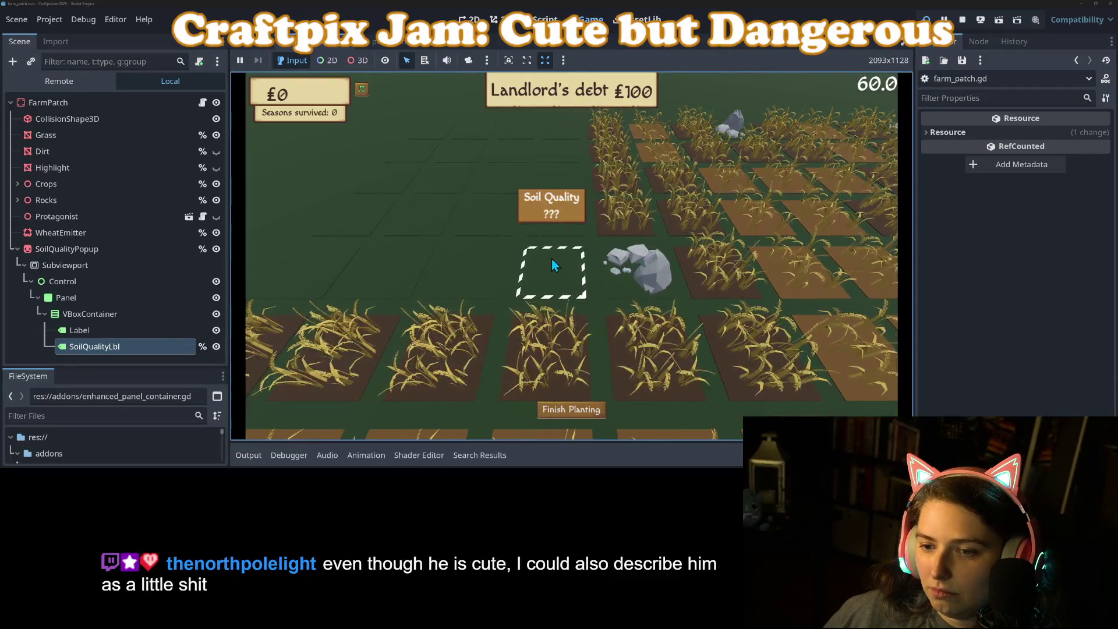
{"action": "key", "text": "s"}
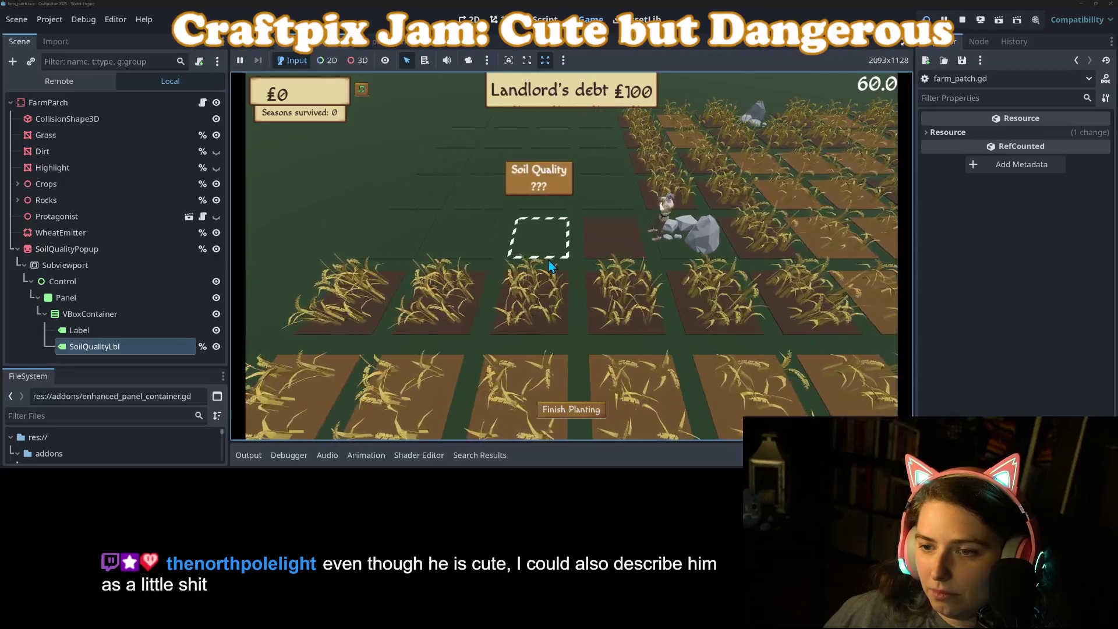
{"action": "key", "text": "w"}
{"action": "left_click", "coordinate": [591, 285]}
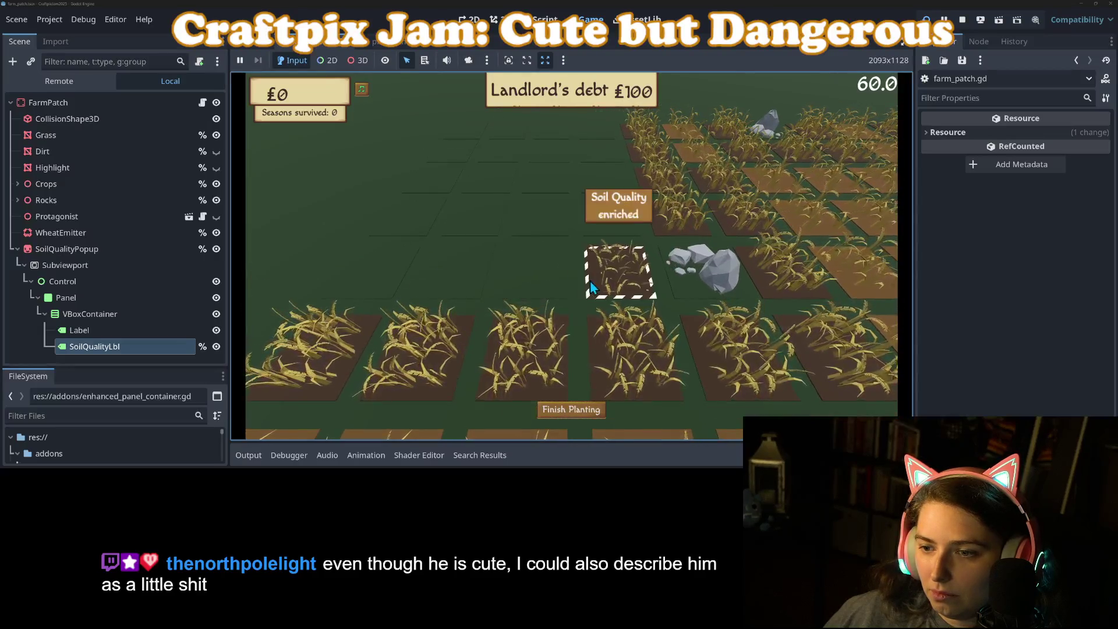
{"action": "key", "text": "s"}
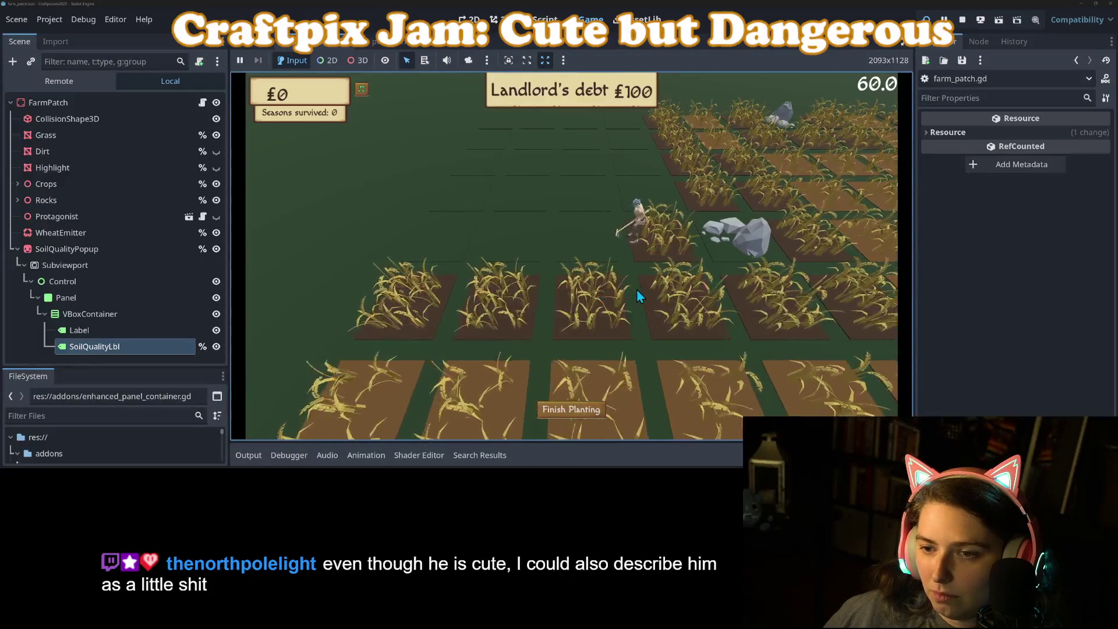
{"action": "key", "text": "w"}
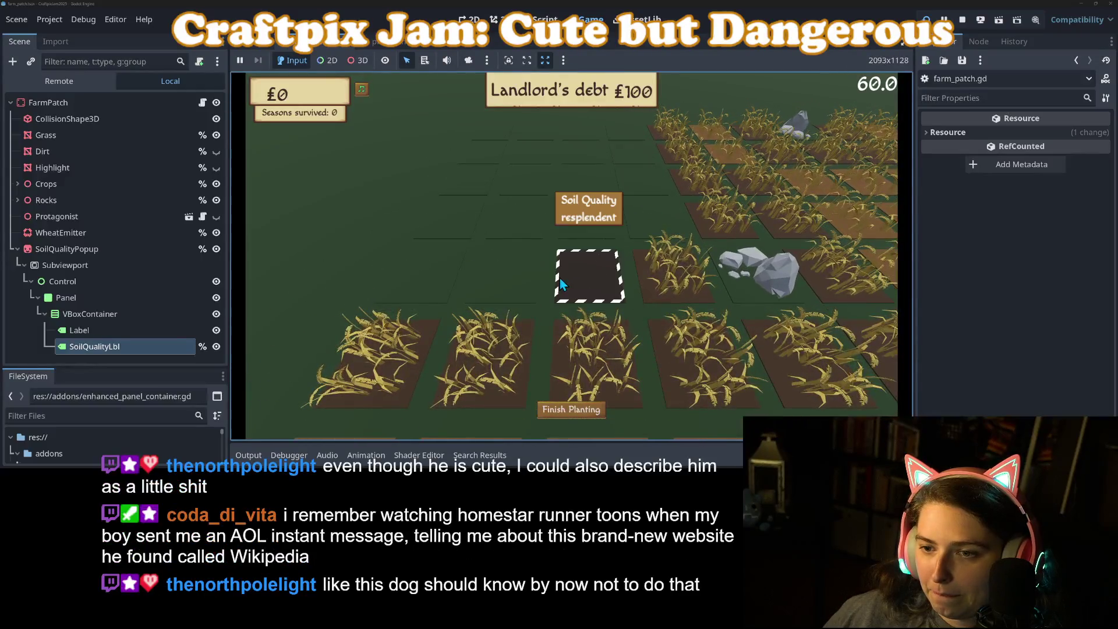
{"action": "left_click", "coordinate": [588, 283]}
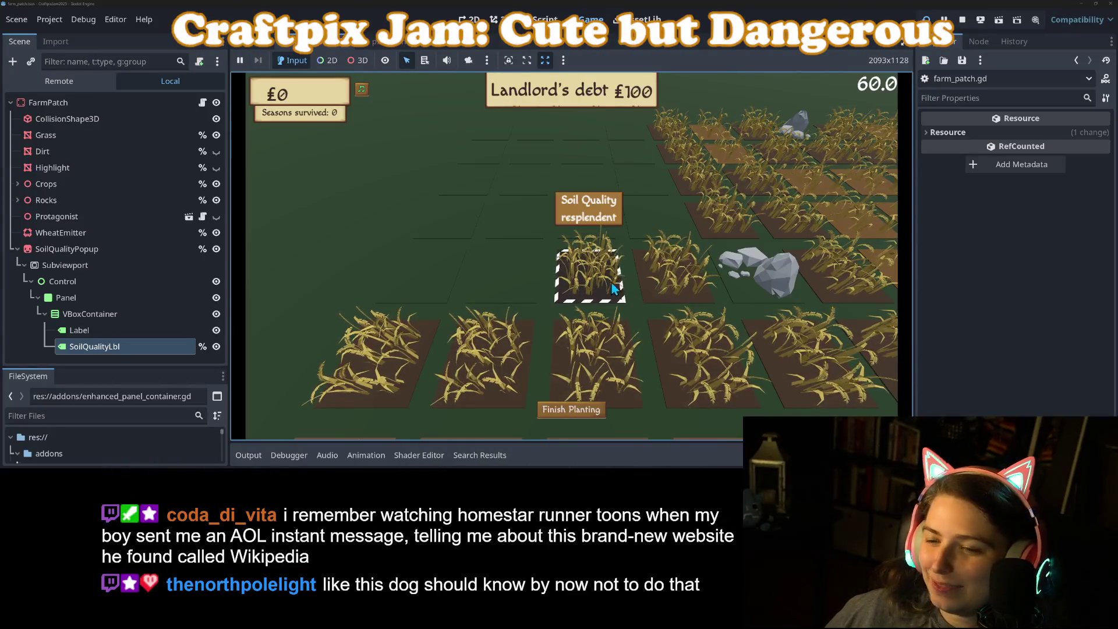
{"action": "left_click", "coordinate": [649, 282]}
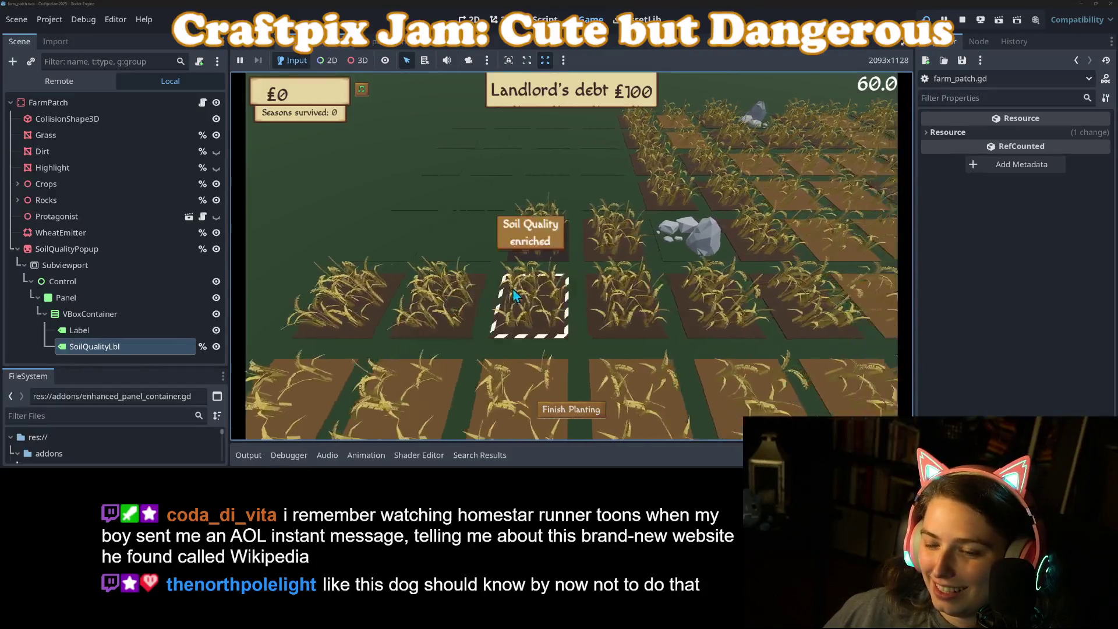
- Clear the rock from the rocky plot and till the nearby grass plots
{"action": "left_click", "coordinate": [467, 260]}
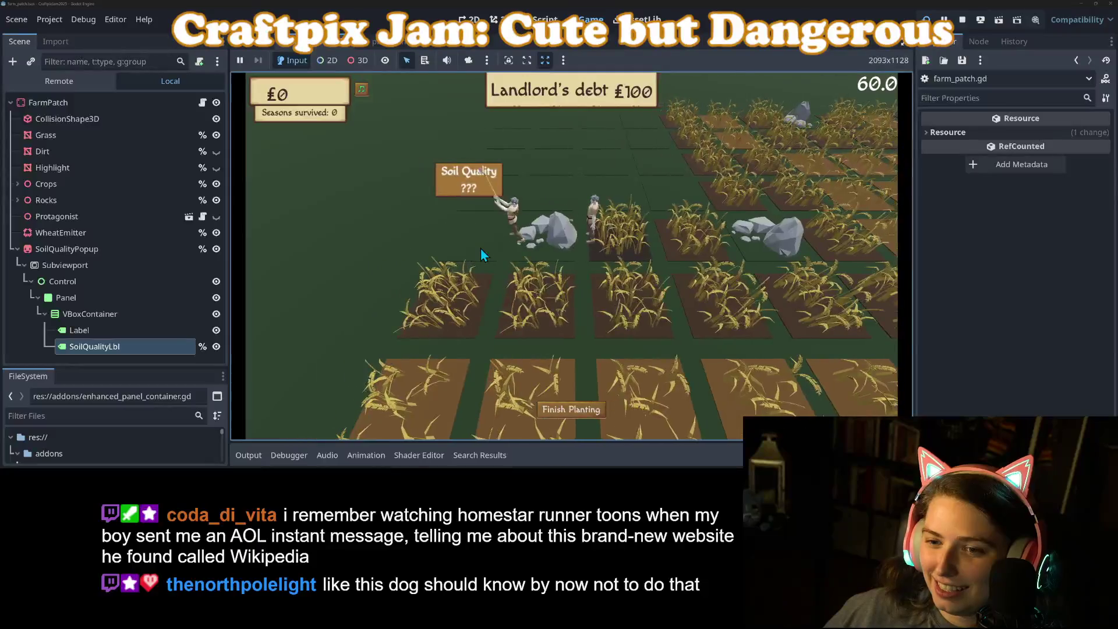
{"action": "left_click", "coordinate": [510, 267]}
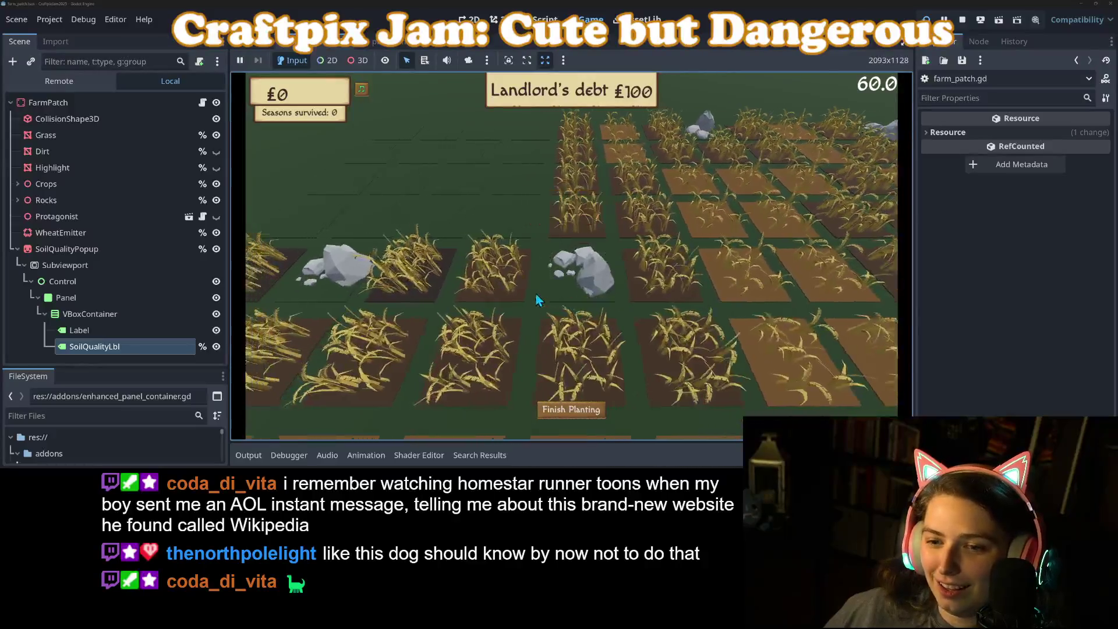
{"action": "left_click", "coordinate": [564, 268]}
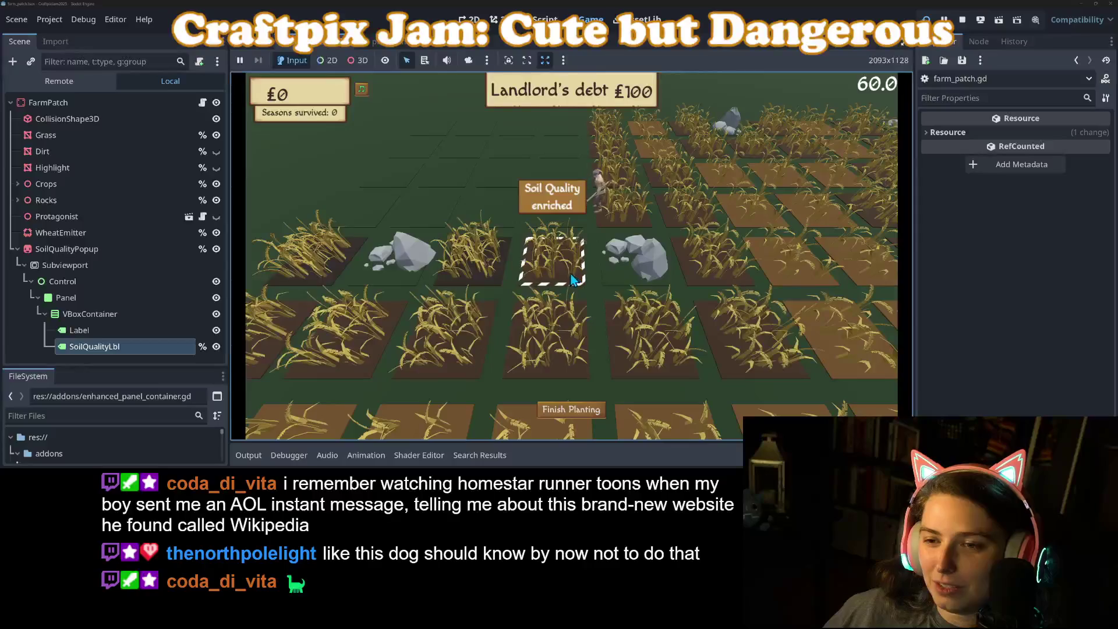
{"action": "left_click", "coordinate": [500, 256]}
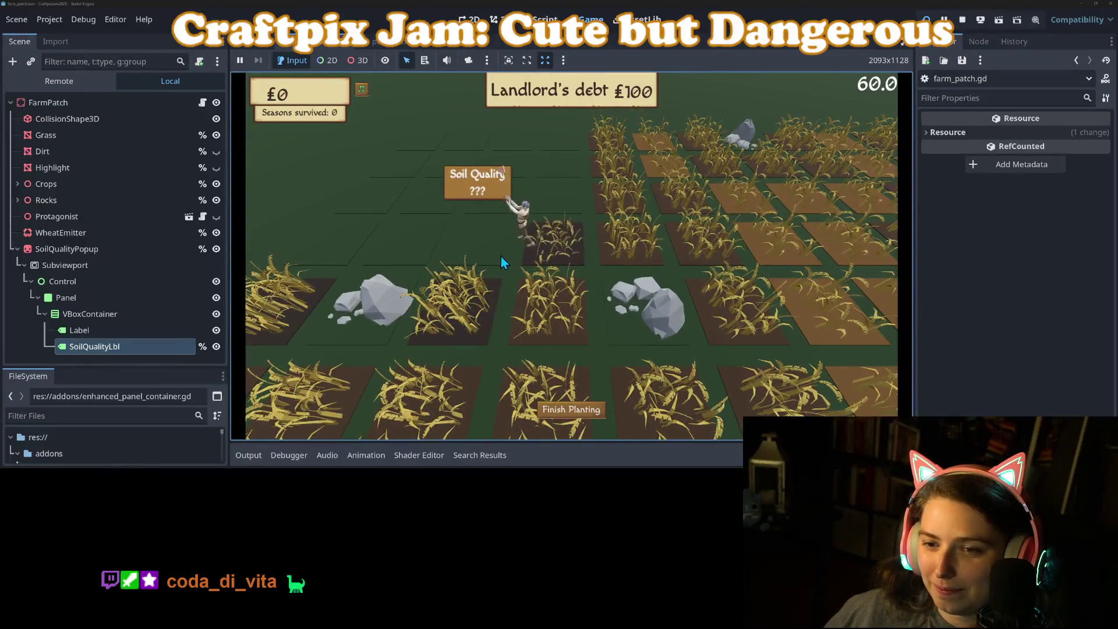
{"action": "left_click", "coordinate": [641, 303]}
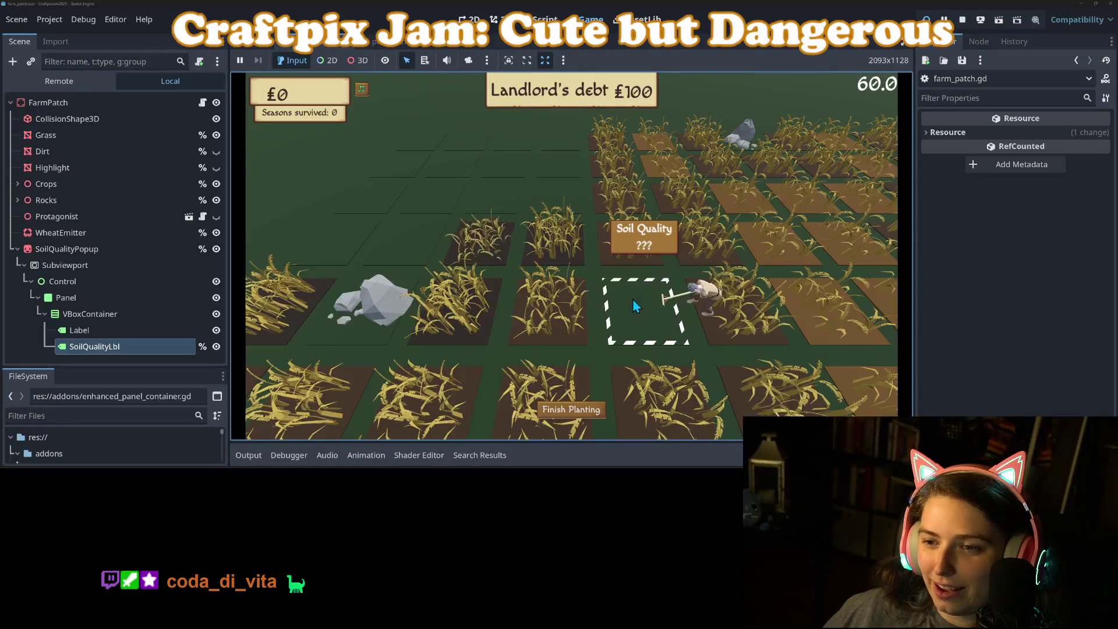
{"action": "mouse_move", "coordinate": [559, 311]}
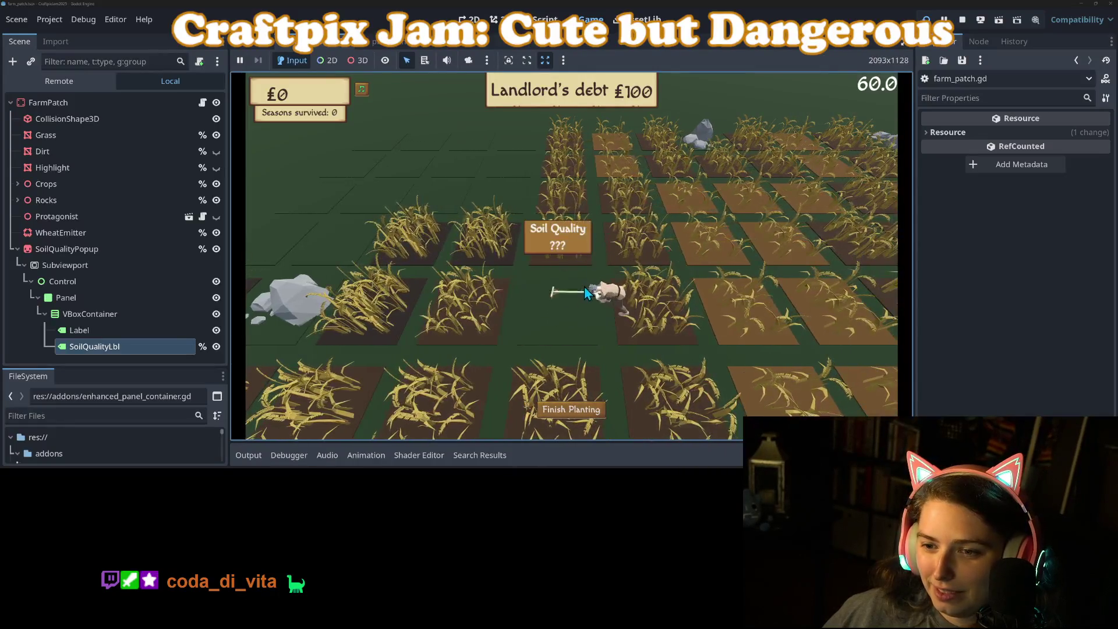
{"action": "left_click", "coordinate": [568, 315]}
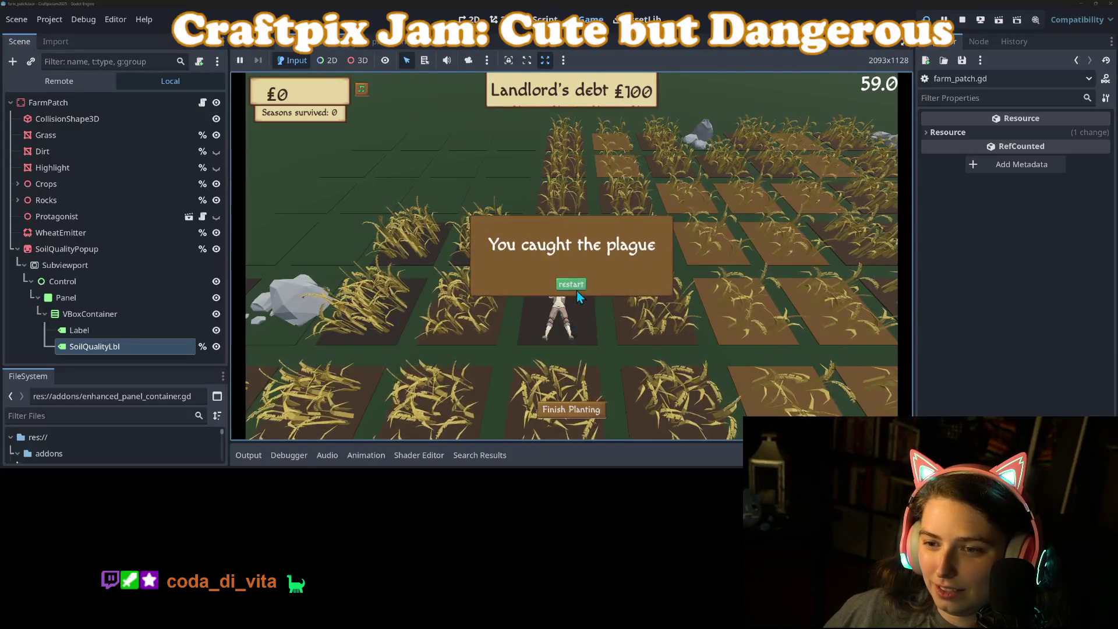
- Restart the game after catching the plague, then stop the playtest
{"action": "left_click", "coordinate": [573, 285]}
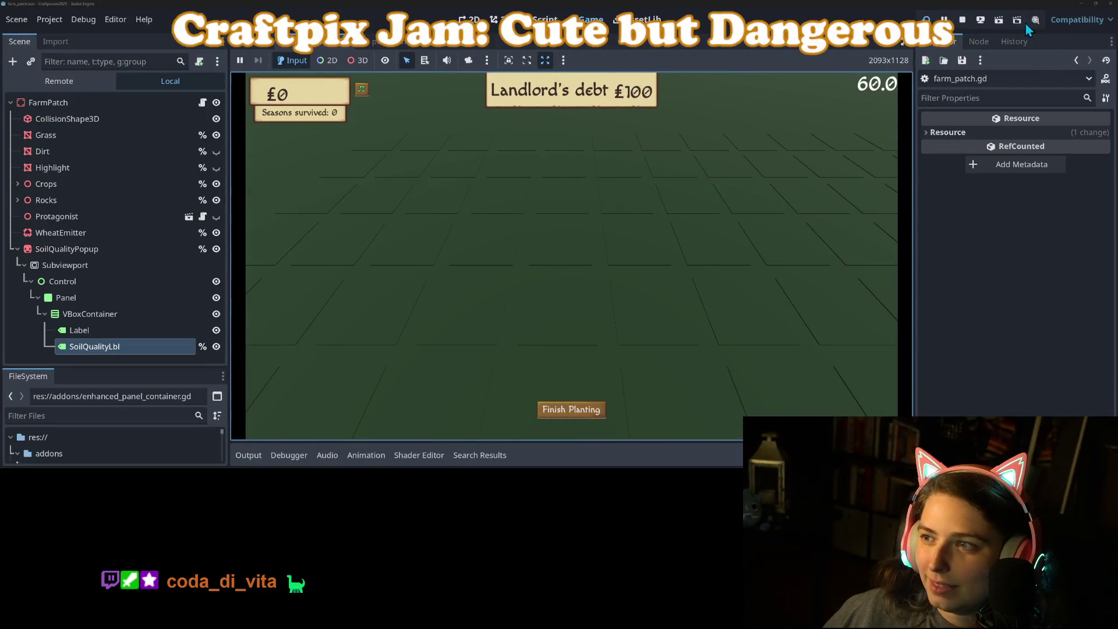
{"action": "left_click", "coordinate": [964, 22]}
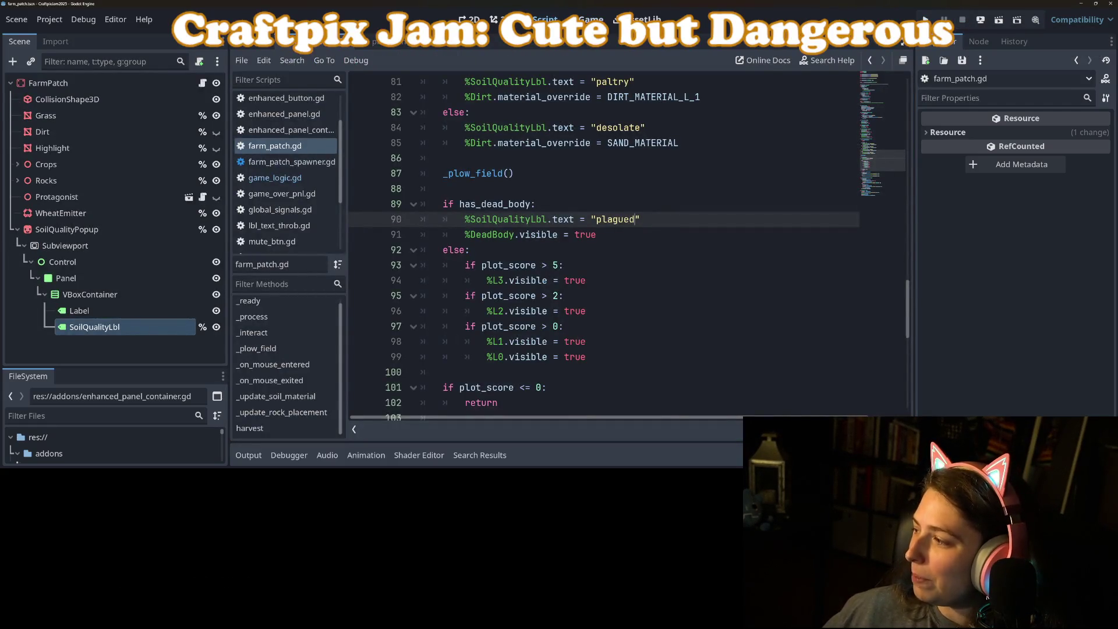
{"action": "key", "text": "alt+Tab"}
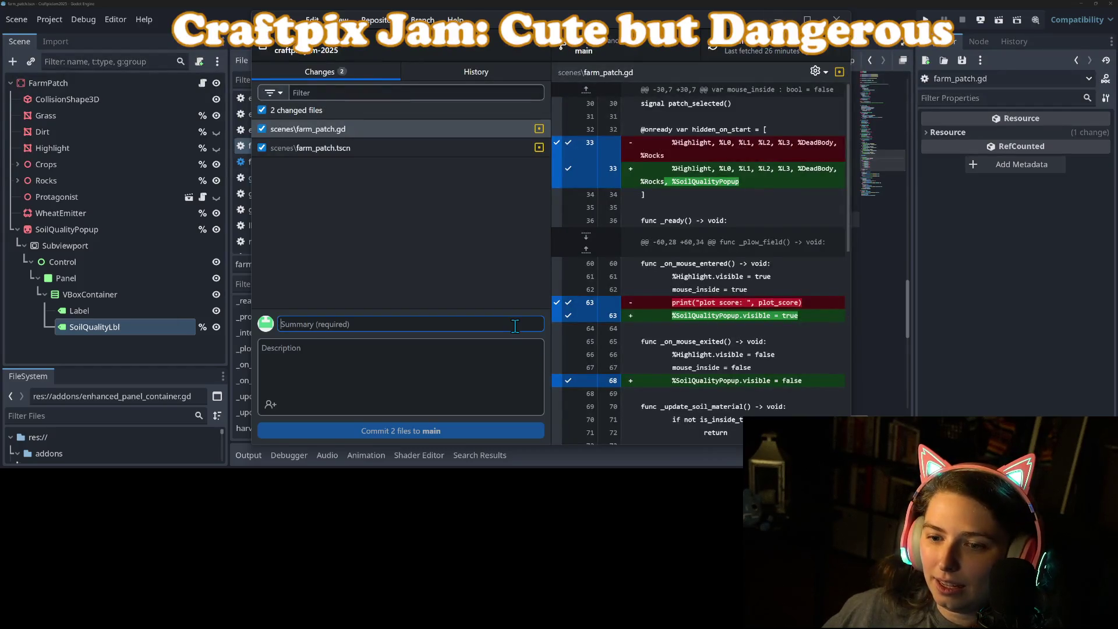
- Commit farm_patch.gd and farm_patch.tscn to main as 'adds pop up soil quality lbl'
{"action": "type", "text": "adds pop up soil quality lbl"}
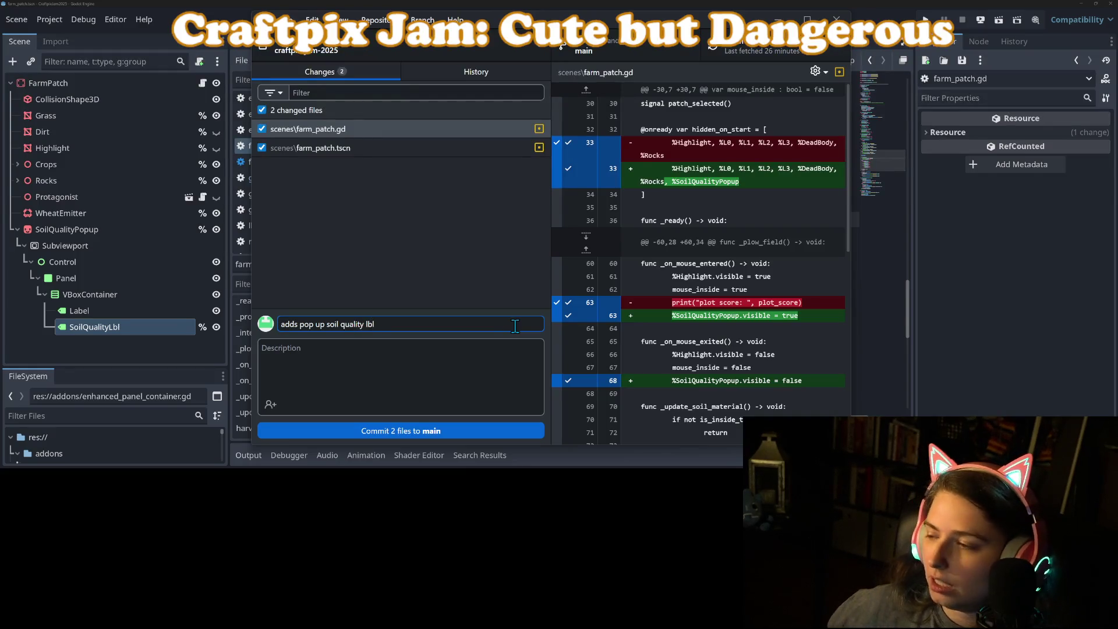
{"action": "left_click", "coordinate": [504, 431]}
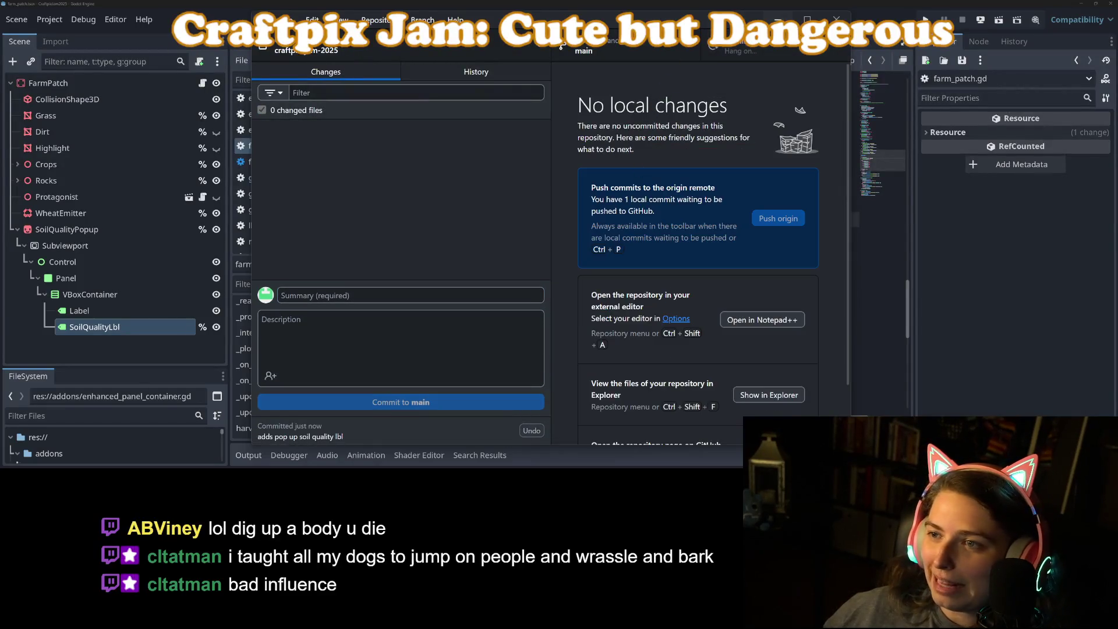
{"action": "left_click", "coordinate": [778, 19]}
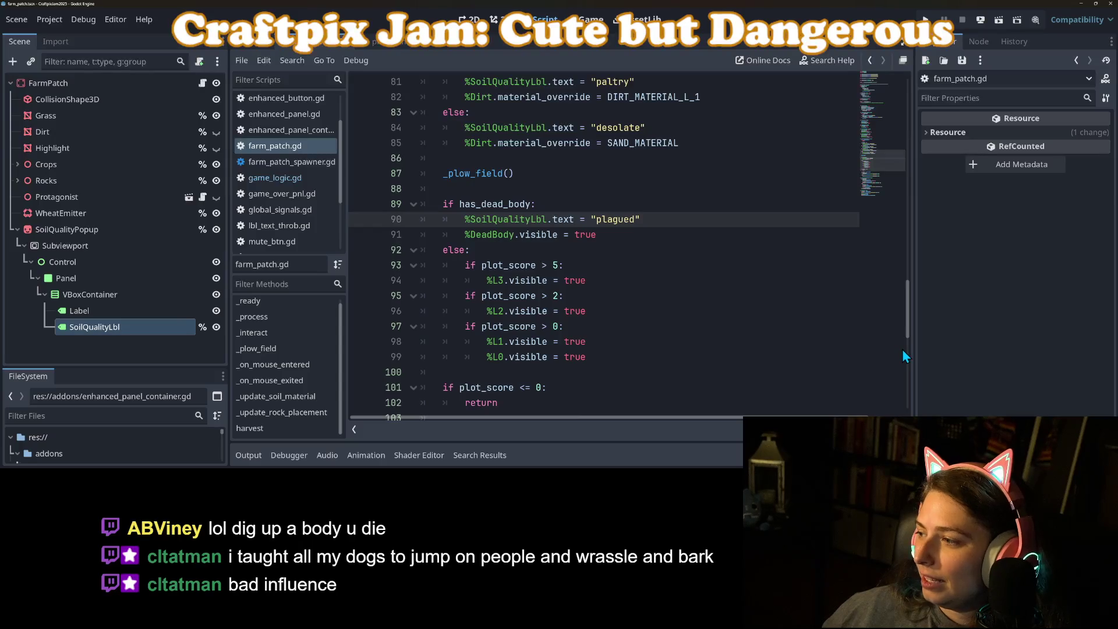
- Return to line 99 of farm_patch.gd and bring up the jam to-do sticky note
{"action": "left_click", "coordinate": [834, 361]}
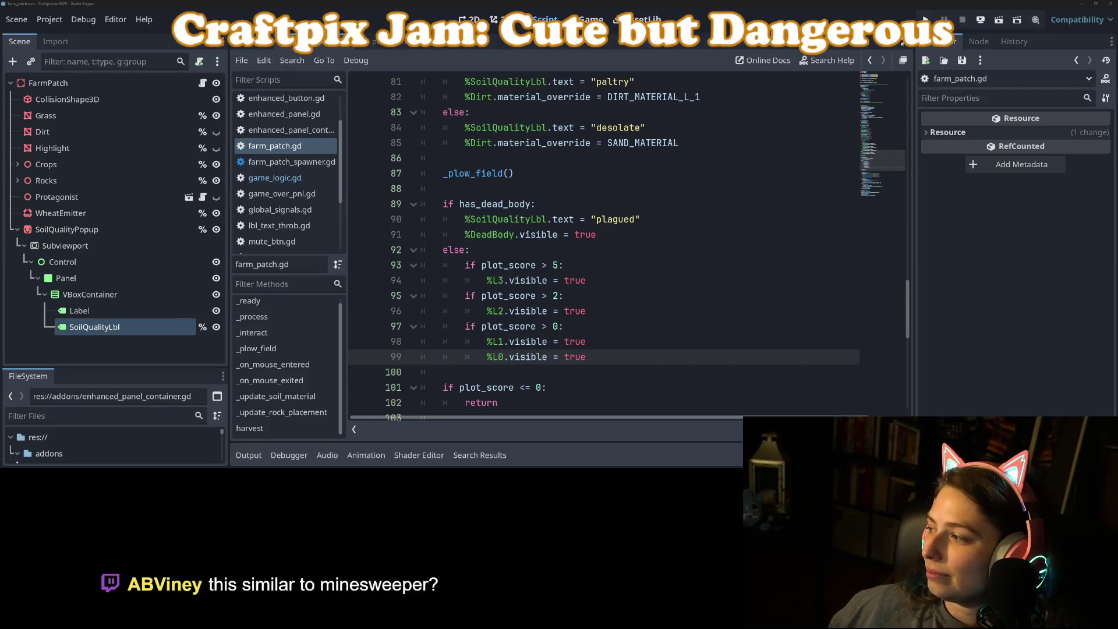
{"action": "key", "text": "alt+Tab"}
{"action": "key", "text": "alt+Tab"}
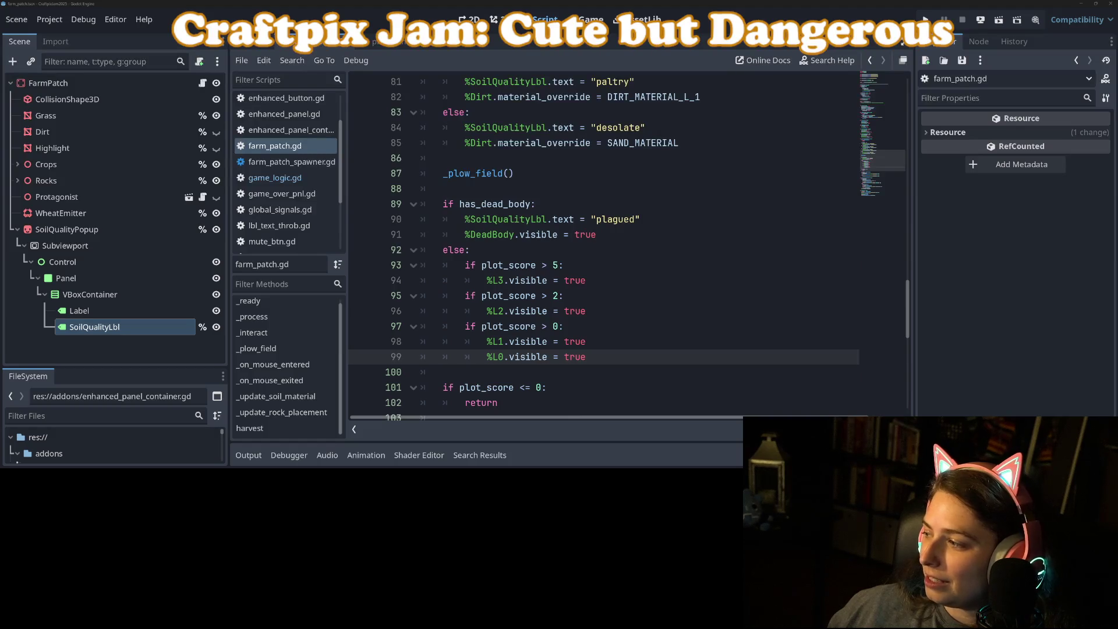
{"action": "key", "text": "alt+Tab"}
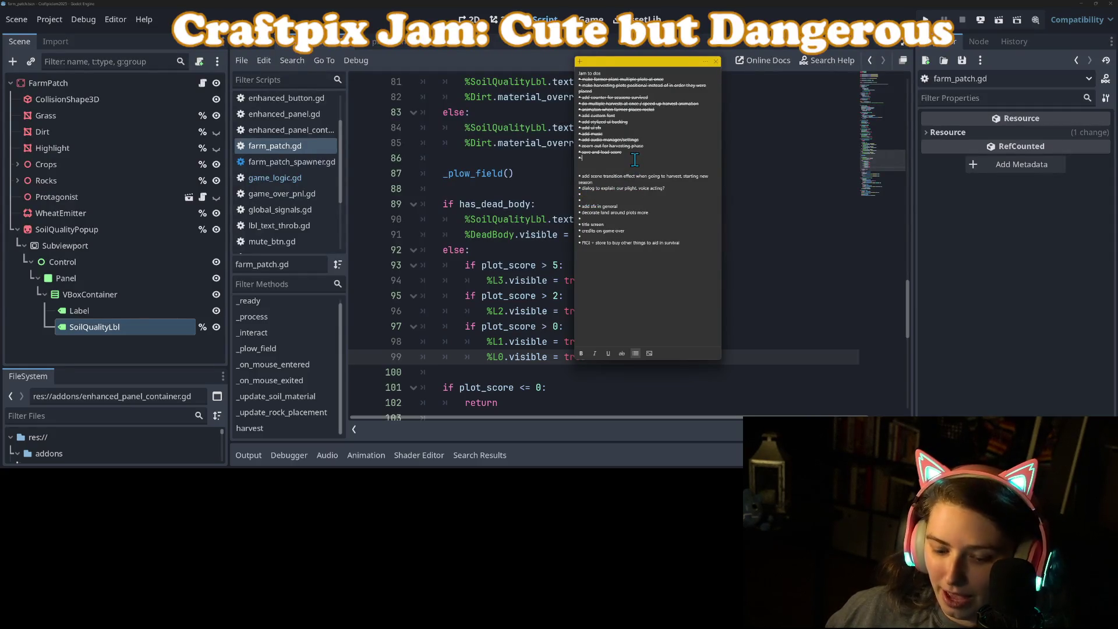
- Paste 'add pop up info on each plot' from clipboard history into the jam to-dos, strike it through, and delete the empty bullet
{"action": "key", "text": "super+v"}
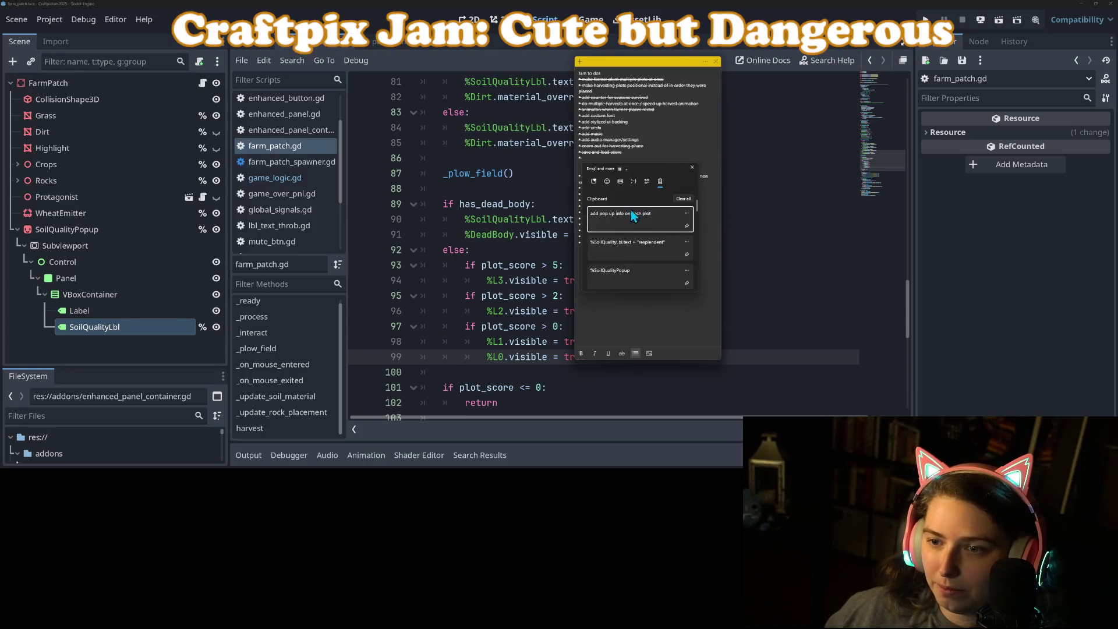
{"action": "left_click", "coordinate": [646, 141]}
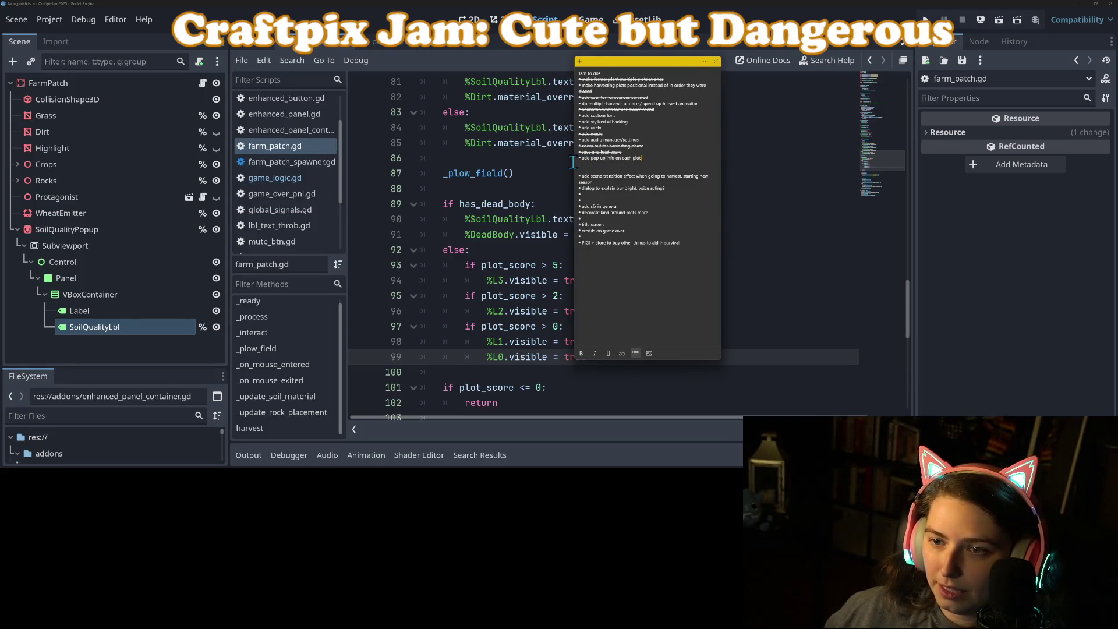
{"action": "left_click", "coordinate": [620, 352]}
{"action": "left_click", "coordinate": [631, 301]}
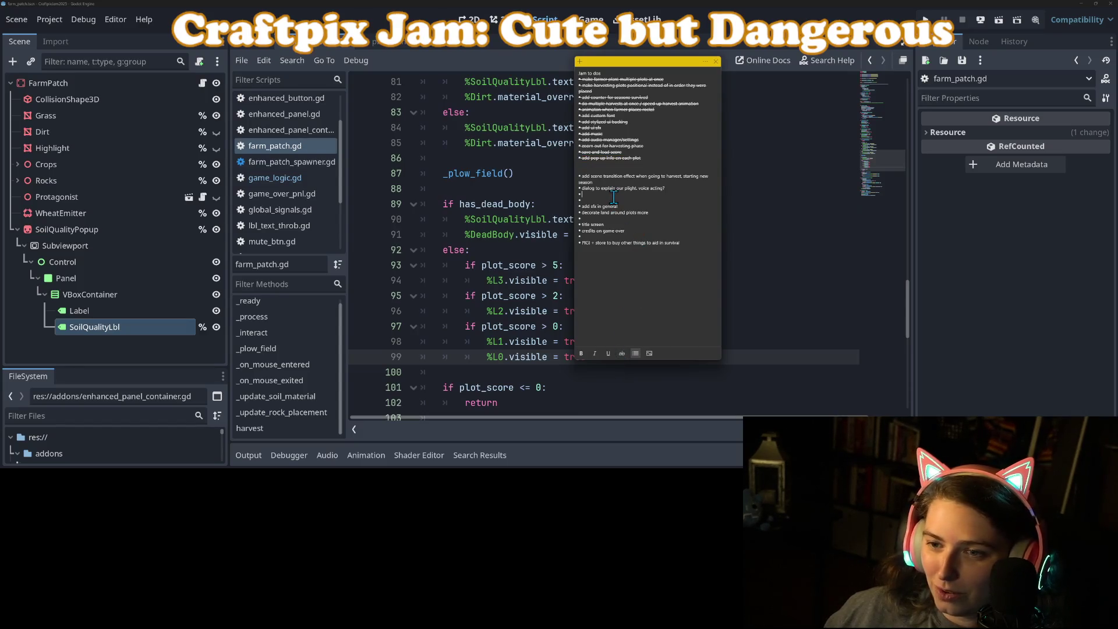
{"action": "key", "text": "BackSpace"}
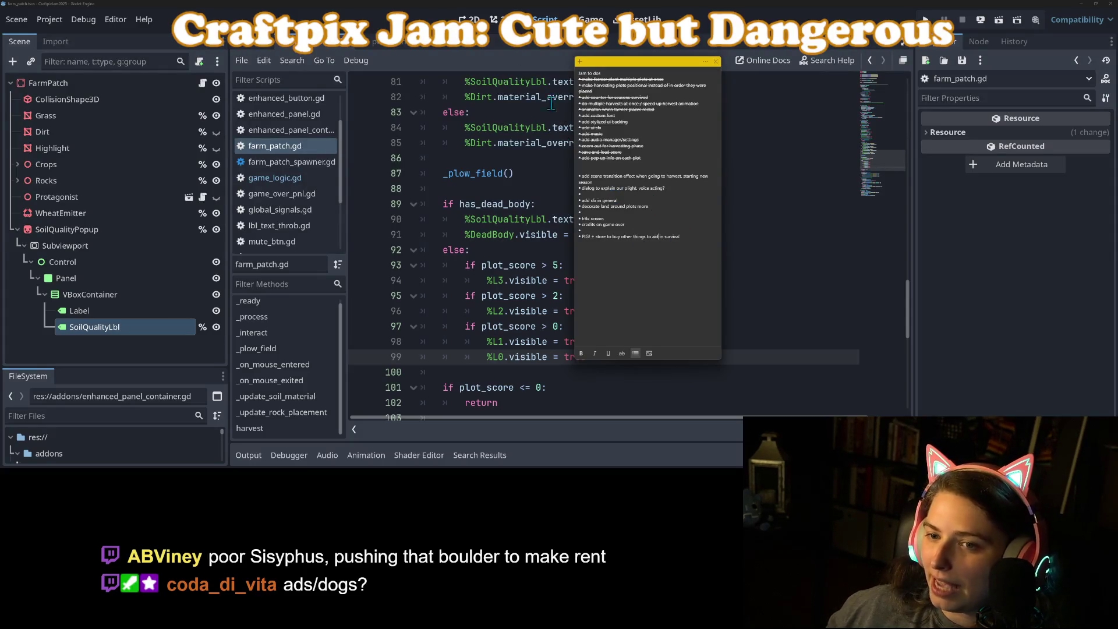
{"action": "left_click", "coordinate": [262, 56]}
- Open the world.tscn scene and zoom in and out to inspect the Camera3D above the farm-patch grid
{"action": "left_click", "coordinate": [261, 53]}
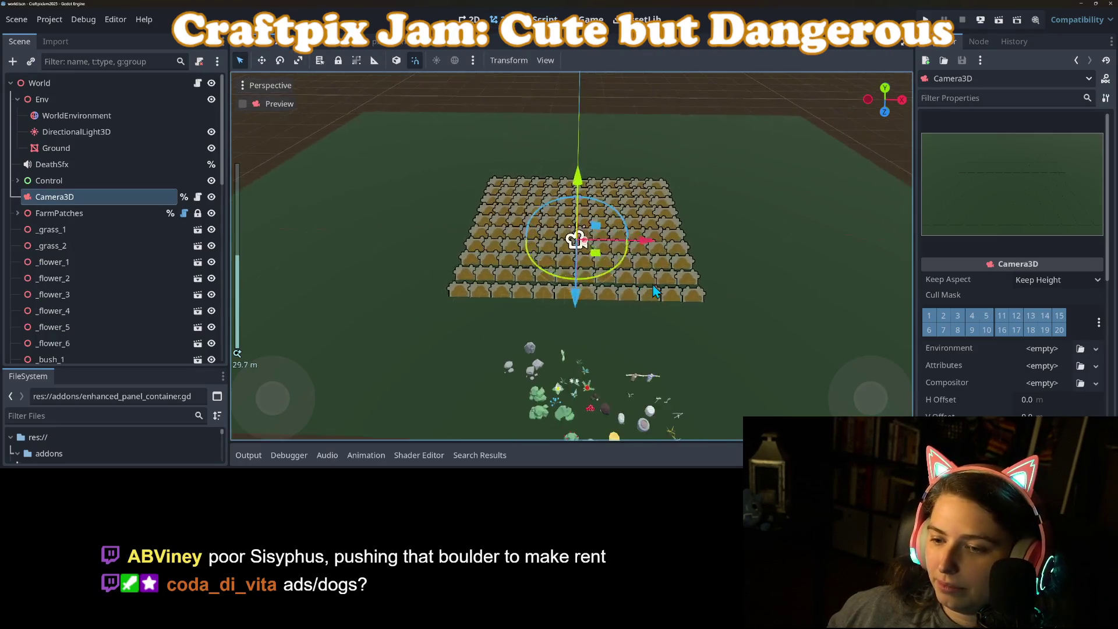
{"action": "scroll", "coordinate": [652, 285], "scroll_direction": "up", "scroll_amount": 3}
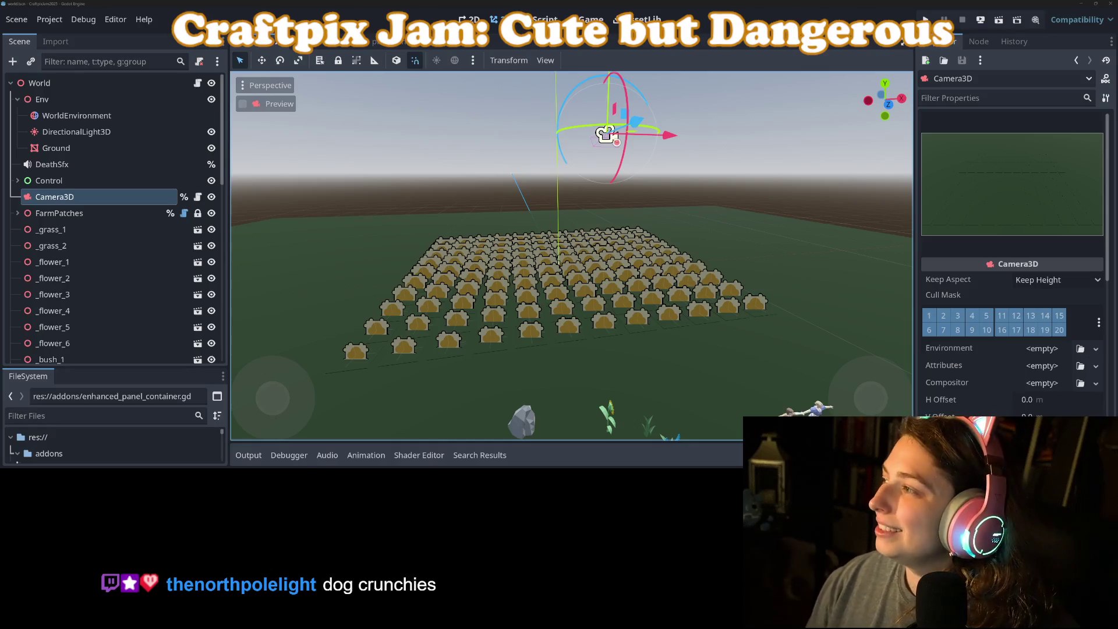
{"action": "scroll", "coordinate": [664, 306], "scroll_direction": "down", "scroll_amount": 2}
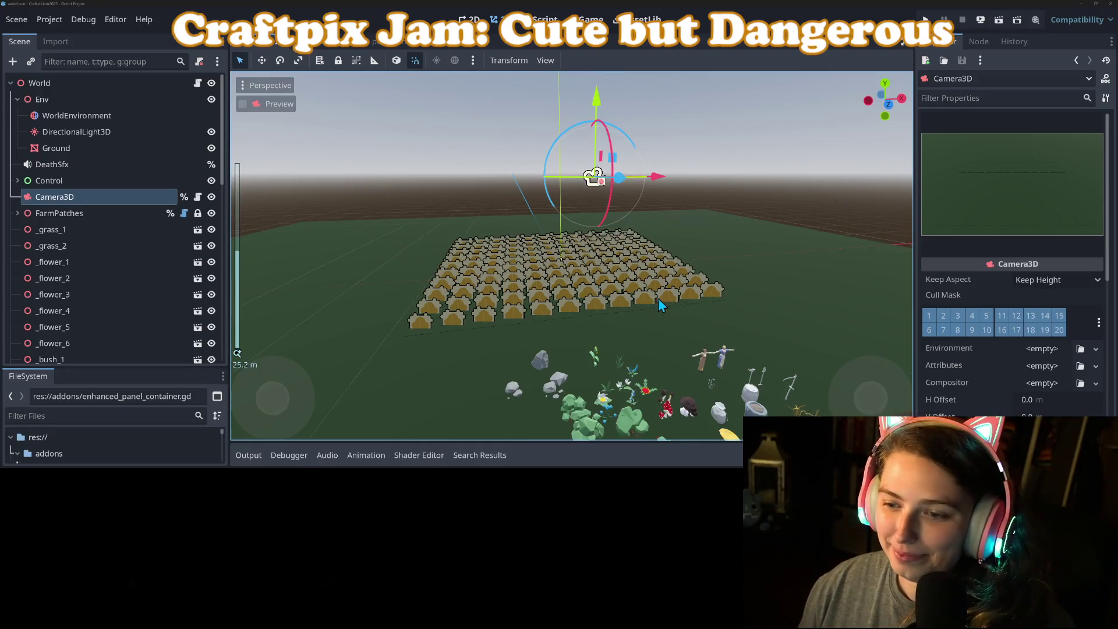
{"action": "scroll", "coordinate": [699, 303], "scroll_direction": "down", "scroll_amount": 3}
{"action": "scroll", "coordinate": [685, 316], "scroll_direction": "up", "scroll_amount": 4}
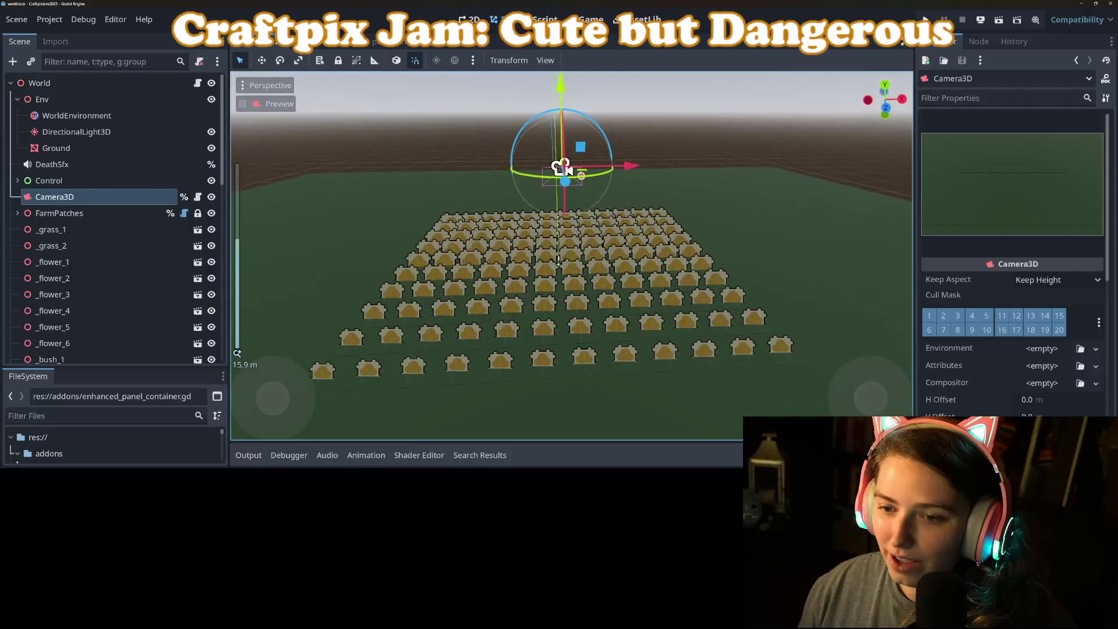
{"action": "scroll", "coordinate": [685, 346], "scroll_direction": "up", "scroll_amount": 3}
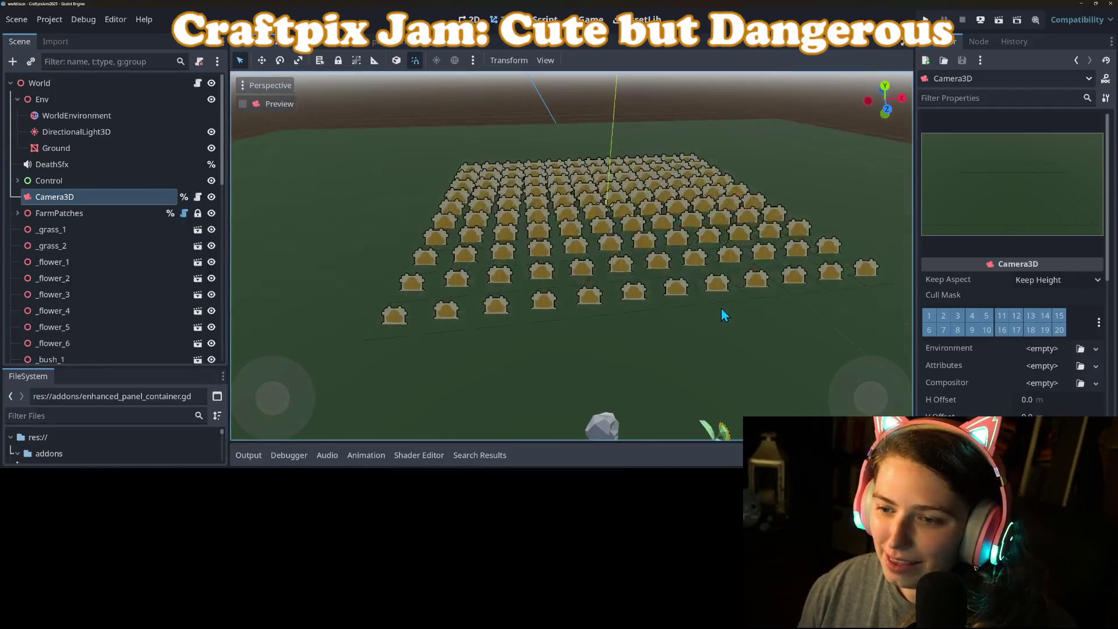
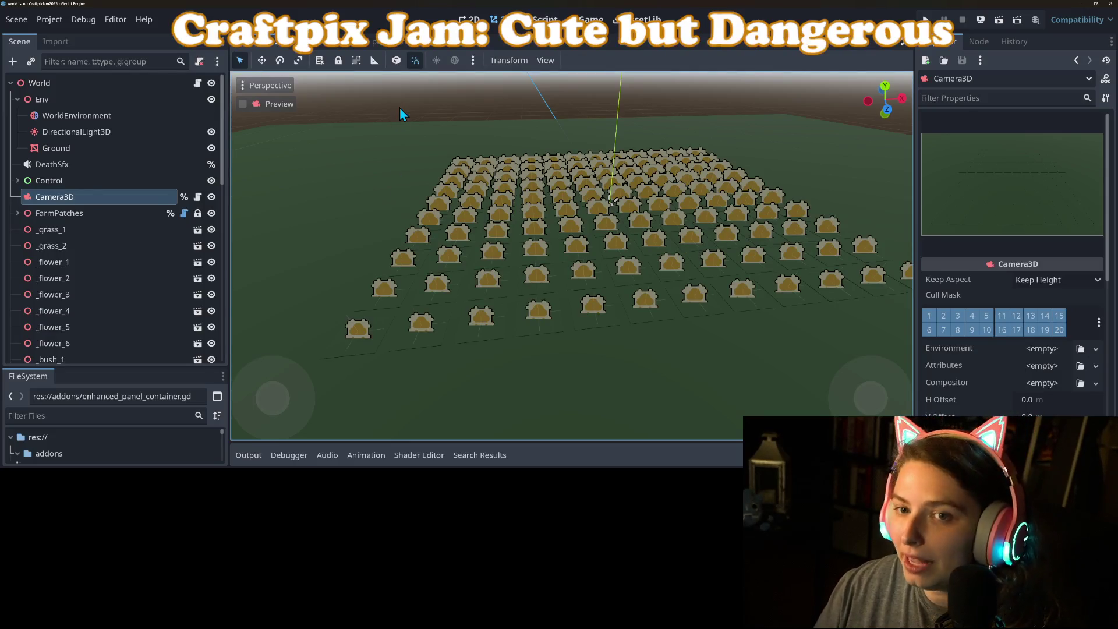
- Close world.tscn and start a new scene with a User Interface Control root
{"action": "left_click", "coordinate": [437, 48]}
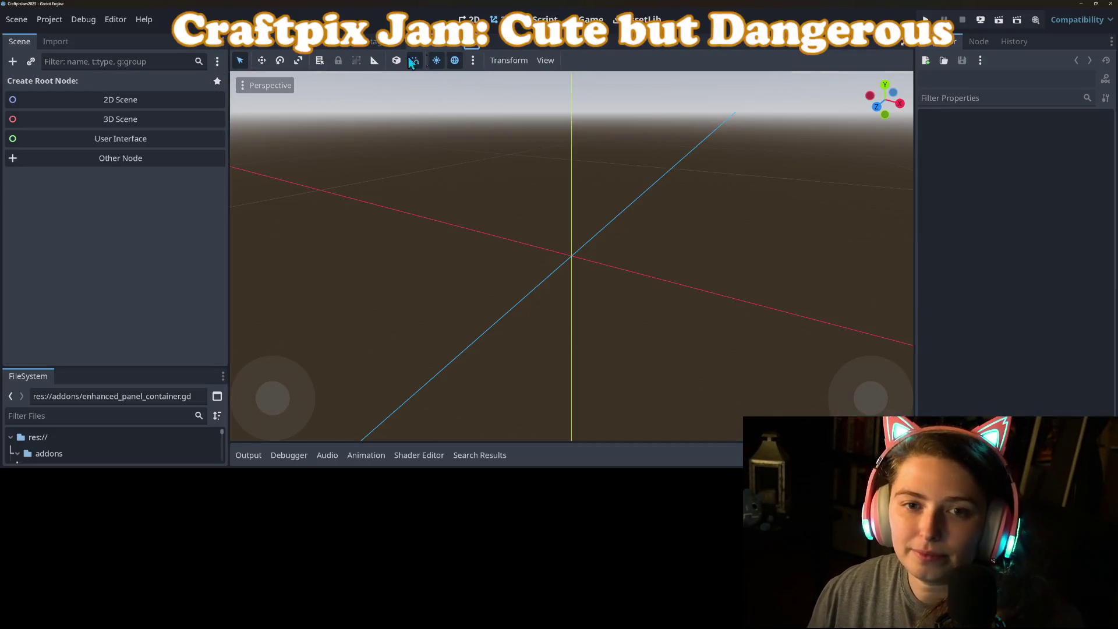
{"action": "left_click", "coordinate": [113, 134]}
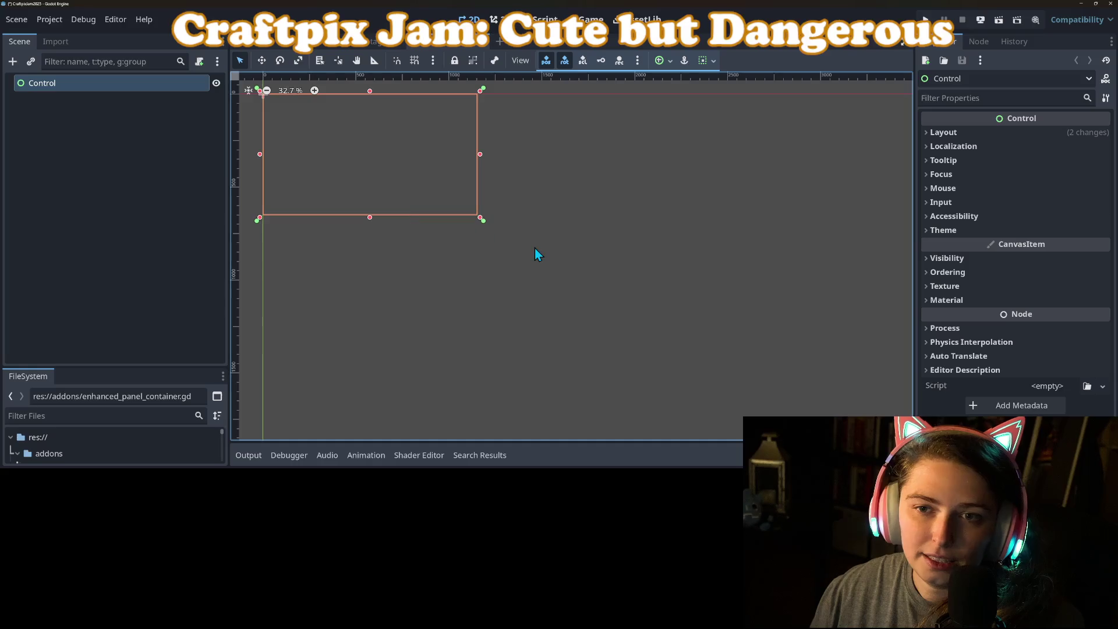
{"action": "right_click", "coordinate": [89, 80]}
{"action": "left_click", "coordinate": [65, 211]}
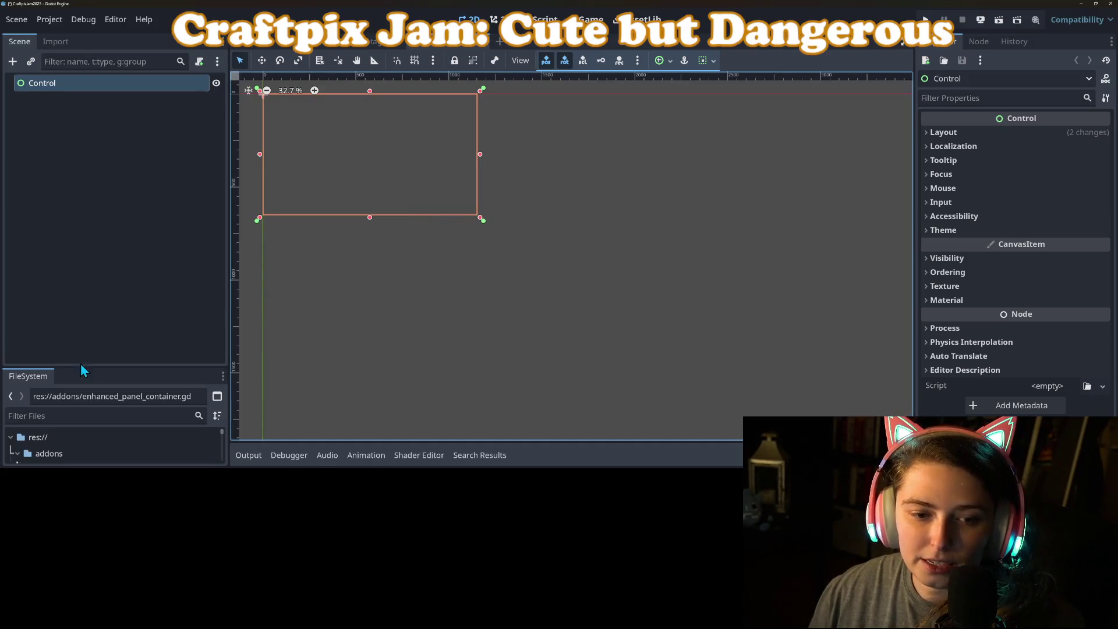
- Enlarge the FileSystem dock, expand art2d_seasons, and begin renaming the Control node
{"action": "left_click_drag", "start_coordinate": [80, 368], "coordinate": [78, 166]}
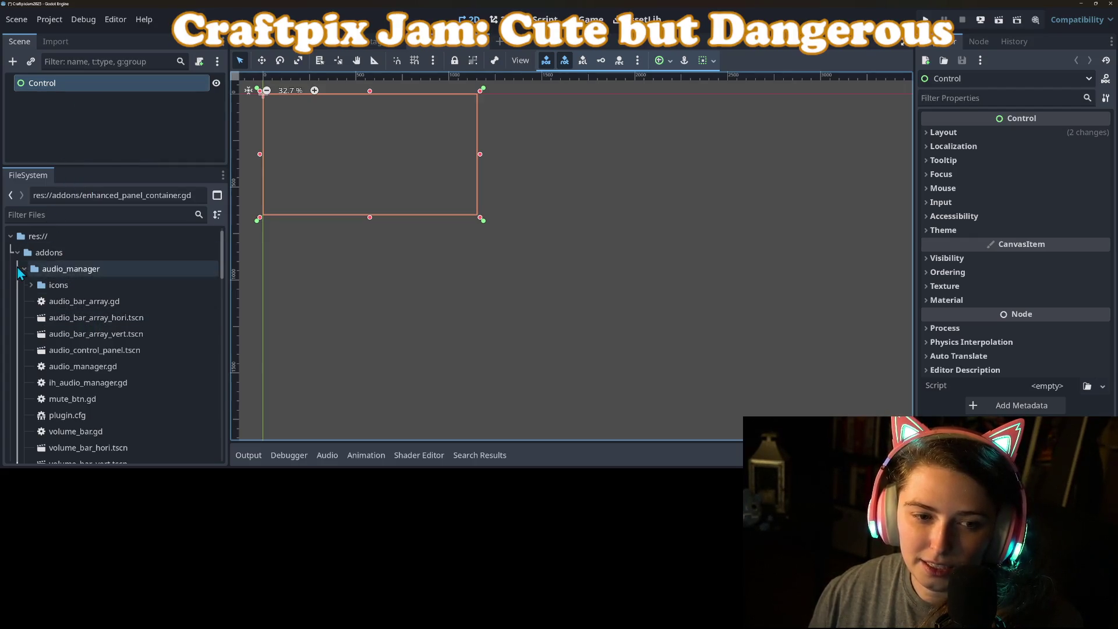
{"action": "left_click", "coordinate": [22, 268]}
{"action": "left_click", "coordinate": [18, 252]}
{"action": "left_click", "coordinate": [17, 269]}
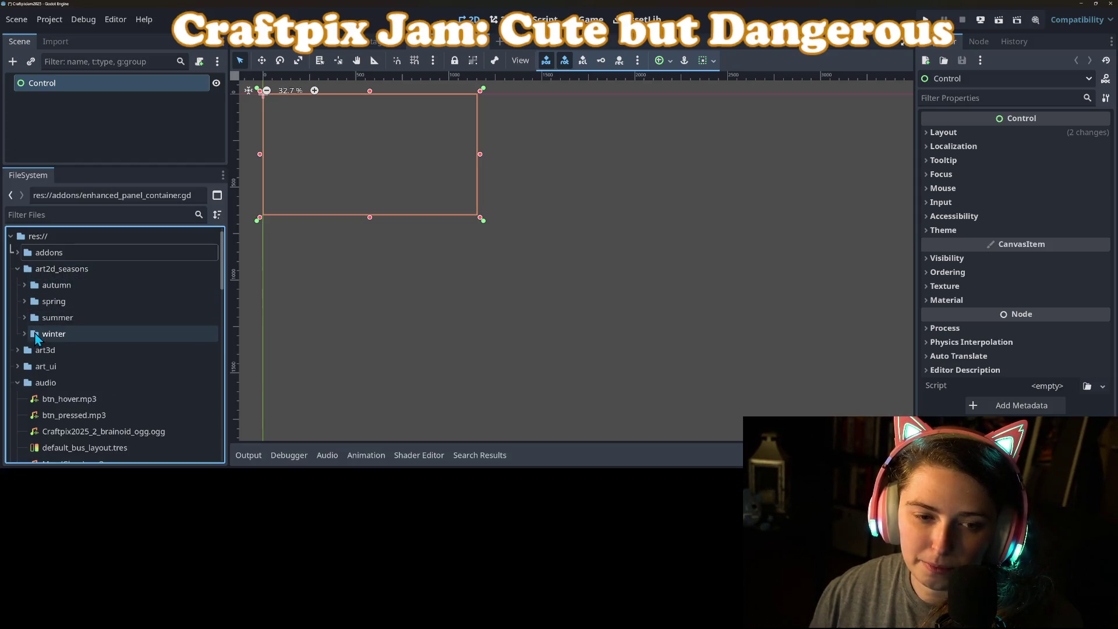
{"action": "right_click", "coordinate": [114, 85]}
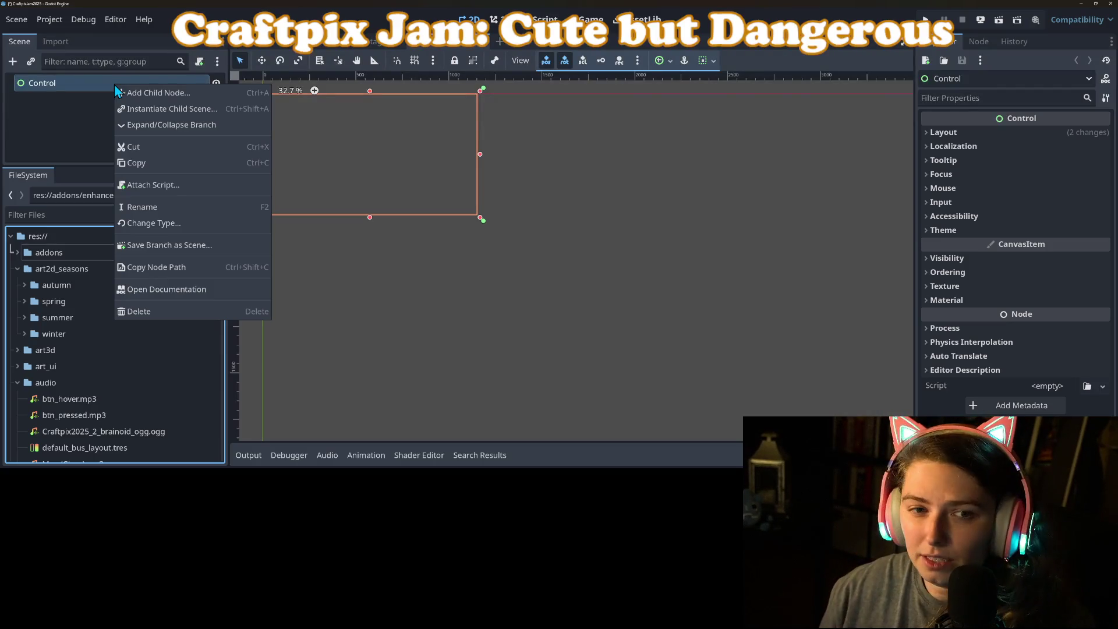
{"action": "left_click", "coordinate": [140, 207]}
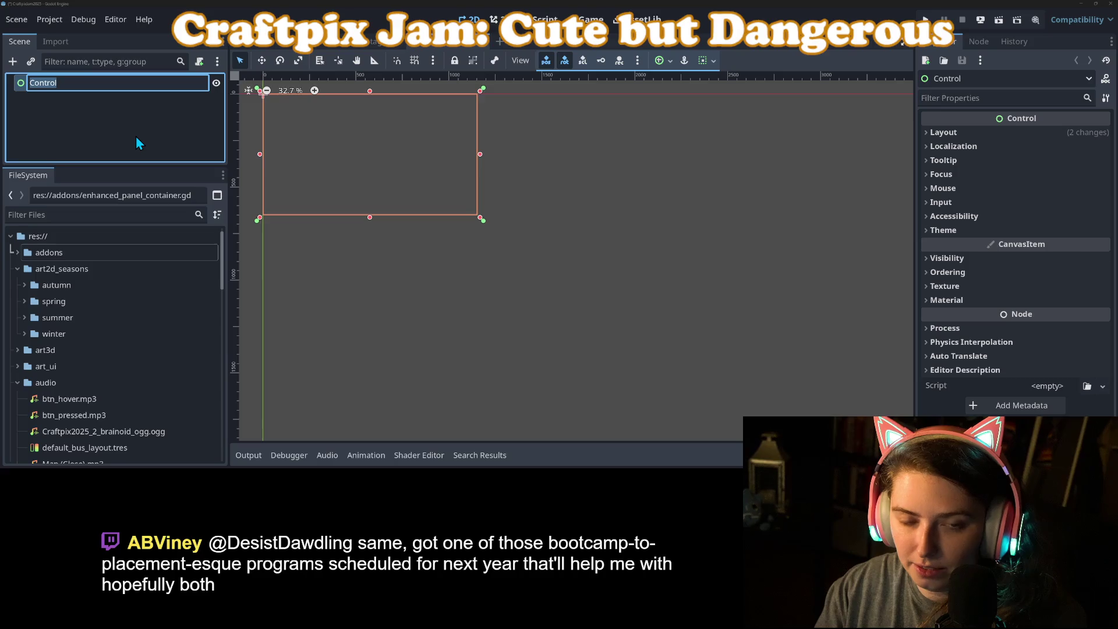
- Rename the root node to BeforeHarvest and expand the summer folder
{"action": "type", "text": "Before"}
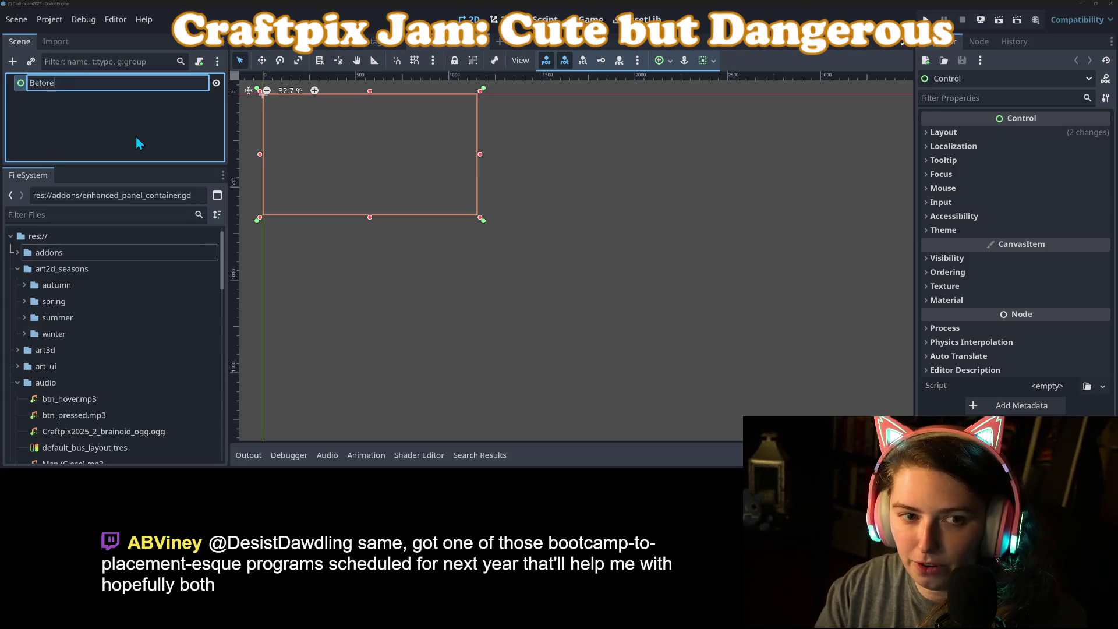
{"action": "type", "text": "Harvest"}
{"action": "key", "text": "Return"}
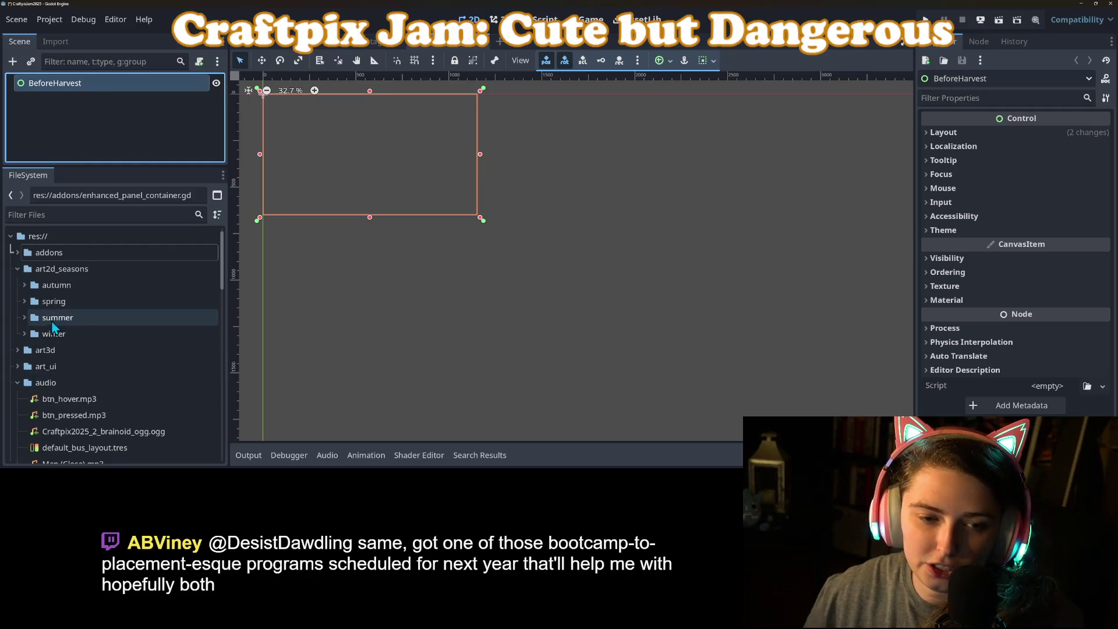
{"action": "left_click", "coordinate": [25, 317]}
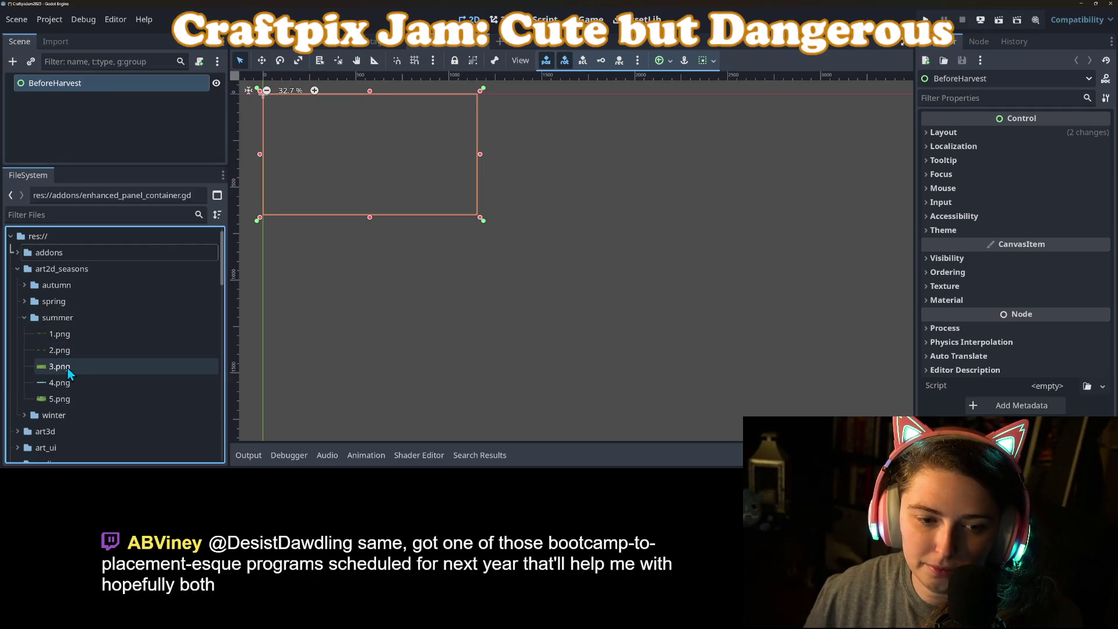
- Drop summer 3.png onto the canvas as a sprite, then undo the stray Sprite2D
{"action": "mouse_move", "coordinate": [69, 402]}
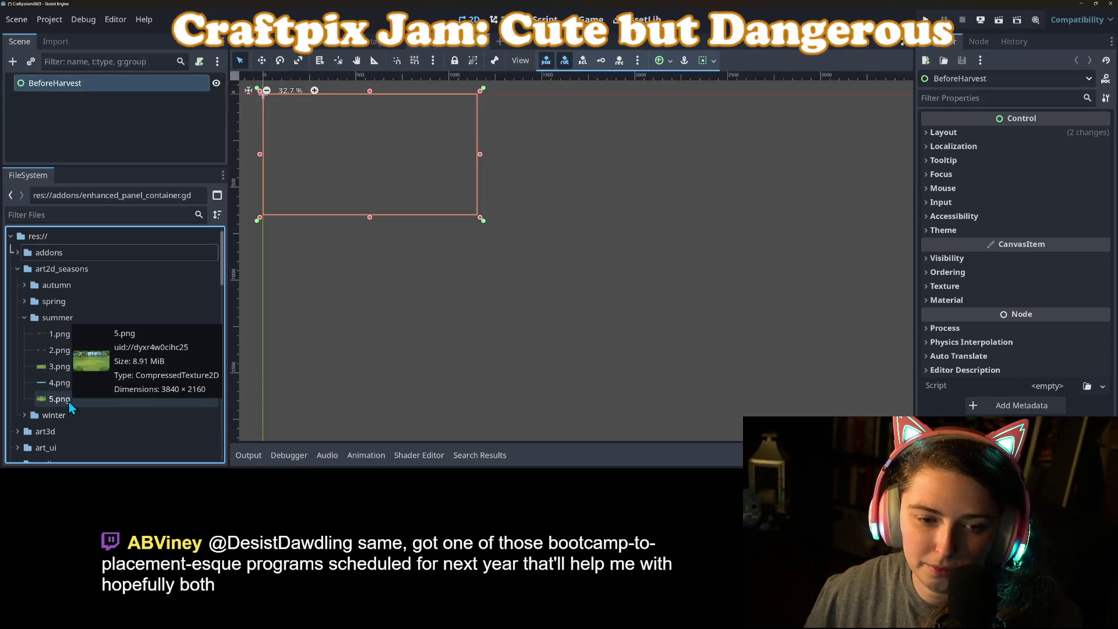
{"action": "left_click", "coordinate": [51, 368]}
{"action": "left_click_drag", "start_coordinate": [55, 367], "coordinate": [93, 88]}
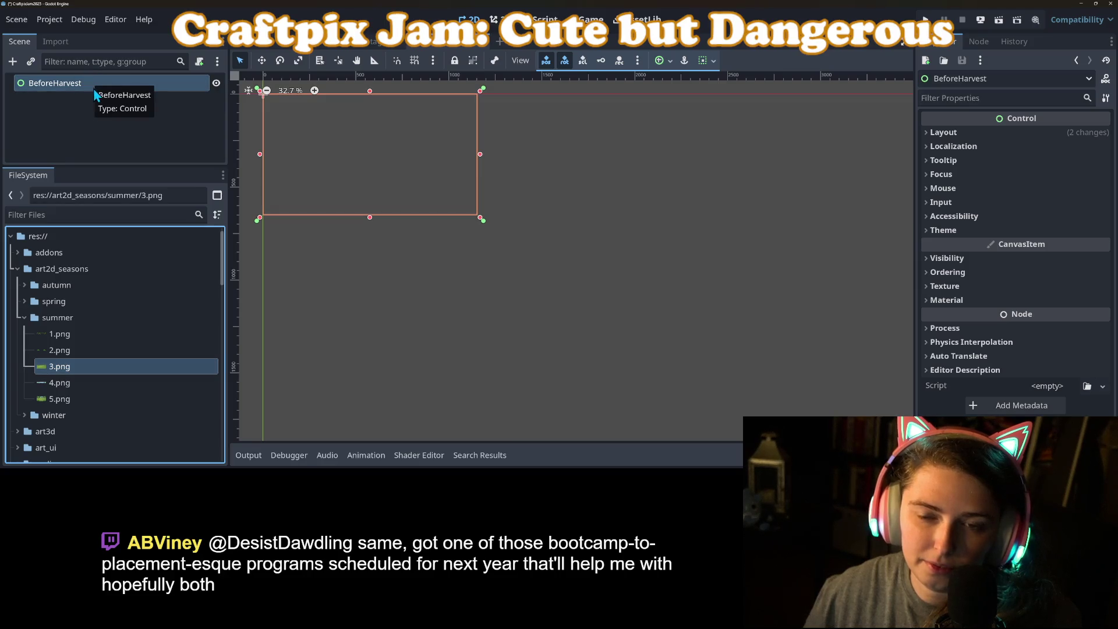
{"action": "left_click", "coordinate": [118, 93]}
{"action": "mouse_move", "coordinate": [112, 367]}
{"action": "left_mouse_down"}
{"action": "mouse_move", "coordinate": [391, 176]}
{"action": "mouse_move", "coordinate": [687, 262]}
{"action": "mouse_move", "coordinate": [624, 220]}
{"action": "left_mouse_up"}
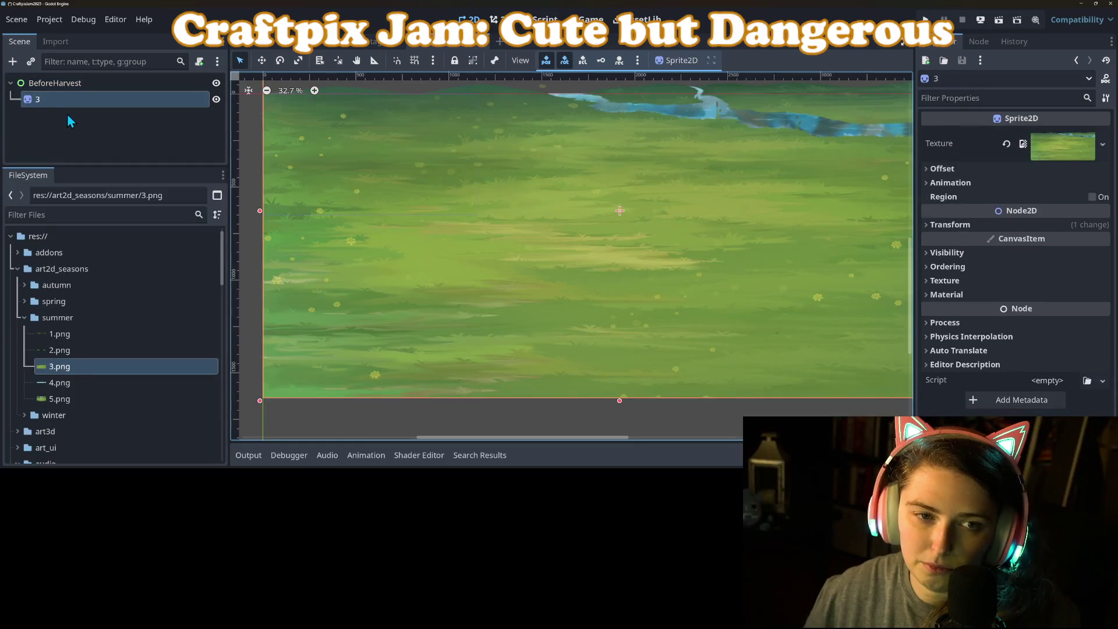
{"action": "left_click", "coordinate": [53, 121]}
{"action": "key", "text": "ctrl+z"}
{"action": "key", "text": "ctrl+z"}
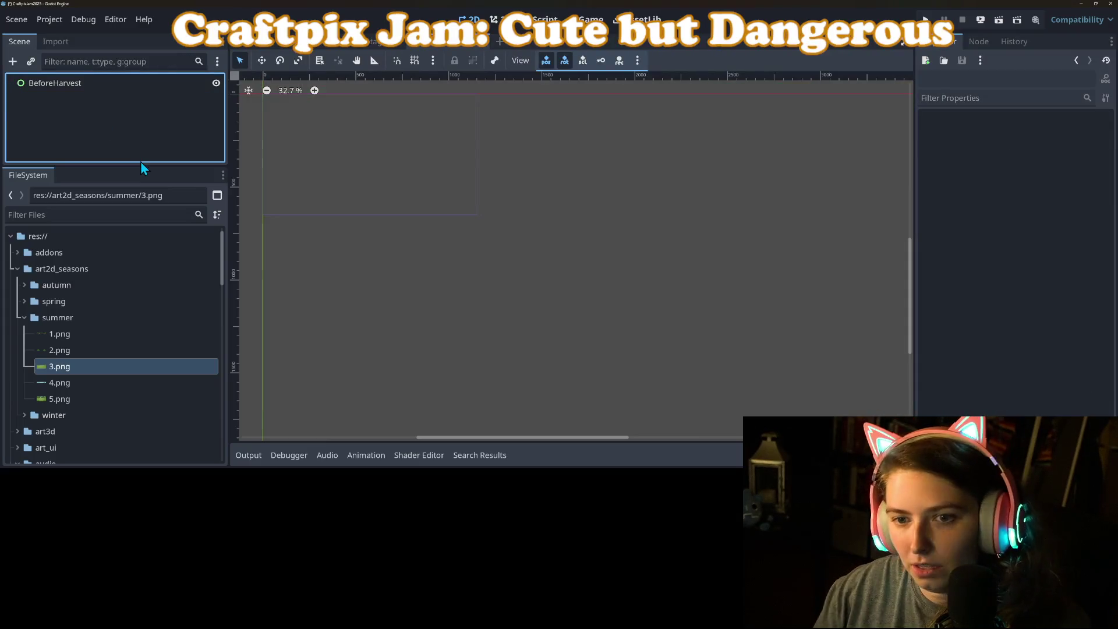
{"action": "right_click", "coordinate": [138, 85]}
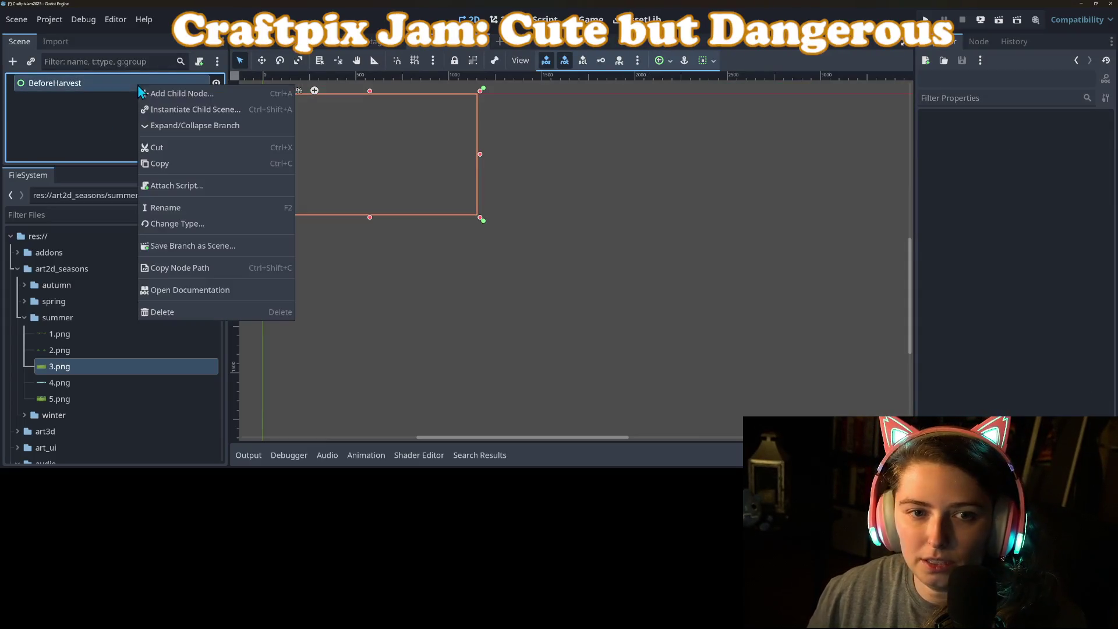
{"action": "left_click", "coordinate": [197, 114]}
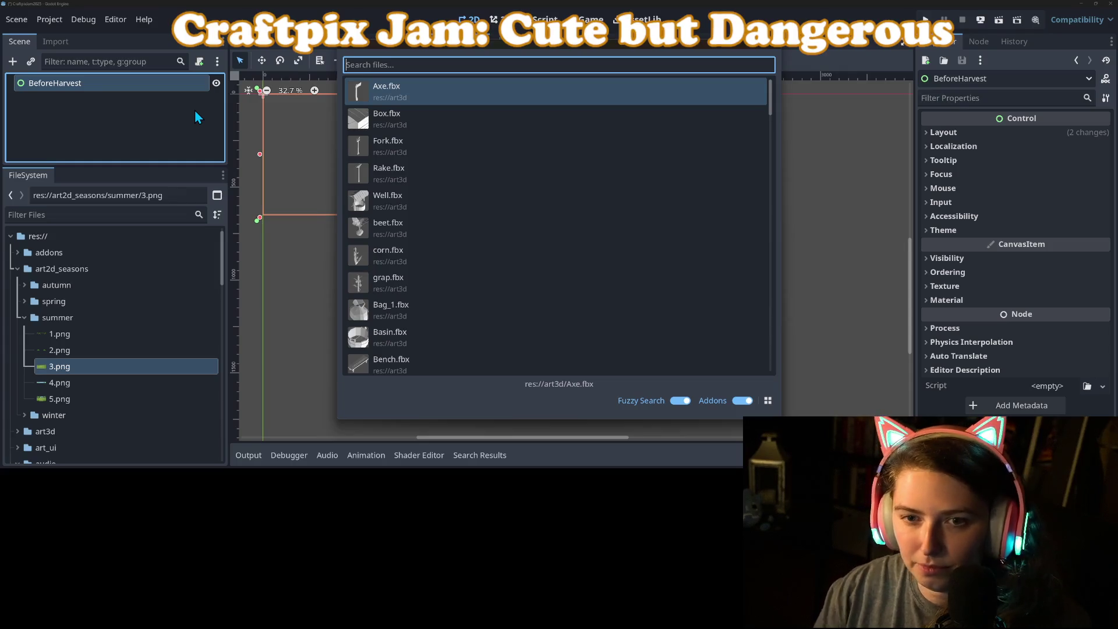
{"action": "key", "text": "Escape"}
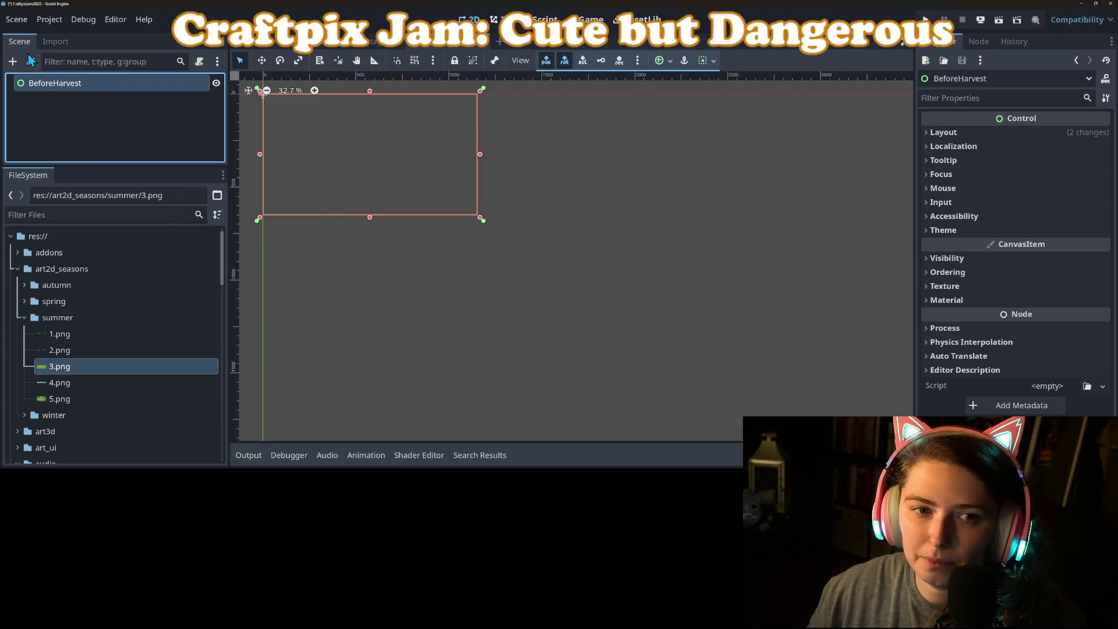
{"action": "right_click", "coordinate": [75, 83]}
{"action": "left_click", "coordinate": [140, 83]}
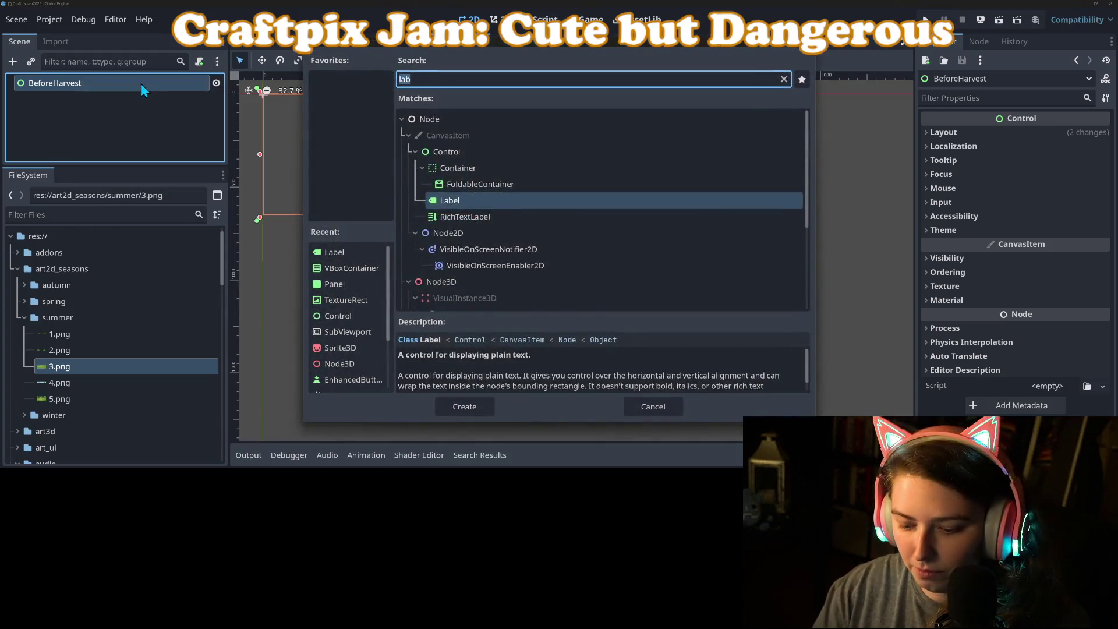
{"action": "type", "text": "para"}
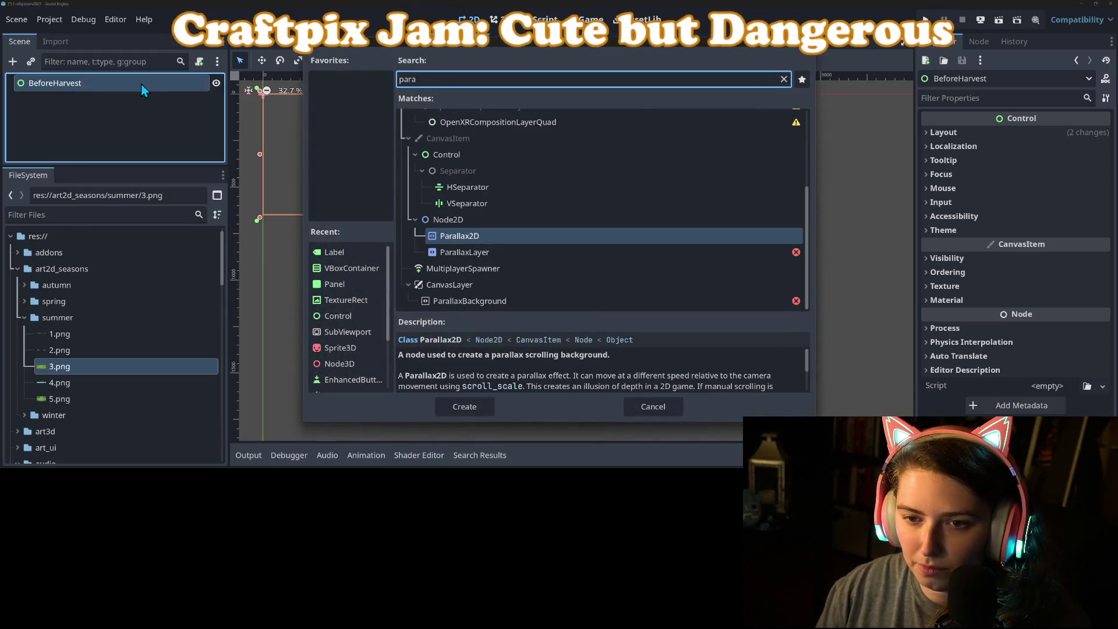
{"action": "scroll", "coordinate": [547, 250], "scroll_direction": "up", "scroll_amount": 3}
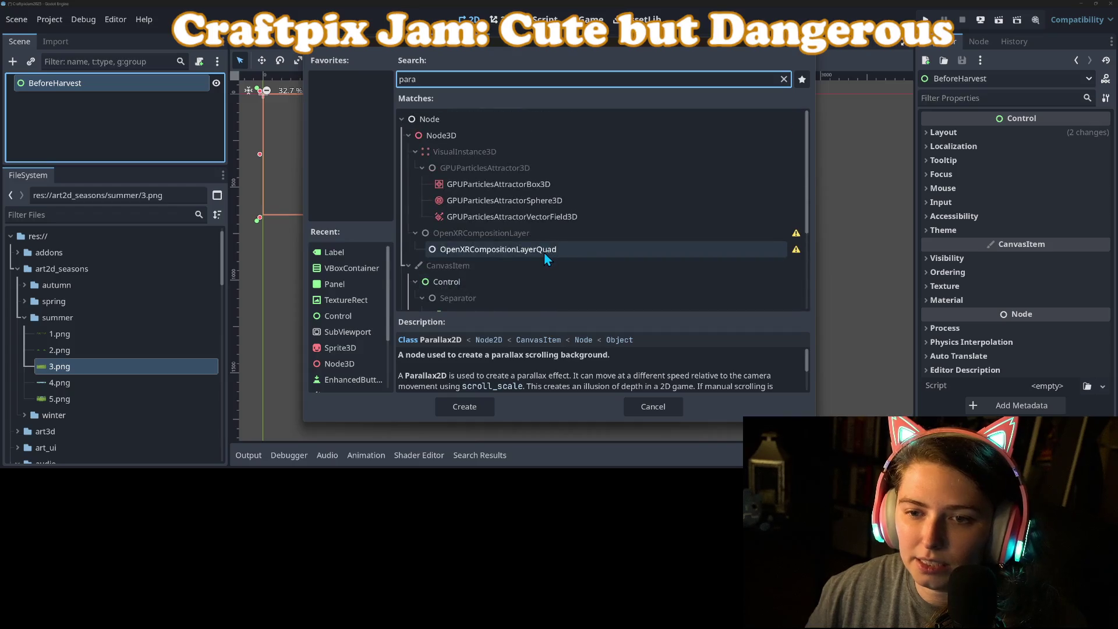
{"action": "scroll", "coordinate": [544, 253], "scroll_direction": "down", "scroll_amount": 3}
{"action": "left_click", "coordinate": [660, 410]}
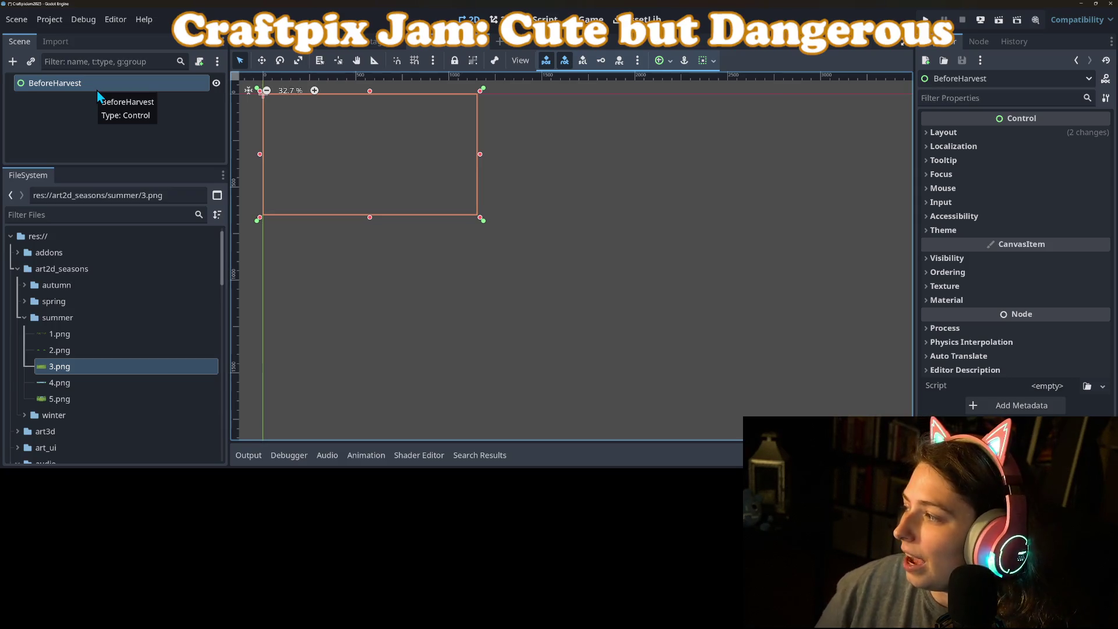
{"action": "left_click_drag", "start_coordinate": [391, 195], "coordinate": [528, 314]}
{"action": "scroll", "coordinate": [526, 310], "scroll_direction": "up", "scroll_amount": 4}
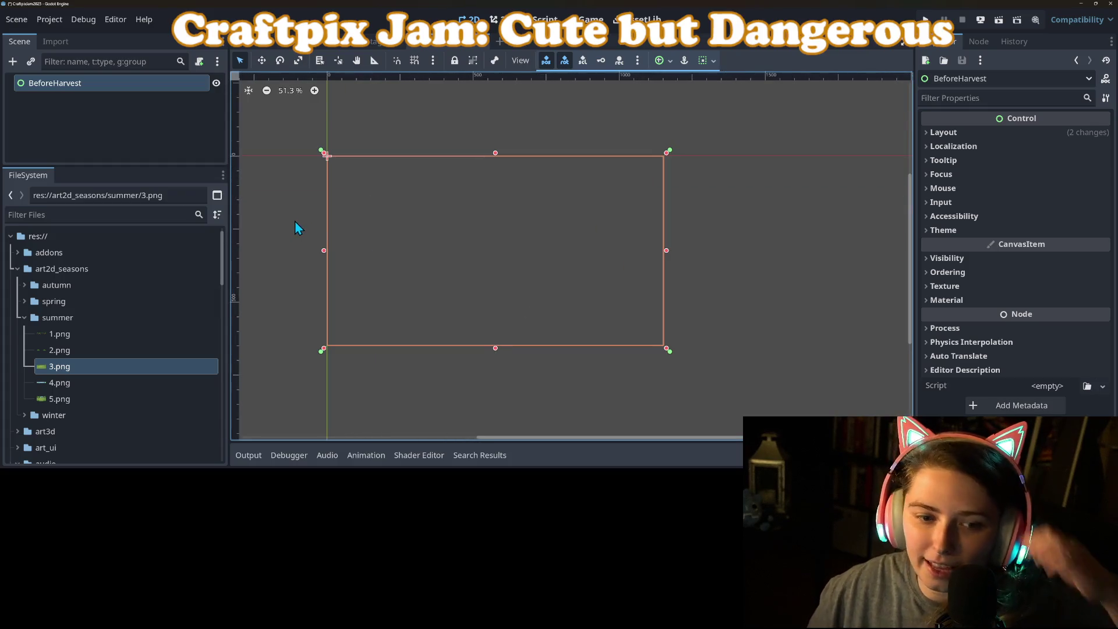
- Add a TextureRect child node under BeforeHarvest
{"action": "right_click", "coordinate": [167, 88]}
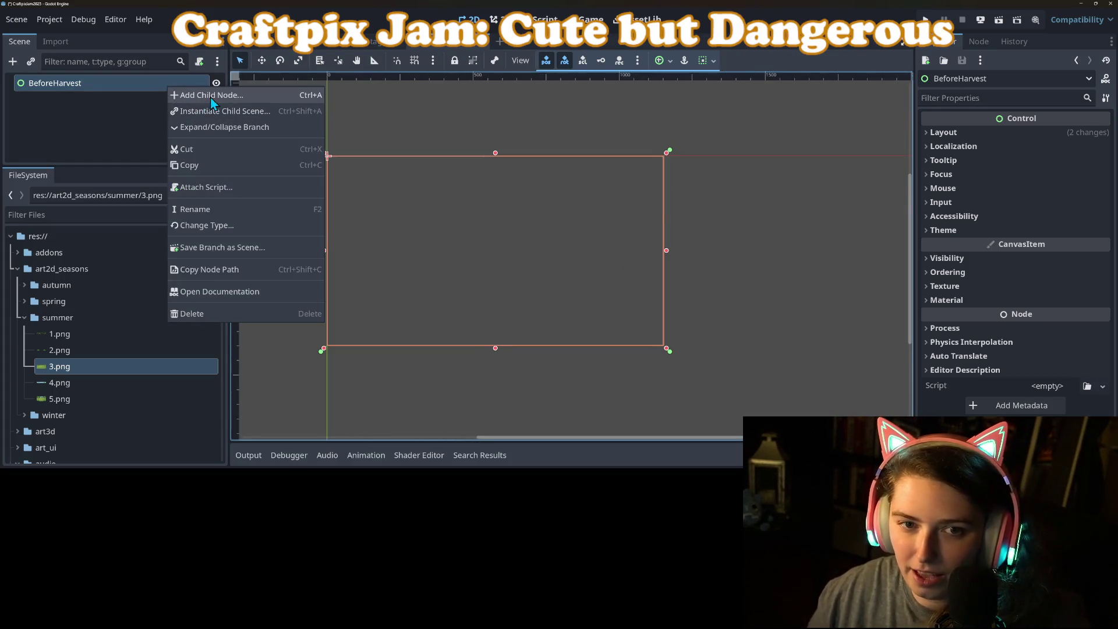
{"action": "left_click", "coordinate": [211, 97]}
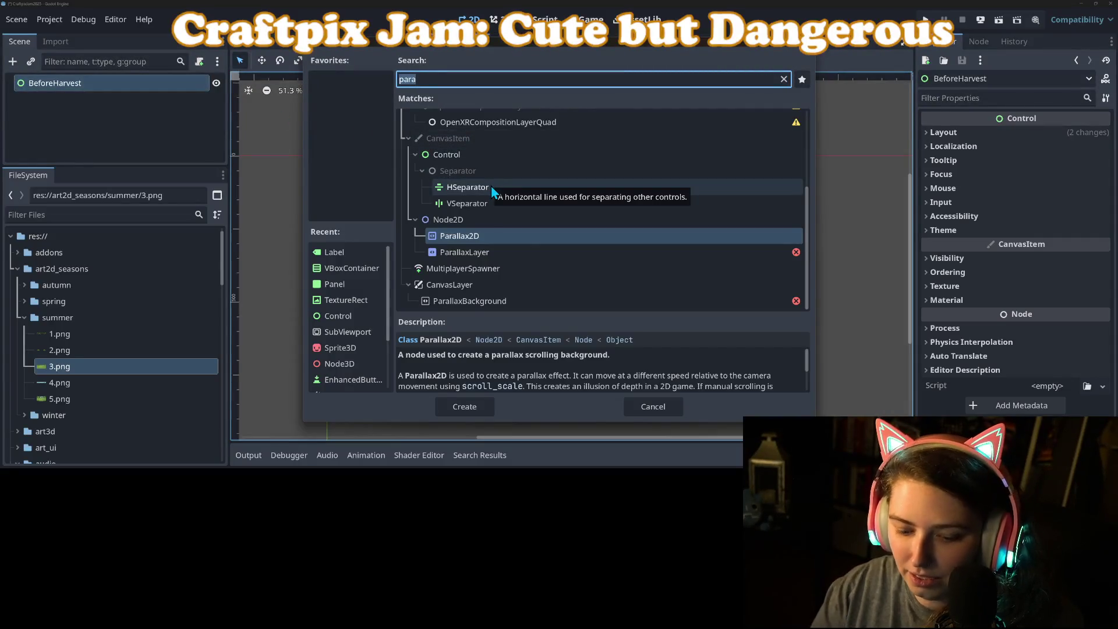
{"action": "left_click", "coordinate": [350, 300]}
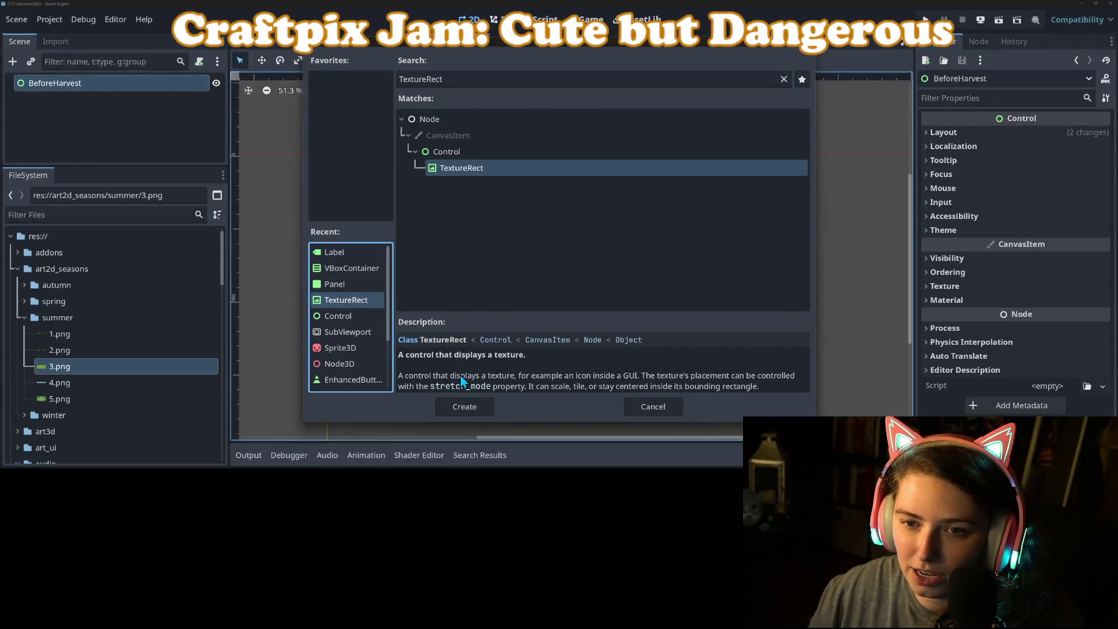
{"action": "left_click", "coordinate": [476, 406]}
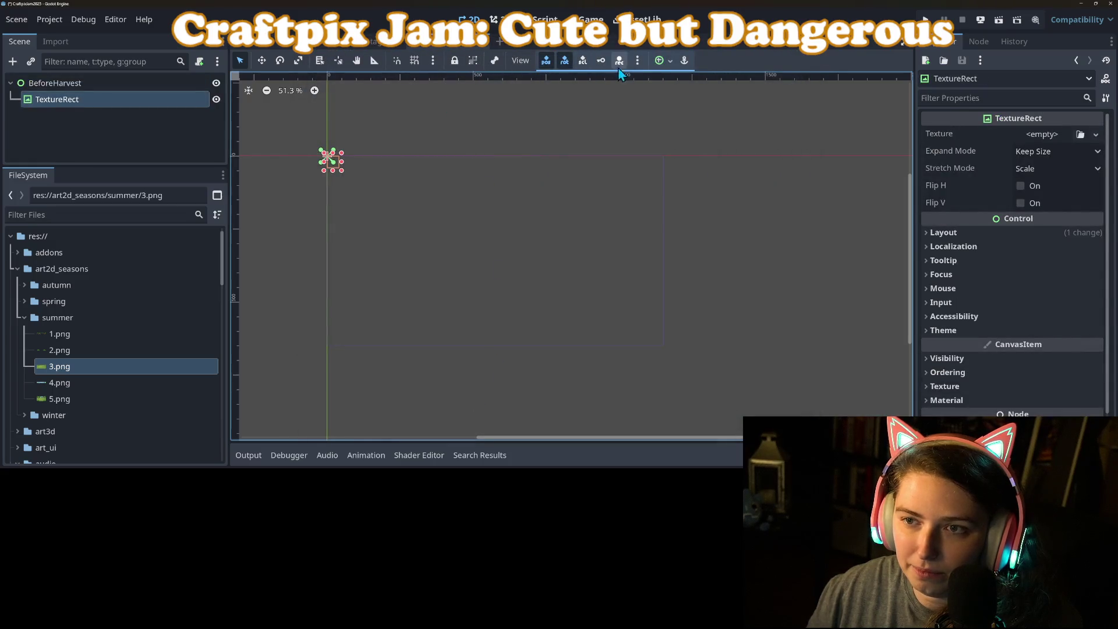
- Anchor the TextureRect to Full Rect and give it the summer 3.png grass texture
{"action": "left_click", "coordinate": [659, 61]}
{"action": "left_click", "coordinate": [721, 145]}
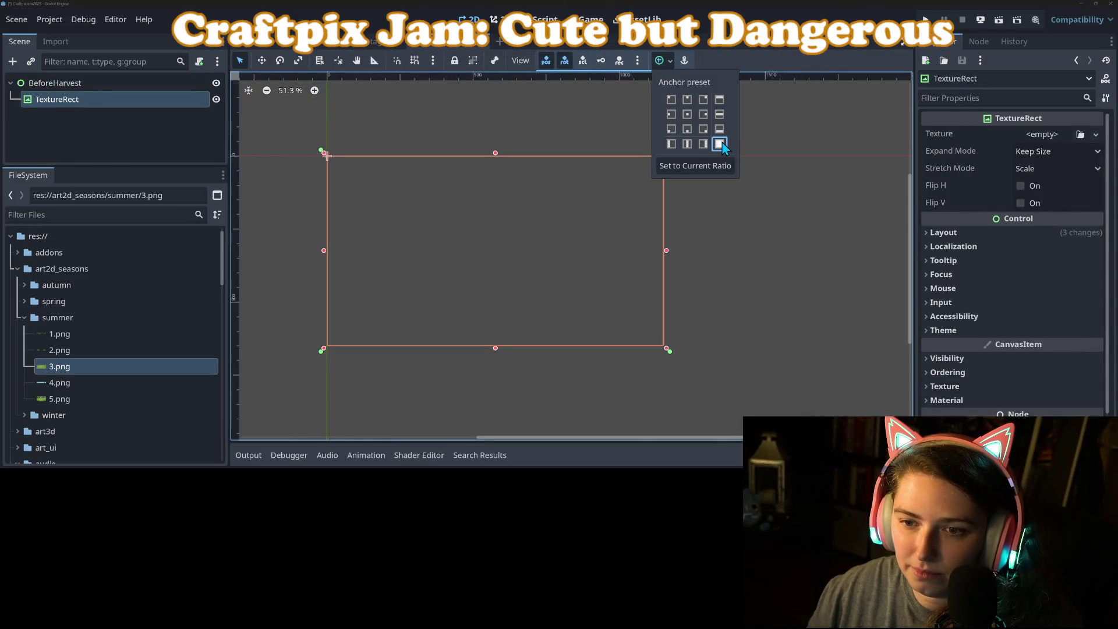
{"action": "left_click", "coordinate": [79, 370]}
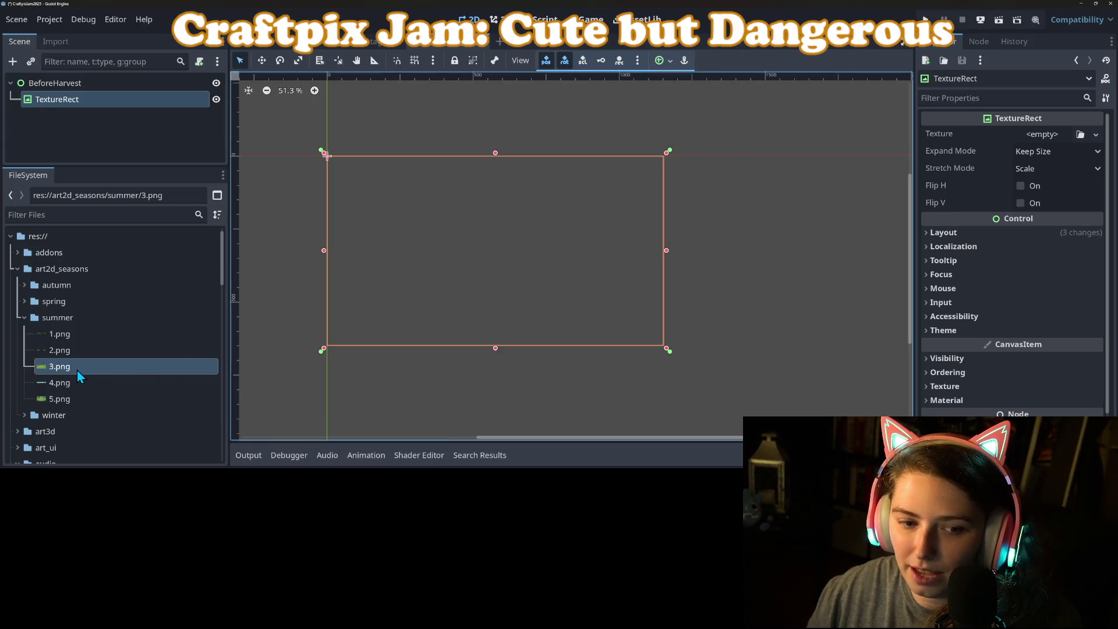
{"action": "mouse_move", "coordinate": [65, 373]}
{"action": "left_mouse_down"}
{"action": "mouse_move", "coordinate": [932, 172]}
{"action": "mouse_move", "coordinate": [1044, 135]}
{"action": "left_mouse_up"}
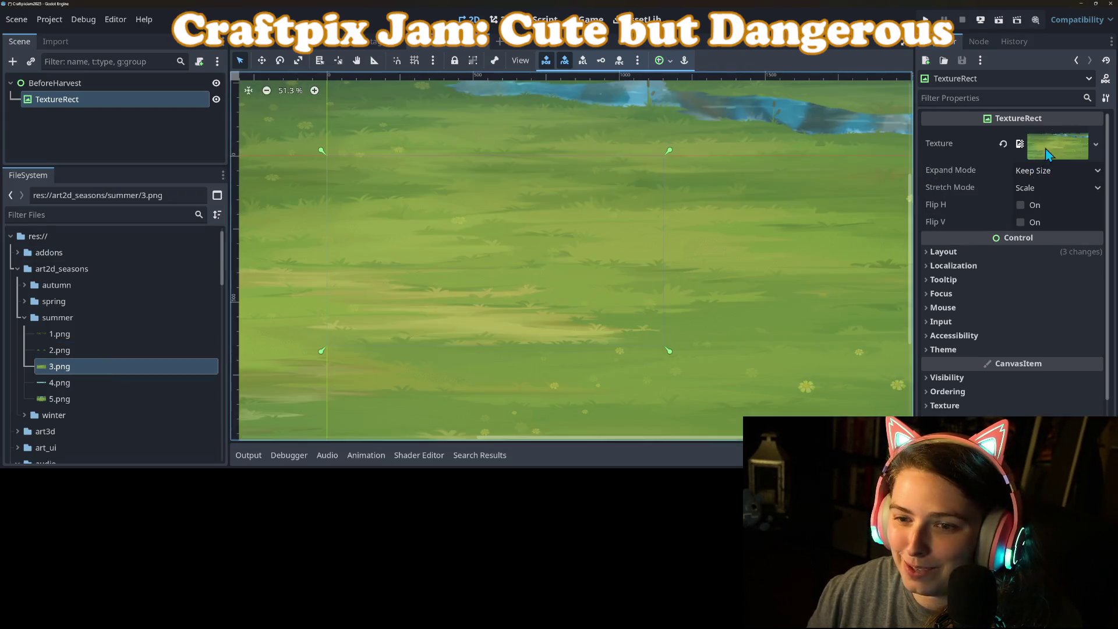
- Change the grass TextureRect's Expand Mode from Keep Size to Fit Width
{"action": "scroll", "coordinate": [626, 306], "scroll_direction": "down", "scroll_amount": 6}
{"action": "scroll", "coordinate": [624, 305], "scroll_direction": "up", "scroll_amount": 2}
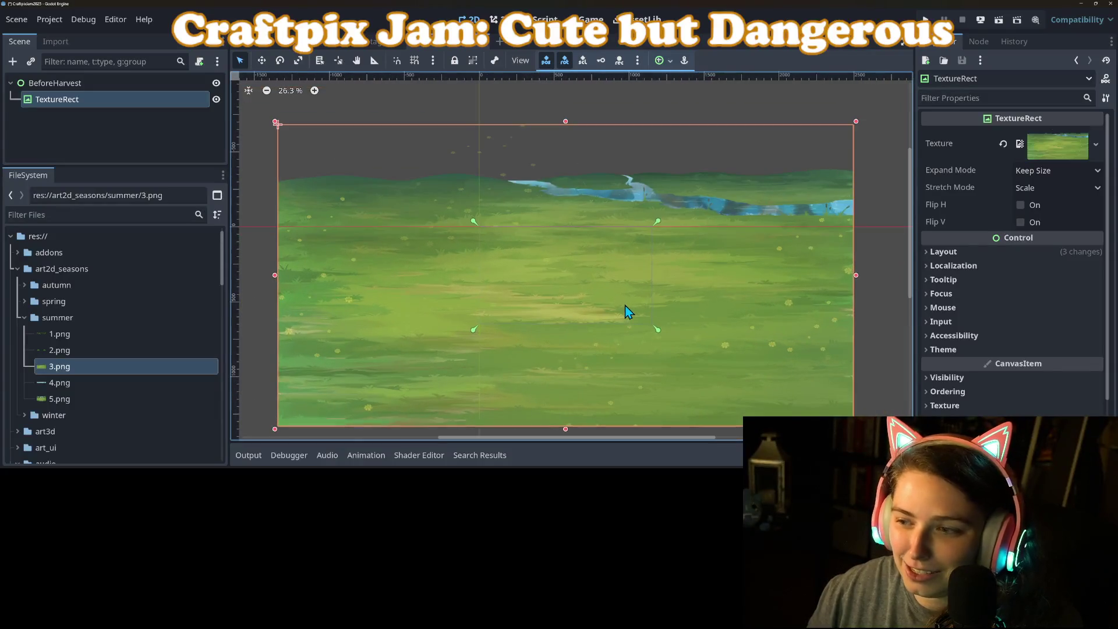
{"action": "left_click", "coordinate": [1093, 172]}
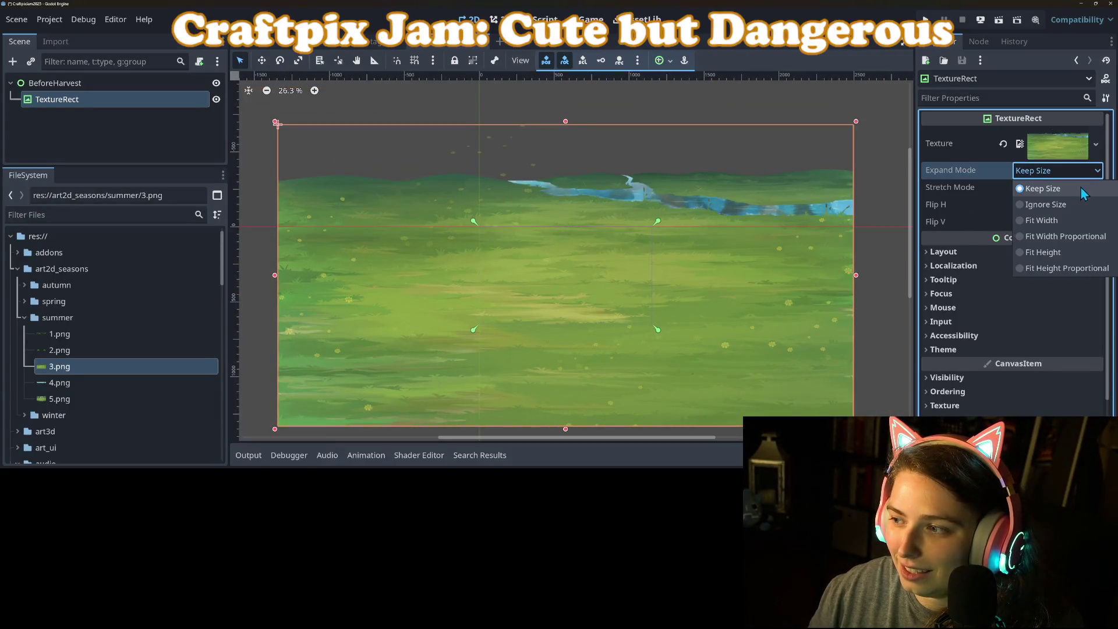
{"action": "left_click", "coordinate": [1061, 220]}
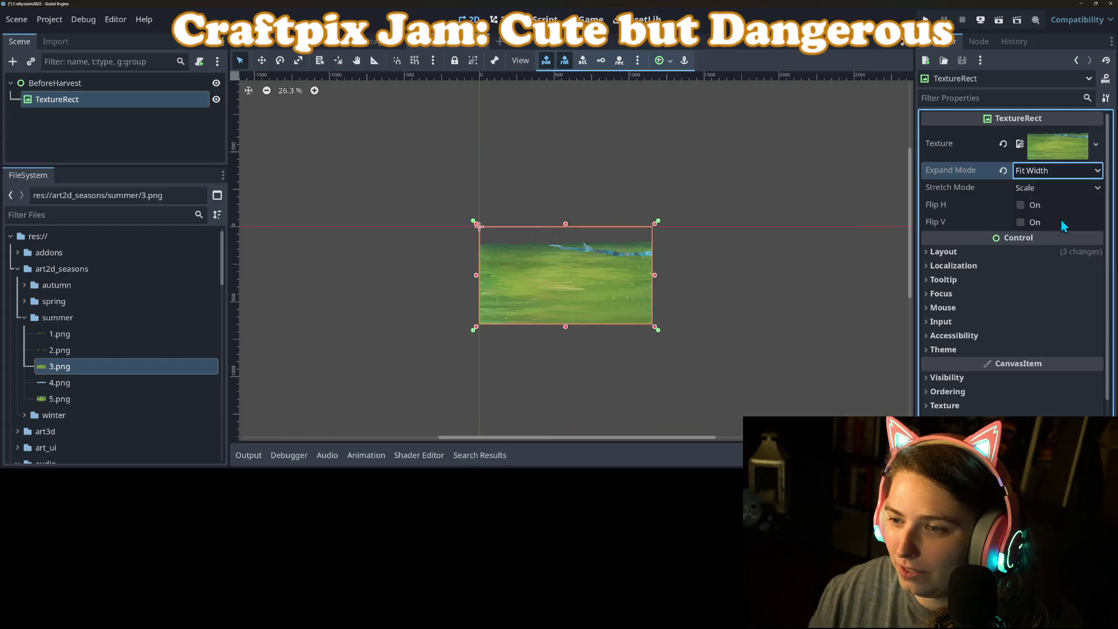
{"action": "scroll", "coordinate": [633, 334], "scroll_direction": "up", "scroll_amount": 4}
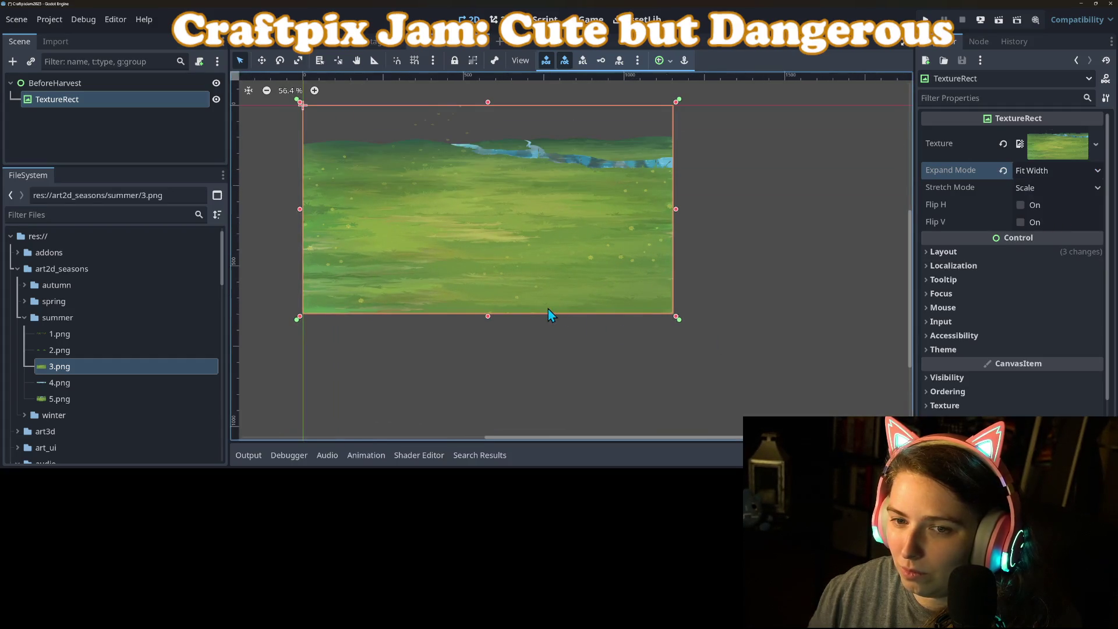
{"action": "scroll", "coordinate": [596, 352], "scroll_direction": "up", "scroll_amount": 1}
{"action": "scroll", "coordinate": [611, 367], "scroll_direction": "up", "scroll_amount": 2}
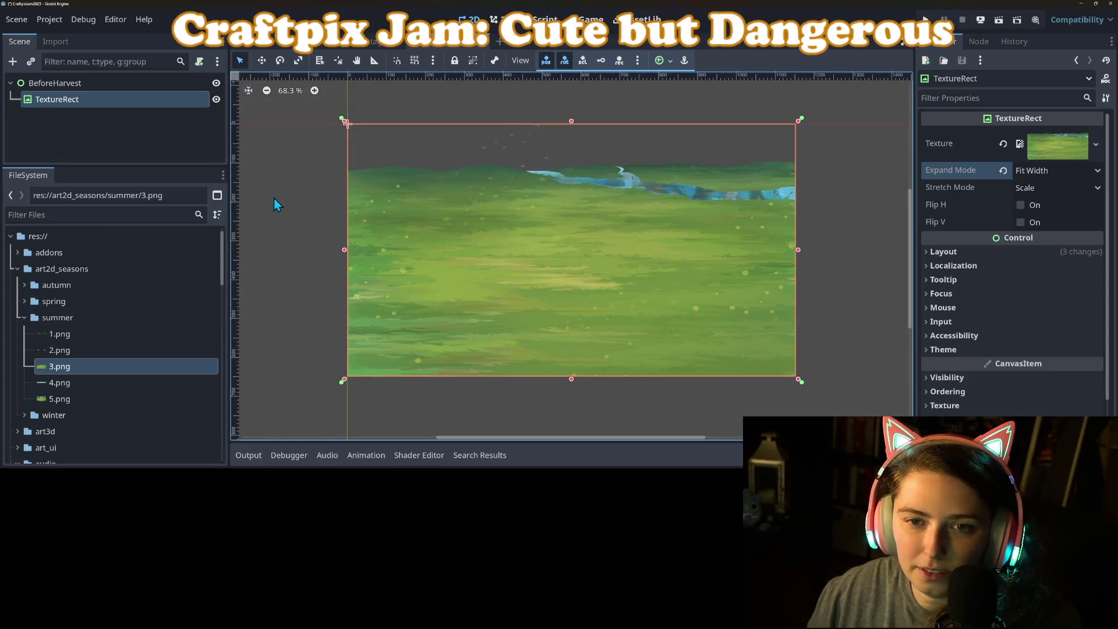
{"action": "left_click", "coordinate": [281, 197]}
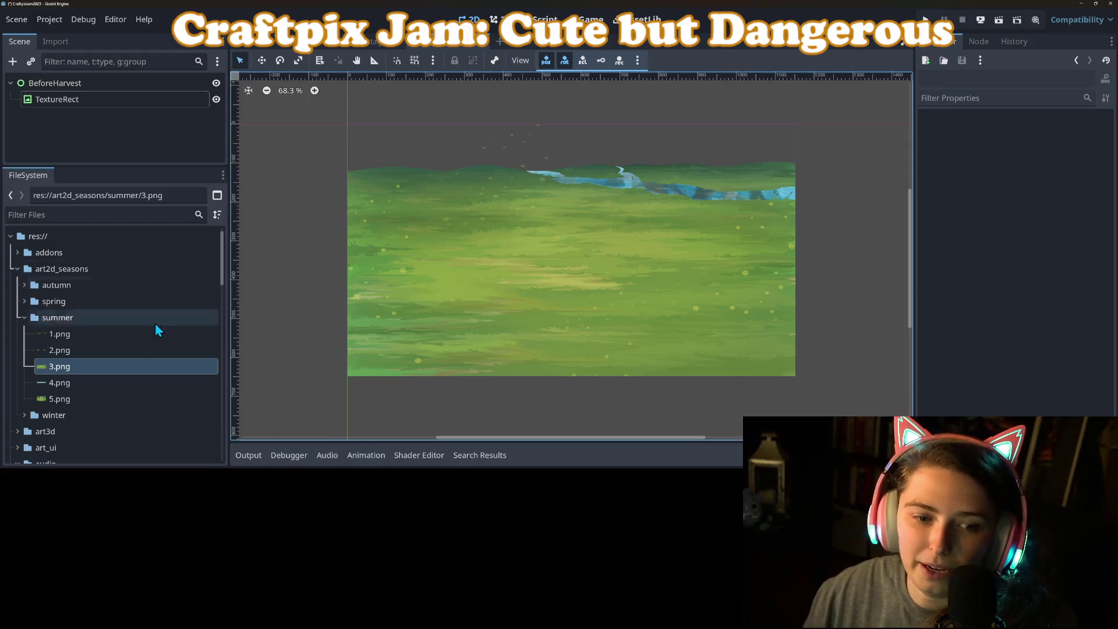
{"action": "left_click", "coordinate": [120, 124]}
{"action": "left_click", "coordinate": [121, 96]}
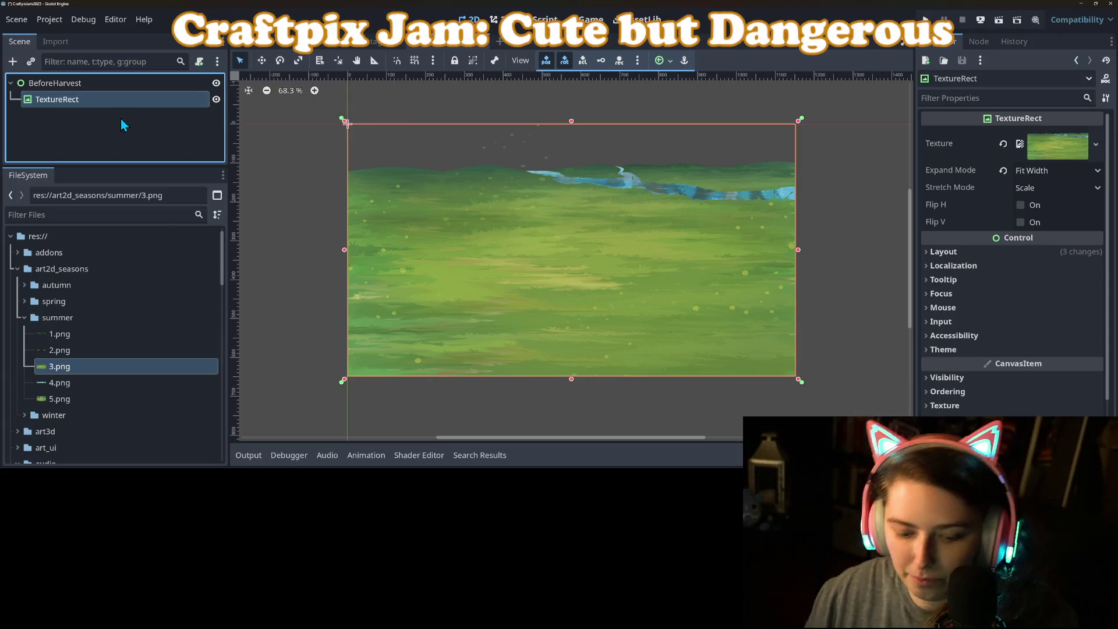
- Duplicate the TextureRect and assign summer 1.png, 2.png and 4.png to the layers
{"action": "key", "text": "ctrl+d"}
{"action": "key", "text": "ctrl+d"}
{"action": "key", "text": "ctrl+d"}
{"action": "left_click", "coordinate": [79, 103]}
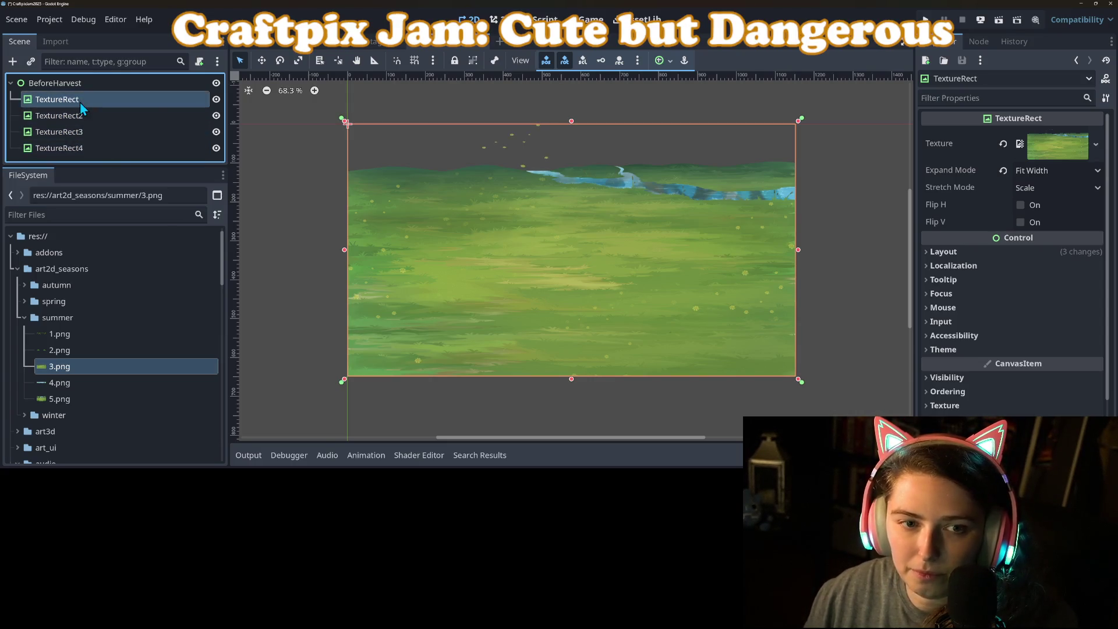
{"action": "left_click", "coordinate": [80, 116]}
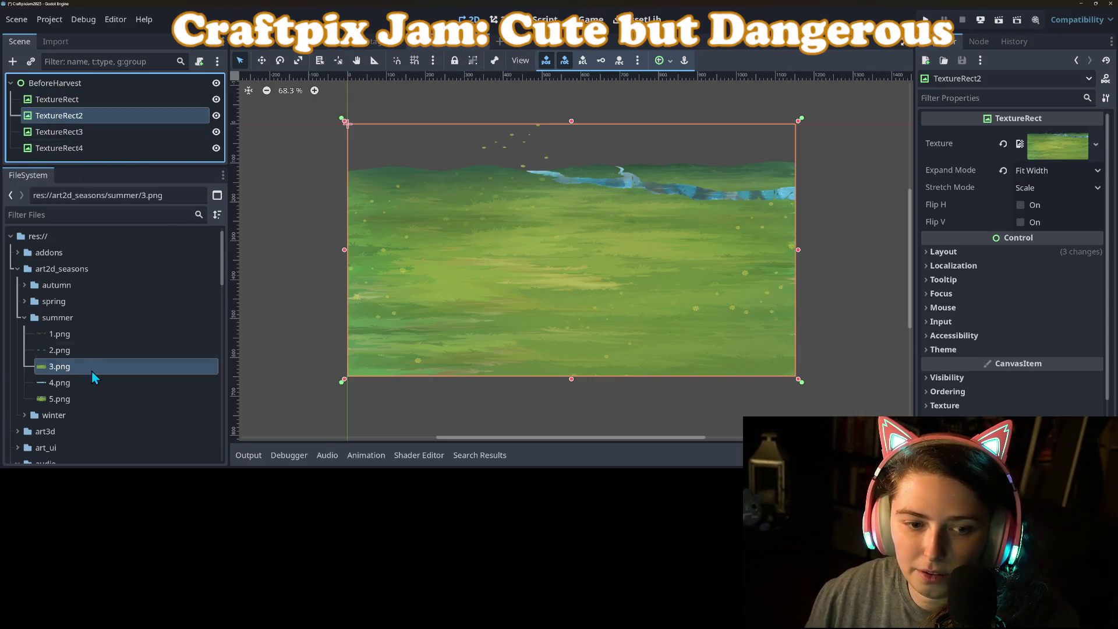
{"action": "left_click", "coordinate": [55, 334]}
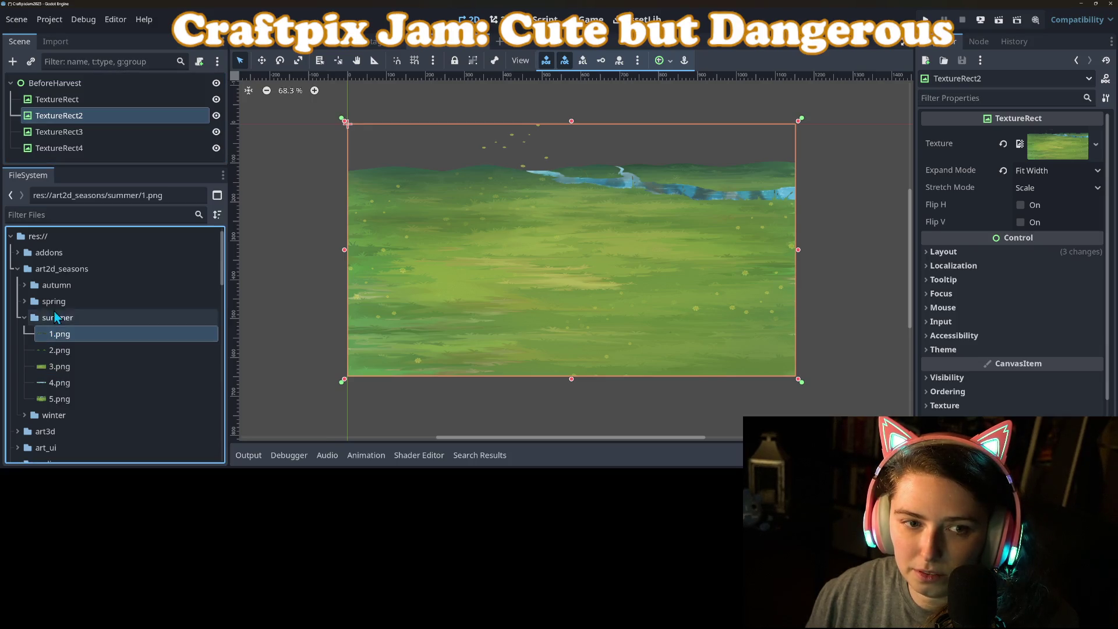
{"action": "left_click", "coordinate": [79, 103]}
{"action": "mouse_move", "coordinate": [58, 333]}
{"action": "left_mouse_down"}
{"action": "mouse_move", "coordinate": [1048, 146]}
{"action": "mouse_move", "coordinate": [1070, 154]}
{"action": "left_mouse_up"}
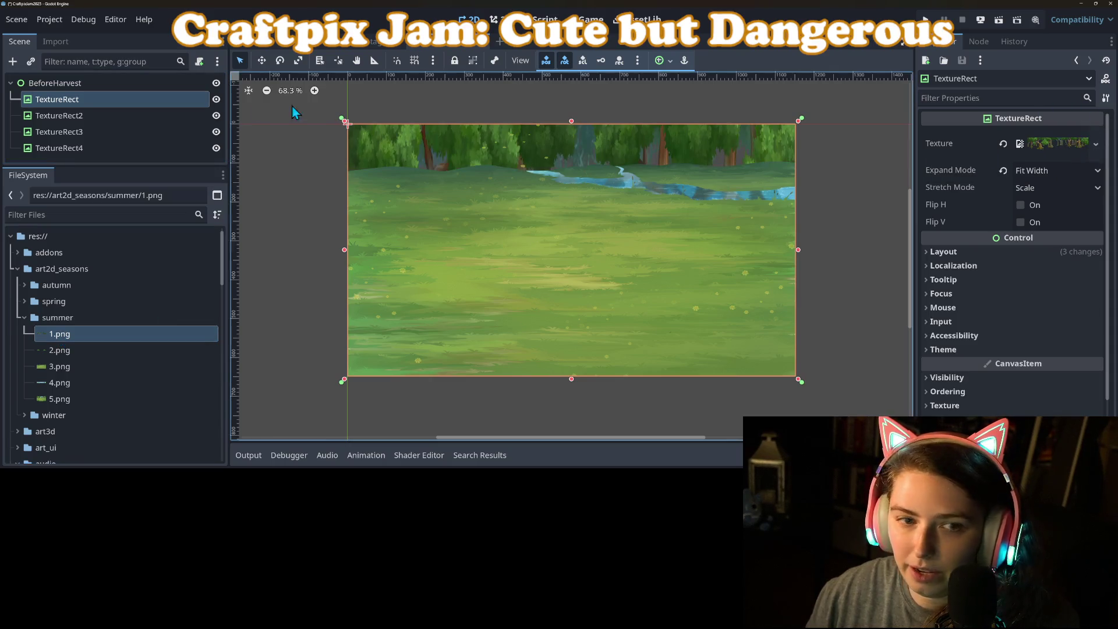
{"action": "left_click", "coordinate": [107, 117]}
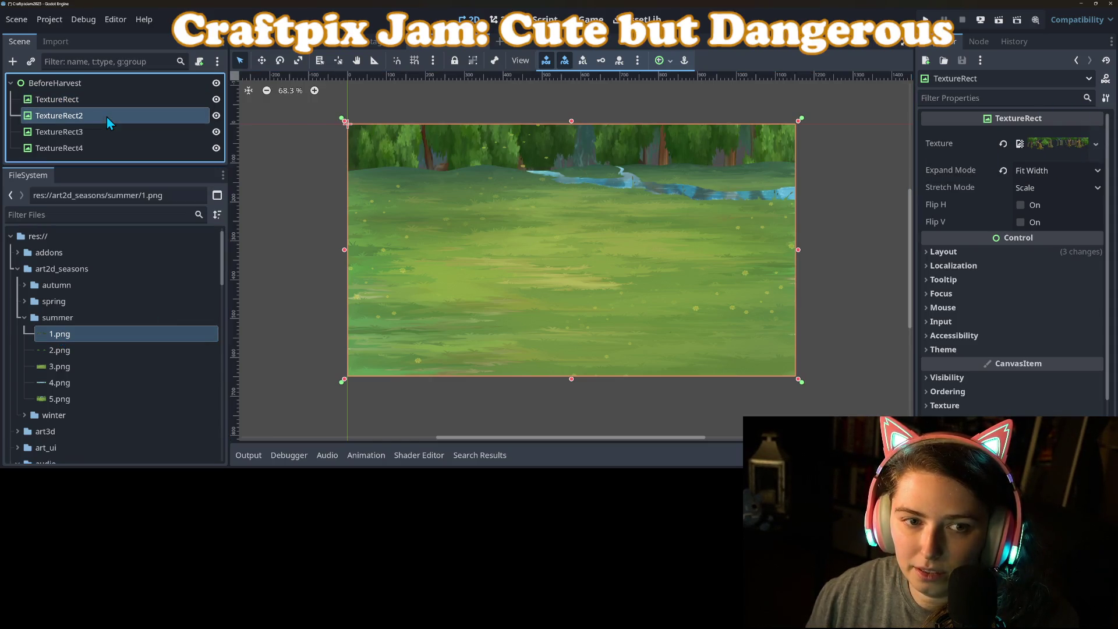
{"action": "mouse_move", "coordinate": [58, 350]}
{"action": "left_mouse_down"}
{"action": "mouse_move", "coordinate": [92, 365]}
{"action": "mouse_move", "coordinate": [1063, 133]}
{"action": "mouse_move", "coordinate": [1069, 143]}
{"action": "left_mouse_up"}
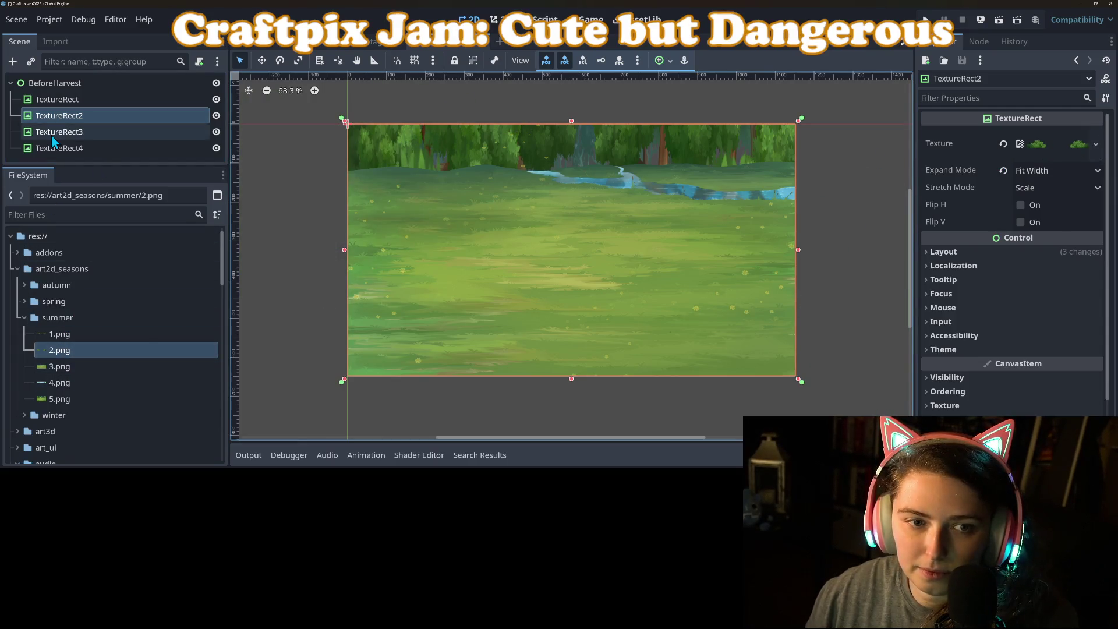
{"action": "left_click", "coordinate": [58, 149]}
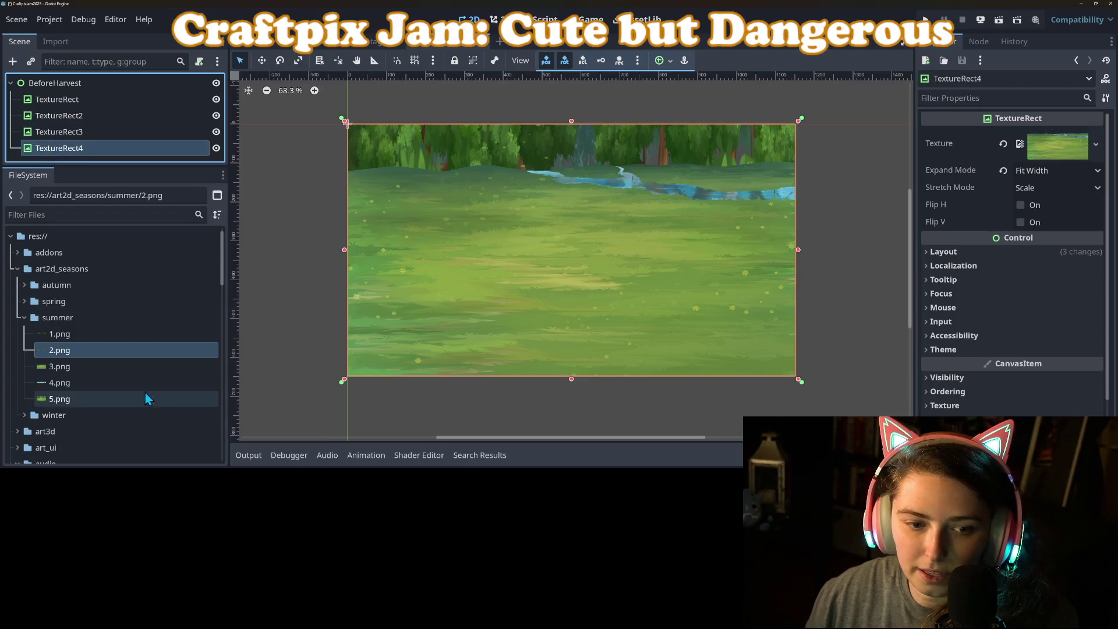
{"action": "left_click_drag", "start_coordinate": [76, 385], "coordinate": [1068, 154]}
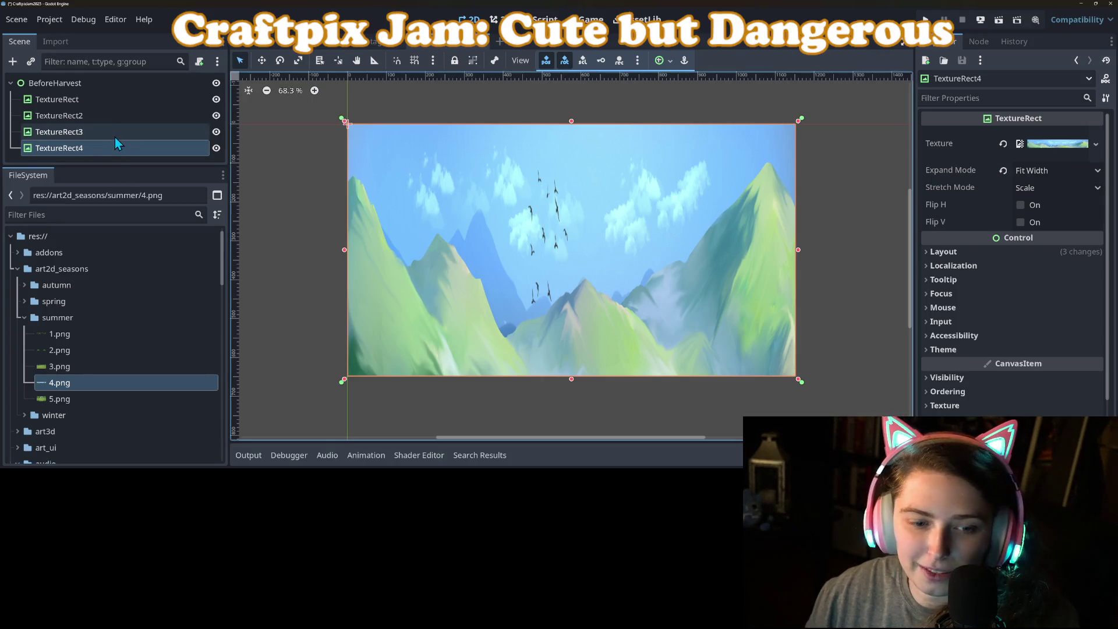
- Move TextureRect4 to the top and TextureRect3 right after it so the sky draws behind
{"action": "left_click_drag", "start_coordinate": [88, 149], "coordinate": [83, 94]}
{"action": "mouse_move", "coordinate": [83, 150]}
{"action": "left_mouse_down"}
{"action": "mouse_move", "coordinate": [84, 111]}
{"action": "mouse_move", "coordinate": [85, 125]}
{"action": "left_mouse_up"}
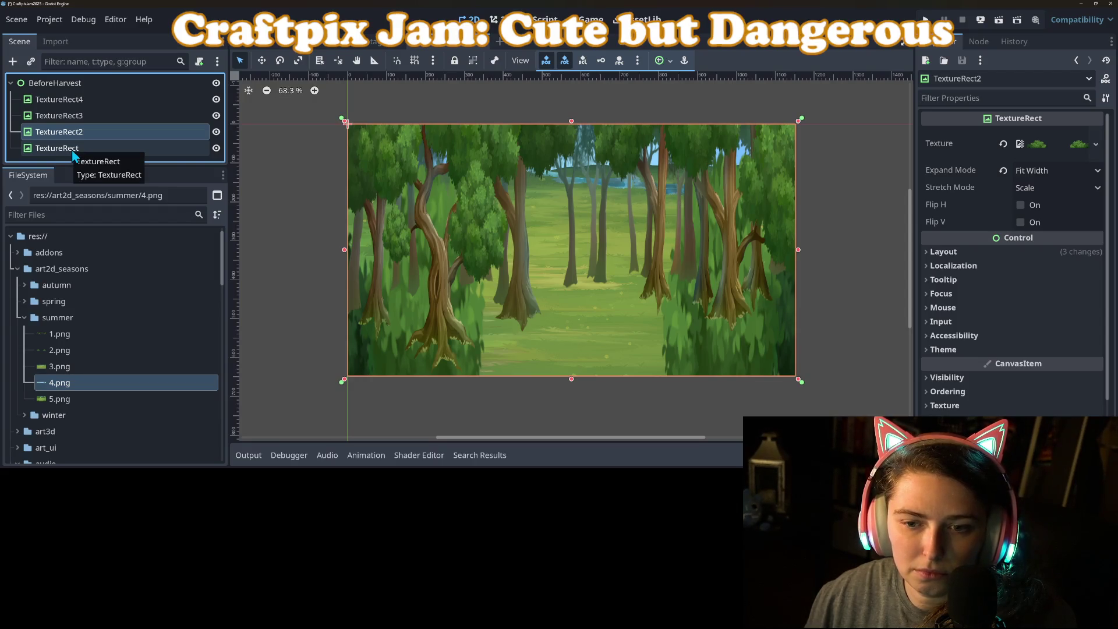
{"action": "left_click", "coordinate": [58, 99]}
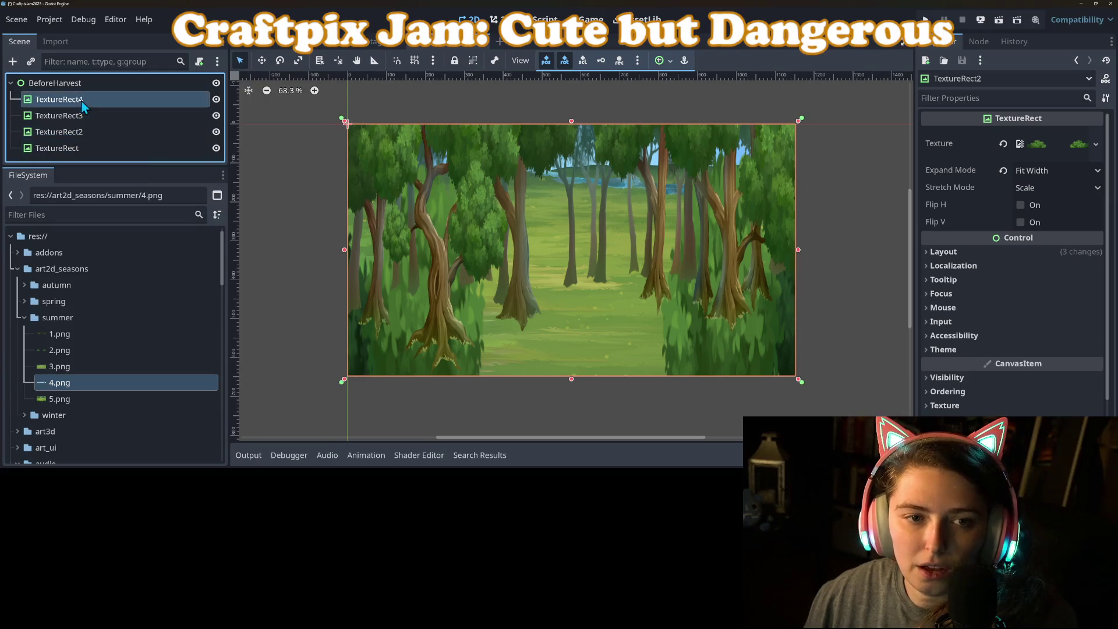
- Set all four TextureRects' Expand Mode to Fit Width Proportional and bring up saving
{"action": "left_click", "coordinate": [74, 148], "text": "shift"}
{"action": "left_click", "coordinate": [1035, 171]}
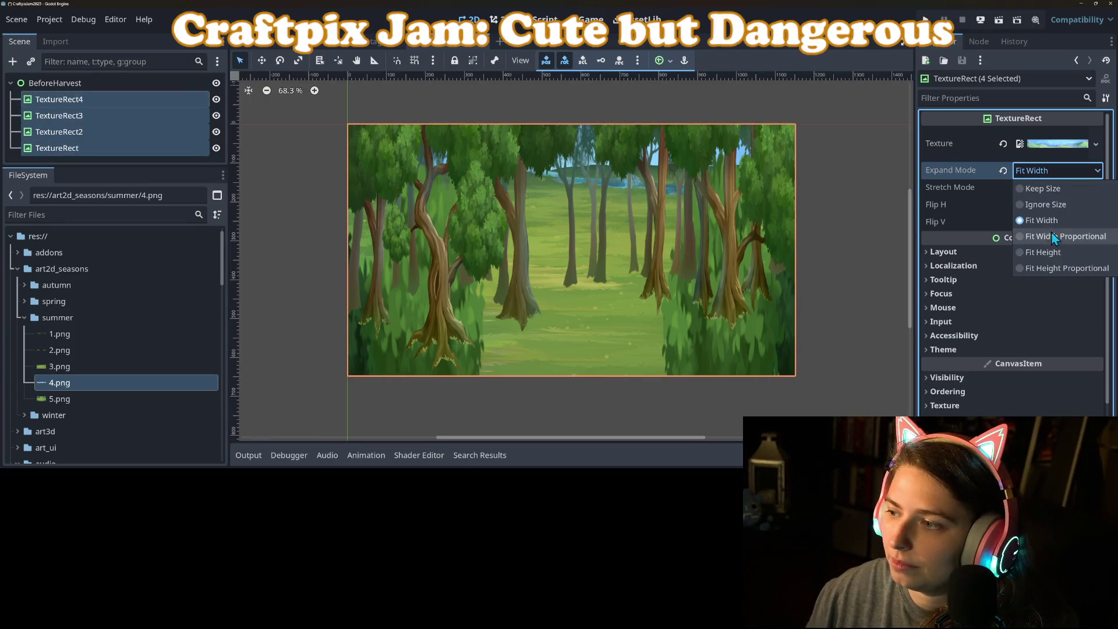
{"action": "left_click", "coordinate": [1058, 267]}
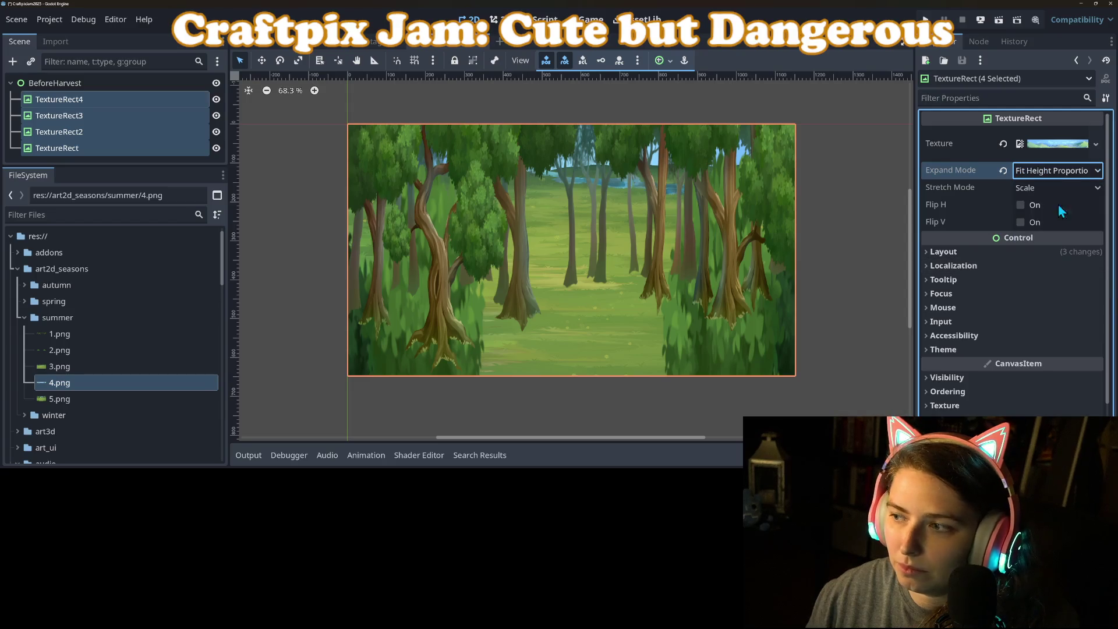
{"action": "left_click", "coordinate": [1065, 175]}
{"action": "left_click", "coordinate": [1067, 252]}
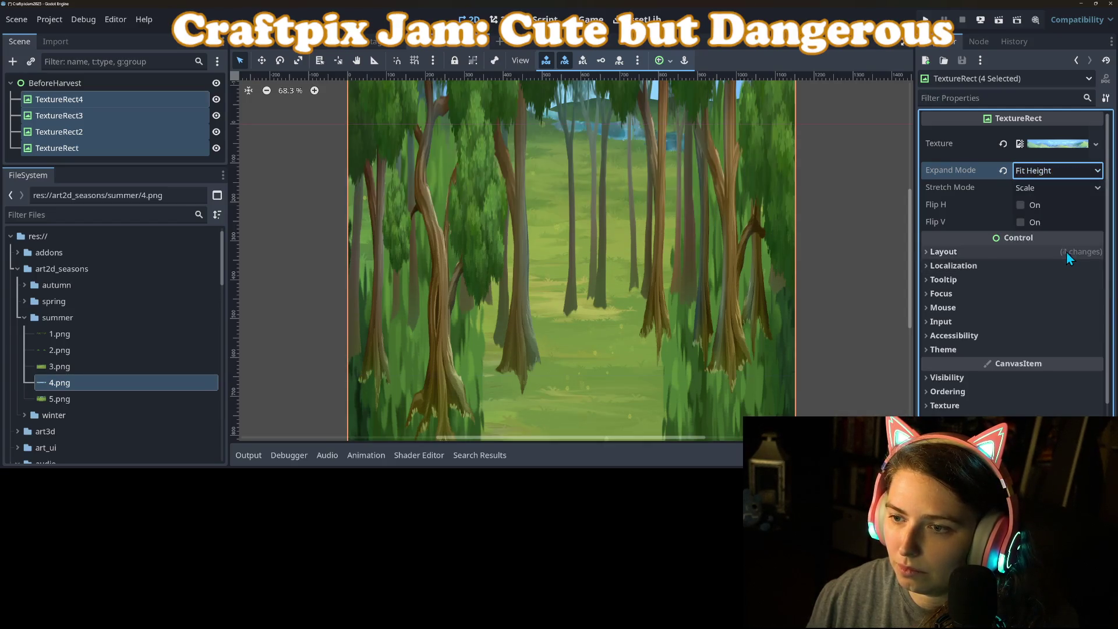
{"action": "left_click", "coordinate": [1064, 174]}
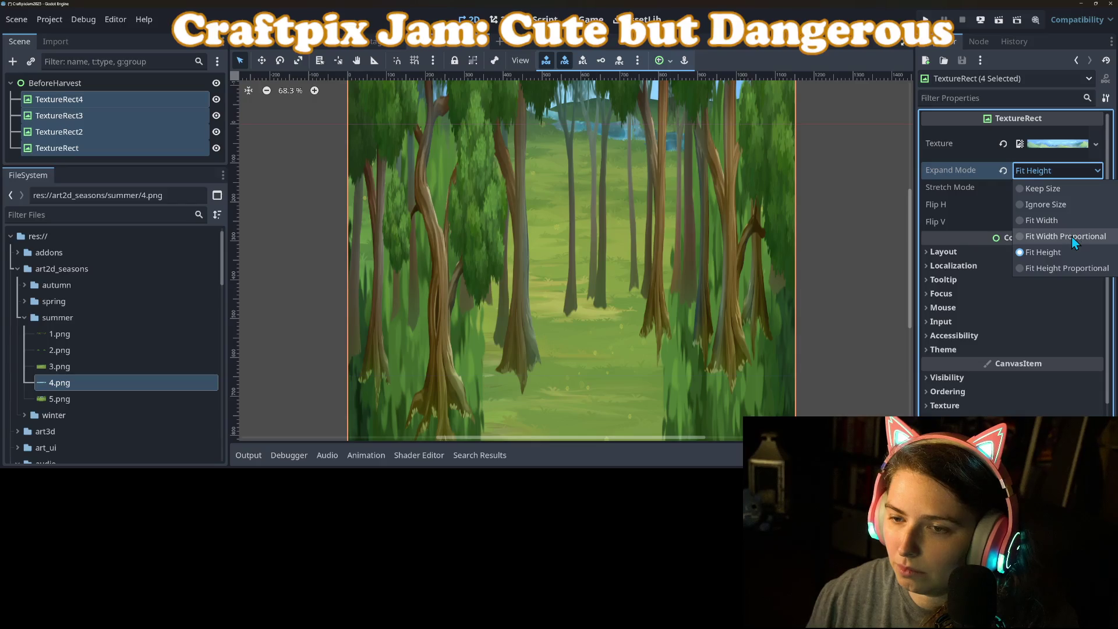
{"action": "left_click", "coordinate": [1072, 237]}
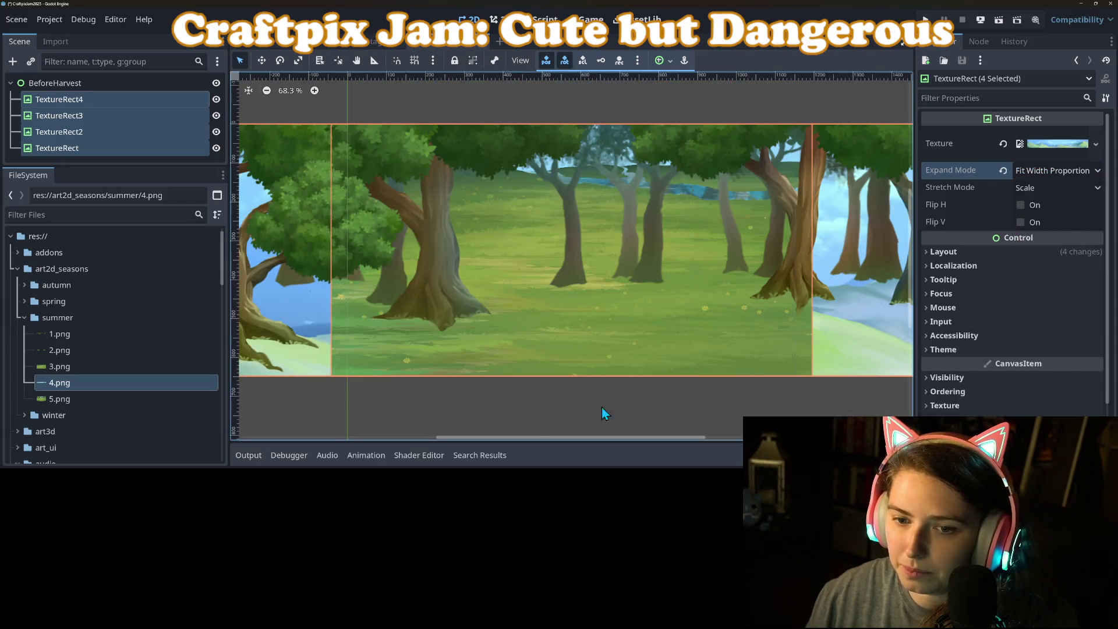
{"action": "key", "text": "ctrl+s"}
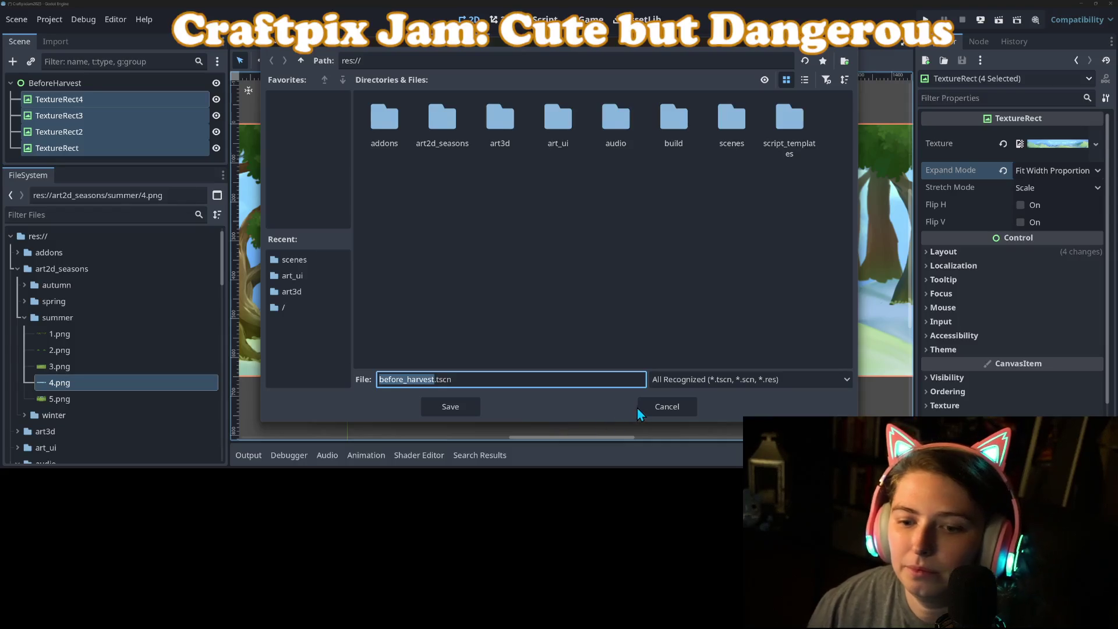
- Save the scene into the scenes folder as before_harvest.tscn
{"action": "right_click", "coordinate": [675, 241]}
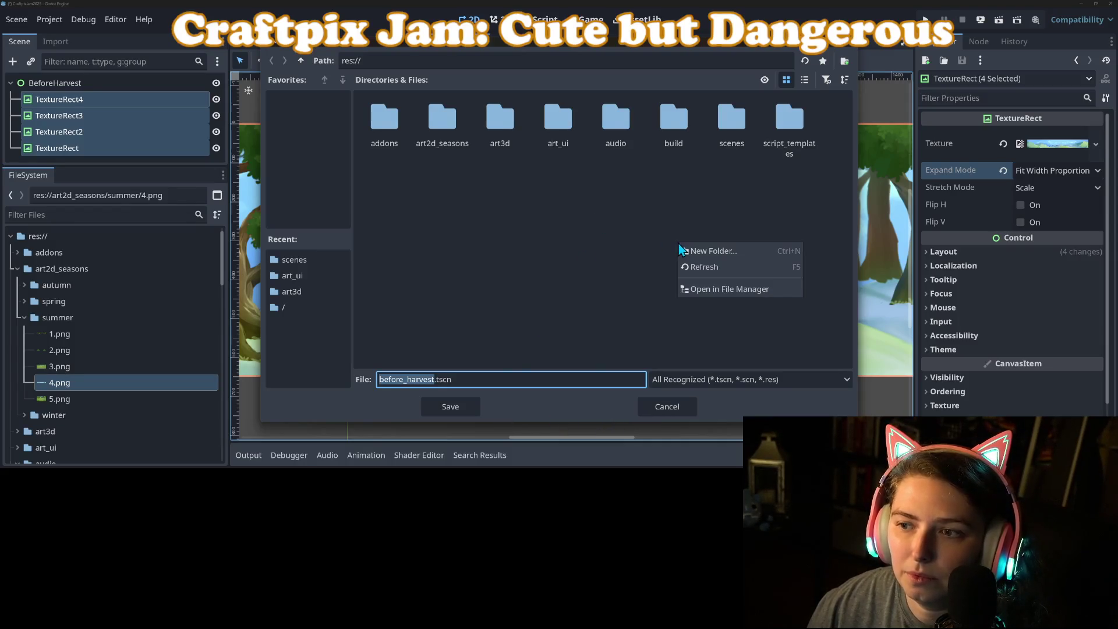
{"action": "left_click", "coordinate": [731, 143]}
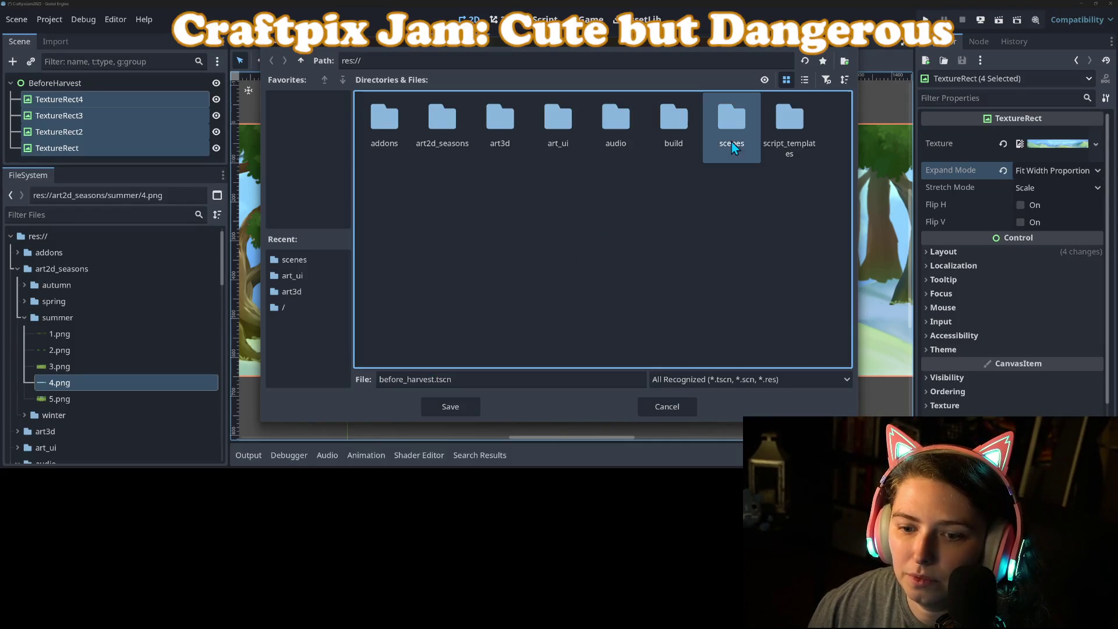
{"action": "left_click", "coordinate": [434, 379]}
{"action": "left_click", "coordinate": [465, 410]}
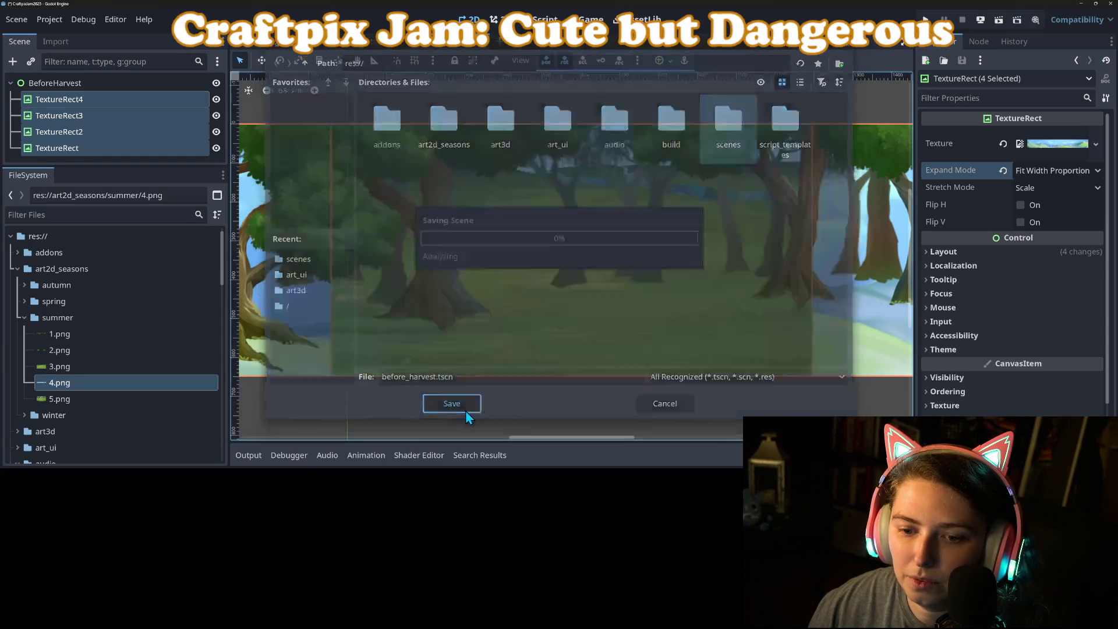
{"action": "scroll", "coordinate": [437, 389], "scroll_direction": "down", "scroll_amount": 6}
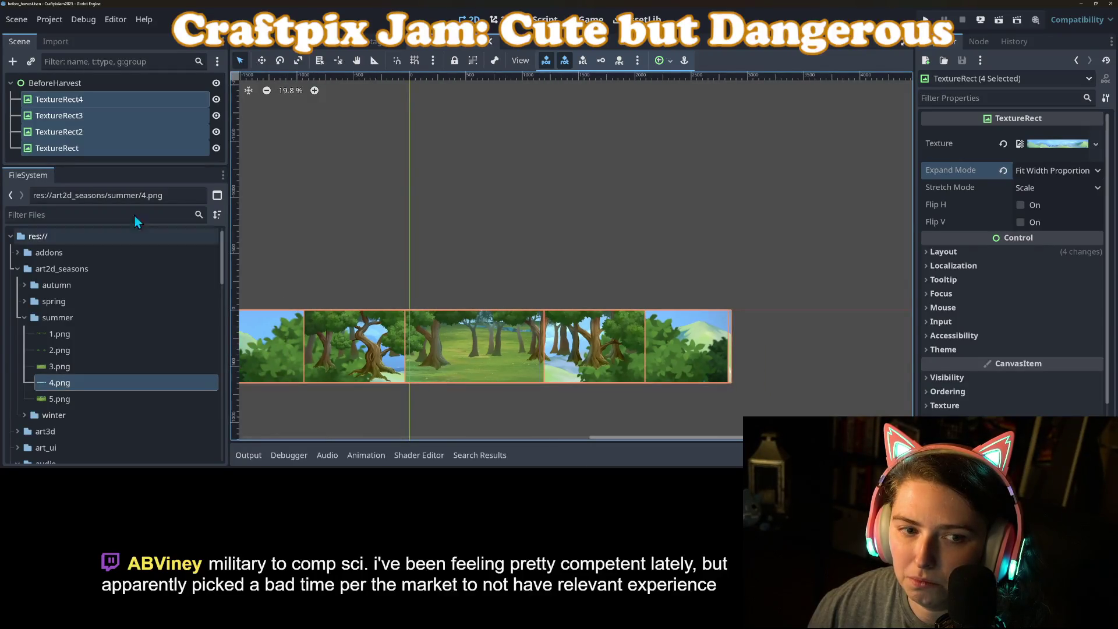
- Switch all four TextureRect layers' Expand Mode to Keep Size
{"action": "scroll", "coordinate": [431, 368], "scroll_direction": "down", "scroll_amount": 5}
{"action": "mouse_move", "coordinate": [368, 389]}
{"action": "left_mouse_down"}
{"action": "mouse_move", "coordinate": [421, 374]}
{"action": "mouse_move", "coordinate": [423, 302]}
{"action": "left_mouse_up"}
{"action": "scroll", "coordinate": [426, 311], "scroll_direction": "up", "scroll_amount": 5}
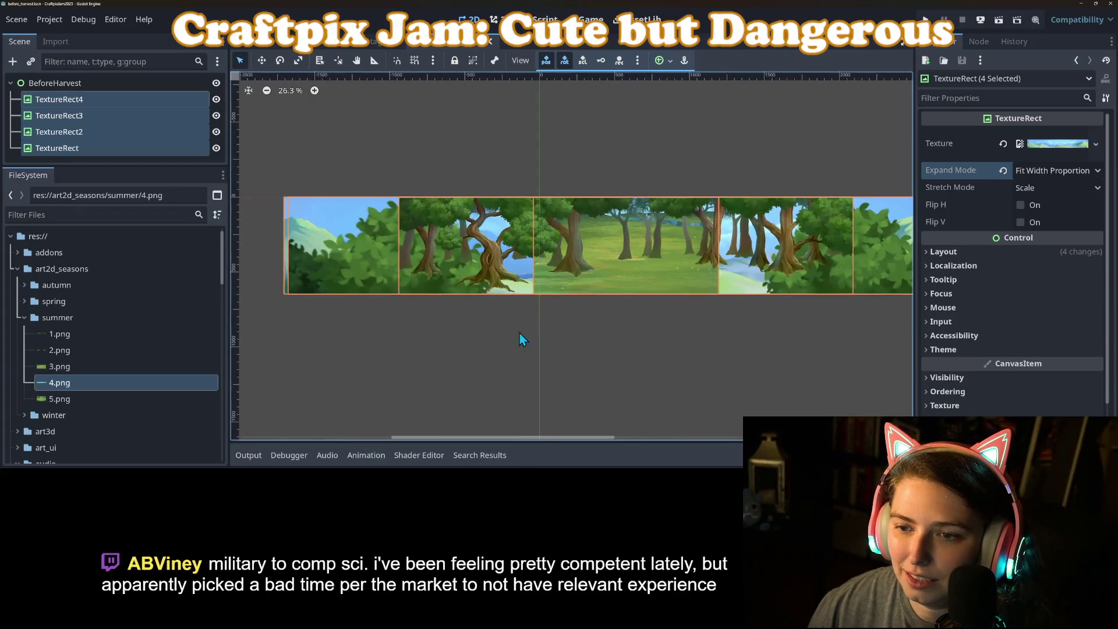
{"action": "left_click", "coordinate": [1098, 174]}
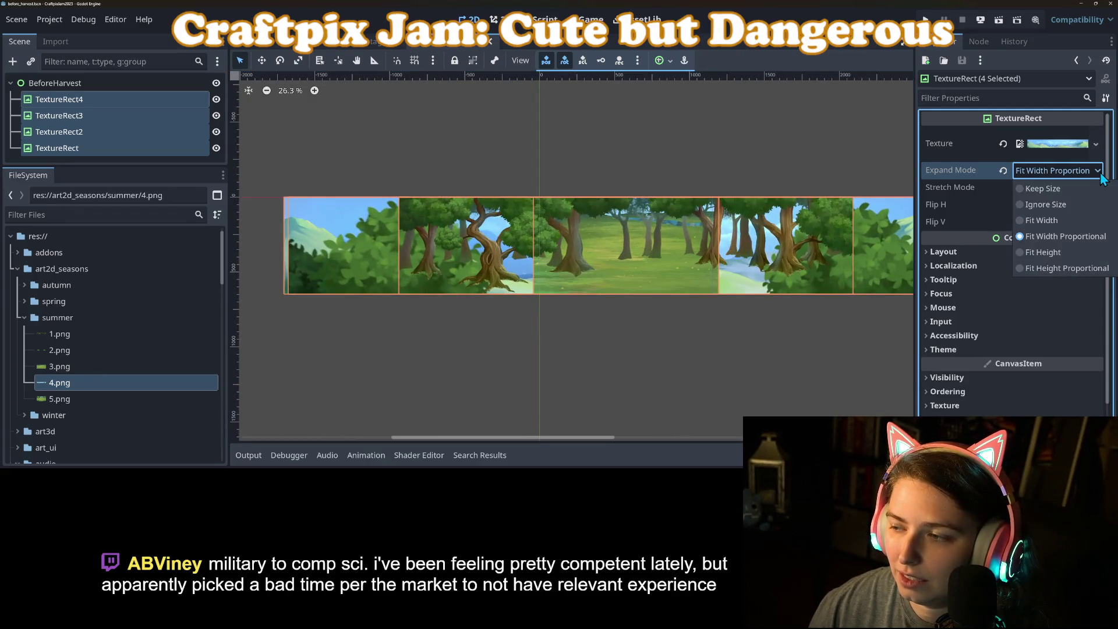
{"action": "left_click", "coordinate": [1066, 189]}
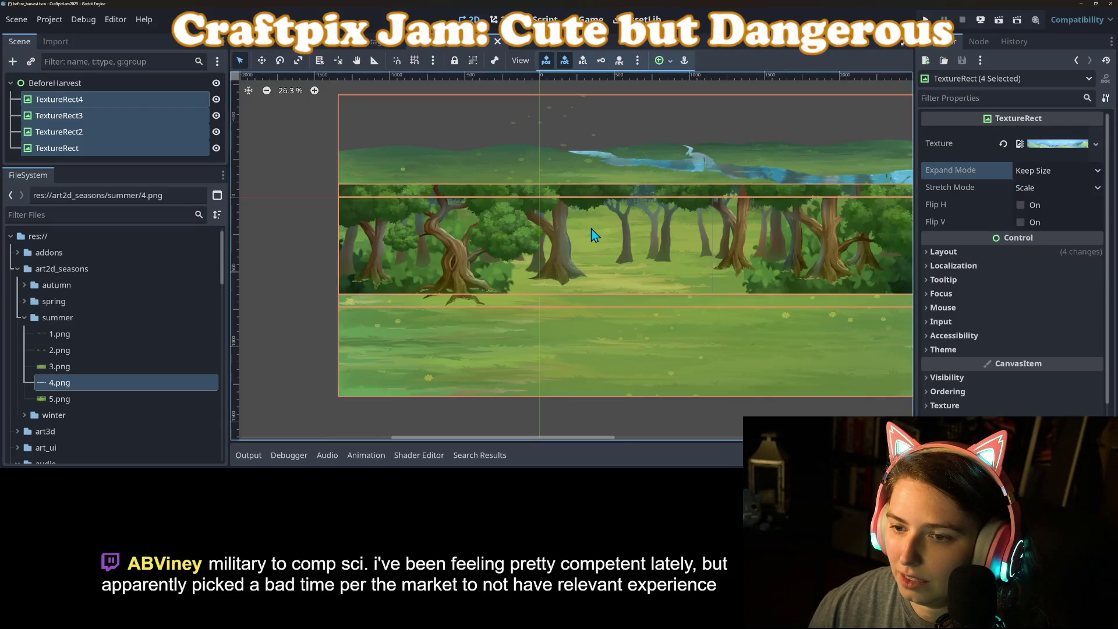
{"action": "scroll", "coordinate": [594, 234], "scroll_direction": "down", "scroll_amount": 4}
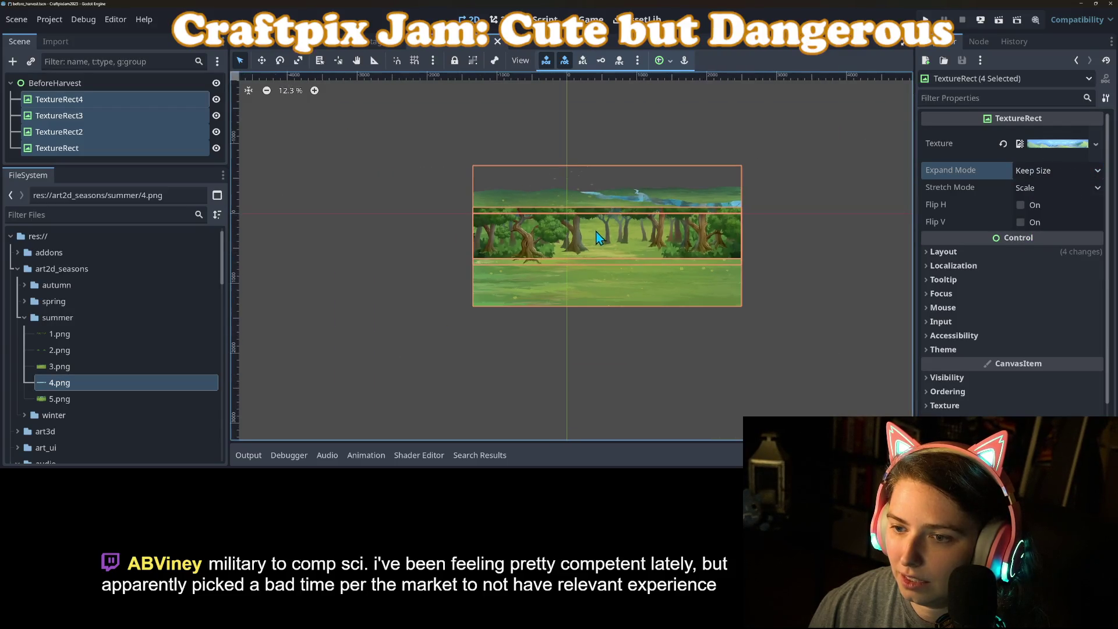
- Step through each TextureRect layer, then select all four together
{"action": "left_click", "coordinate": [148, 153]}
{"action": "left_click", "coordinate": [162, 138]}
{"action": "left_click", "coordinate": [150, 117]}
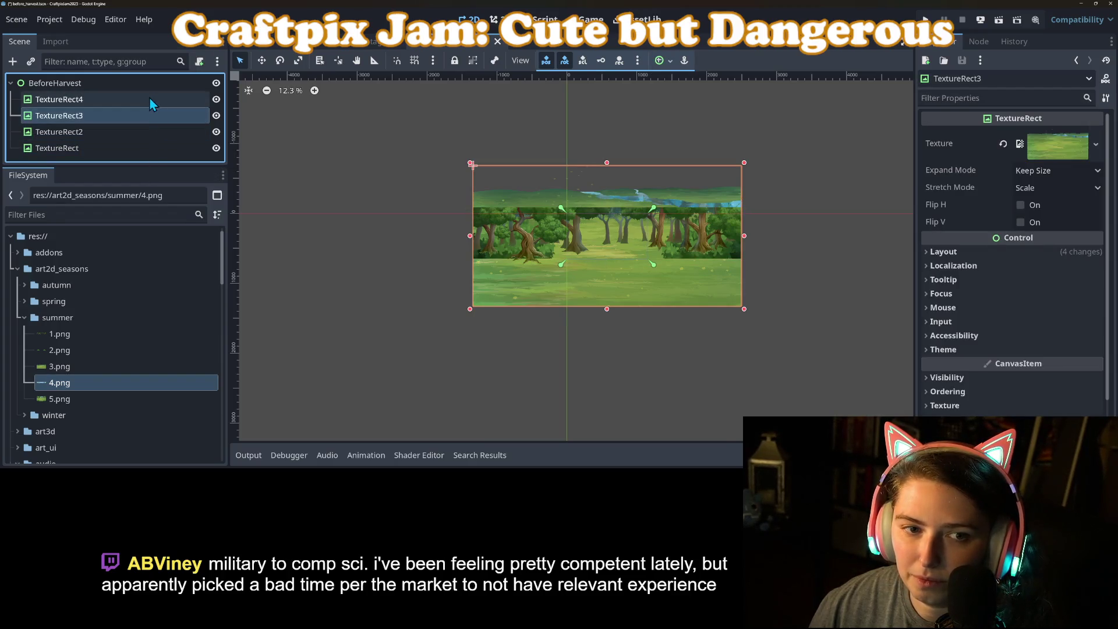
{"action": "left_click", "coordinate": [150, 98]}
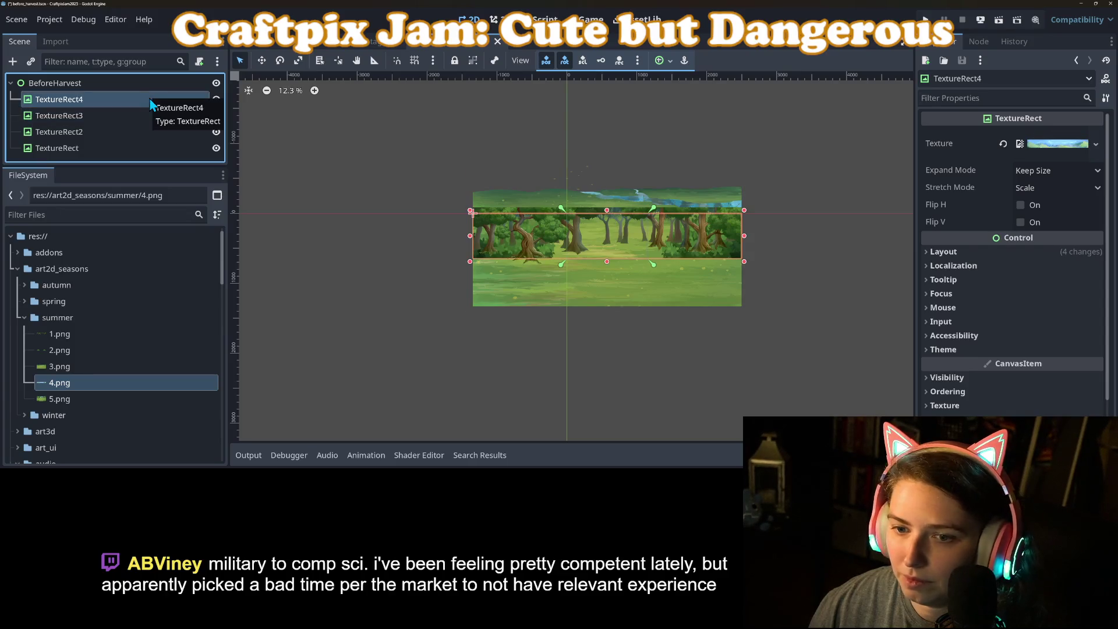
{"action": "left_click", "coordinate": [72, 150], "text": "shift"}
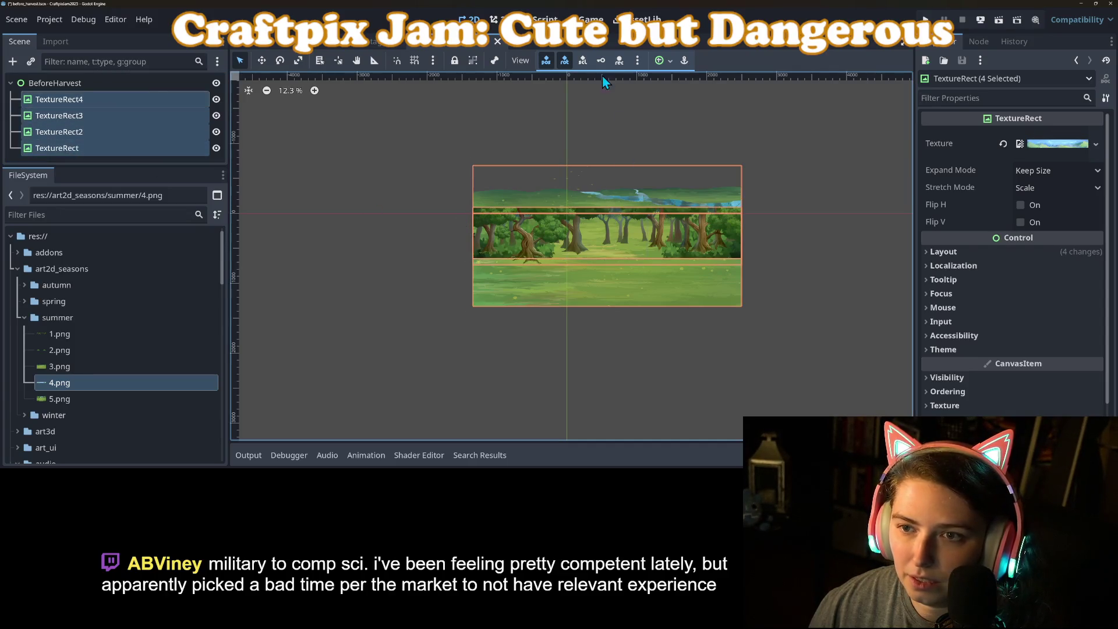
- Apply the Top Left anchor preset to all four forest layers
{"action": "left_click", "coordinate": [663, 62]}
{"action": "left_click", "coordinate": [671, 100]}
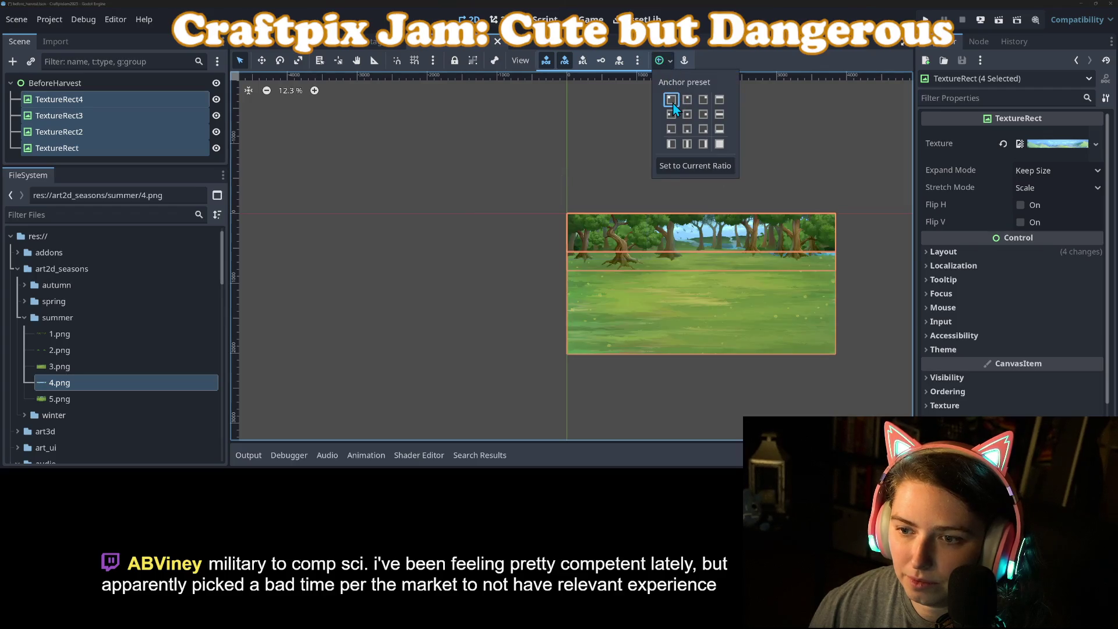
{"action": "left_click", "coordinate": [559, 333]}
{"action": "left_click", "coordinate": [733, 381]}
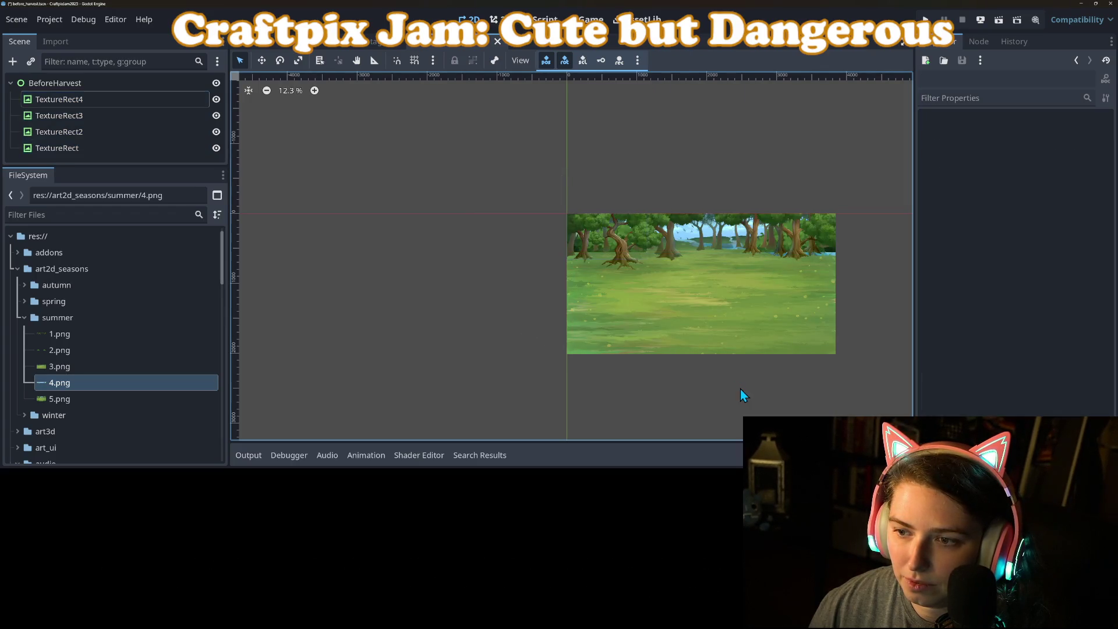
- Inspect each layer in turn, ending on TextureRect3 with the summer 3.png grass texture
{"action": "left_click", "coordinate": [67, 103]}
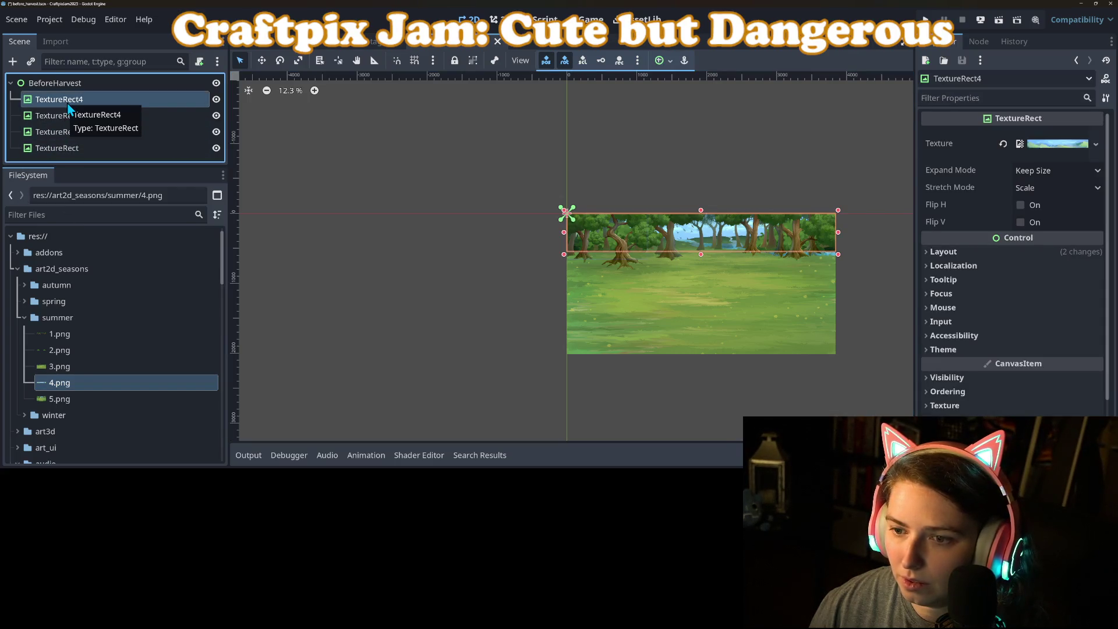
{"action": "left_click", "coordinate": [70, 119]}
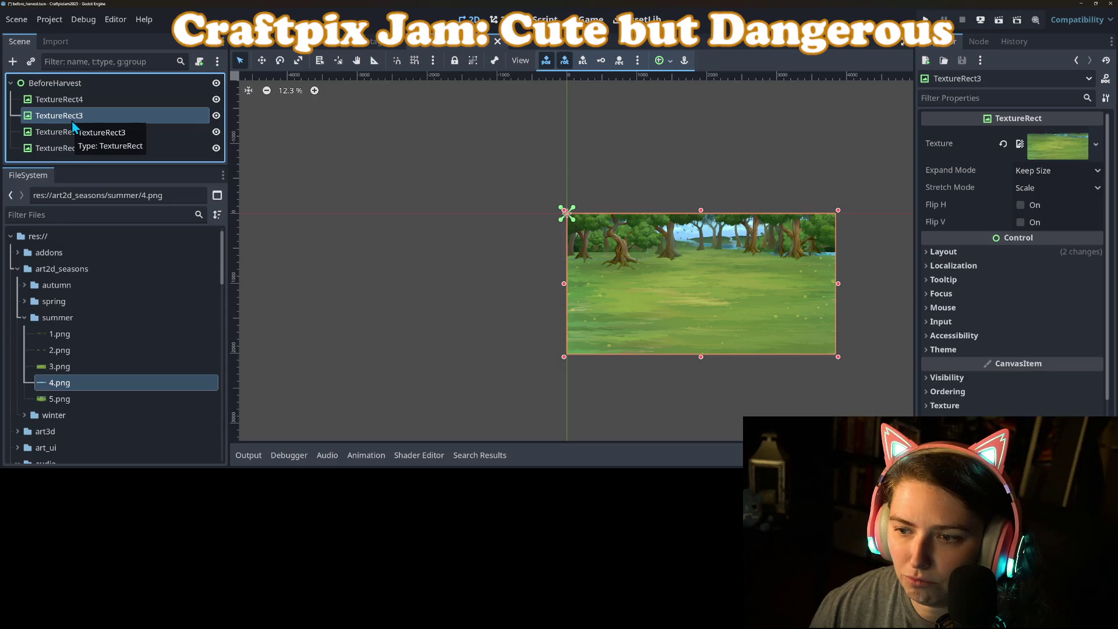
{"action": "left_click", "coordinate": [76, 136]}
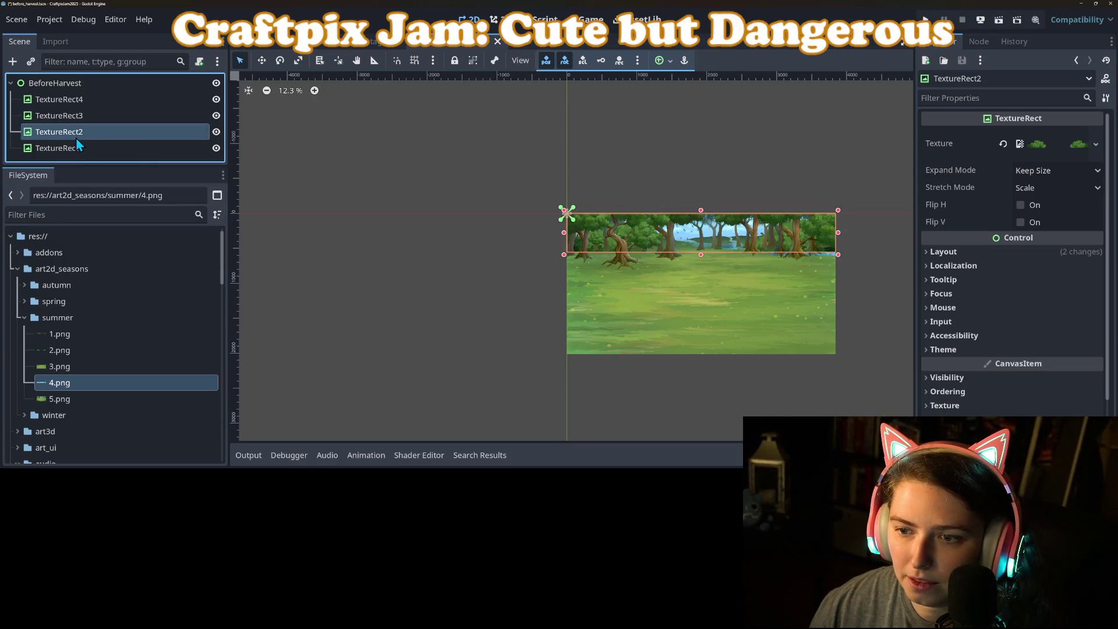
{"action": "left_click", "coordinate": [76, 148]}
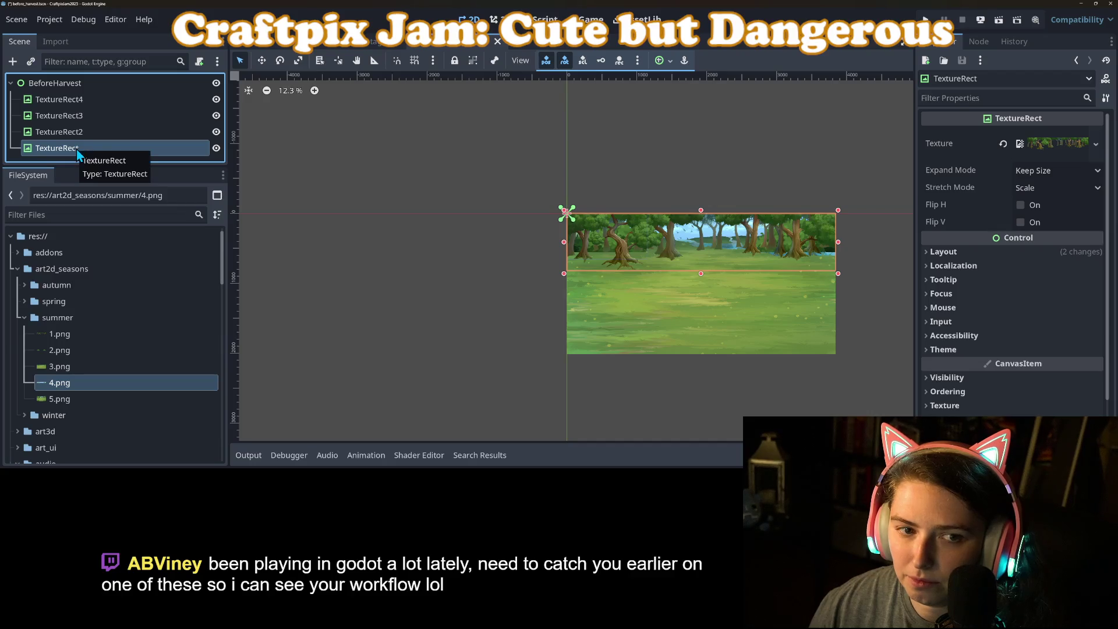
{"action": "left_click", "coordinate": [81, 138]}
{"action": "left_click", "coordinate": [79, 136]}
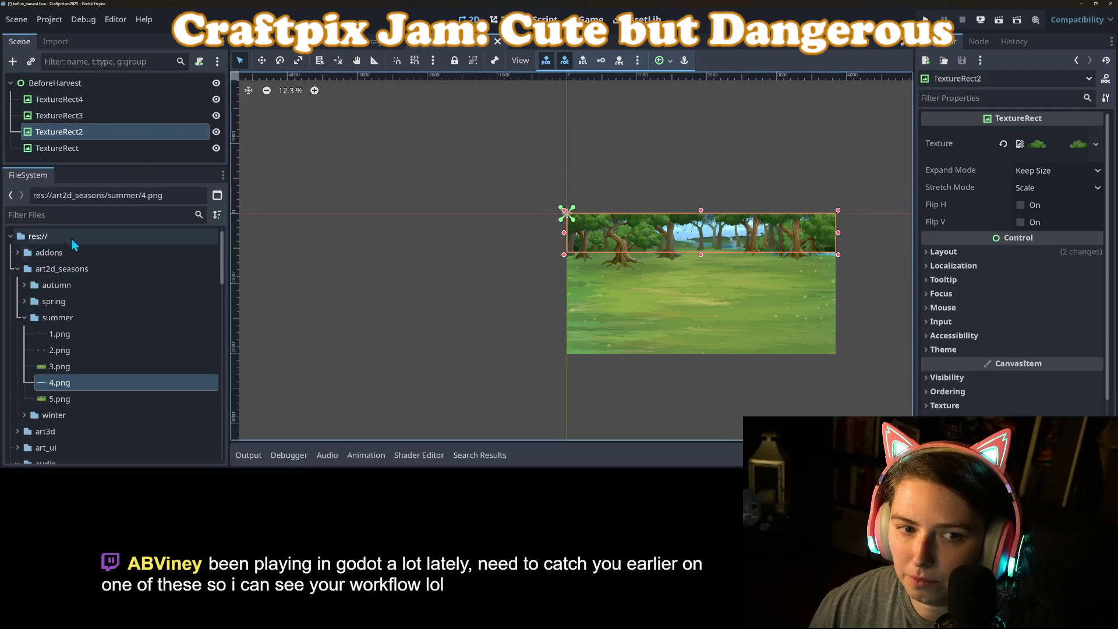
{"action": "left_click", "coordinate": [88, 99]}
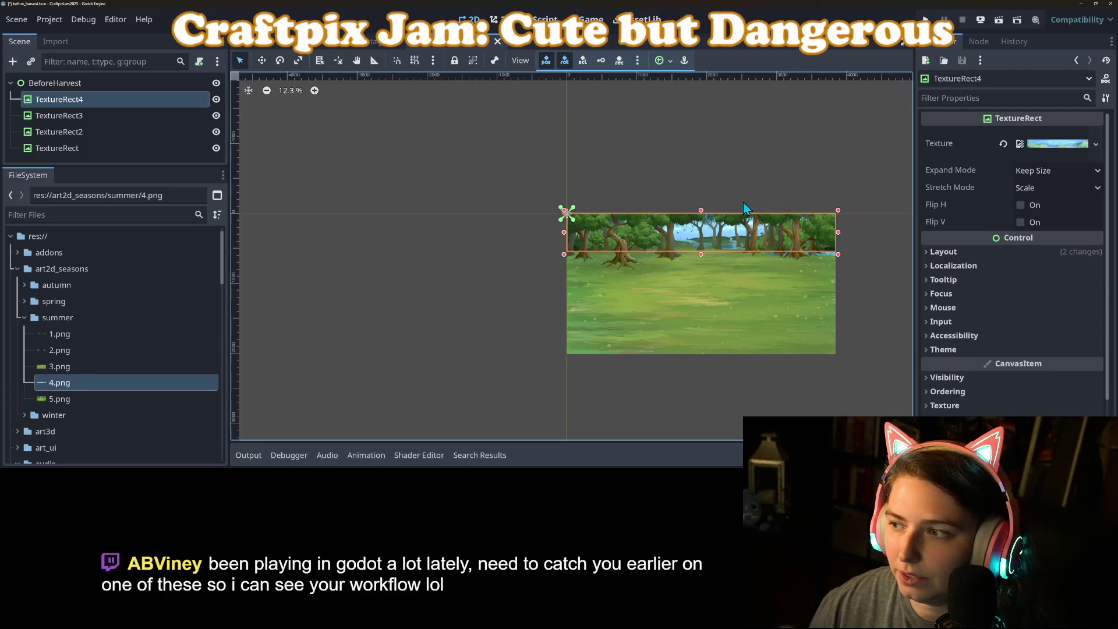
{"action": "left_click", "coordinate": [118, 116]}
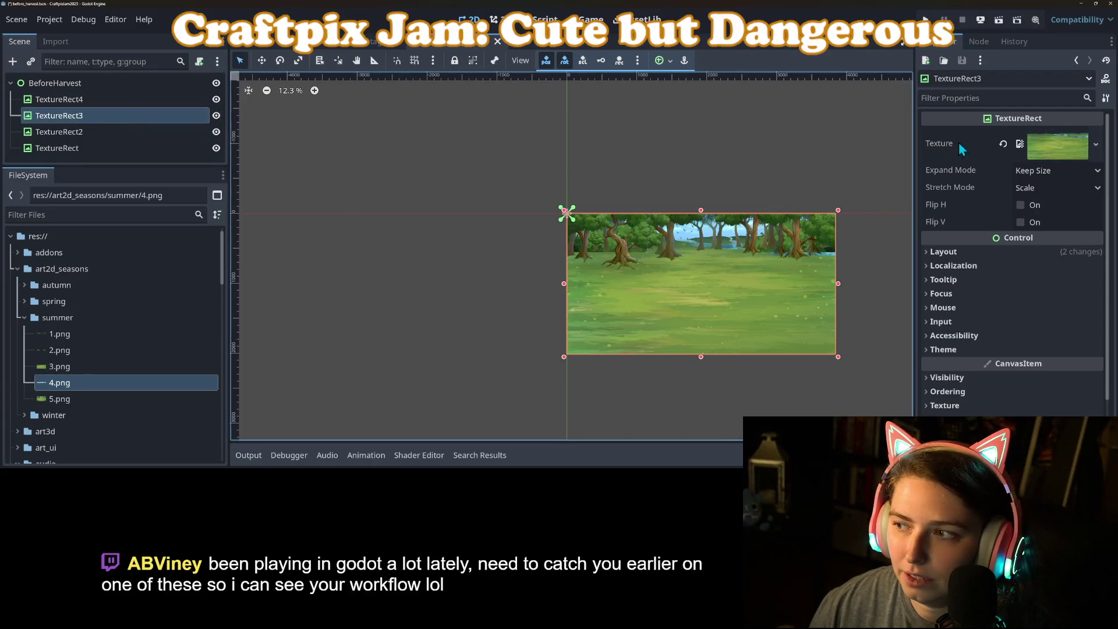
{"action": "left_click", "coordinate": [1097, 144]}
{"action": "left_click", "coordinate": [942, 146]}
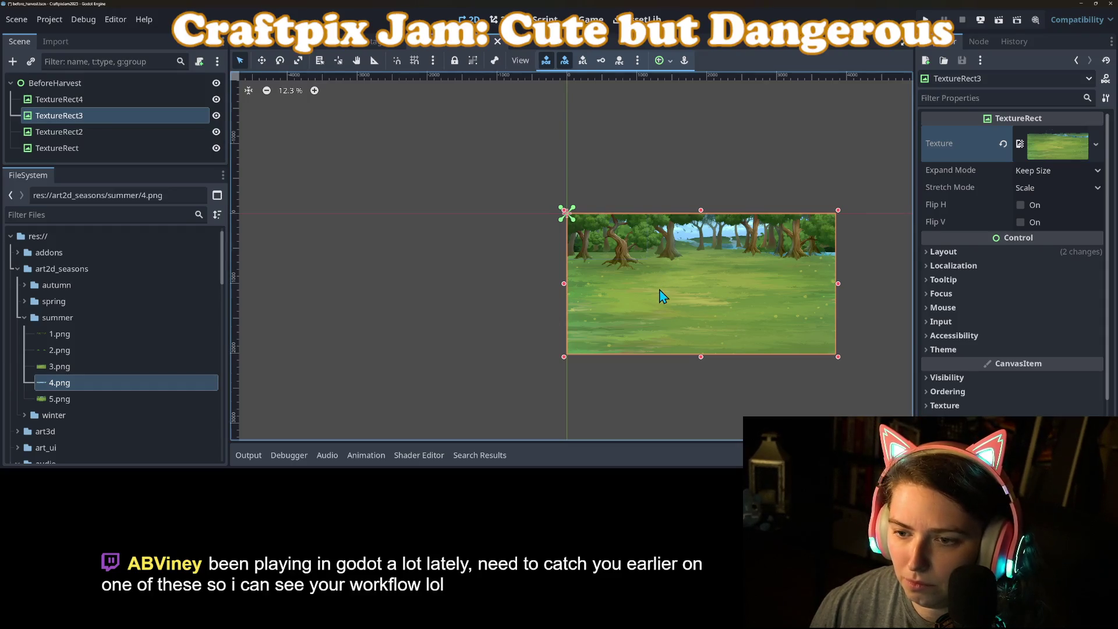
- Anchor the grass TextureRect3 and bush TextureRect2 layers to Bottom Left
{"action": "left_click", "coordinate": [663, 60]}
{"action": "left_click", "coordinate": [671, 129]}
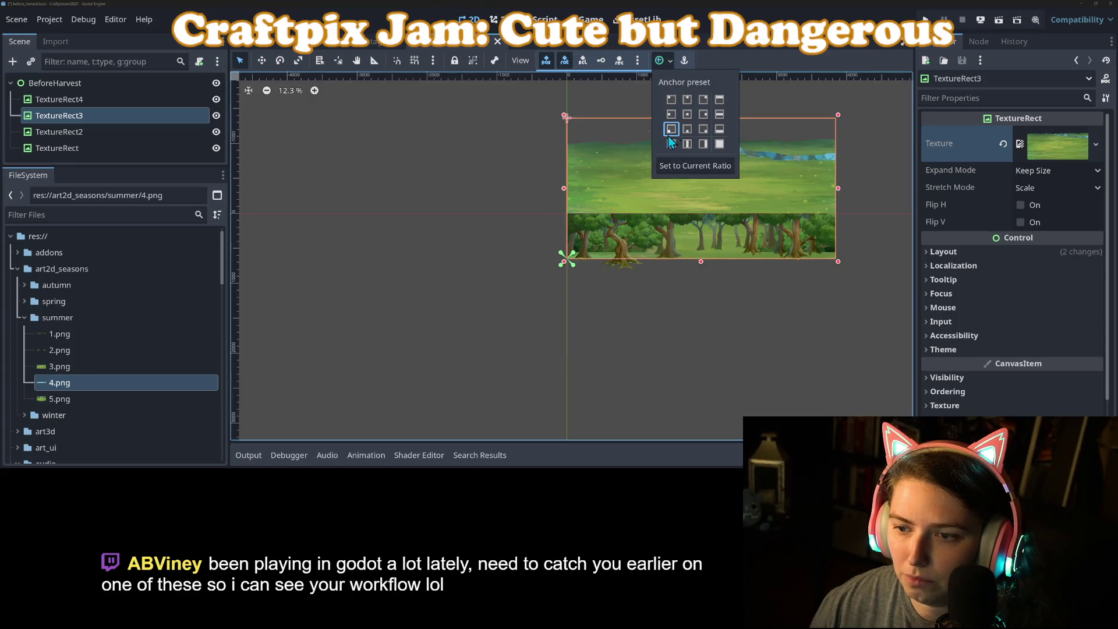
{"action": "left_click", "coordinate": [58, 132]}
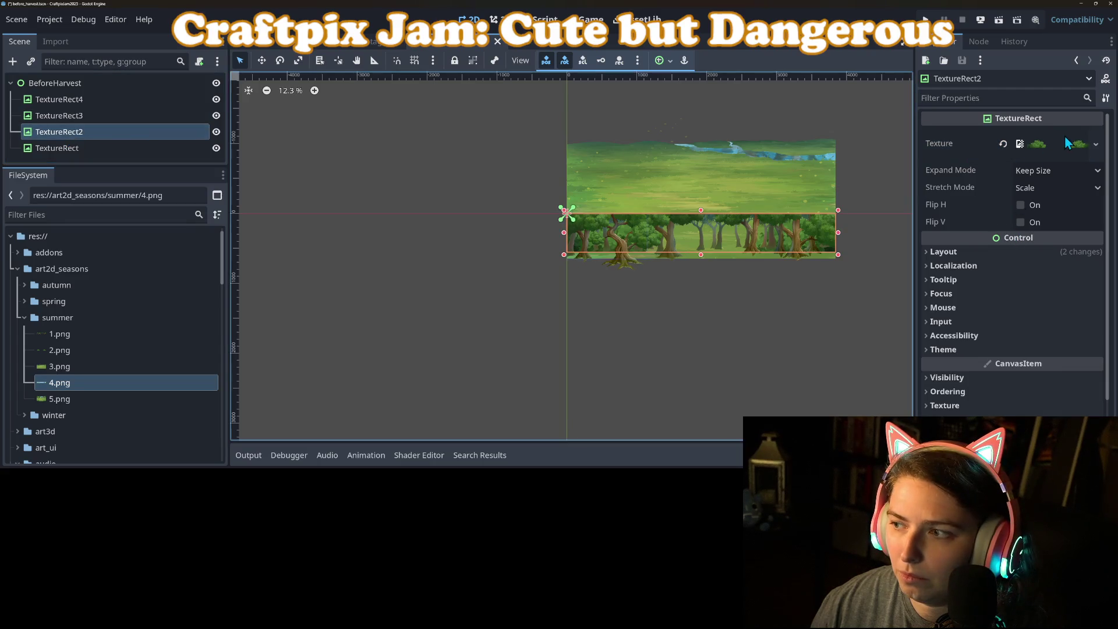
{"action": "left_click", "coordinate": [658, 61]}
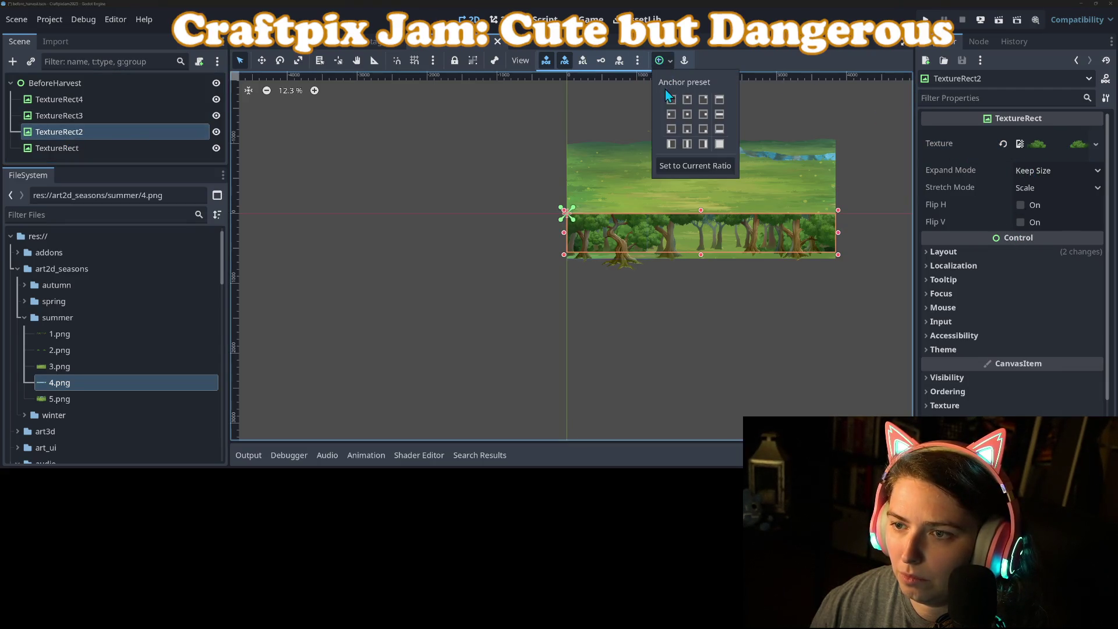
{"action": "left_click", "coordinate": [671, 129]}
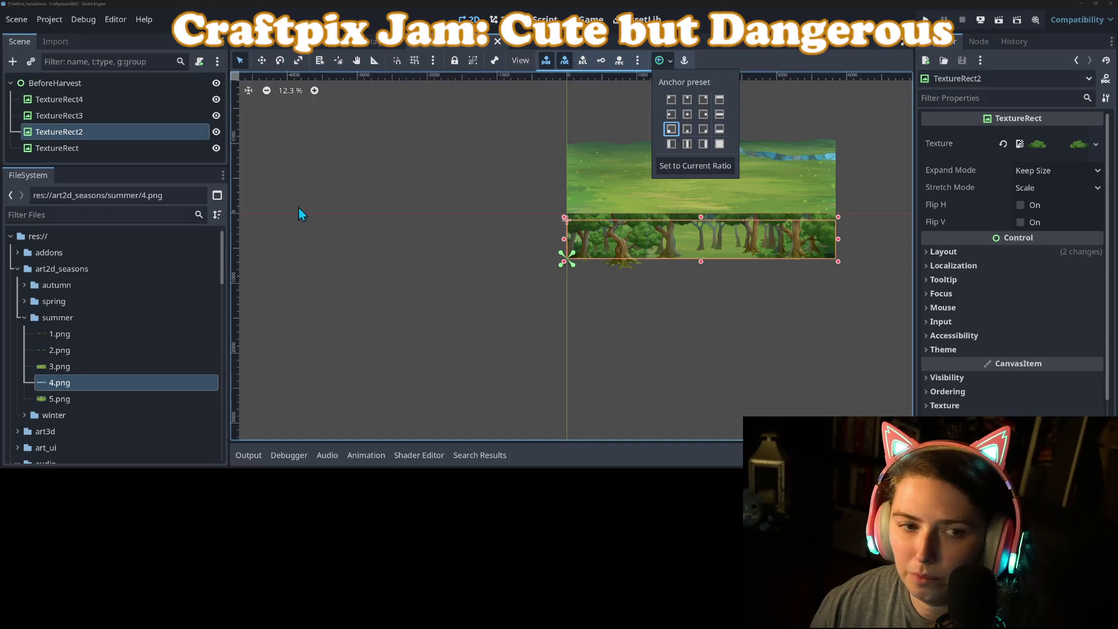
{"action": "left_click", "coordinate": [85, 149]}
- Leave the base TextureRect's anchors unchanged, recentre the view and select all four layers
{"action": "left_click", "coordinate": [85, 149]}
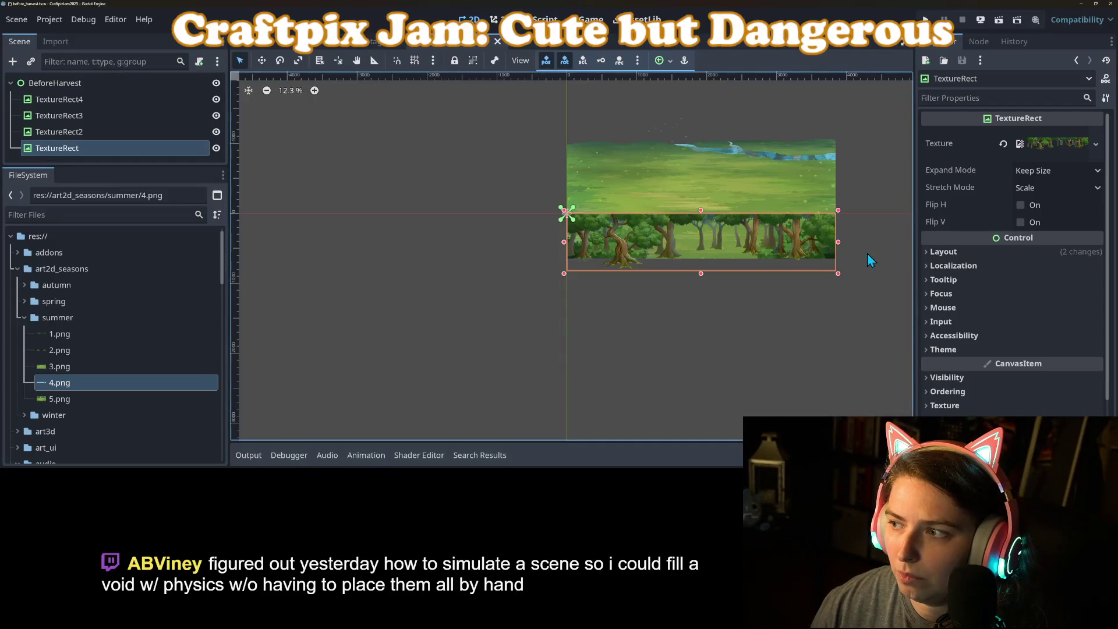
{"action": "left_click", "coordinate": [663, 62]}
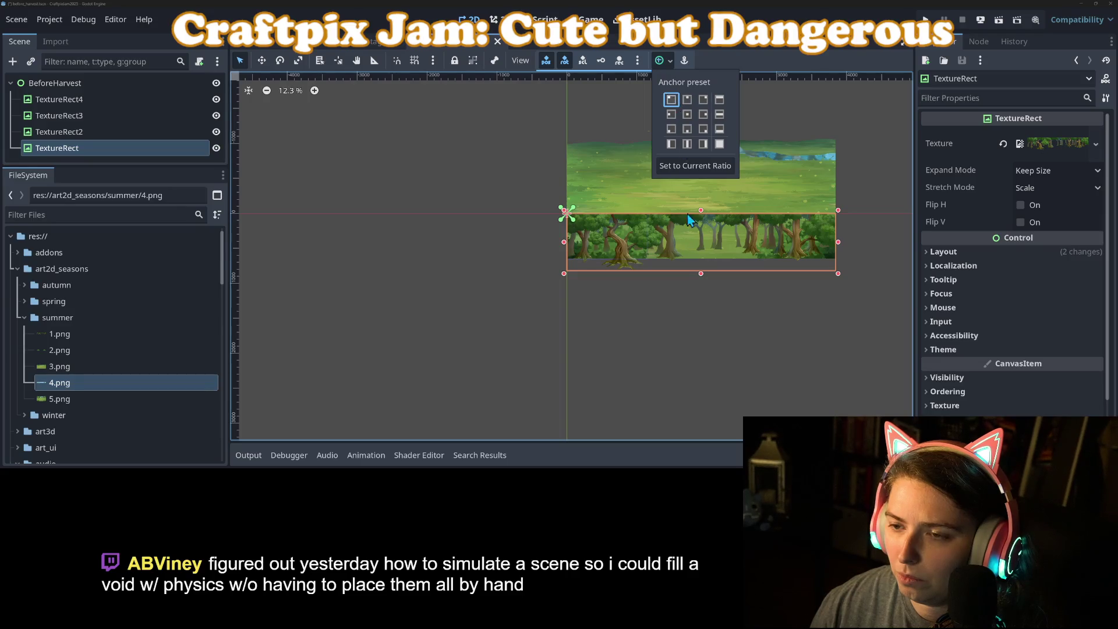
{"action": "left_click", "coordinate": [673, 309]}
{"action": "scroll", "coordinate": [652, 338], "scroll_direction": "up", "scroll_amount": 2}
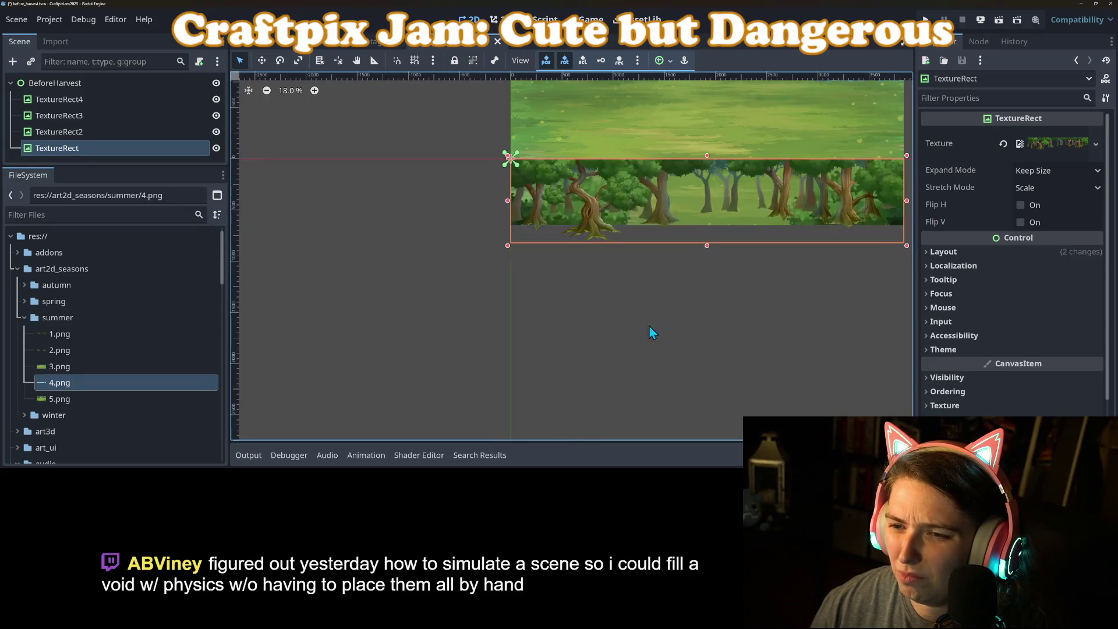
{"action": "left_click_drag", "start_coordinate": [646, 279], "coordinate": [568, 340]}
{"action": "scroll", "coordinate": [524, 326], "scroll_direction": "down", "scroll_amount": 2}
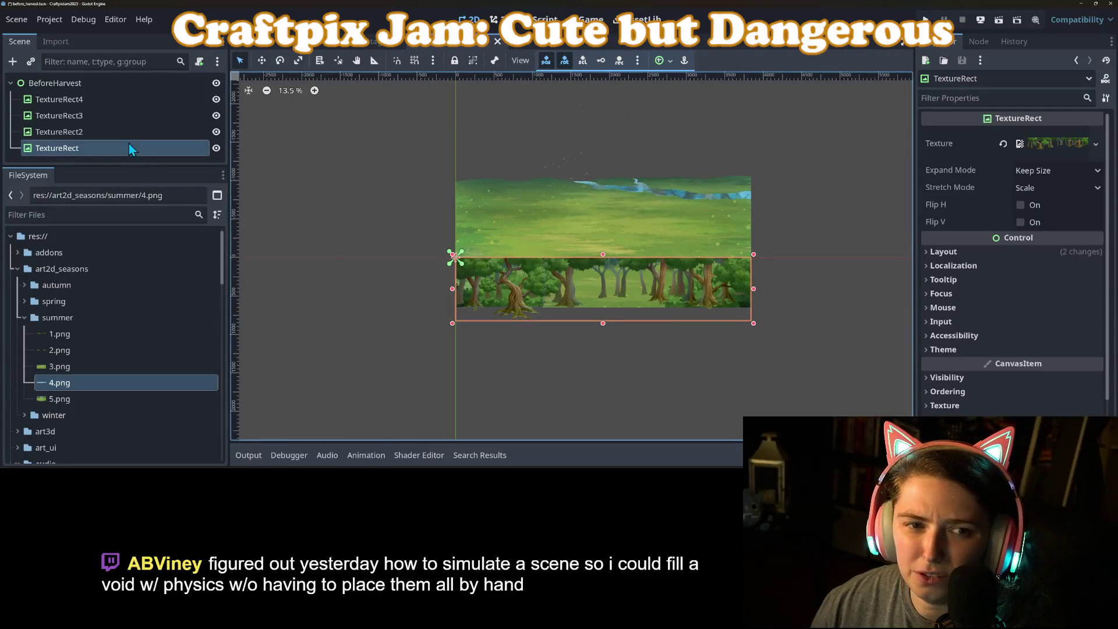
{"action": "left_click", "coordinate": [92, 99], "text": "shift"}
{"action": "scroll", "coordinate": [1042, 262], "scroll_direction": "down", "scroll_amount": 2}
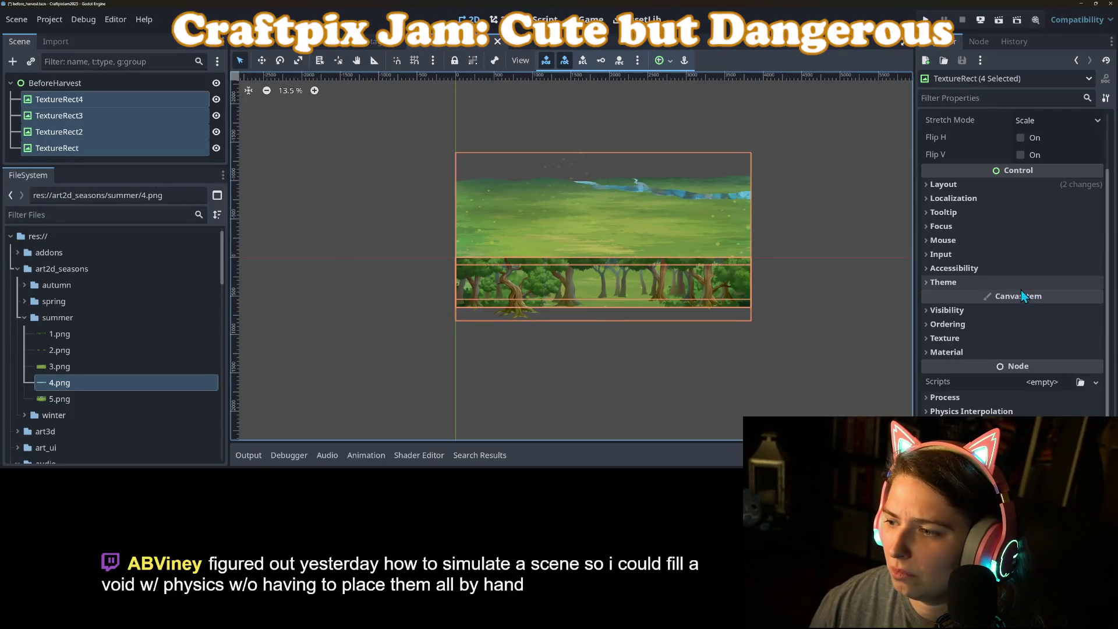
- Set Layout > Transform Scale to 0.5 for all four TextureRects, giving each a 3840 × 821 size
{"action": "left_click", "coordinate": [955, 184]}
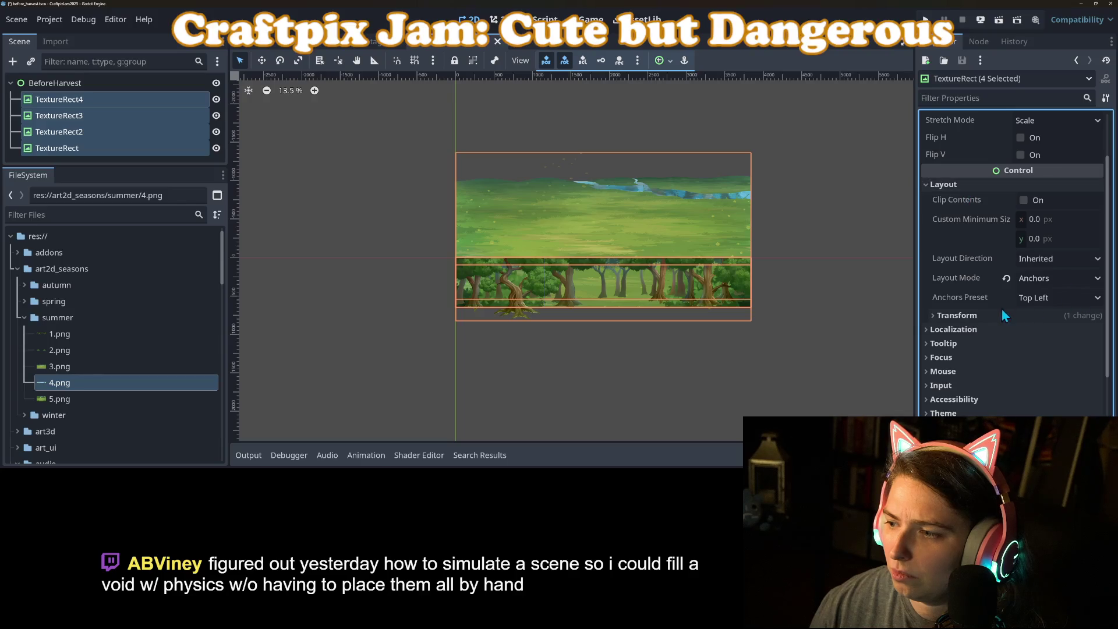
{"action": "left_click", "coordinate": [970, 315]}
{"action": "scroll", "coordinate": [970, 355], "scroll_direction": "up", "scroll_amount": 2}
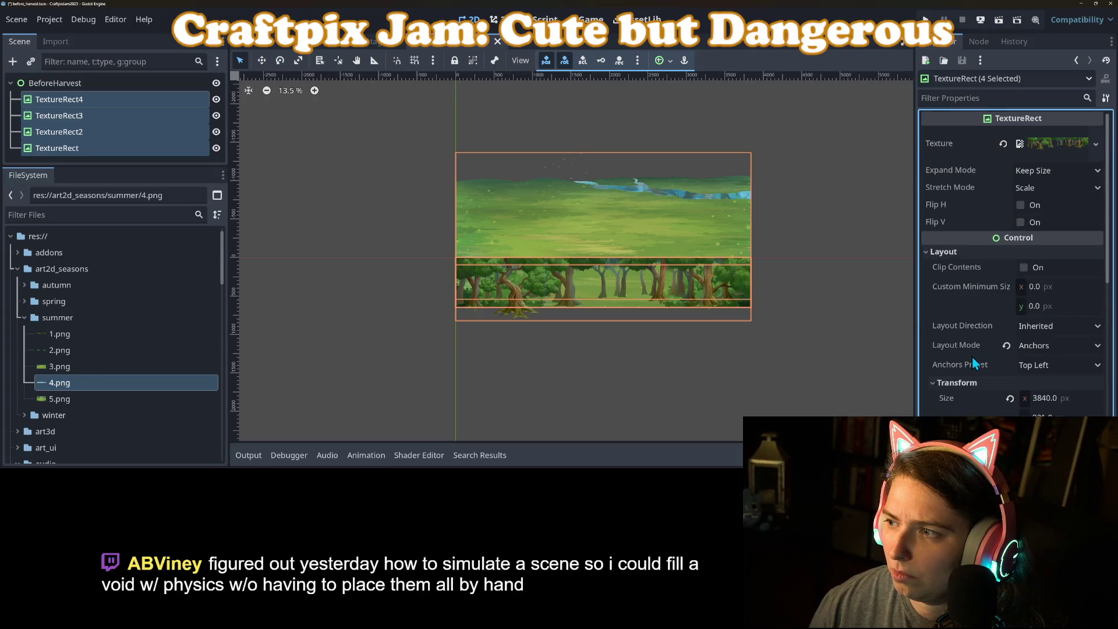
{"action": "scroll", "coordinate": [972, 360], "scroll_direction": "down", "scroll_amount": 5}
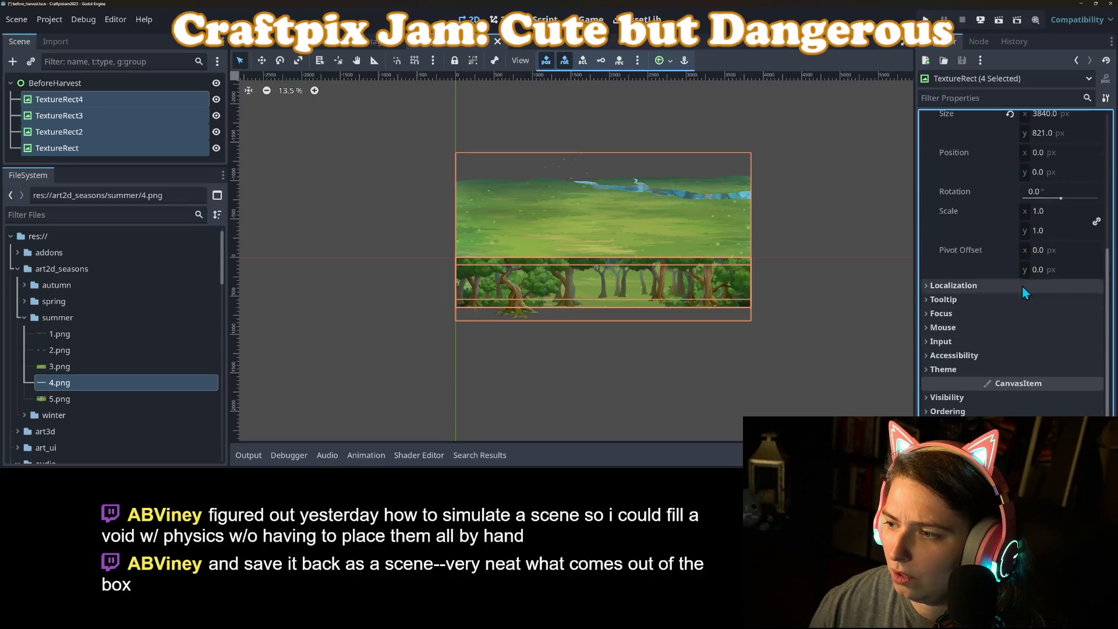
{"action": "left_click", "coordinate": [1060, 216]}
{"action": "type", "text": "0.5"}
{"action": "key", "text": "Return"}
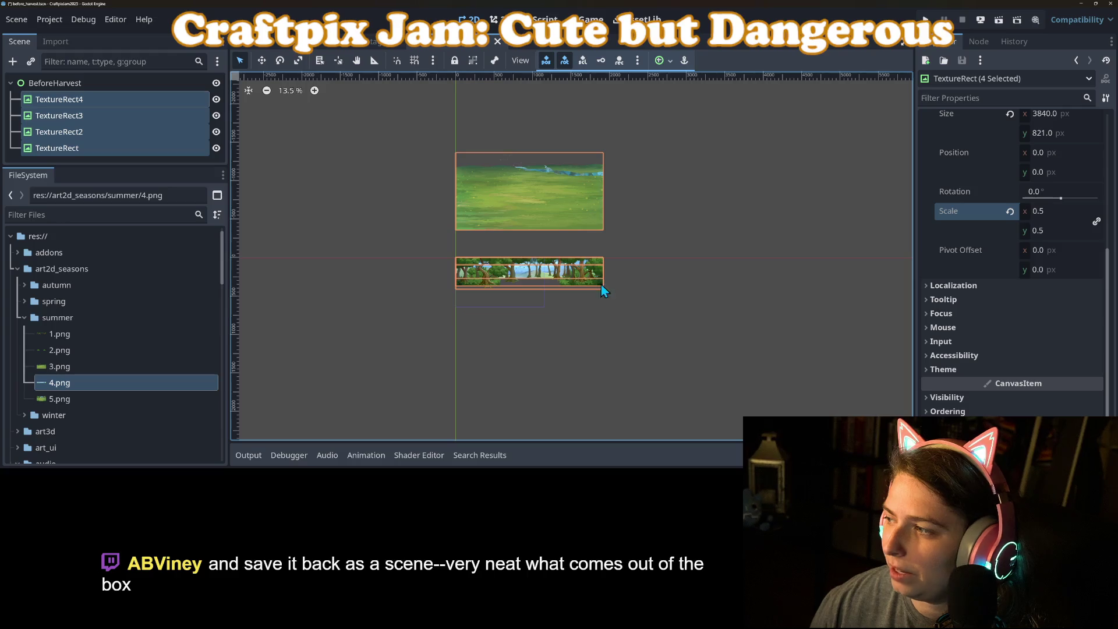
{"action": "scroll", "coordinate": [544, 256], "scroll_direction": "up", "scroll_amount": 1}
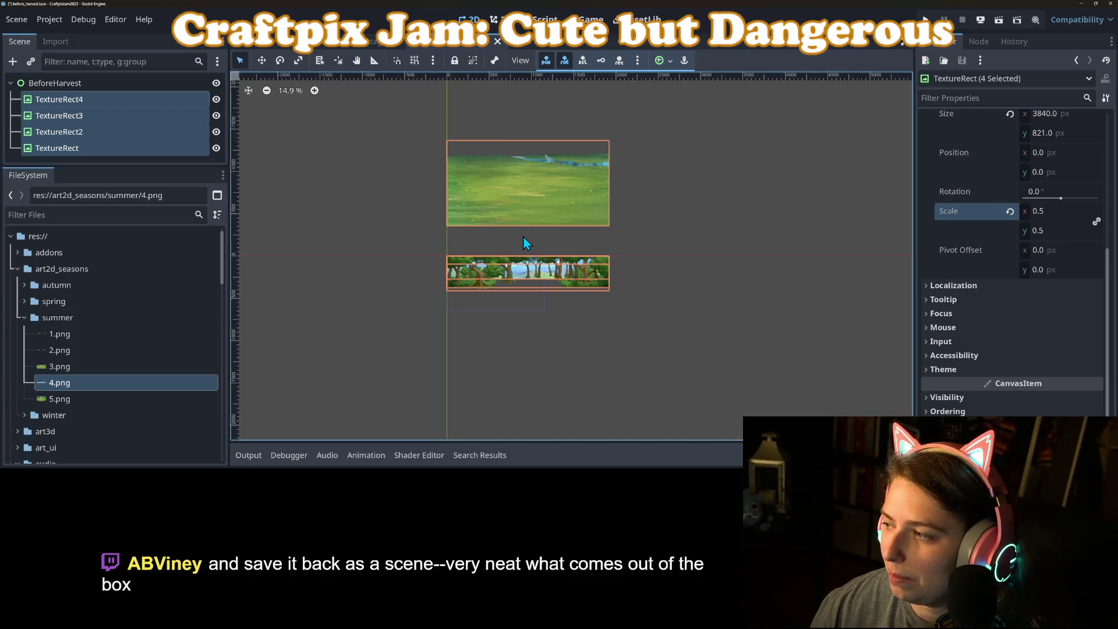
{"action": "scroll", "coordinate": [522, 236], "scroll_direction": "up", "scroll_amount": 4}
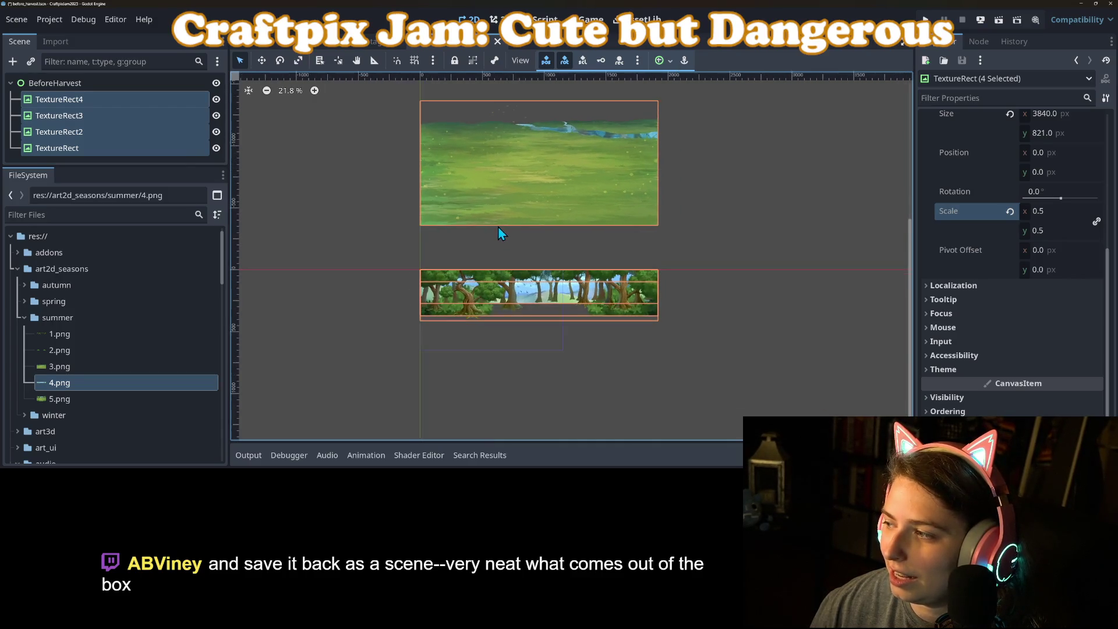
{"action": "left_click_drag", "start_coordinate": [493, 225], "coordinate": [519, 265]}
{"action": "scroll", "coordinate": [512, 259], "scroll_direction": "up", "scroll_amount": 1}
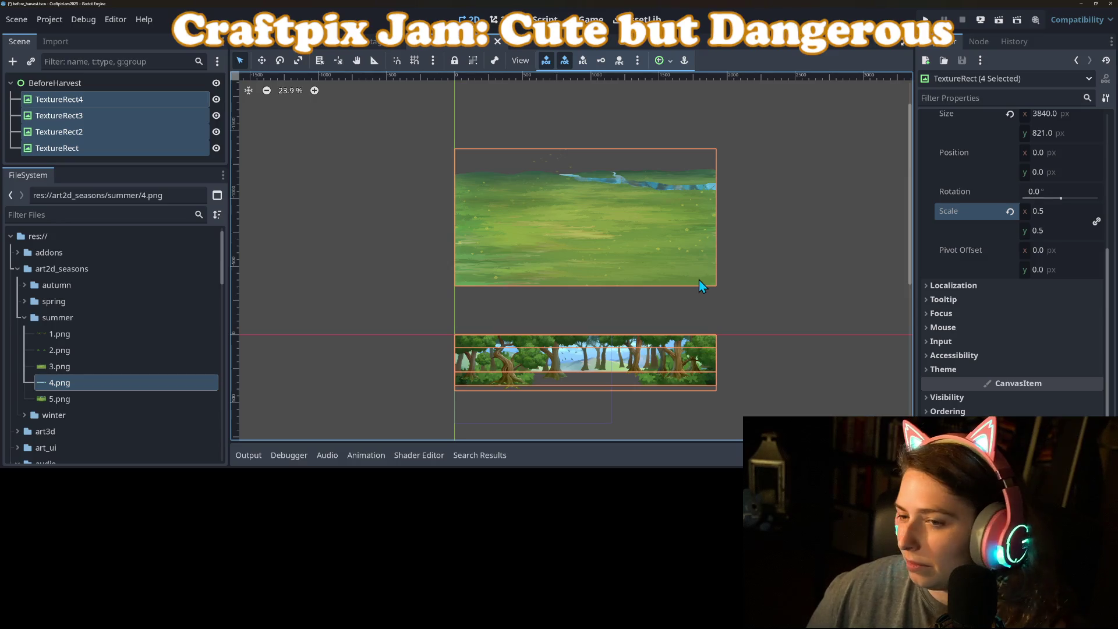
- Move the grass layer TextureRect3 back to the scene origin with an anchor preset
{"action": "left_click", "coordinate": [502, 318]}
{"action": "left_click", "coordinate": [521, 281]}
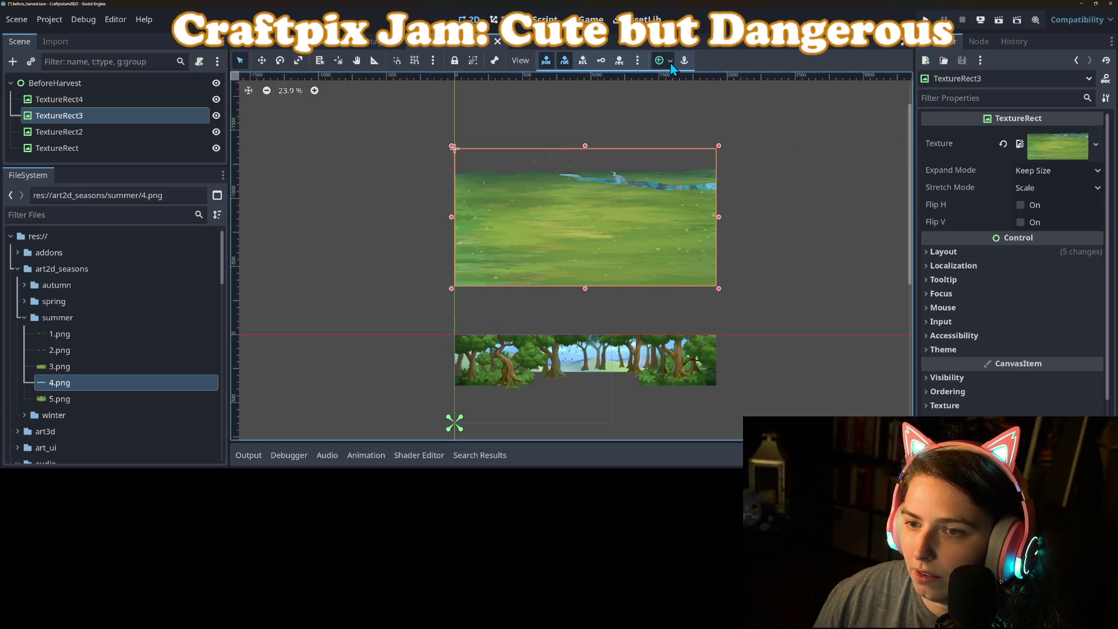
{"action": "left_click", "coordinate": [670, 63]}
{"action": "left_click", "coordinate": [676, 104]}
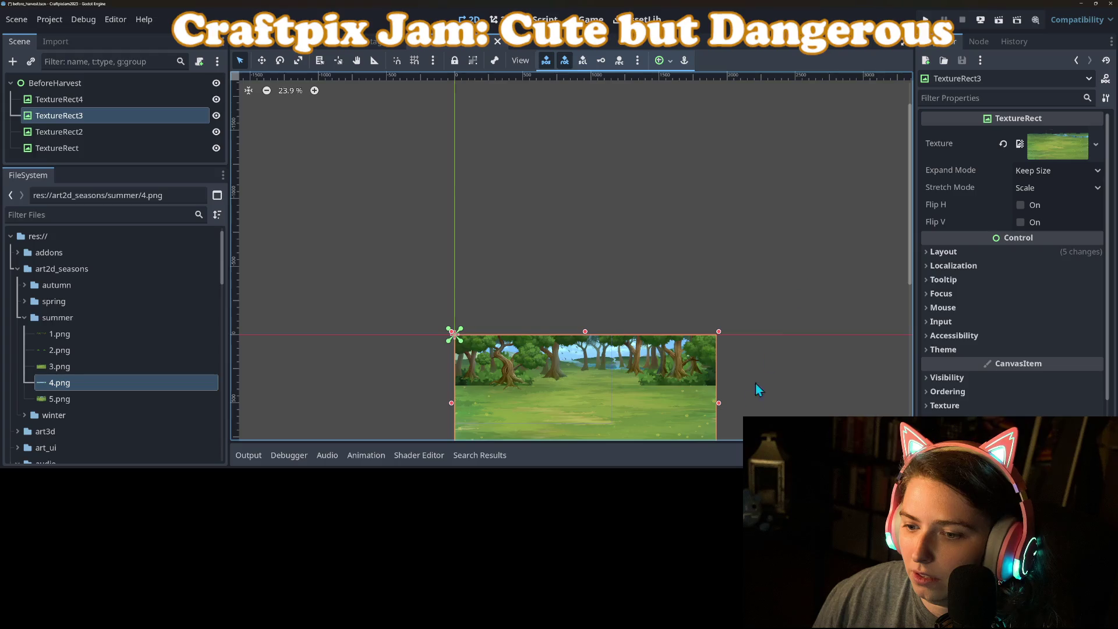
{"action": "scroll", "coordinate": [768, 363], "scroll_direction": "down", "scroll_amount": 4}
{"action": "scroll", "coordinate": [729, 306], "scroll_direction": "up", "scroll_amount": 5}
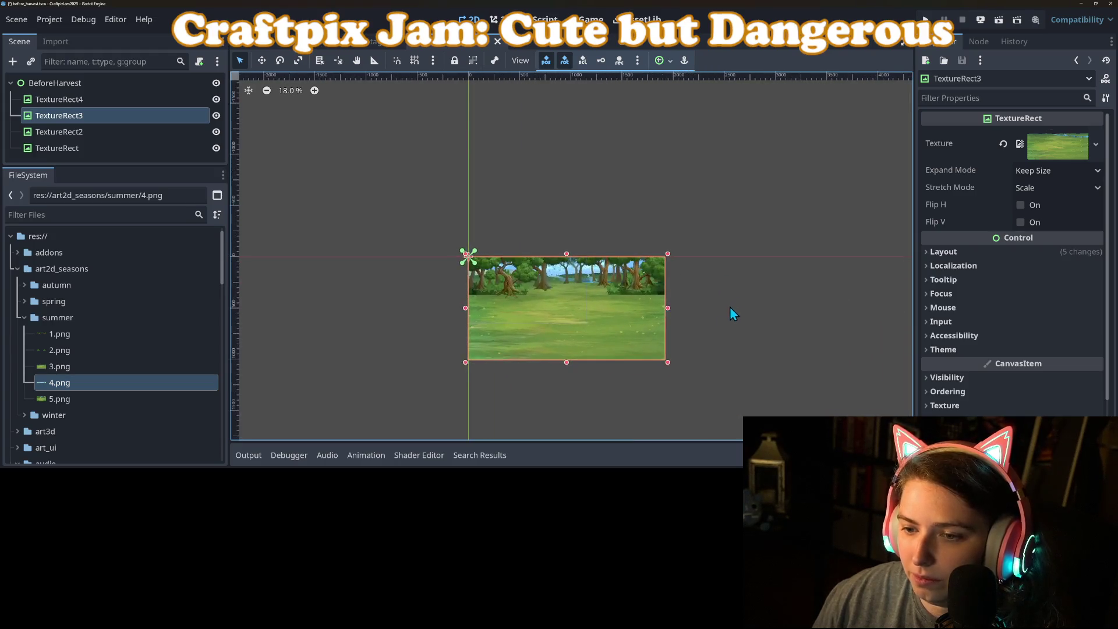
- Move TextureRect above TextureRect2 in the scene's layer order
{"action": "left_click", "coordinate": [719, 356]}
{"action": "scroll", "coordinate": [590, 343], "scroll_direction": "up", "scroll_amount": 3}
{"action": "left_click_drag", "start_coordinate": [81, 152], "coordinate": [82, 129]}
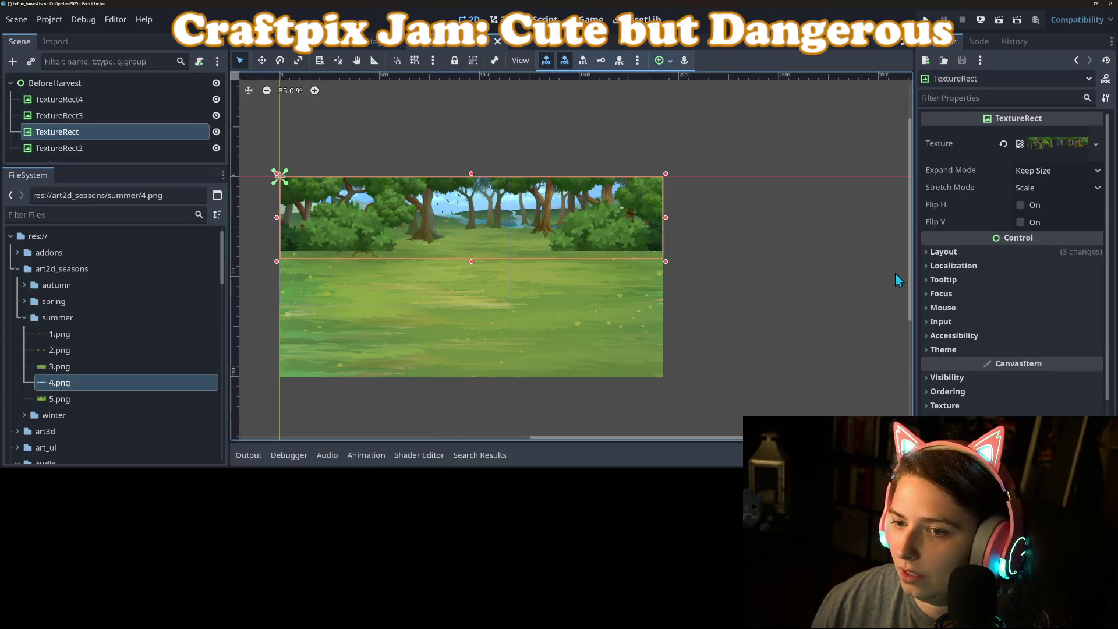
- Drag the bush layer lower on the background and apply an anchor preset to it
{"action": "left_click_drag", "start_coordinate": [591, 233], "coordinate": [593, 334]}
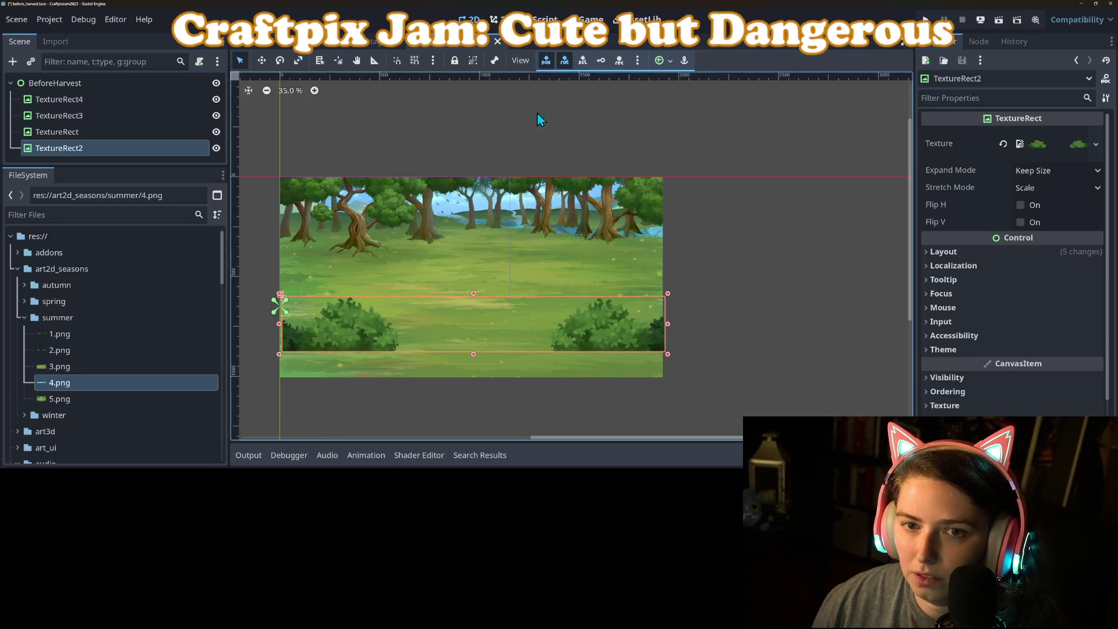
{"action": "left_click", "coordinate": [659, 64]}
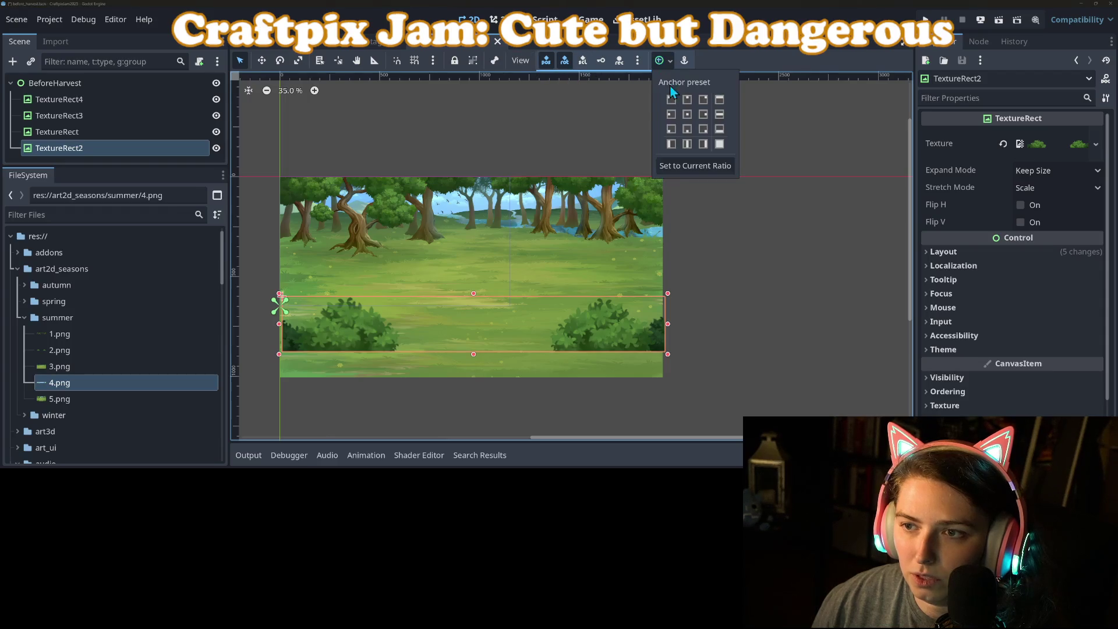
{"action": "left_click", "coordinate": [672, 131]}
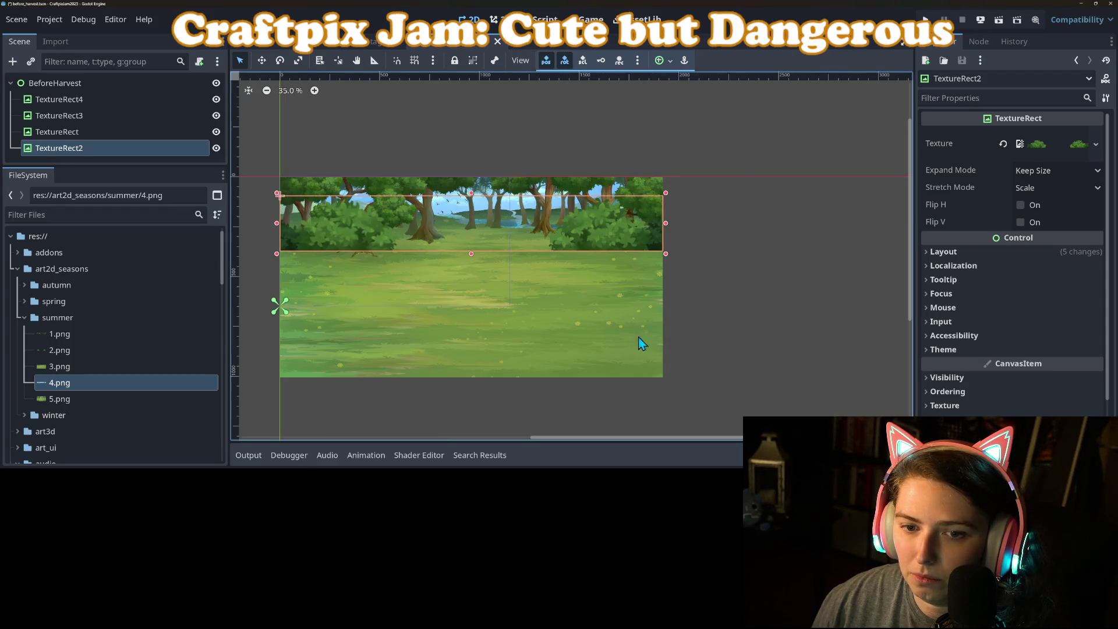
{"action": "scroll", "coordinate": [522, 312], "scroll_direction": "down", "scroll_amount": 2}
{"action": "scroll", "coordinate": [678, 331], "scroll_direction": "up", "scroll_amount": 1}
- Apply the Bottom Wide anchor preset to the tree-strip TextureRect layer
{"action": "left_click", "coordinate": [169, 83]}
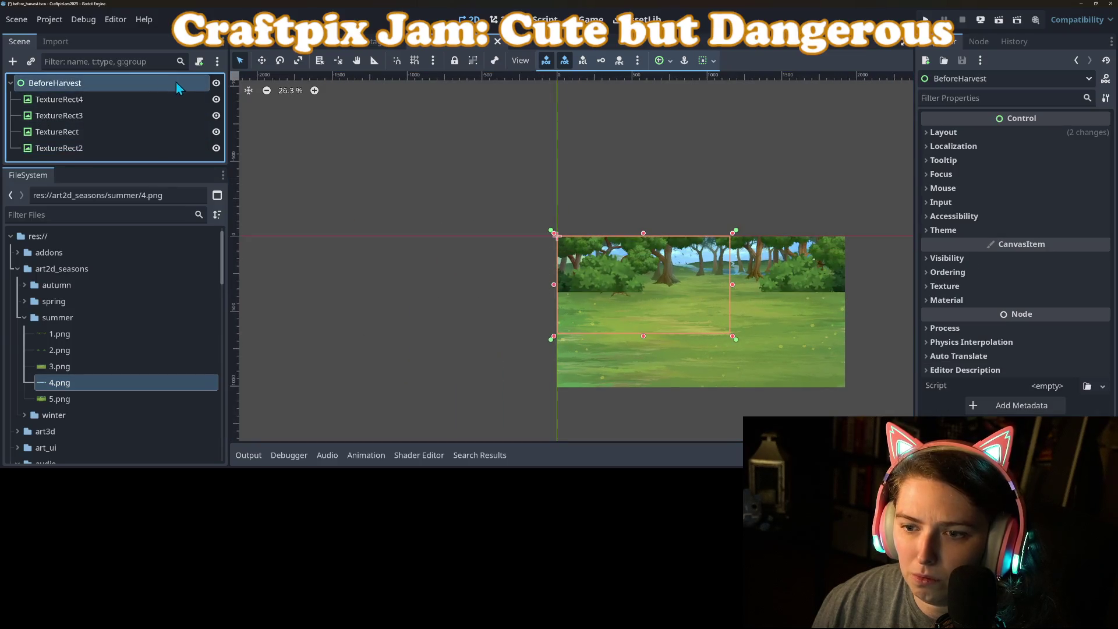
{"action": "scroll", "coordinate": [670, 371], "scroll_direction": "up", "scroll_amount": 3}
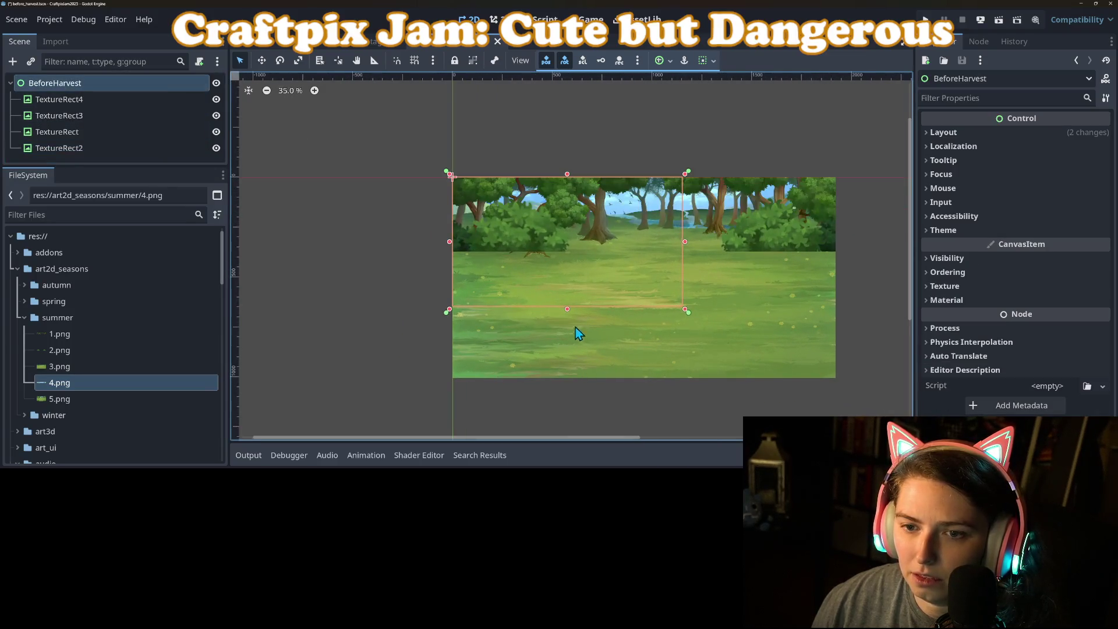
{"action": "left_click", "coordinate": [85, 137]}
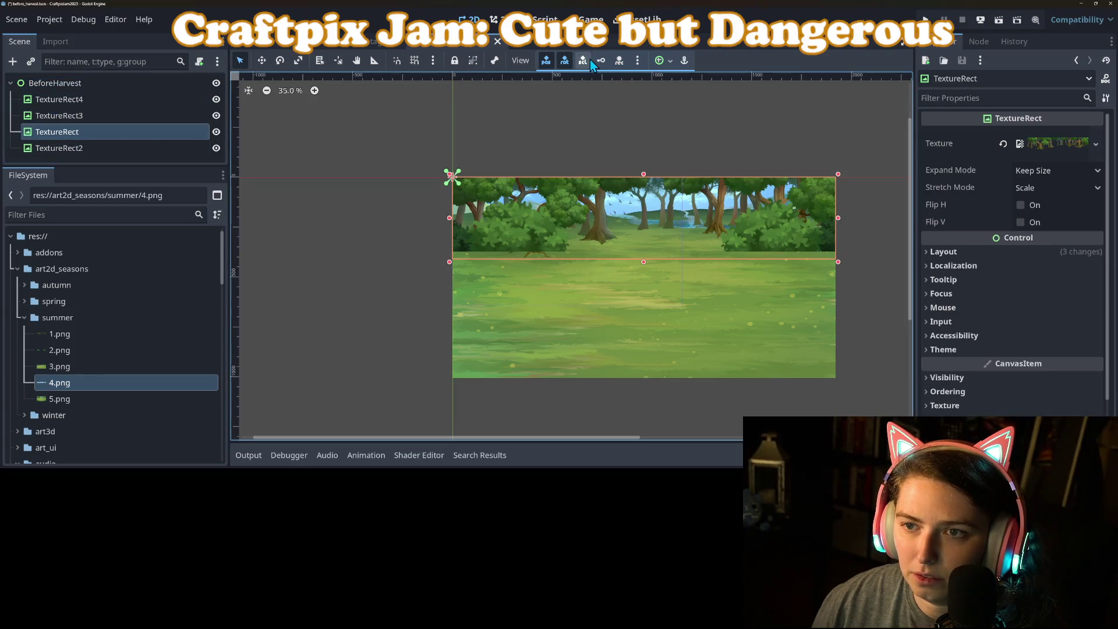
{"action": "left_click", "coordinate": [660, 60]}
{"action": "left_click", "coordinate": [720, 129]}
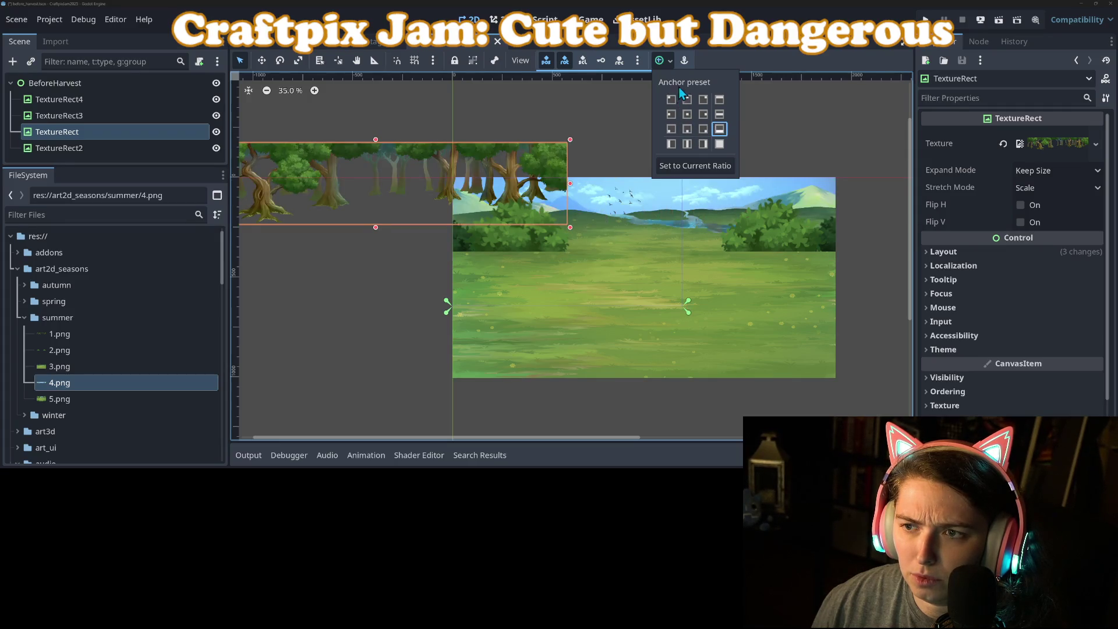
{"action": "left_click", "coordinate": [668, 62]}
{"action": "left_click", "coordinate": [668, 62]}
{"action": "left_click", "coordinate": [668, 62]}
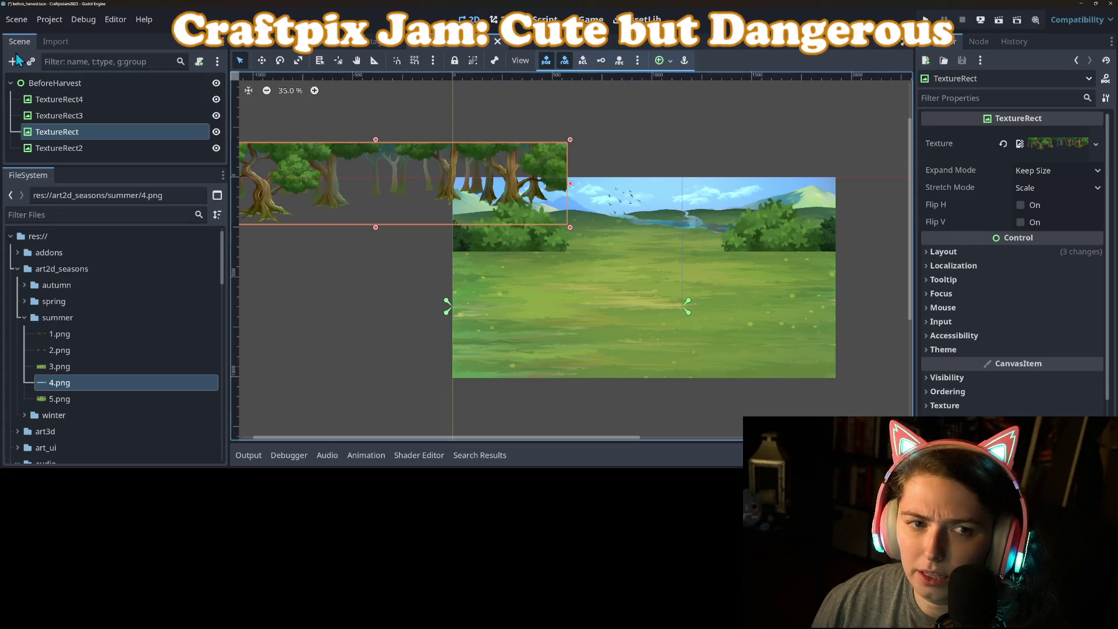
{"action": "right_click", "coordinate": [36, 83]}
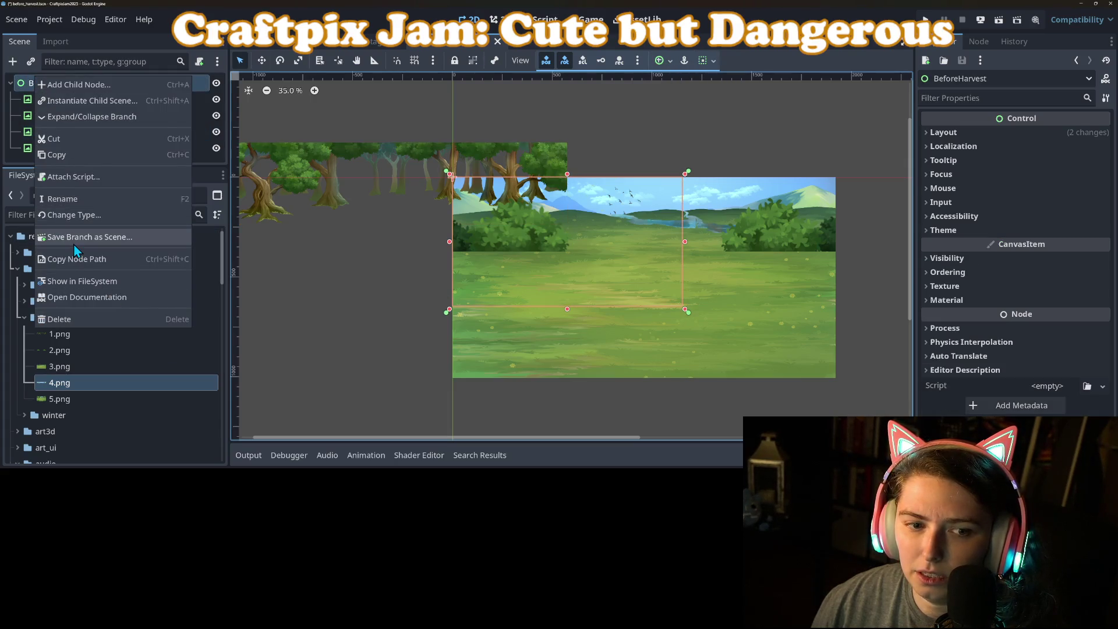
- Change the BeforeHarvest root's type to MarginContainer
{"action": "left_click", "coordinate": [73, 215]}
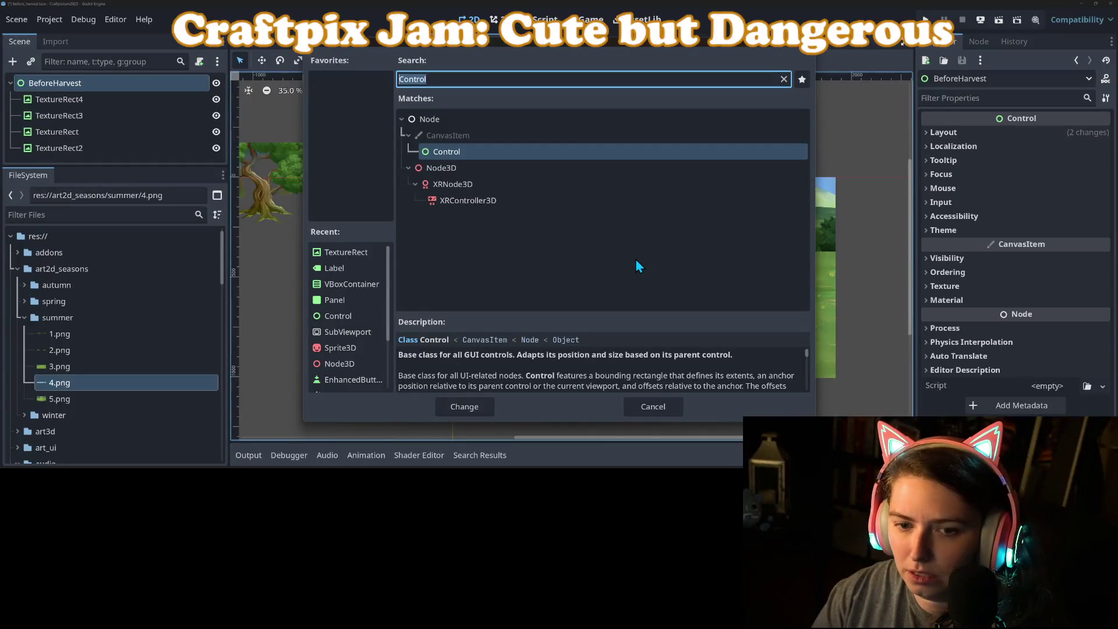
{"action": "type", "text": "margin"}
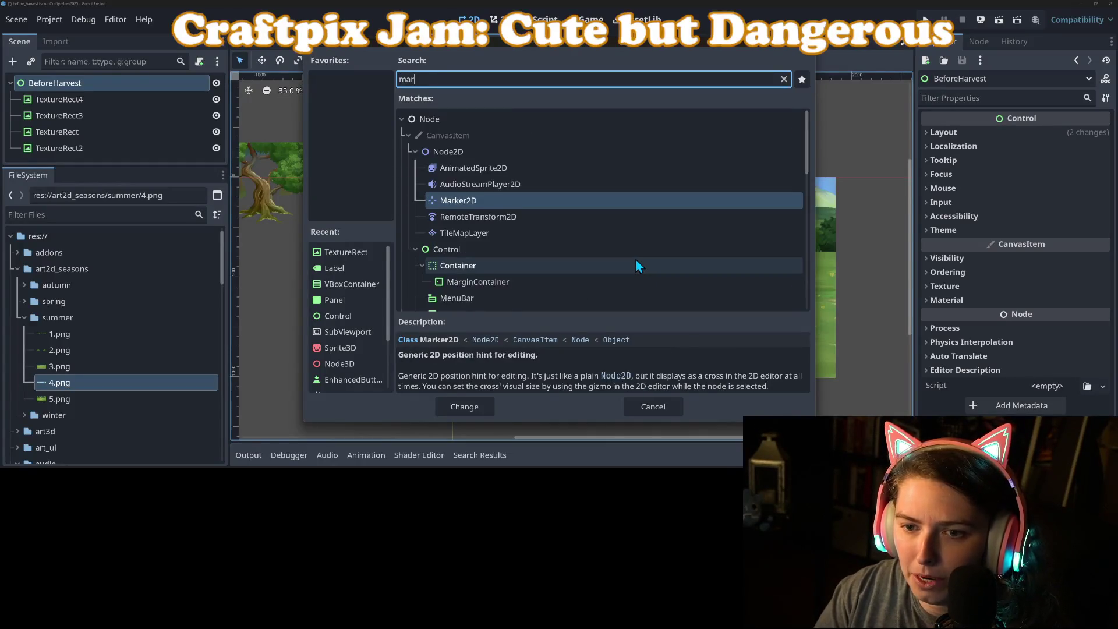
{"action": "key", "text": "Return"}
{"action": "scroll", "coordinate": [472, 294], "scroll_direction": "down", "scroll_amount": 1}
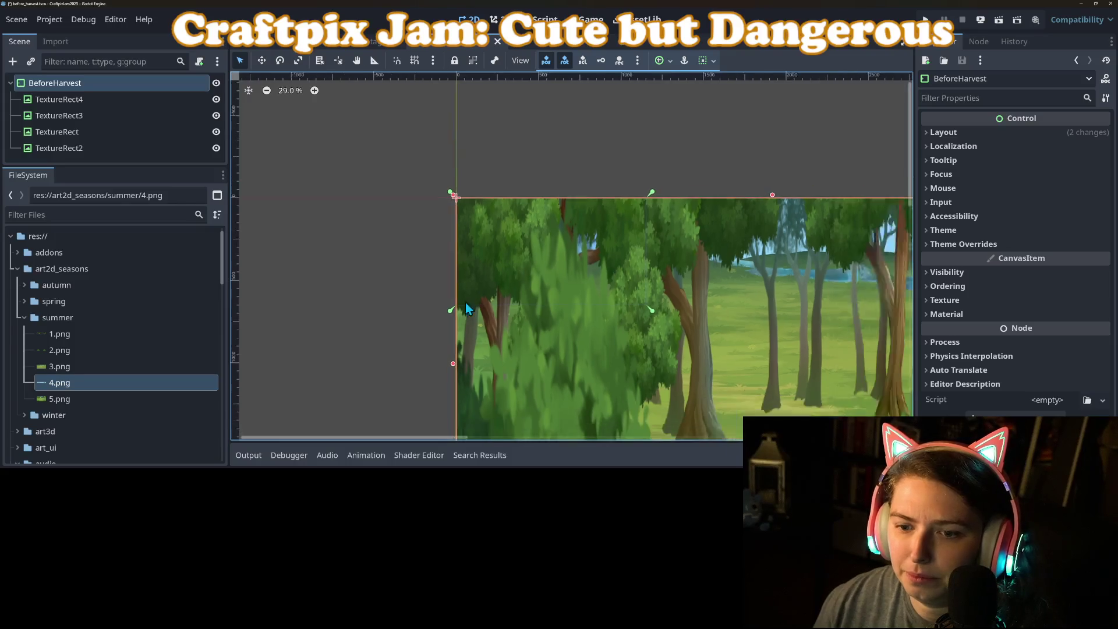
- Apply the Full Rect anchor preset to the BeforeHarvest root so it fills the viewport
{"action": "left_click", "coordinate": [661, 60]}
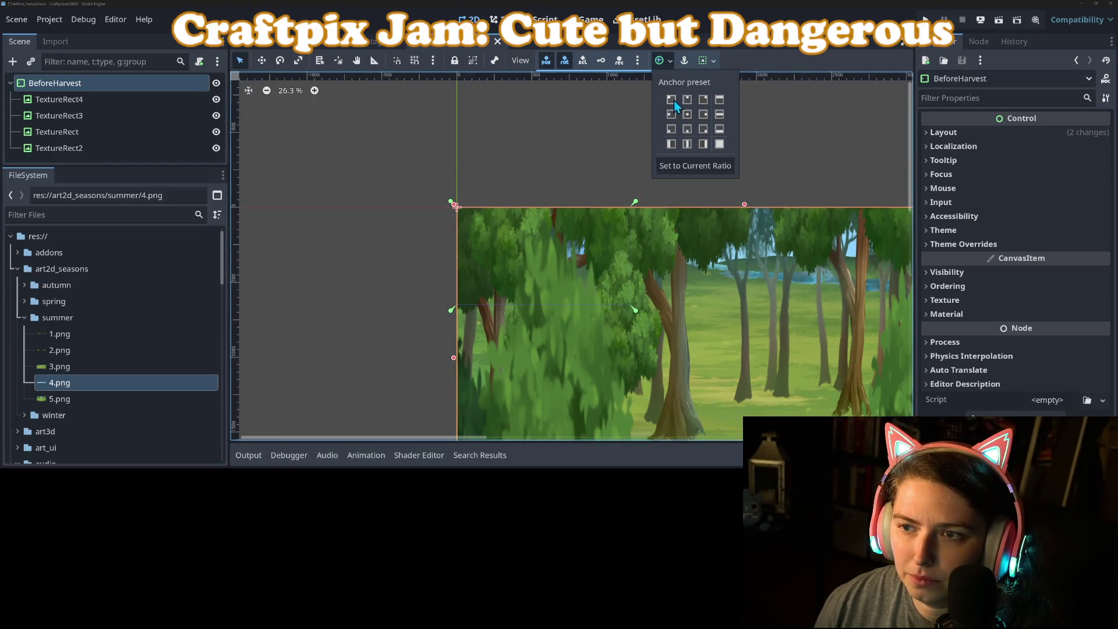
{"action": "left_click", "coordinate": [720, 144]}
{"action": "scroll", "coordinate": [570, 310], "scroll_direction": "down", "scroll_amount": 5}
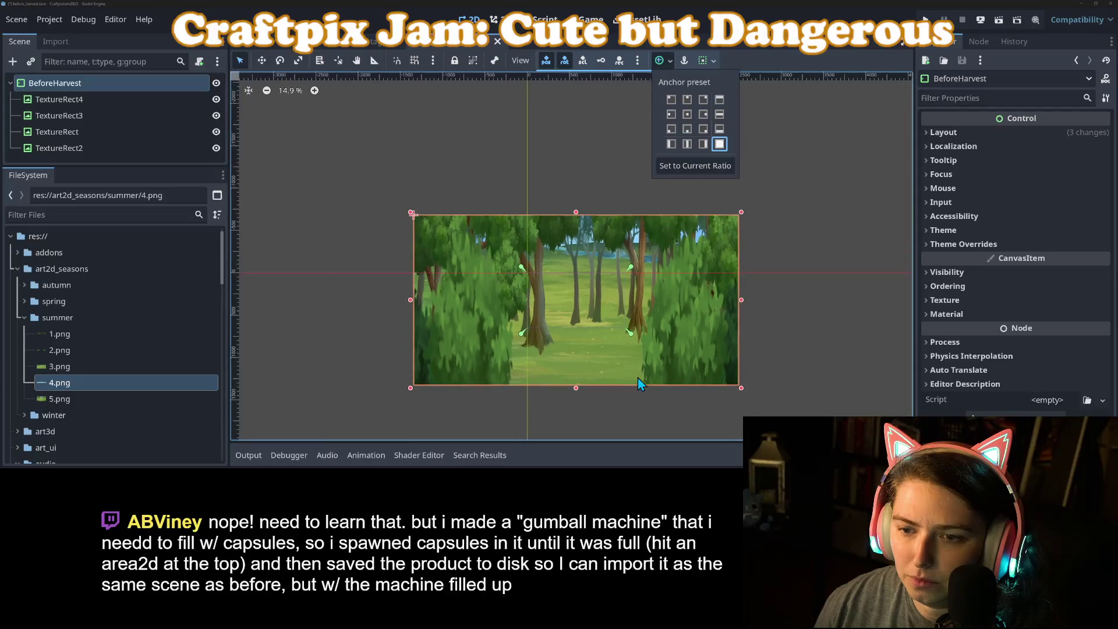
{"action": "left_click", "coordinate": [633, 395]}
{"action": "scroll", "coordinate": [507, 398], "scroll_direction": "up", "scroll_amount": 2}
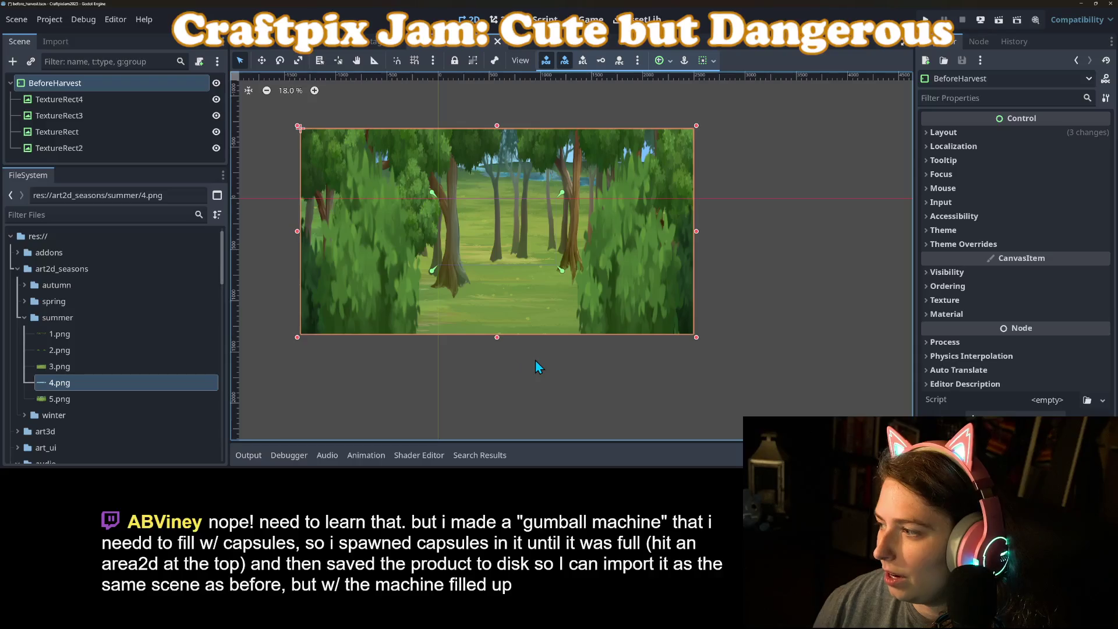
{"action": "scroll", "coordinate": [466, 371], "scroll_direction": "down", "scroll_amount": 1}
{"action": "scroll", "coordinate": [460, 368], "scroll_direction": "down", "scroll_amount": 1}
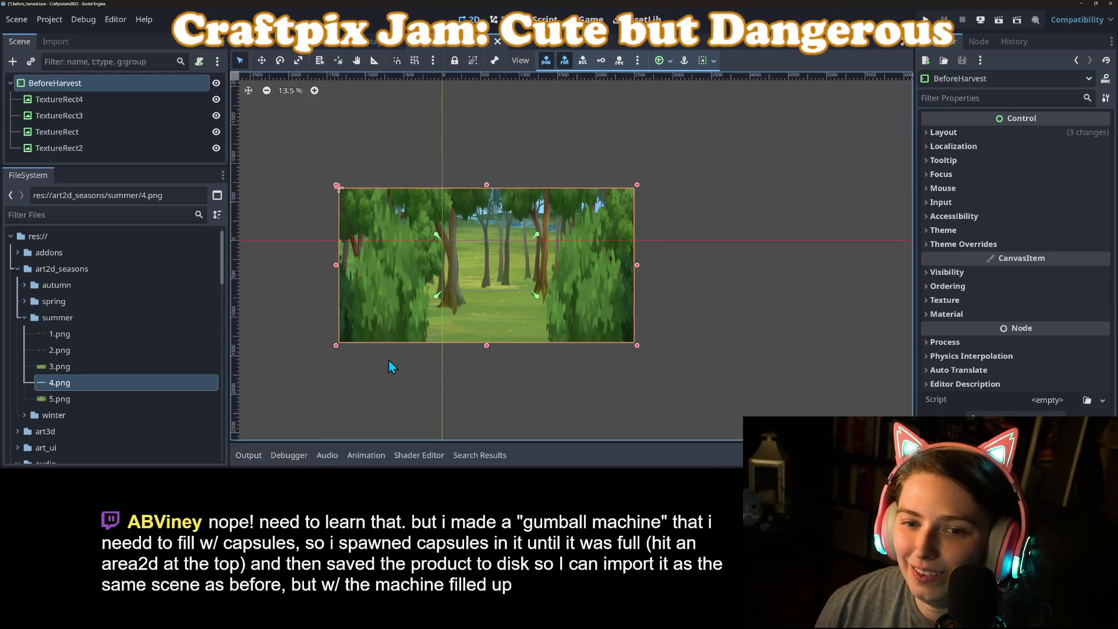
{"action": "scroll", "coordinate": [310, 315], "scroll_direction": "down", "scroll_amount": 3}
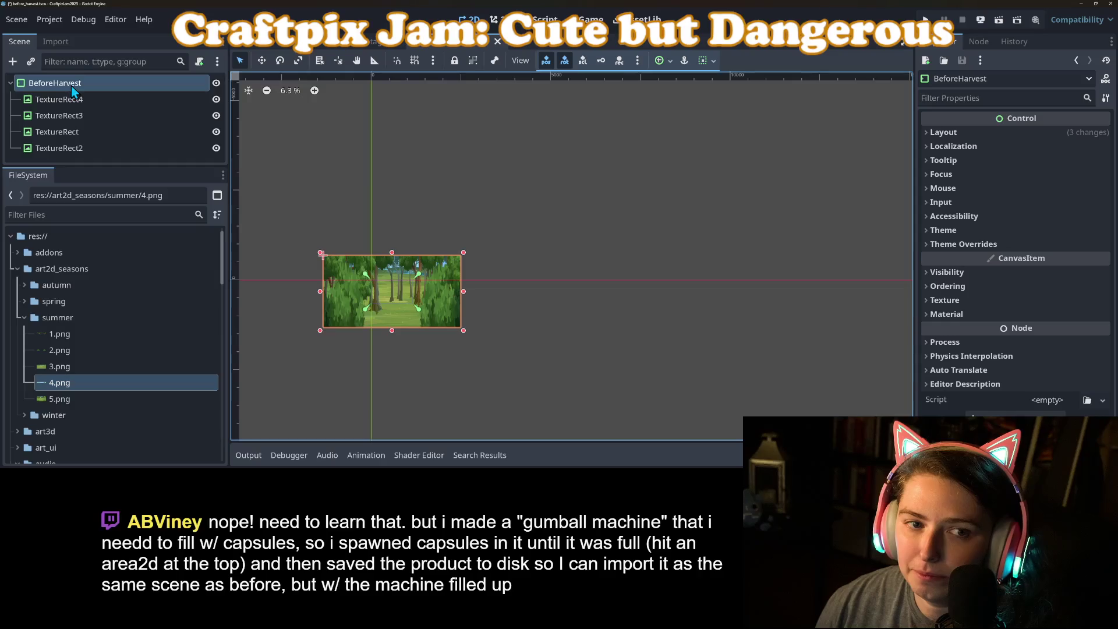
- Select TextureRect4 and keep its Stretch Mode set to Scale
{"action": "left_click", "coordinate": [668, 61]}
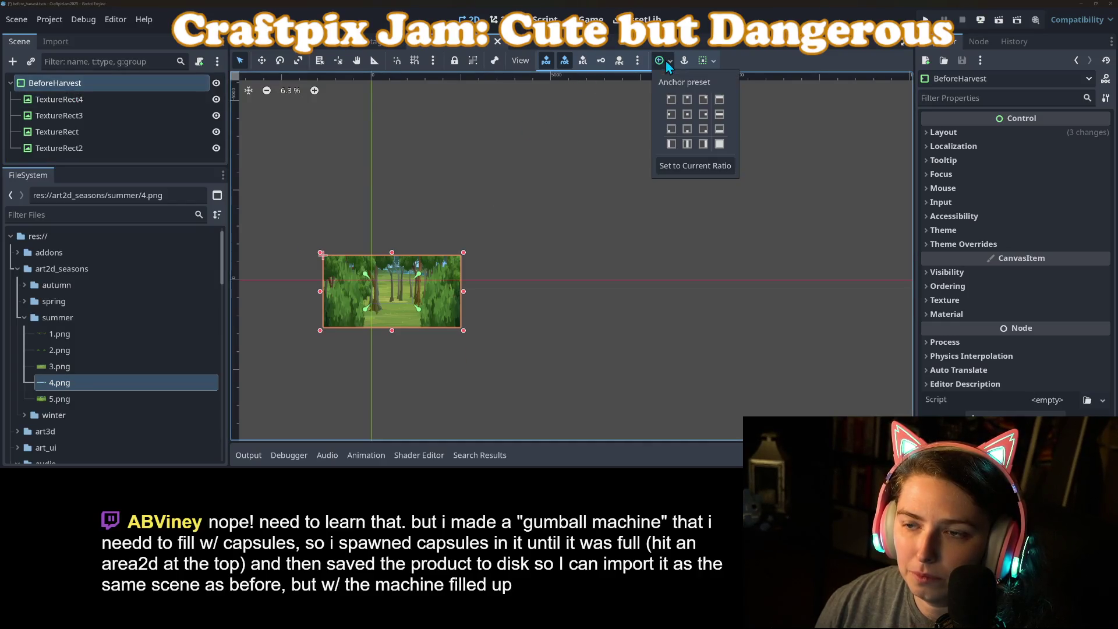
{"action": "left_click", "coordinate": [644, 243]}
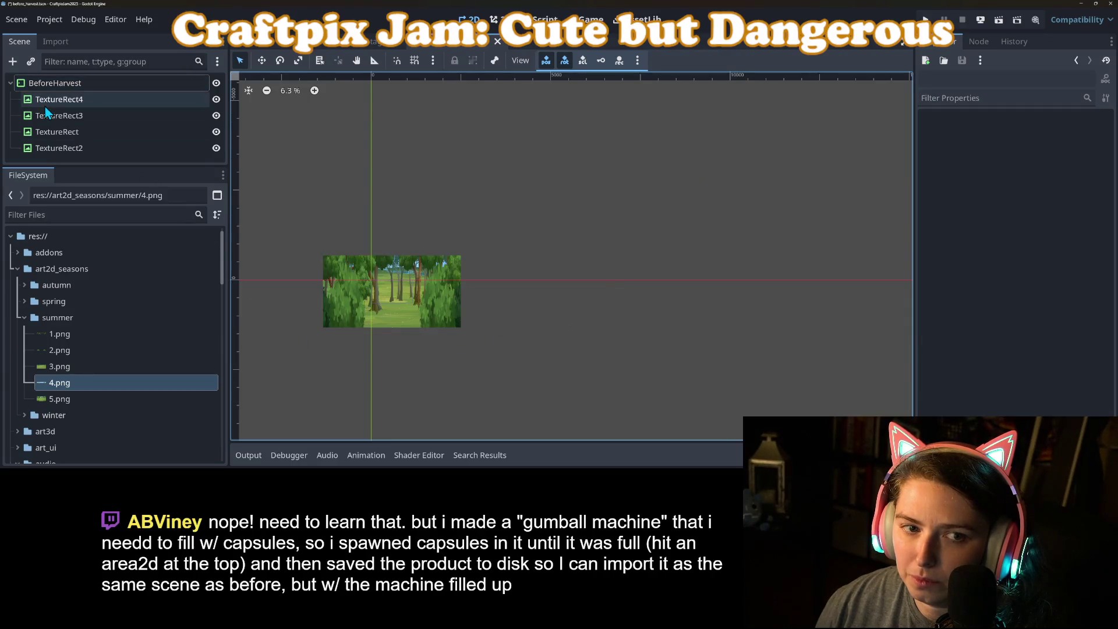
{"action": "left_click", "coordinate": [65, 87]}
{"action": "left_click", "coordinate": [64, 100]}
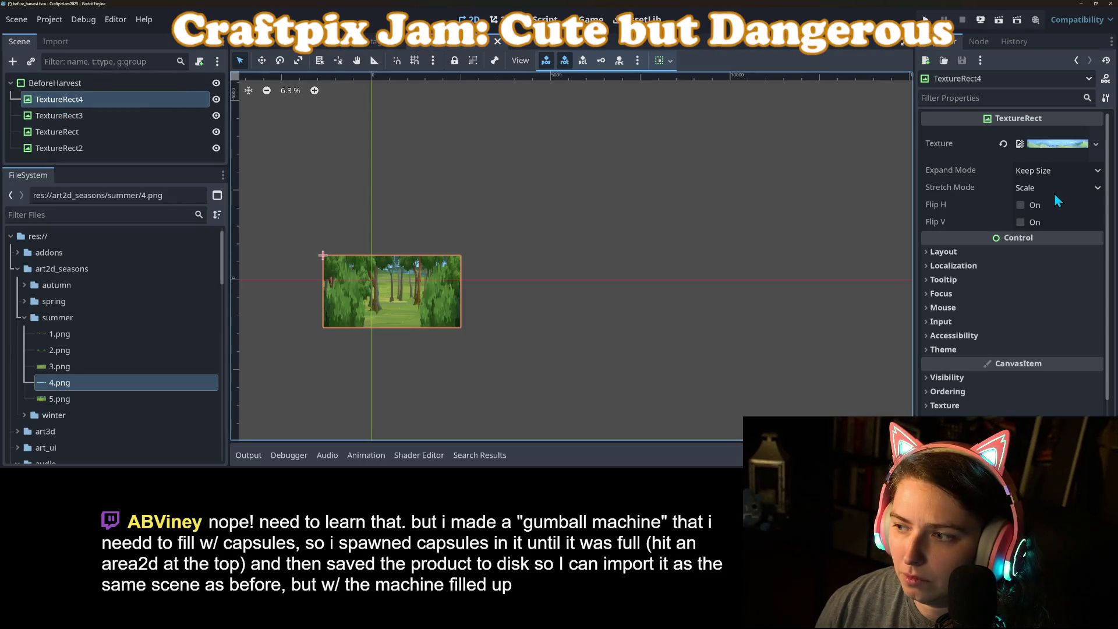
{"action": "left_click", "coordinate": [1057, 192]}
{"action": "left_click", "coordinate": [1050, 190]}
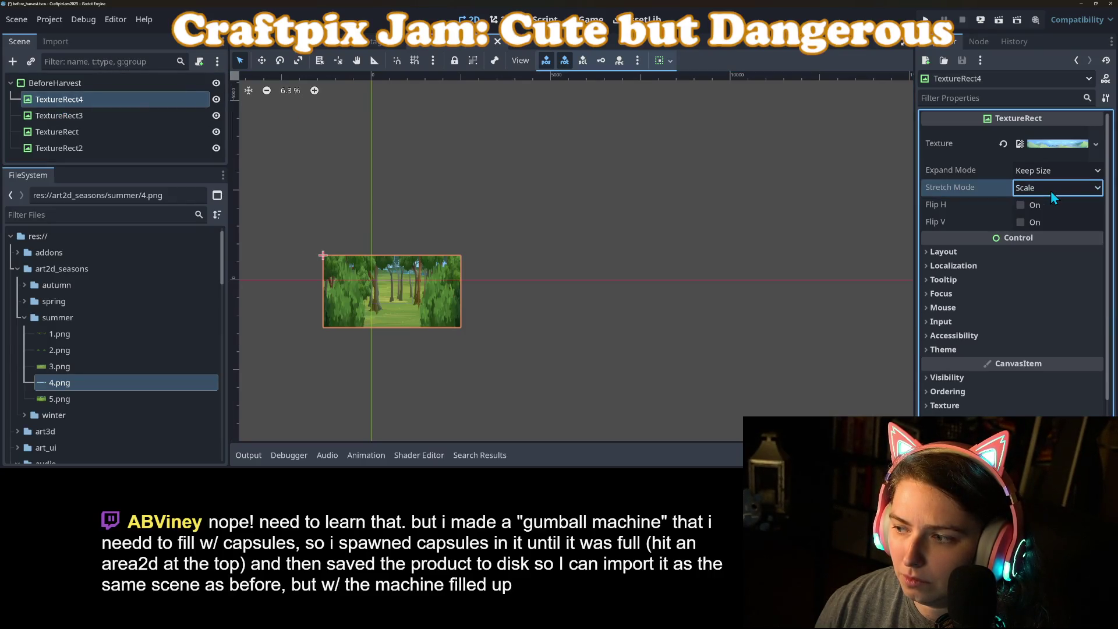
- Save the BeforeHarvest scene with Ctrl+S
{"action": "scroll", "coordinate": [323, 360], "scroll_direction": "up", "scroll_amount": 5}
{"action": "scroll", "coordinate": [324, 360], "scroll_direction": "up", "scroll_amount": 5}
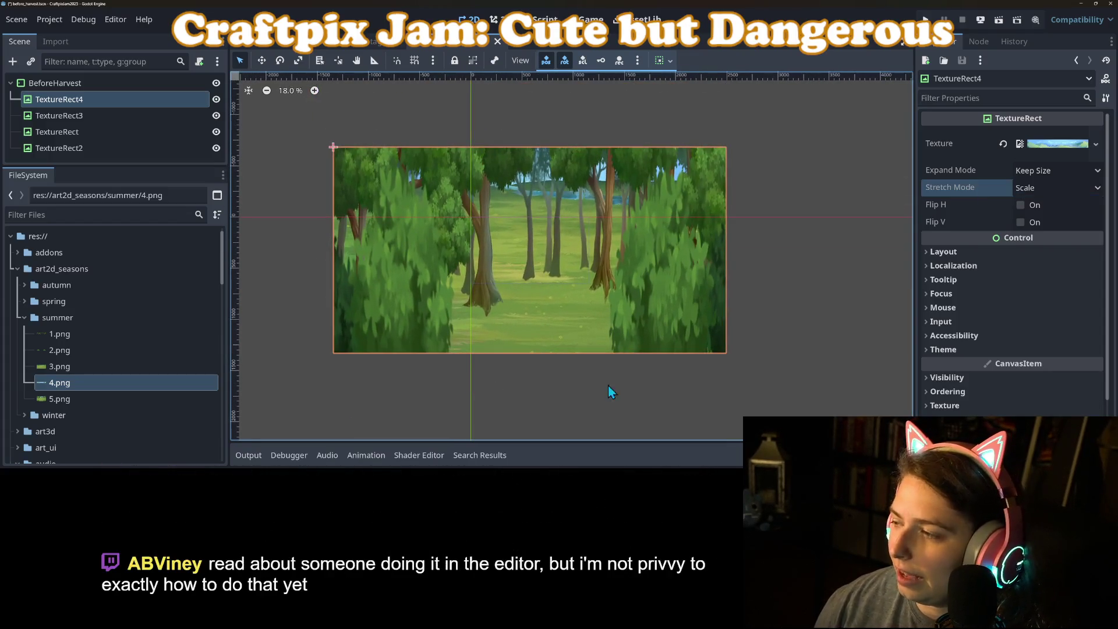
{"action": "scroll", "coordinate": [537, 356], "scroll_direction": "up", "scroll_amount": 1}
{"action": "scroll", "coordinate": [540, 360], "scroll_direction": "down", "scroll_amount": 2}
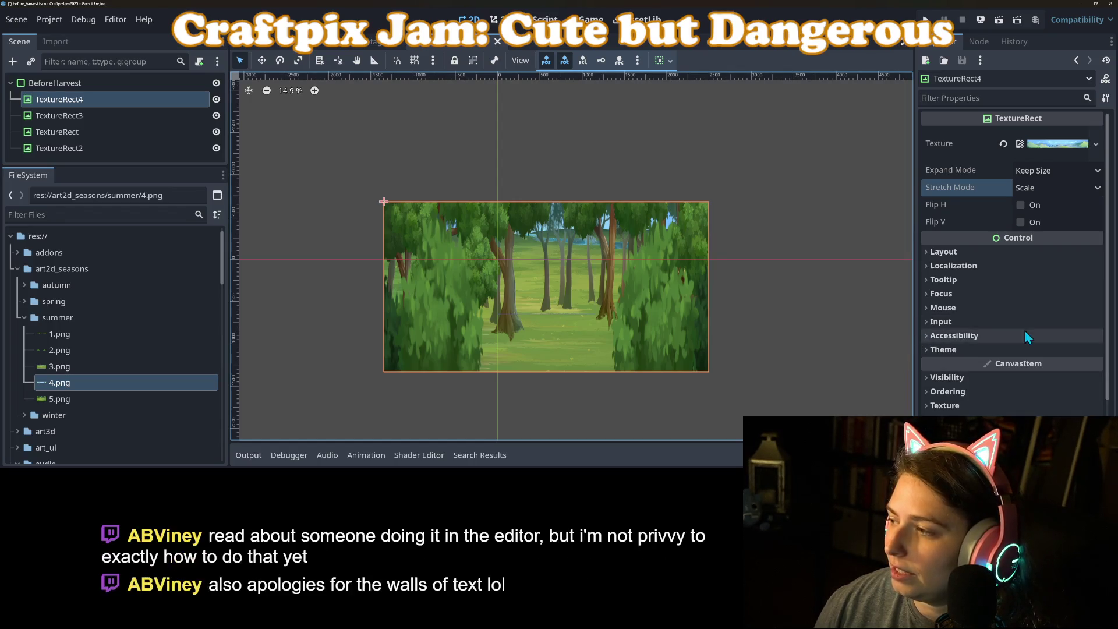
{"action": "scroll", "coordinate": [838, 373], "scroll_direction": "up", "scroll_amount": 1}
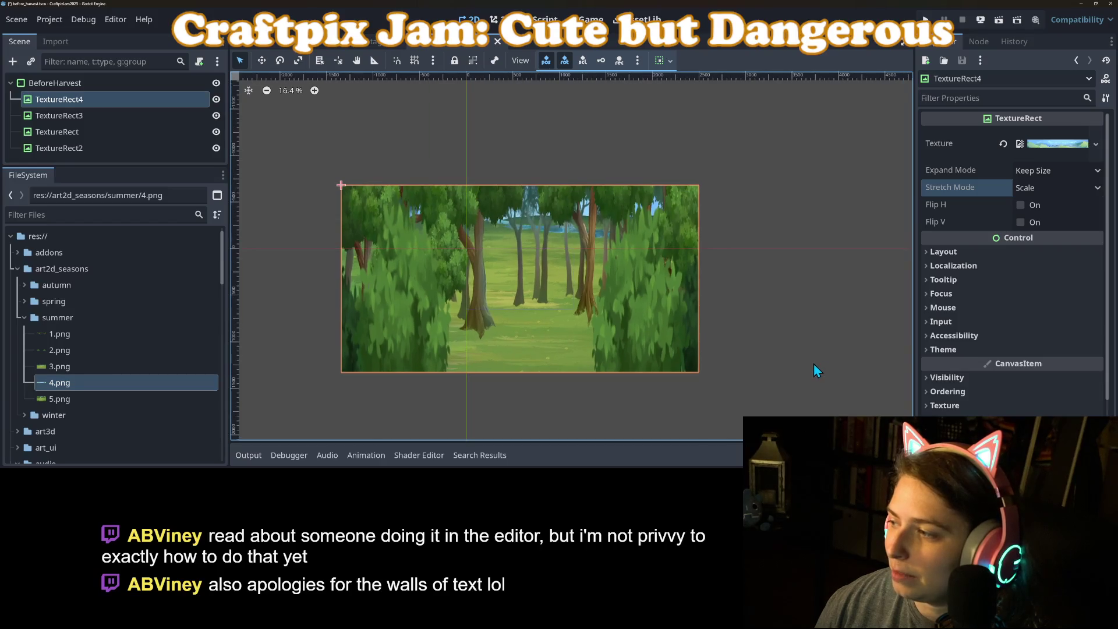
{"action": "scroll", "coordinate": [829, 349], "scroll_direction": "down", "scroll_amount": 2}
{"action": "scroll", "coordinate": [769, 324], "scroll_direction": "up", "scroll_amount": 1}
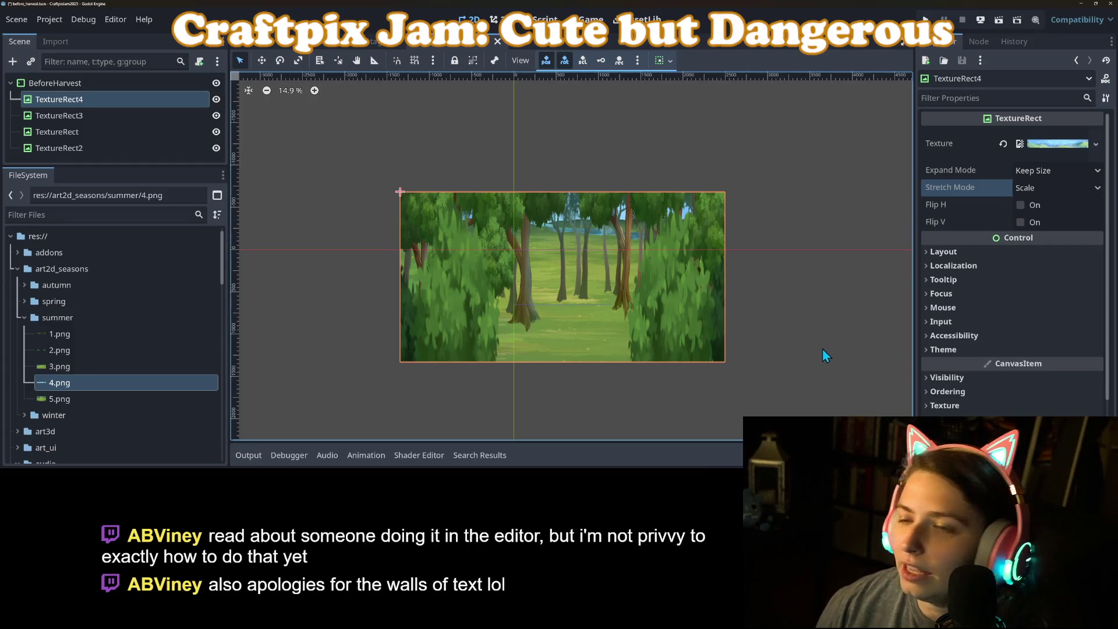
{"action": "key", "text": "ctrl+s"}
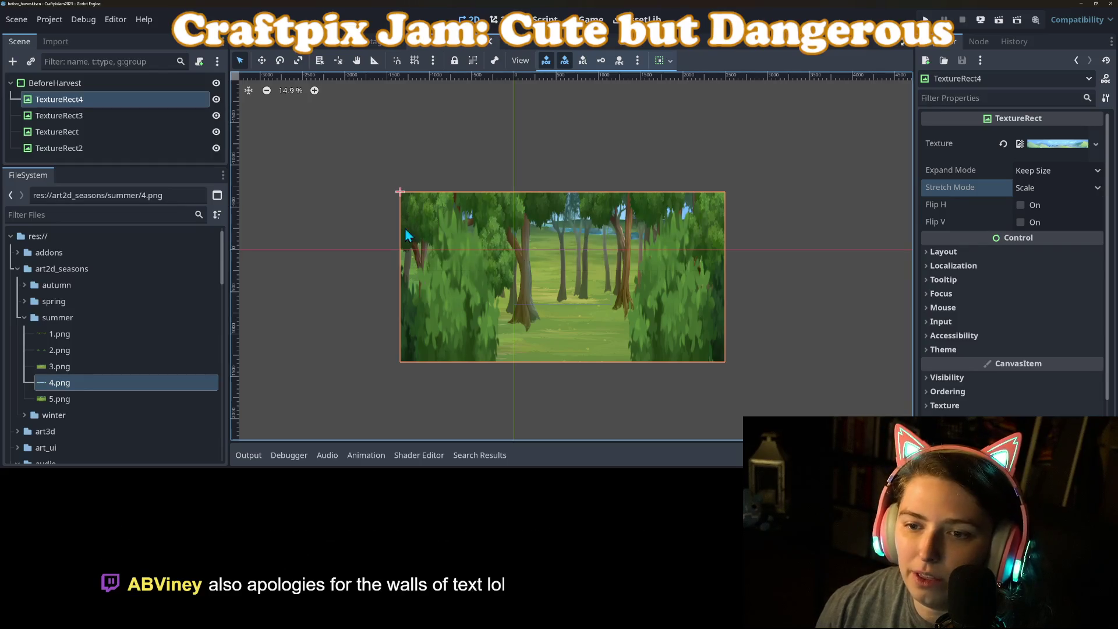
{"action": "left_click", "coordinate": [121, 87]}
{"action": "right_click", "coordinate": [121, 89]}
{"action": "key", "text": "Escape"}
{"action": "left_click_drag", "start_coordinate": [401, 192], "coordinate": [513, 249]}
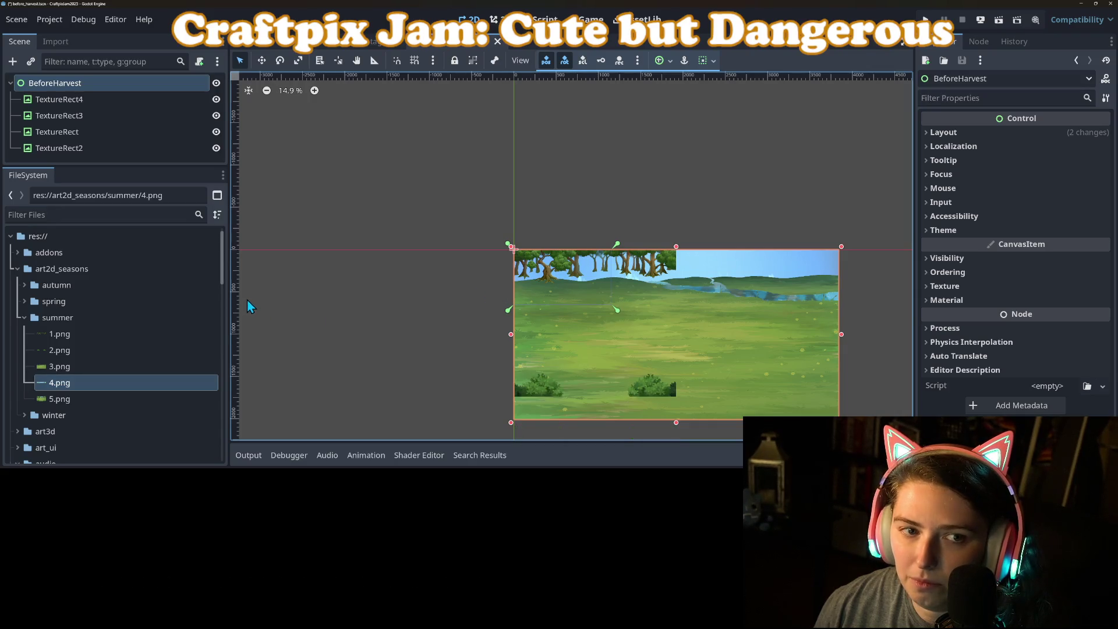
{"action": "left_click", "coordinate": [94, 138]}
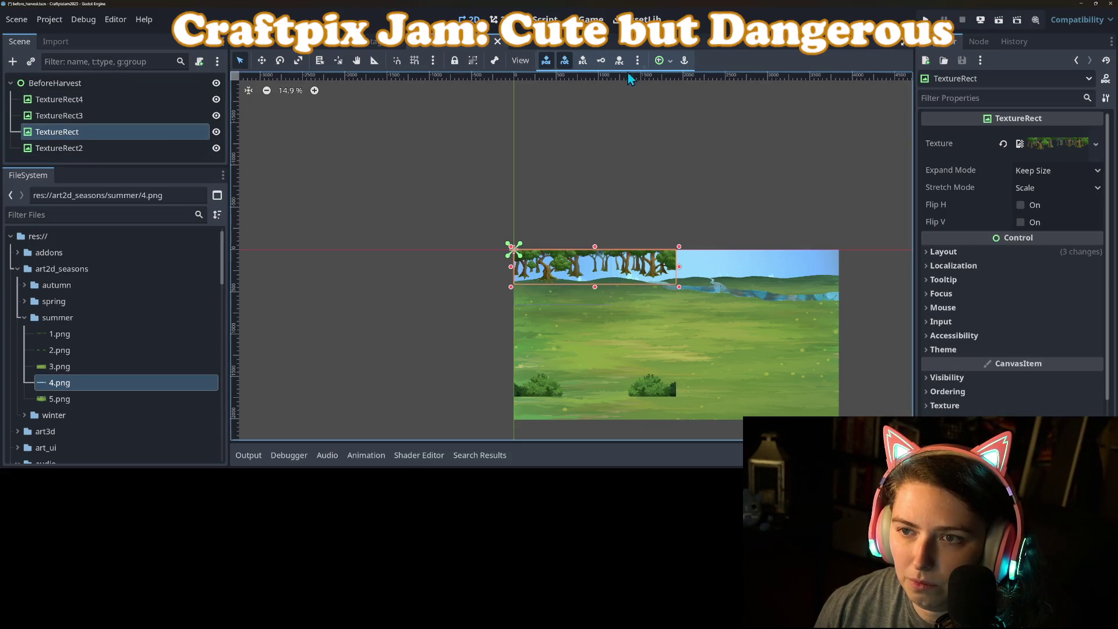
{"action": "left_click", "coordinate": [662, 62]}
{"action": "left_click", "coordinate": [721, 103]}
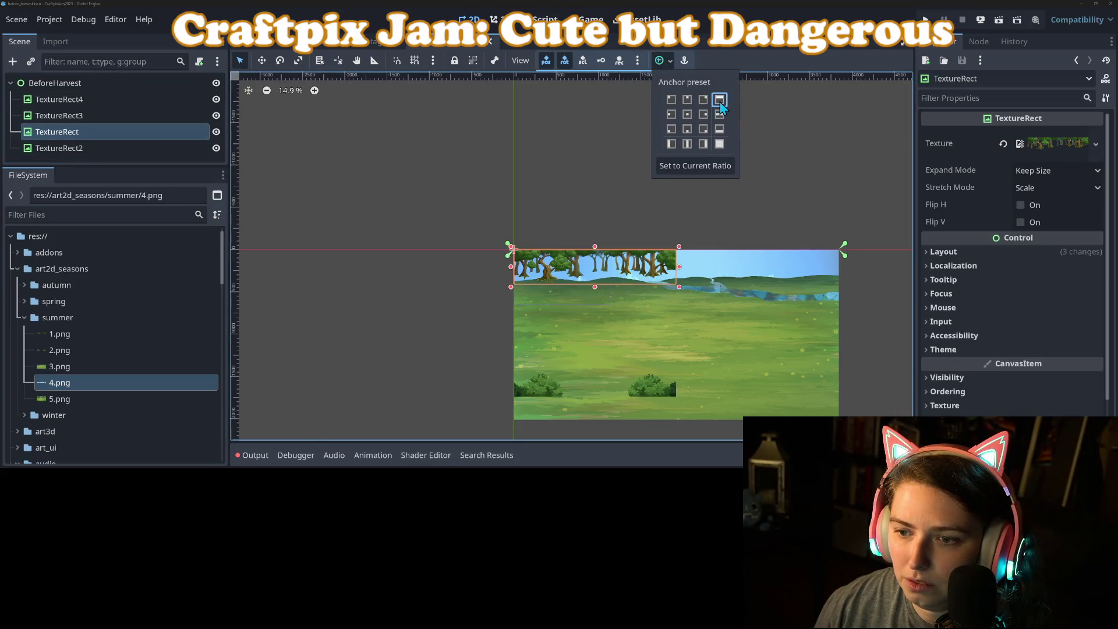
{"action": "left_click", "coordinate": [683, 274]}
{"action": "mouse_move", "coordinate": [679, 268]}
{"action": "left_mouse_down"}
{"action": "mouse_move", "coordinate": [847, 267]}
{"action": "mouse_move", "coordinate": [838, 268]}
{"action": "left_mouse_up"}
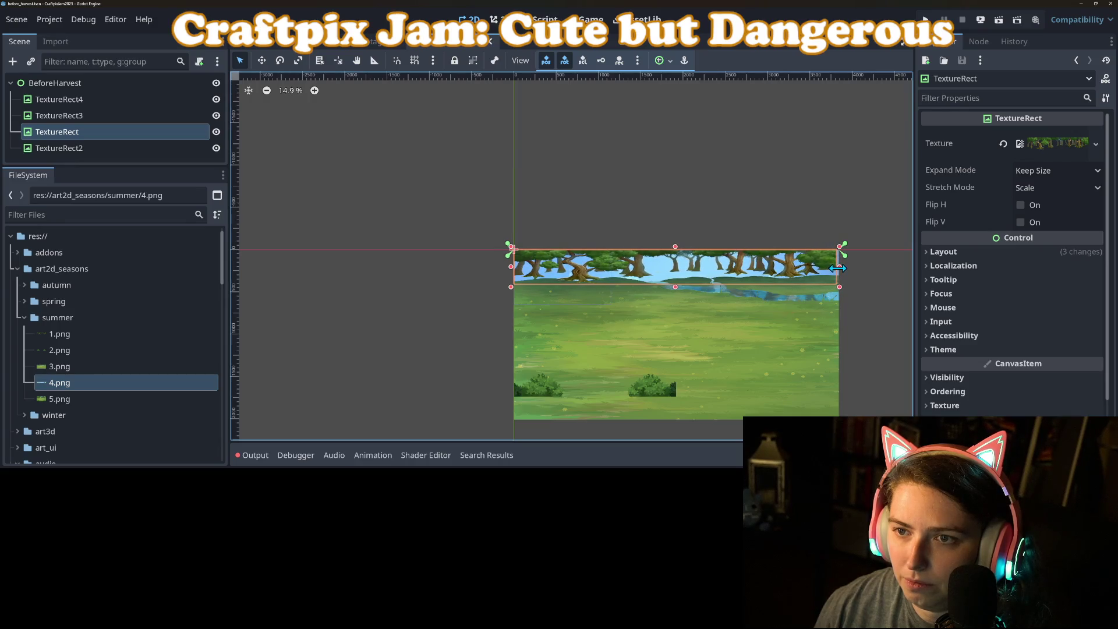
{"action": "scroll", "coordinate": [693, 337], "scroll_direction": "down", "scroll_amount": 3}
{"action": "scroll", "coordinate": [681, 331], "scroll_direction": "up", "scroll_amount": 2}
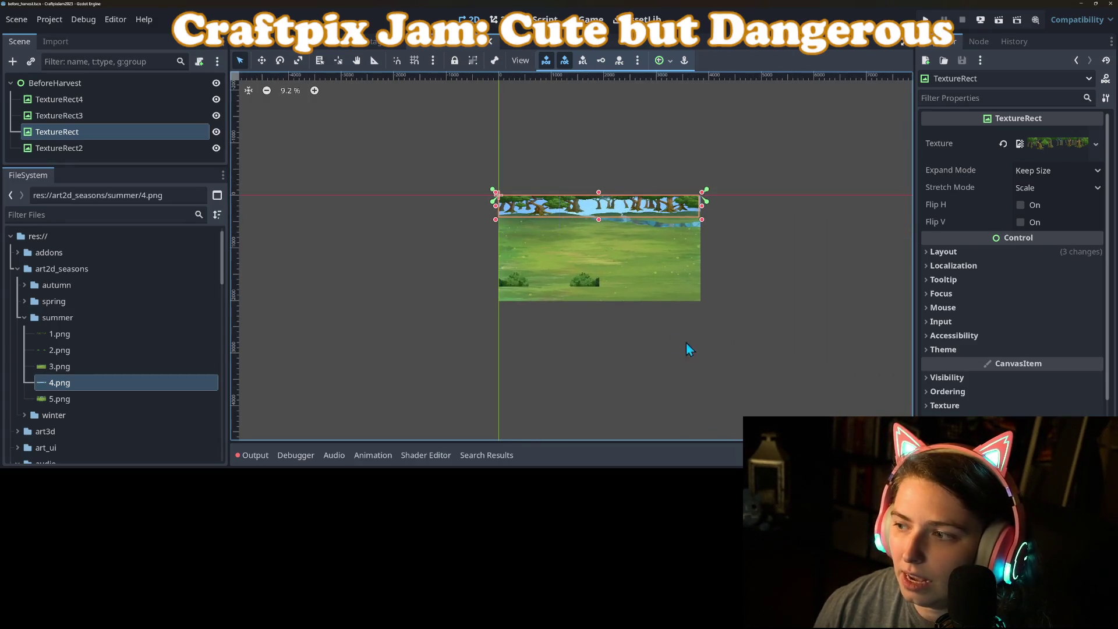
{"action": "left_click_drag", "start_coordinate": [631, 304], "coordinate": [694, 350]}
{"action": "left_click", "coordinate": [1031, 171]}
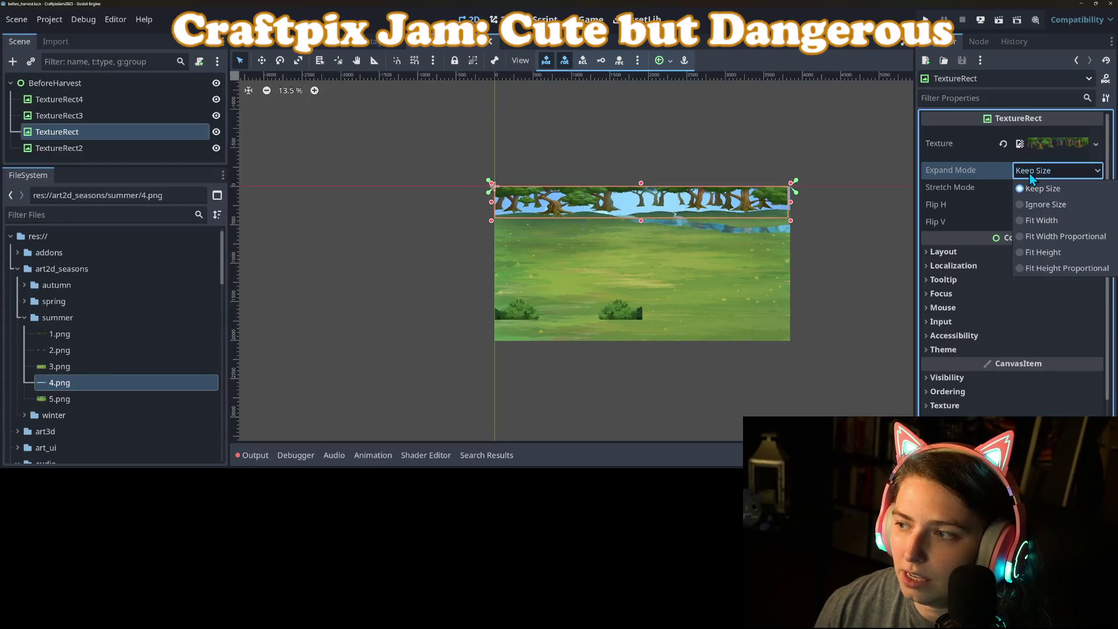
{"action": "left_click", "coordinate": [1031, 188]}
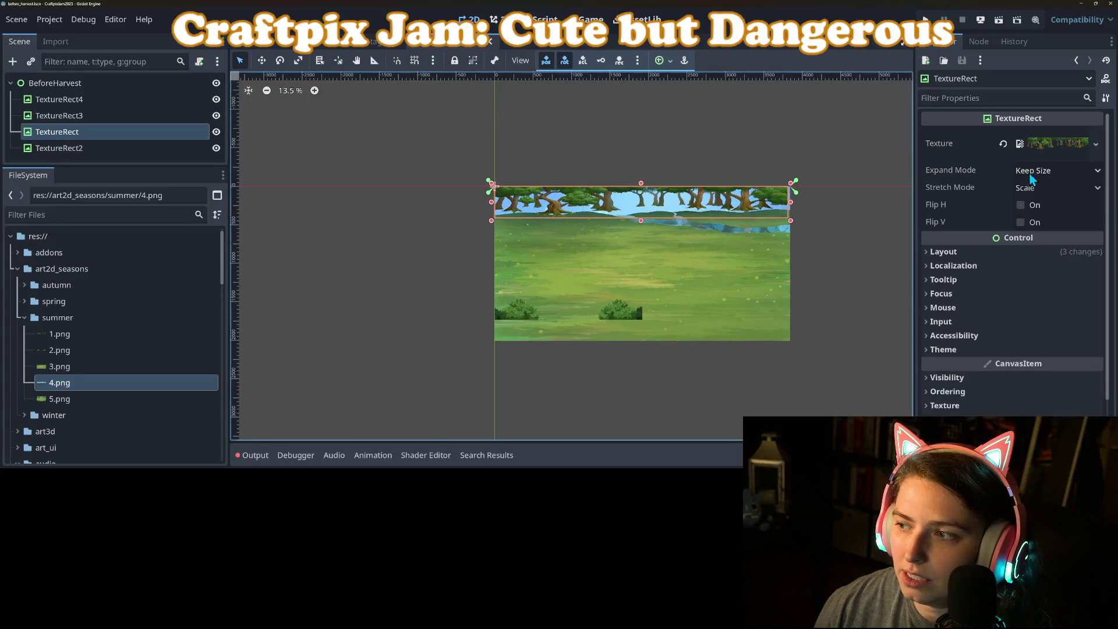
{"action": "left_click", "coordinate": [1029, 173]}
{"action": "left_click", "coordinate": [1030, 174]}
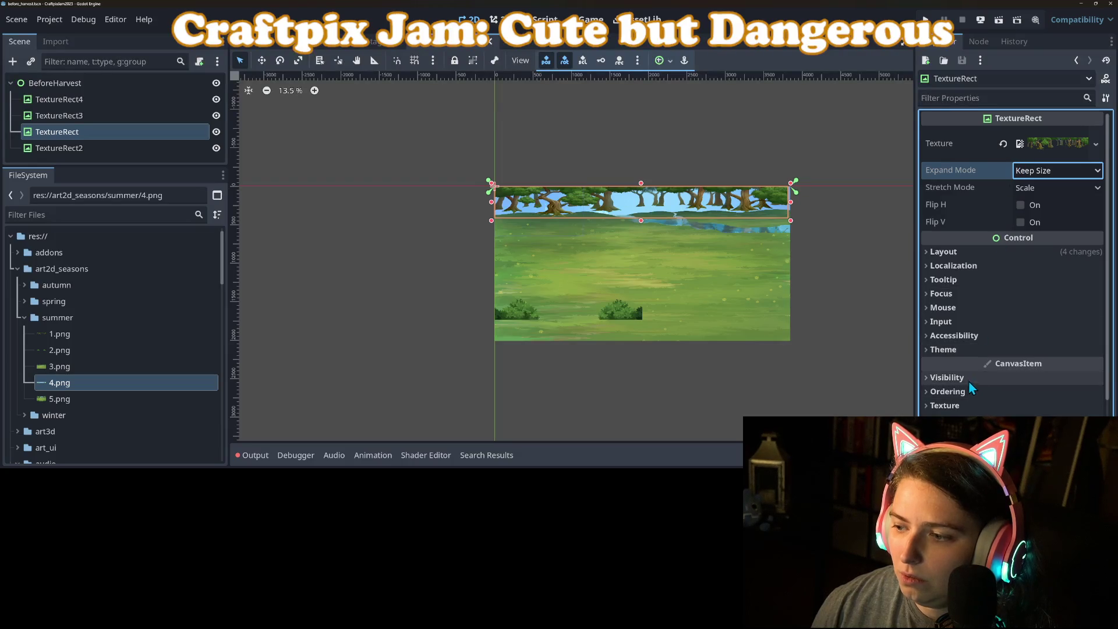
{"action": "left_click", "coordinate": [963, 249]}
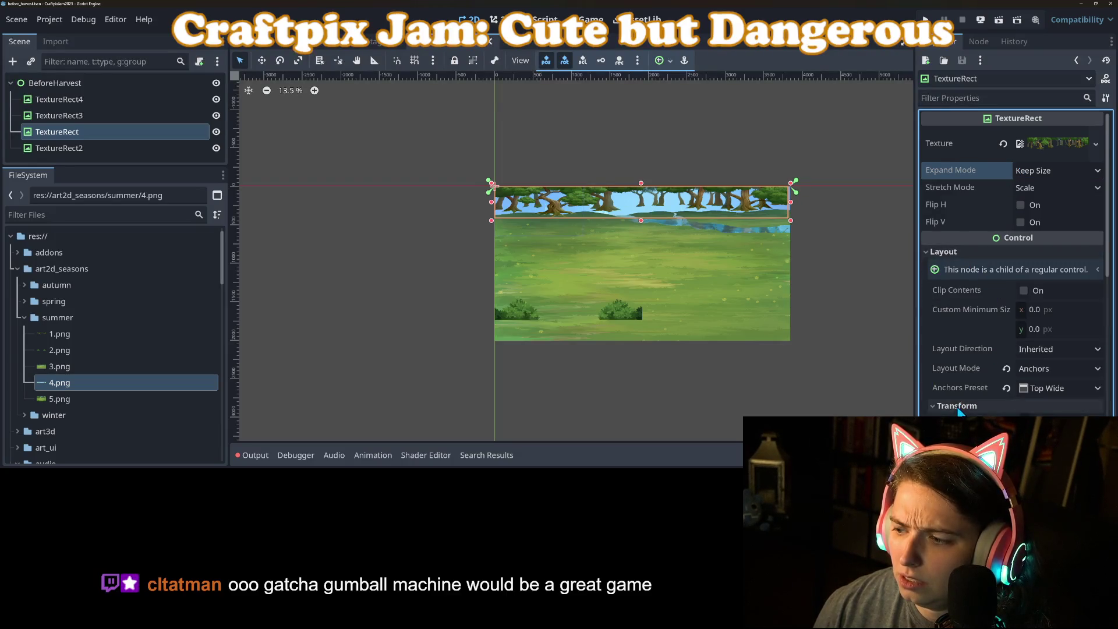
{"action": "scroll", "coordinate": [969, 383], "scroll_direction": "down", "scroll_amount": 3}
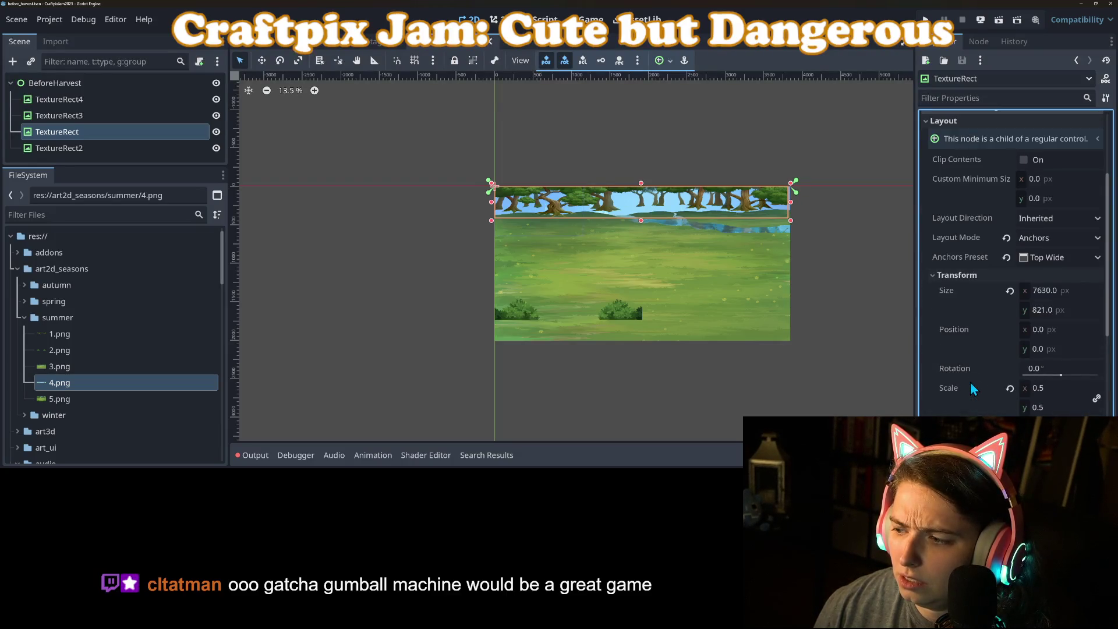
{"action": "left_click", "coordinate": [98, 153]}
{"action": "left_click", "coordinate": [76, 100], "text": "shift"}
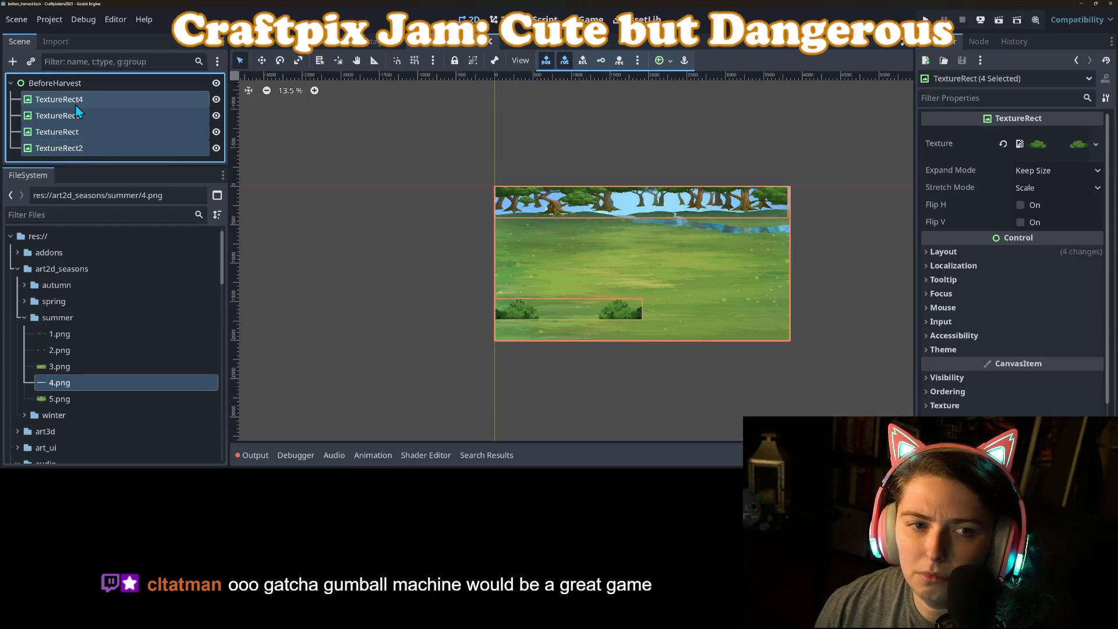
- Set the shared Transform Scale of all four TextureRects to 0.5
{"action": "left_click", "coordinate": [976, 251]}
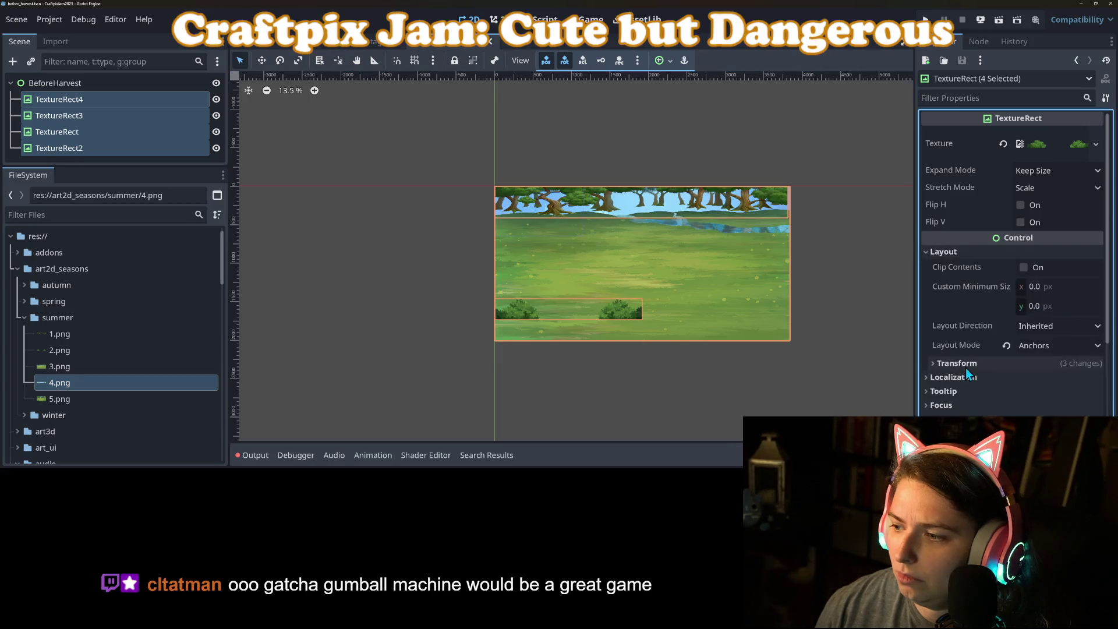
{"action": "scroll", "coordinate": [1013, 262], "scroll_direction": "down", "scroll_amount": 5}
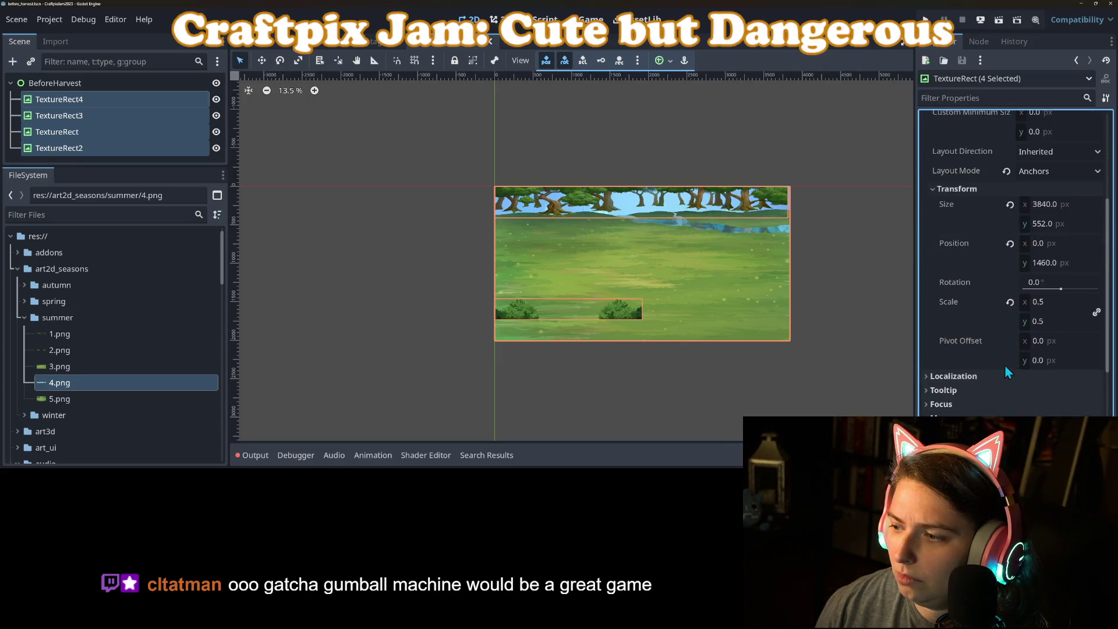
{"action": "left_click", "coordinate": [1052, 321]}
{"action": "type", "text": "1"}
{"action": "key", "text": "Return"}
{"action": "left_click", "coordinate": [1051, 321]}
{"action": "type", "text": ".5"}
{"action": "key", "text": "Return"}
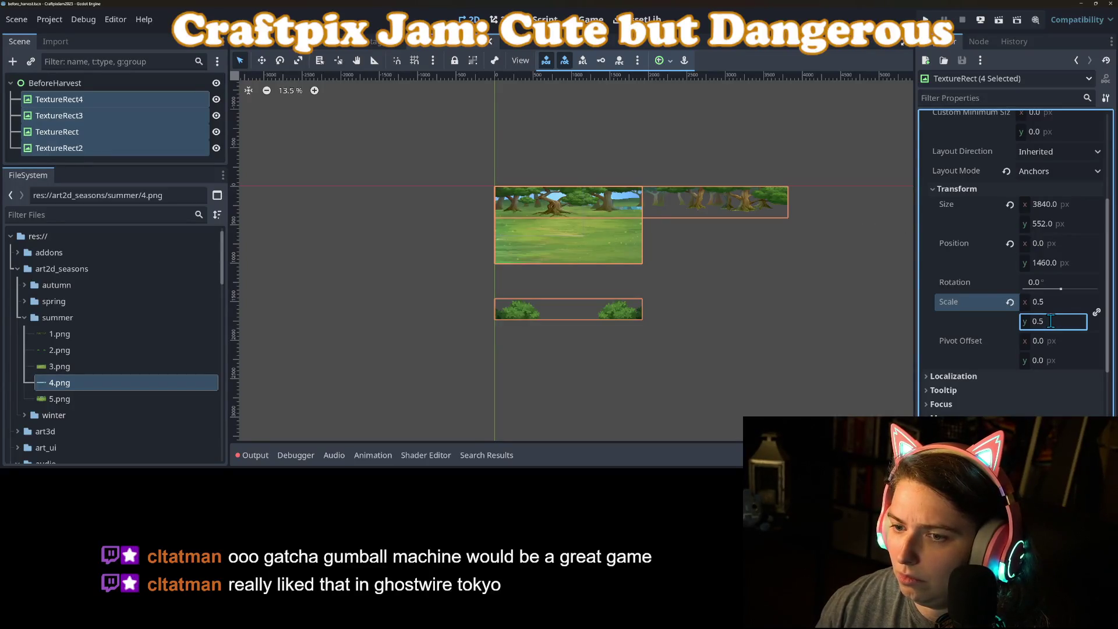
- Check TextureRect3's transform (position 0, 0, size 3840 × 2012, scale 0.5), then select BeforeHarvest
{"action": "left_click", "coordinate": [630, 284]}
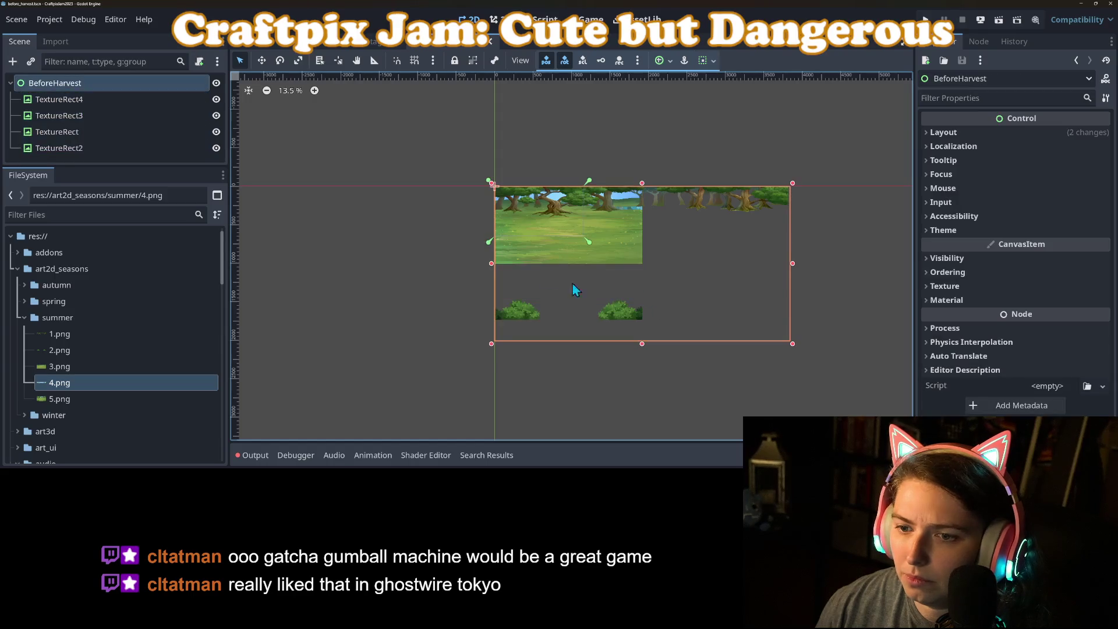
{"action": "left_click", "coordinate": [539, 262]}
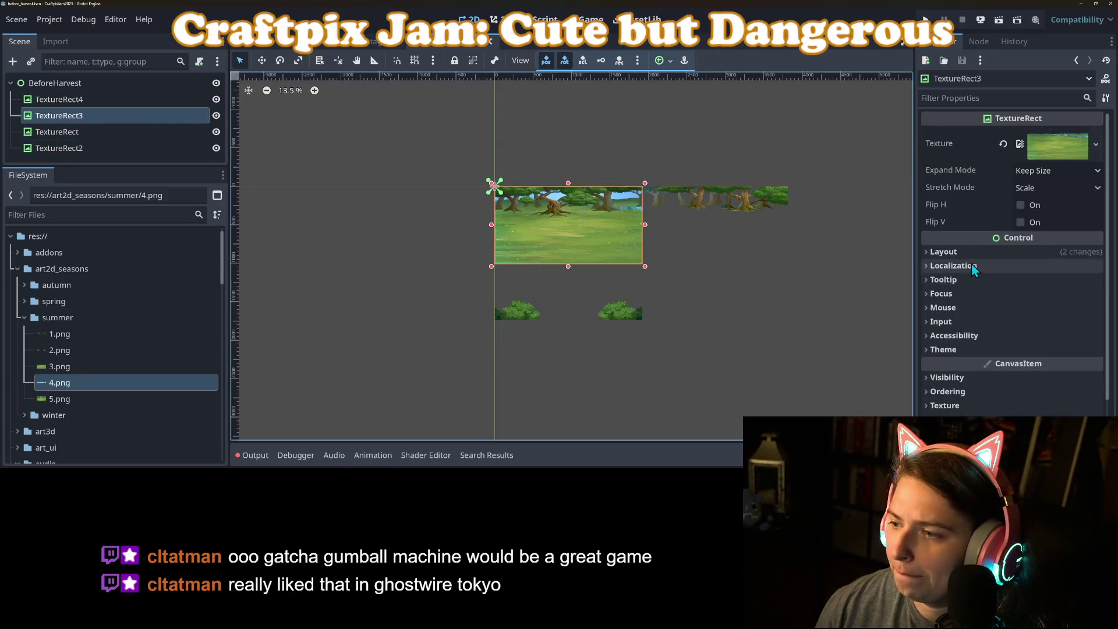
{"action": "left_click", "coordinate": [955, 251]}
{"action": "left_click", "coordinate": [967, 387]}
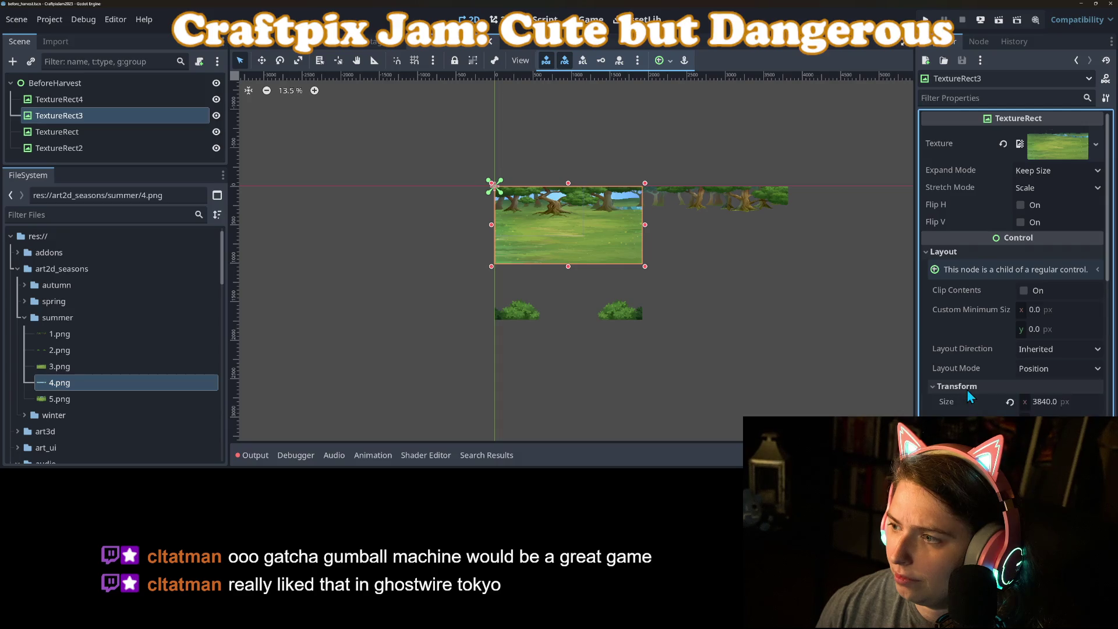
{"action": "scroll", "coordinate": [970, 390], "scroll_direction": "down", "scroll_amount": 3}
{"action": "scroll", "coordinate": [968, 382], "scroll_direction": "down", "scroll_amount": 2}
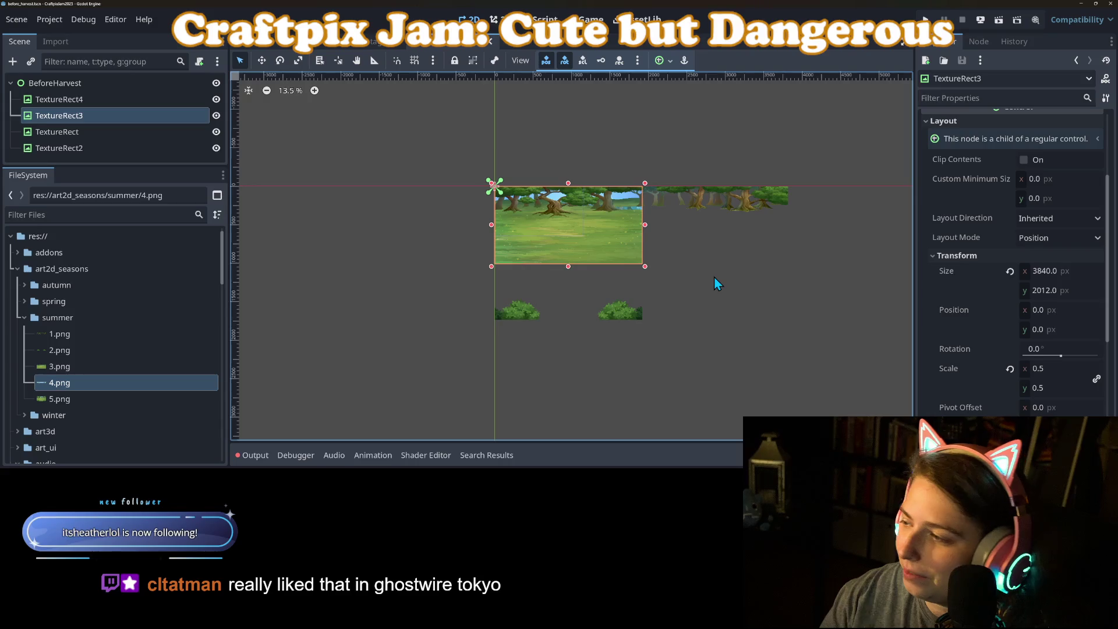
{"action": "mouse_move", "coordinate": [638, 321]}
{"action": "left_mouse_down"}
{"action": "mouse_move", "coordinate": [561, 297]}
{"action": "mouse_move", "coordinate": [571, 330]}
{"action": "left_mouse_up"}
{"action": "scroll", "coordinate": [585, 307], "scroll_direction": "up", "scroll_amount": 1}
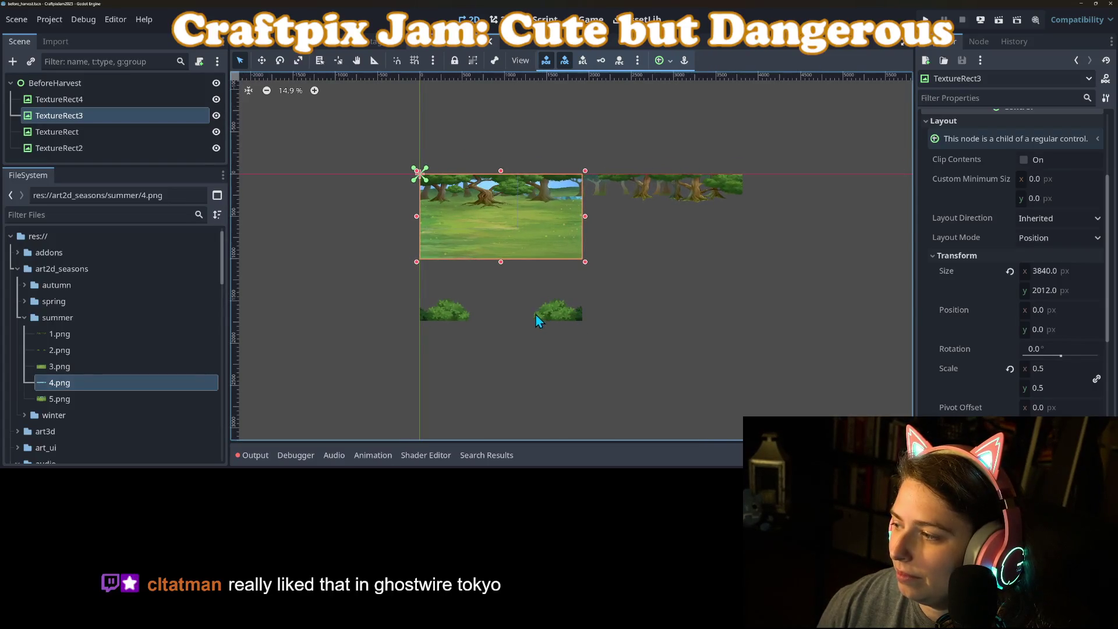
{"action": "left_click", "coordinate": [137, 86]}
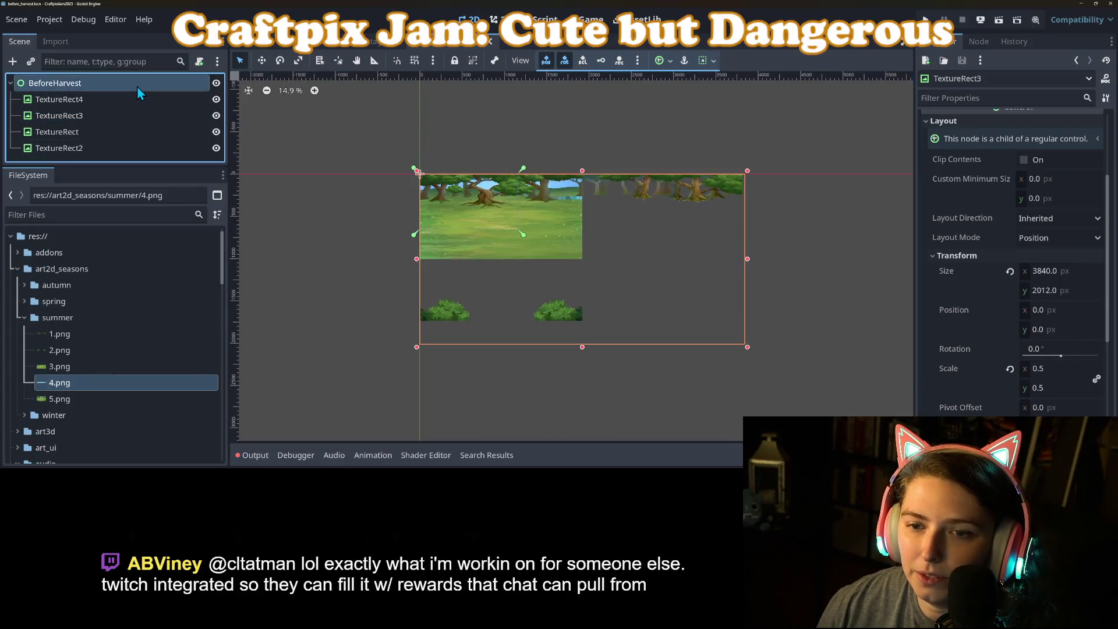
- Apply the Full Rect anchor preset to the sky layer TextureRect4
{"action": "left_click", "coordinate": [89, 147]}
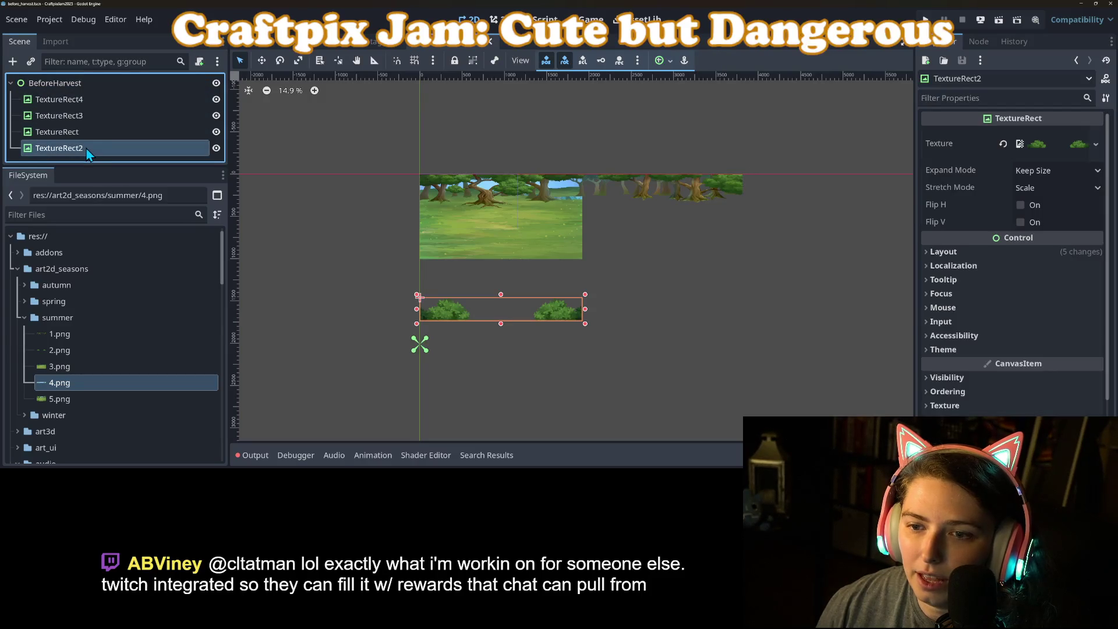
{"action": "left_click", "coordinate": [84, 99]}
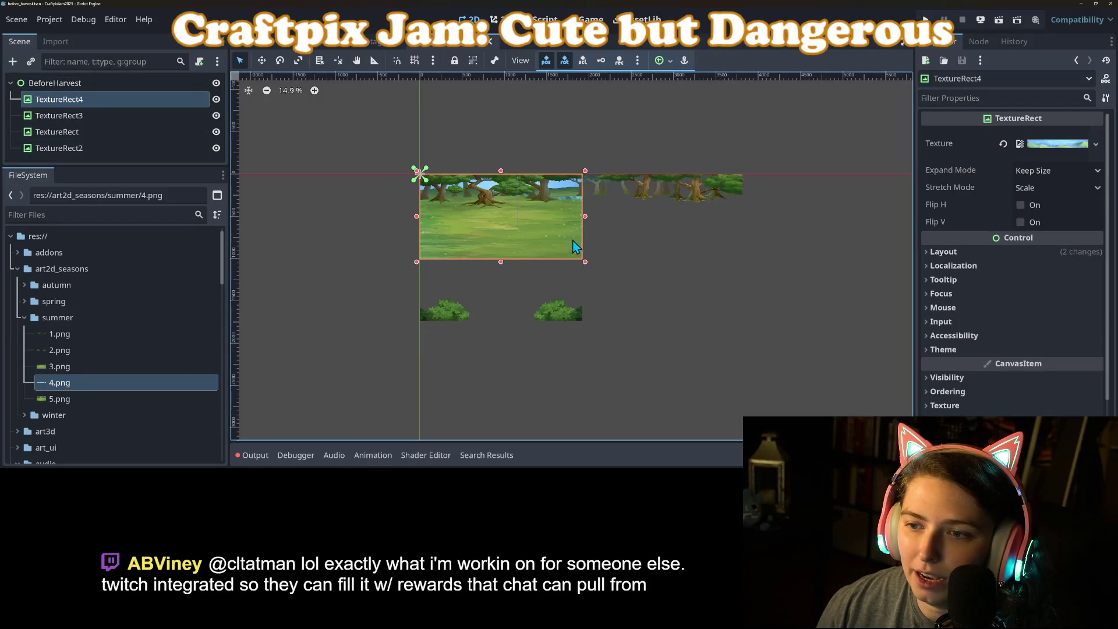
{"action": "left_click", "coordinate": [664, 64]}
{"action": "left_click", "coordinate": [722, 143]}
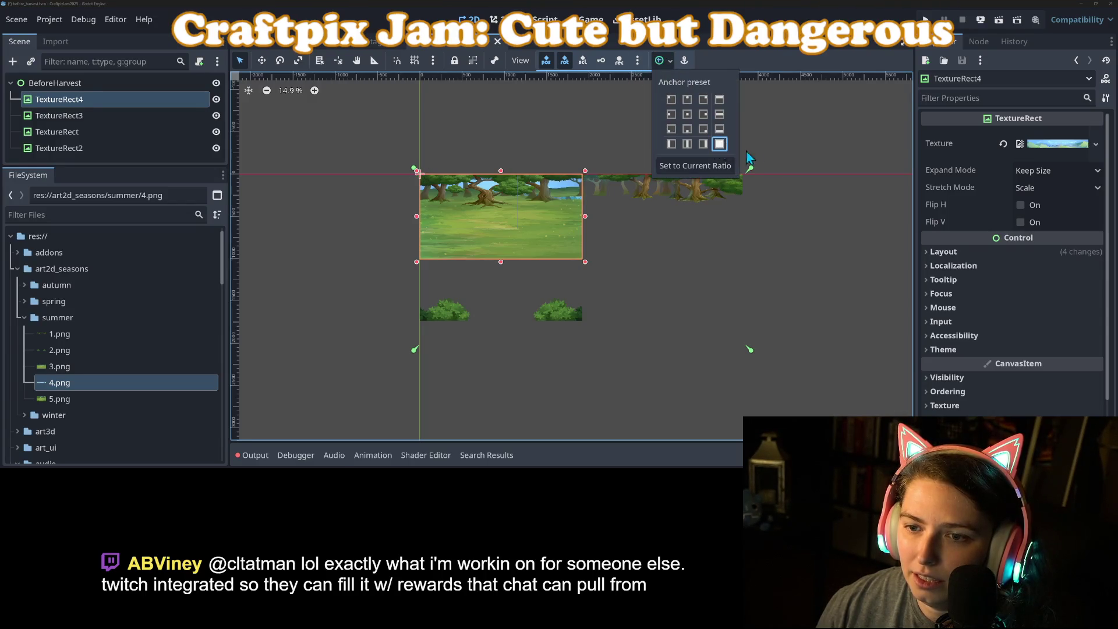
{"action": "left_click", "coordinate": [1077, 171]}
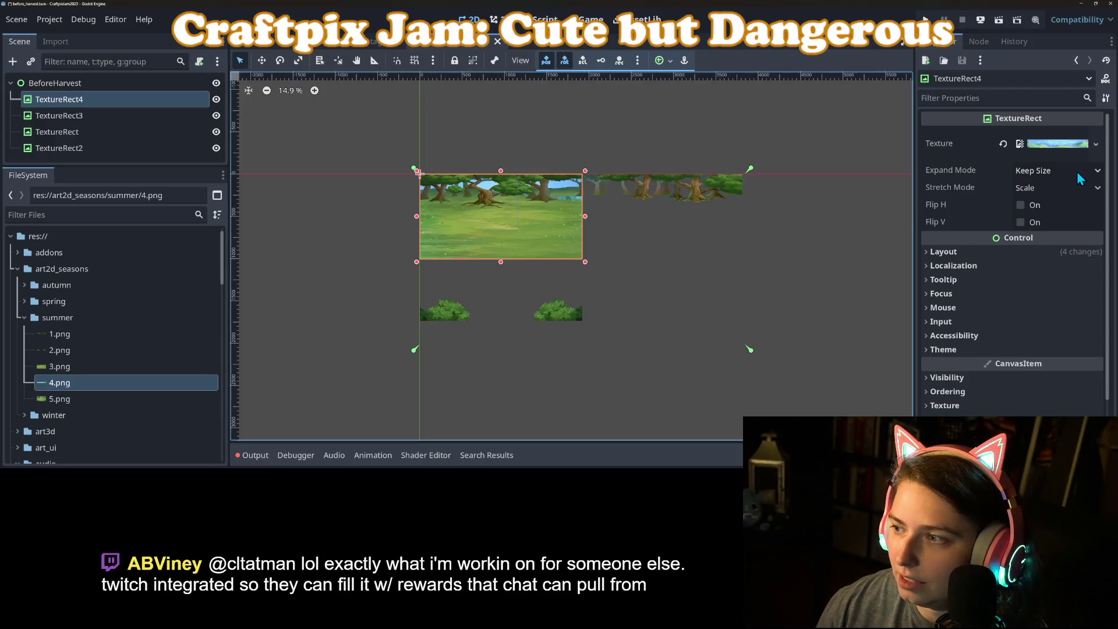
- Try TextureRect4's Expand Mode options and settle on Fit Width
{"action": "left_click", "coordinate": [1077, 172]}
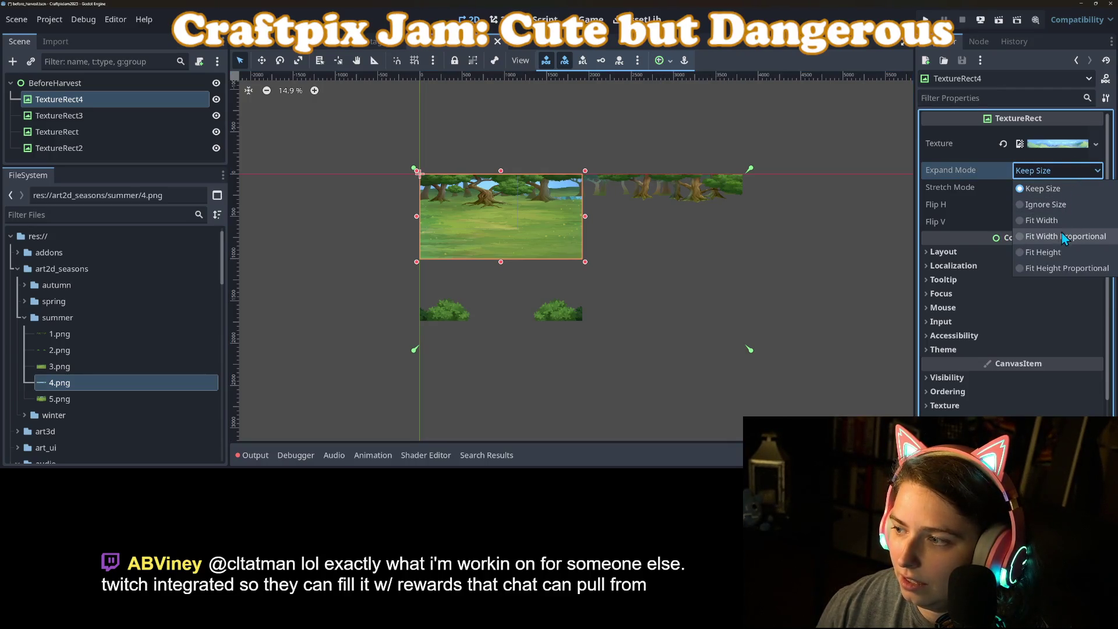
{"action": "left_click", "coordinate": [1062, 267]}
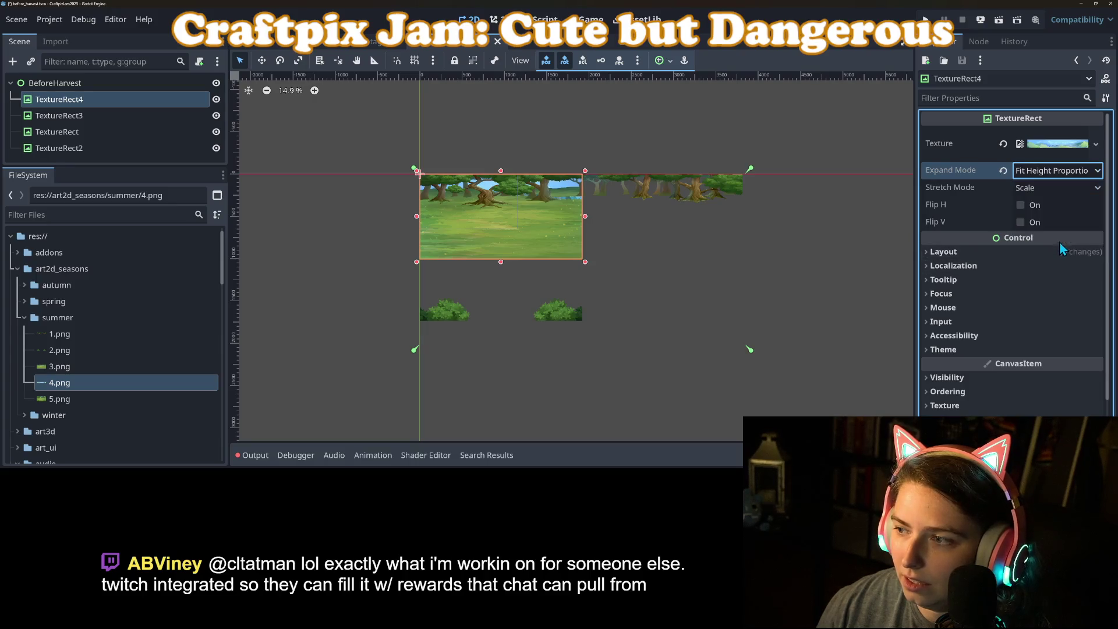
{"action": "left_click", "coordinate": [1057, 171]}
{"action": "left_click", "coordinate": [1056, 225]}
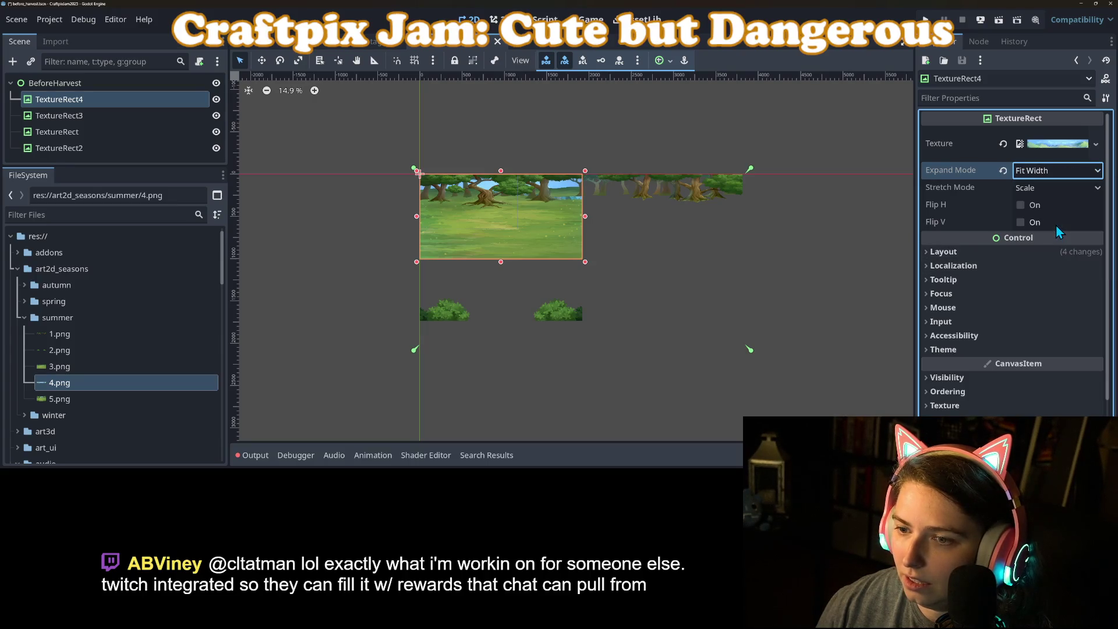
{"action": "left_click", "coordinate": [1057, 171]}
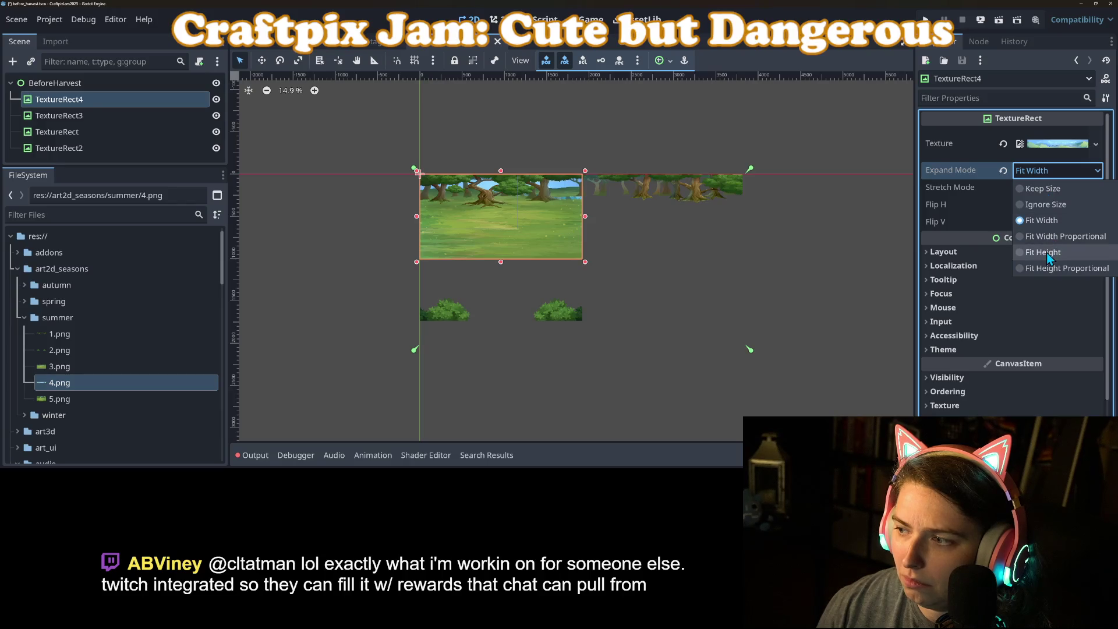
{"action": "left_click", "coordinate": [1046, 252]}
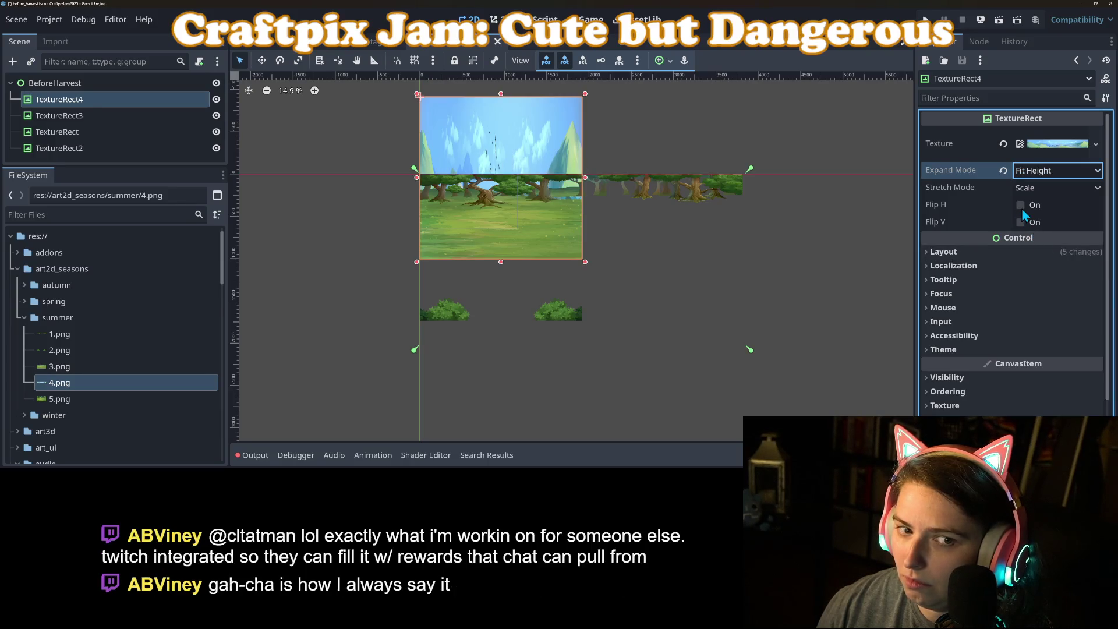
{"action": "left_click", "coordinate": [1041, 171]}
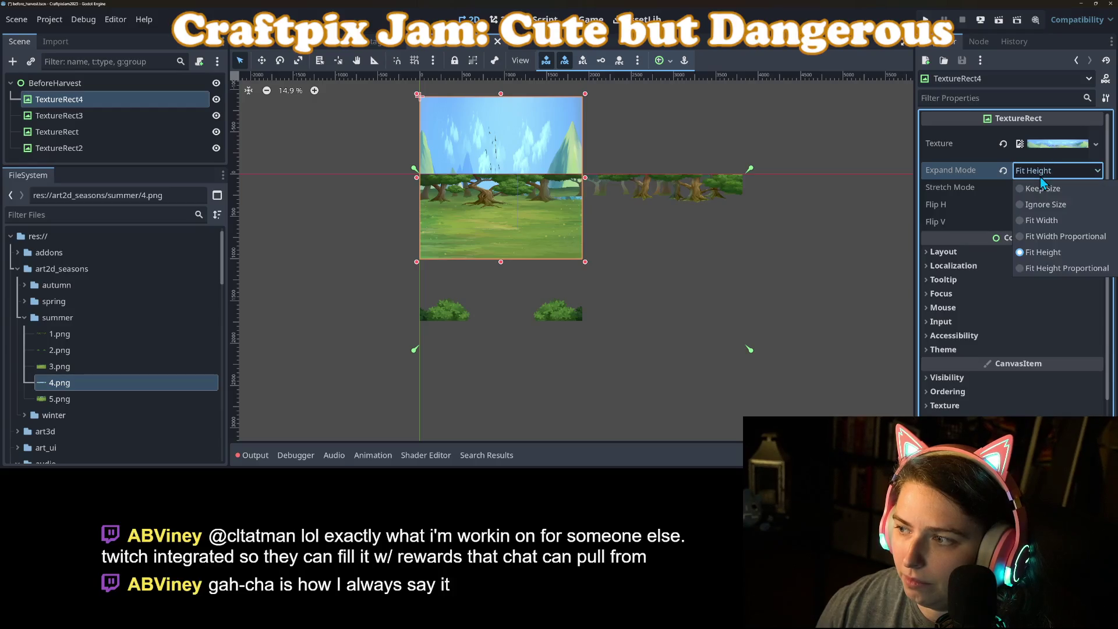
{"action": "left_click", "coordinate": [1059, 223]}
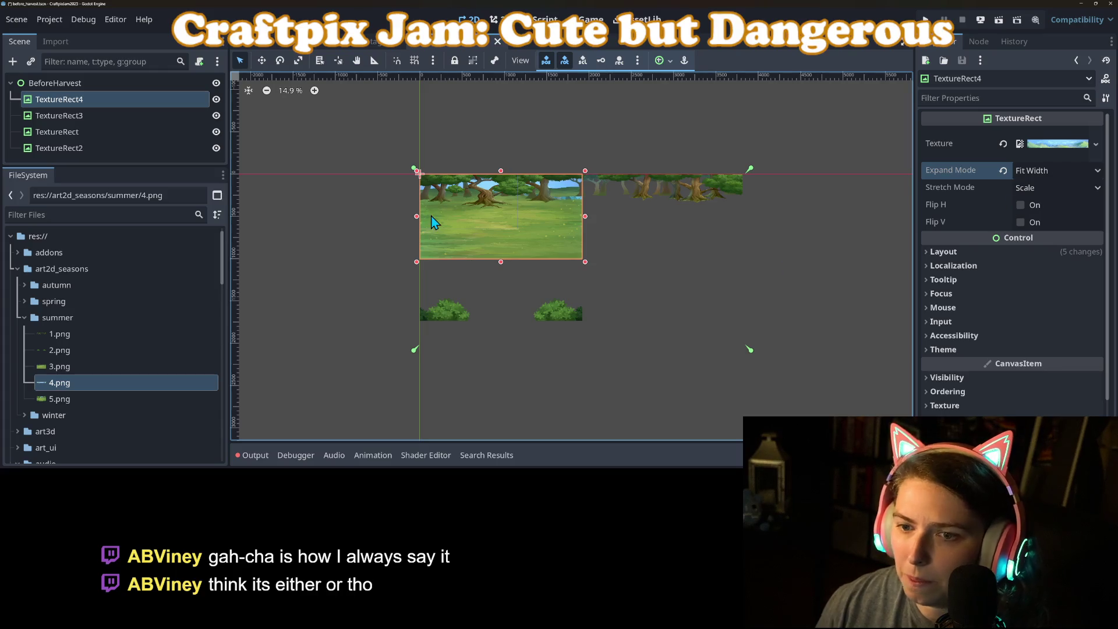
{"action": "left_click", "coordinate": [82, 85]}
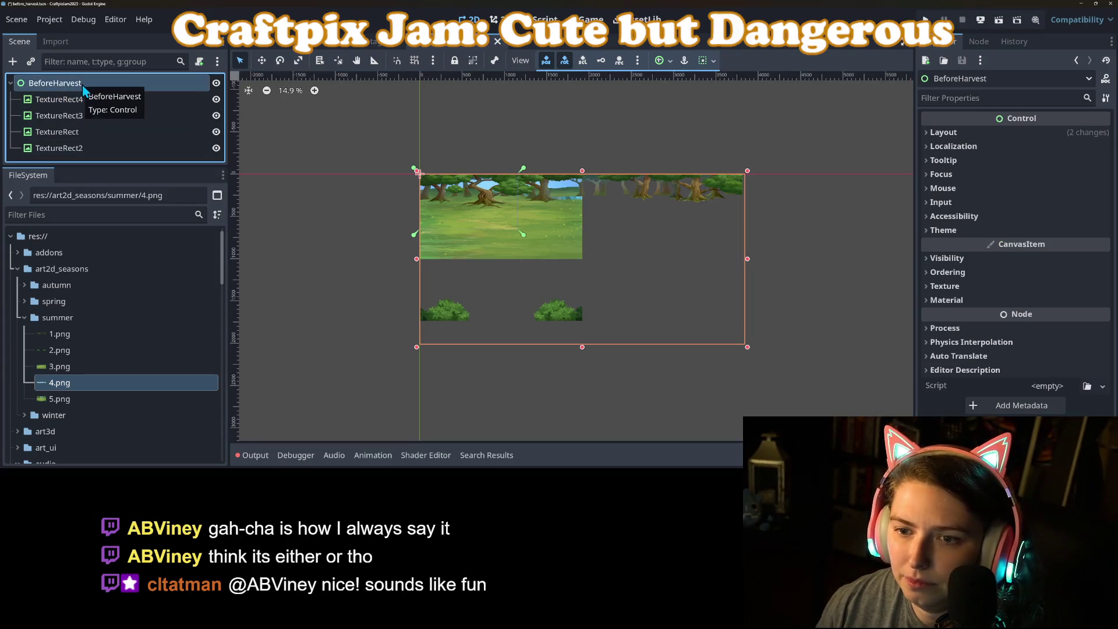
- Re-apply the Full Rect anchor preset to the BeforeHarvest root
{"action": "scroll", "coordinate": [403, 251], "scroll_direction": "up", "scroll_amount": 5}
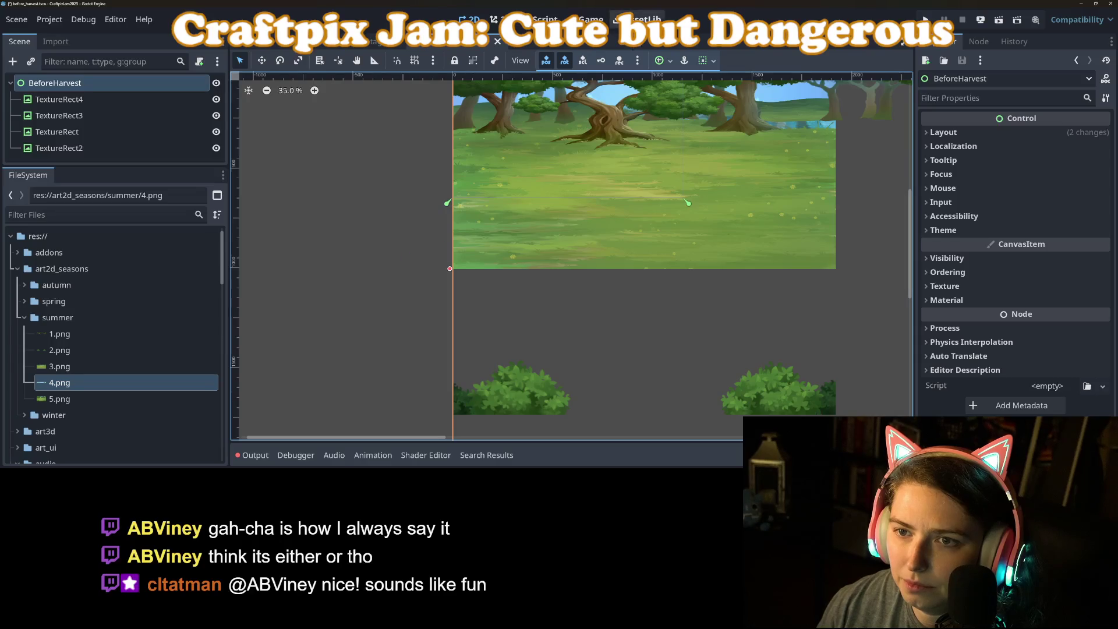
{"action": "left_click", "coordinate": [664, 60]}
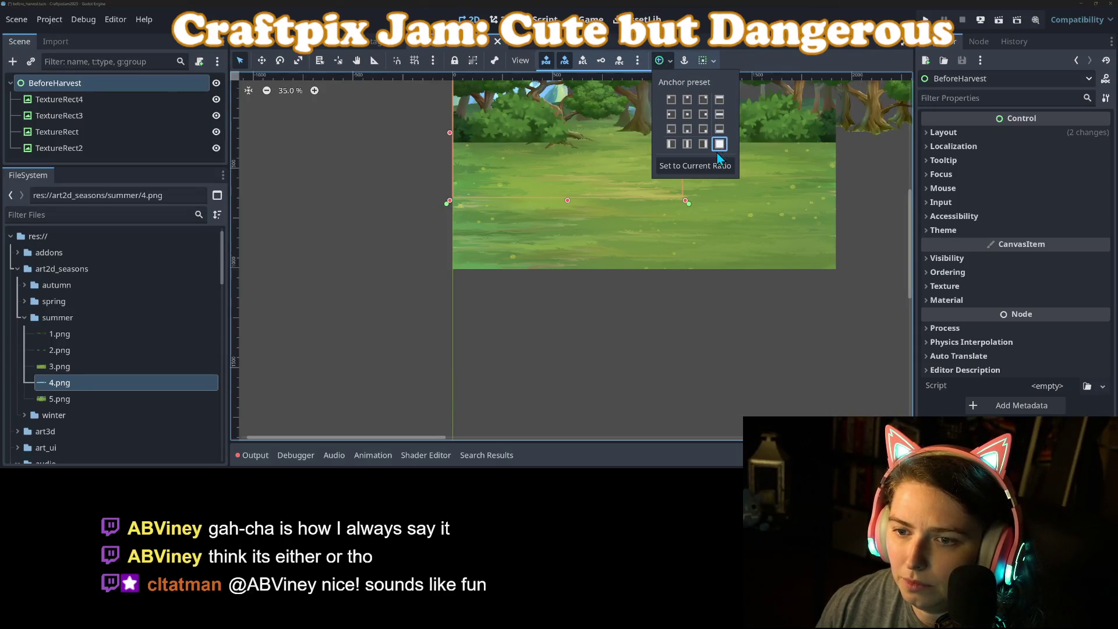
{"action": "left_click", "coordinate": [720, 145]}
{"action": "scroll", "coordinate": [645, 329], "scroll_direction": "down", "scroll_amount": 3}
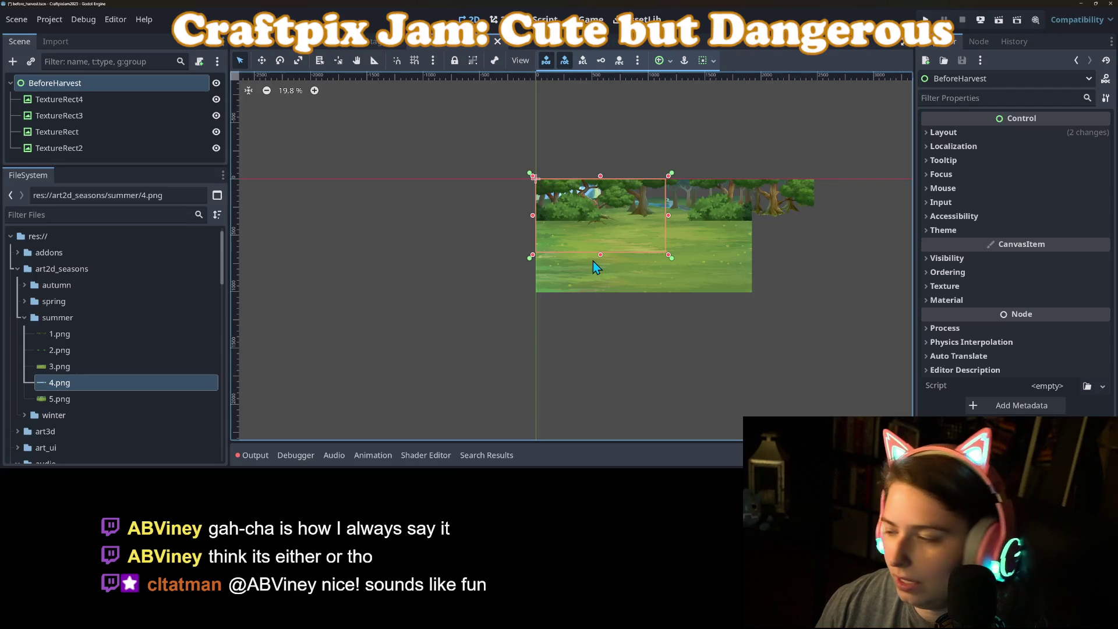
- Zoom the 2D viewport in and select TextureRect4 in the Scene dock
{"action": "scroll", "coordinate": [589, 285], "scroll_direction": "up", "scroll_amount": 2}
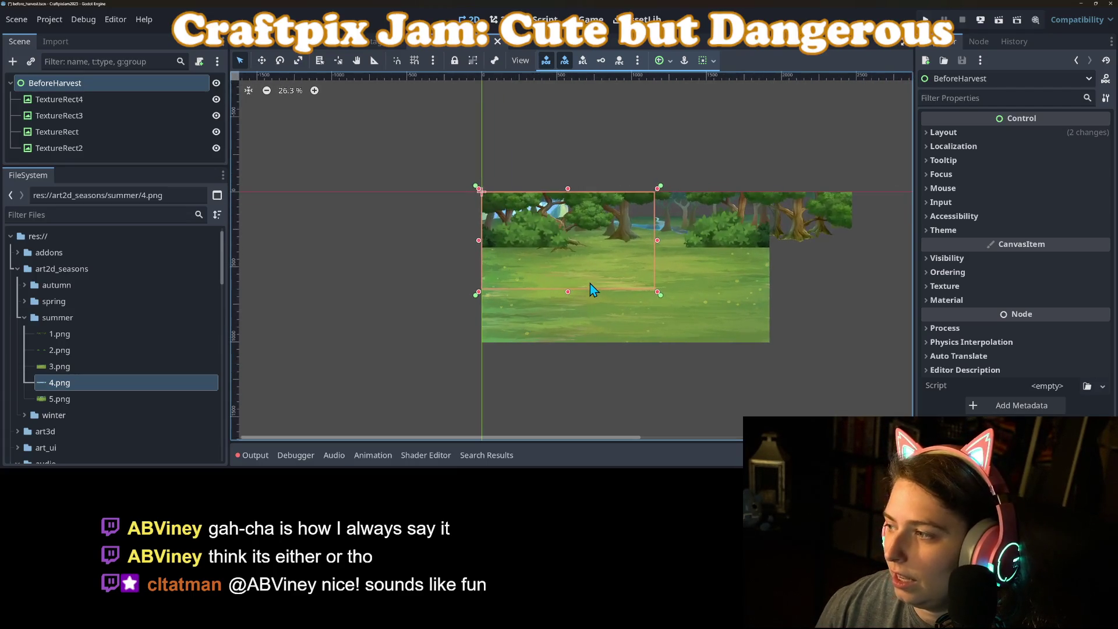
{"action": "scroll", "coordinate": [589, 284], "scroll_direction": "up", "scroll_amount": 2}
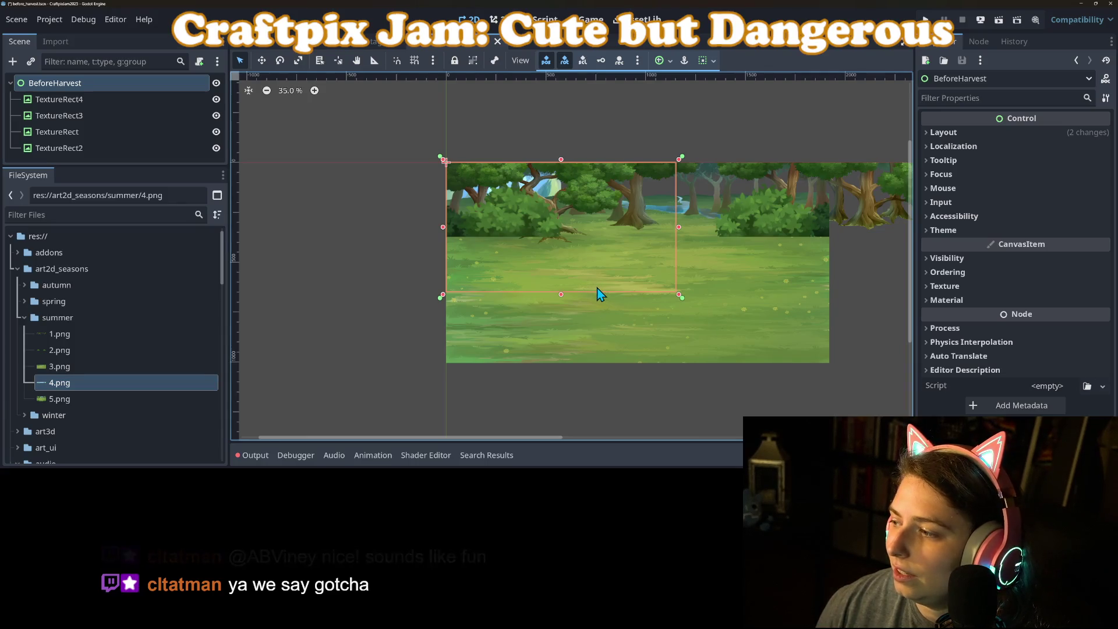
{"action": "scroll", "coordinate": [596, 291], "scroll_direction": "down", "scroll_amount": 4}
{"action": "scroll", "coordinate": [596, 268], "scroll_direction": "up", "scroll_amount": 6}
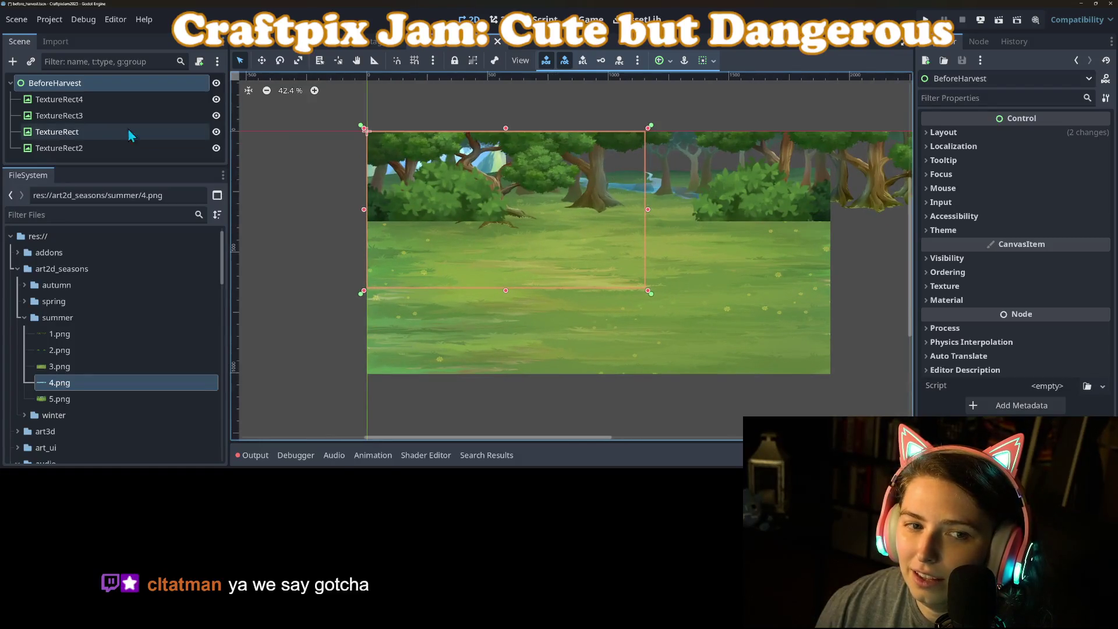
{"action": "left_click", "coordinate": [96, 100]}
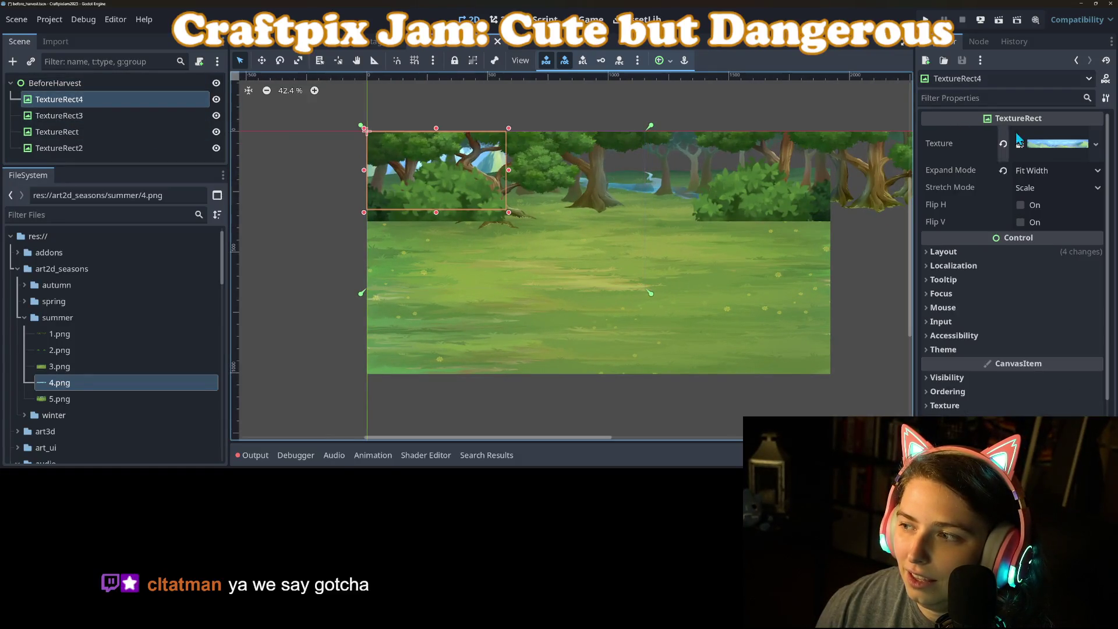
- Set TextureRect4's Expand Mode to Fit Height Proportional and drag its box larger
{"action": "left_click", "coordinate": [1096, 146]}
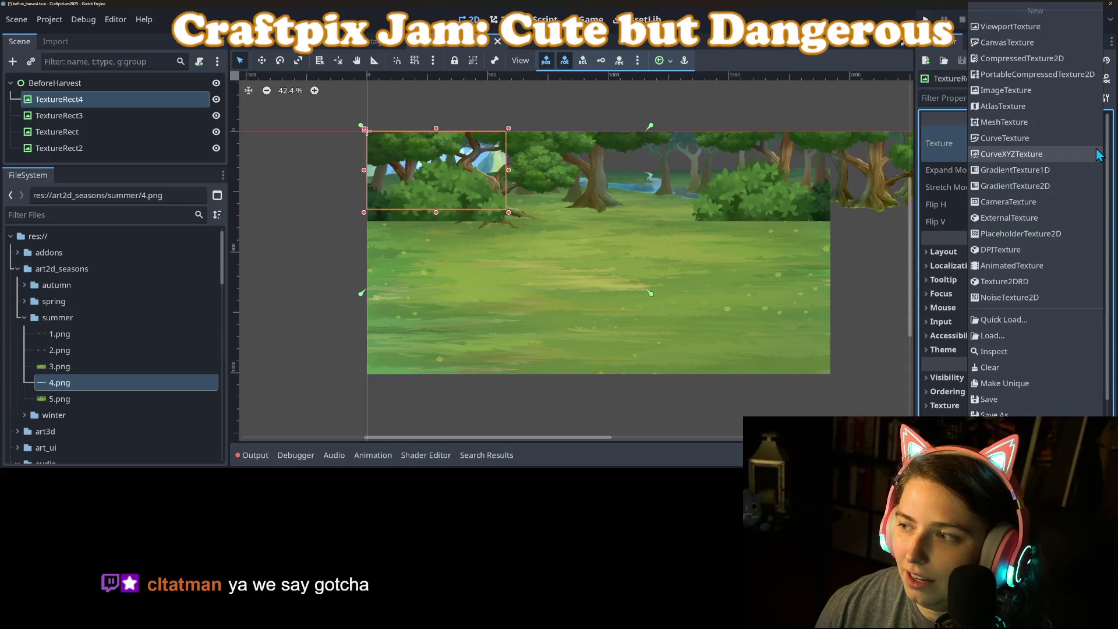
{"action": "left_click", "coordinate": [942, 148]}
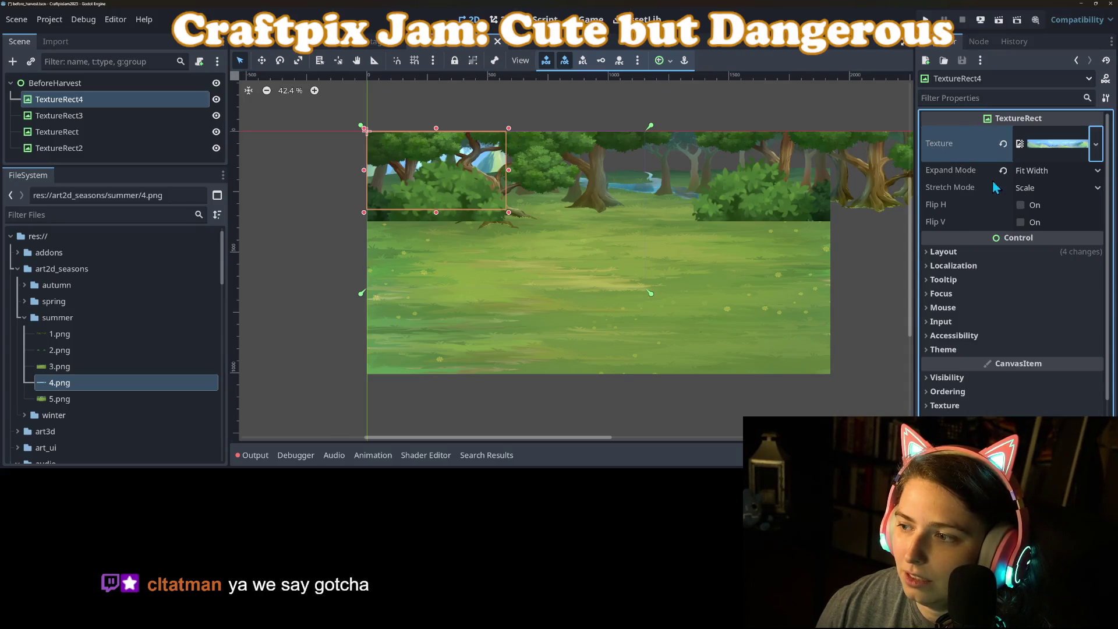
{"action": "left_click", "coordinate": [1045, 172]}
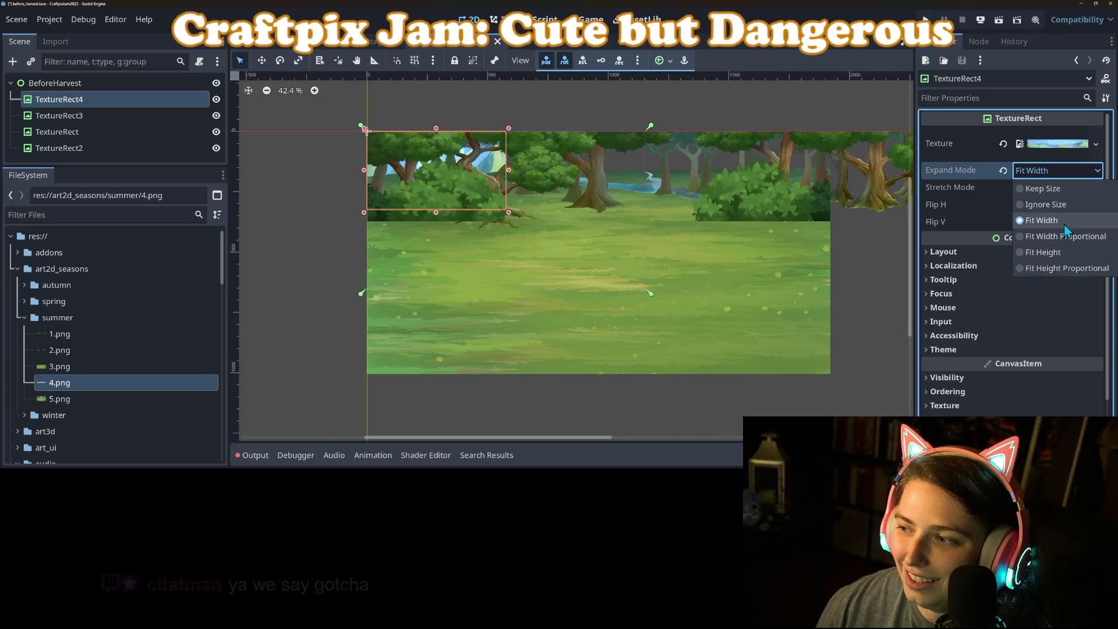
{"action": "left_click", "coordinate": [1075, 239]}
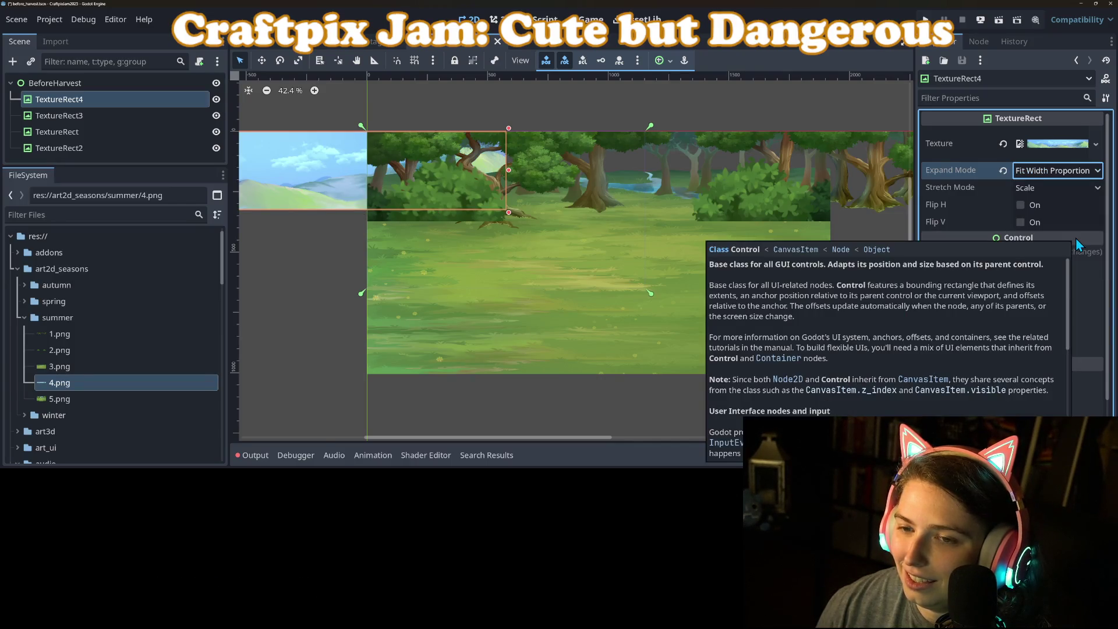
{"action": "left_click", "coordinate": [1022, 171]}
{"action": "left_click", "coordinate": [1086, 278]}
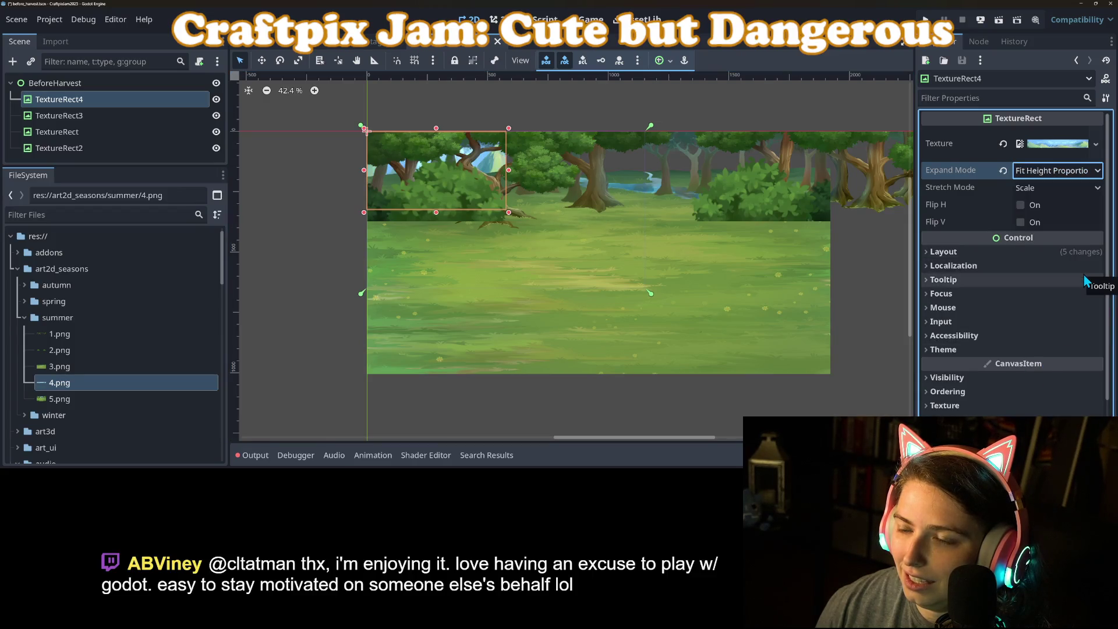
{"action": "mouse_move", "coordinate": [508, 213]}
{"action": "left_mouse_down"}
{"action": "mouse_move", "coordinate": [813, 387]}
{"action": "mouse_move", "coordinate": [899, 410]}
{"action": "left_mouse_up"}
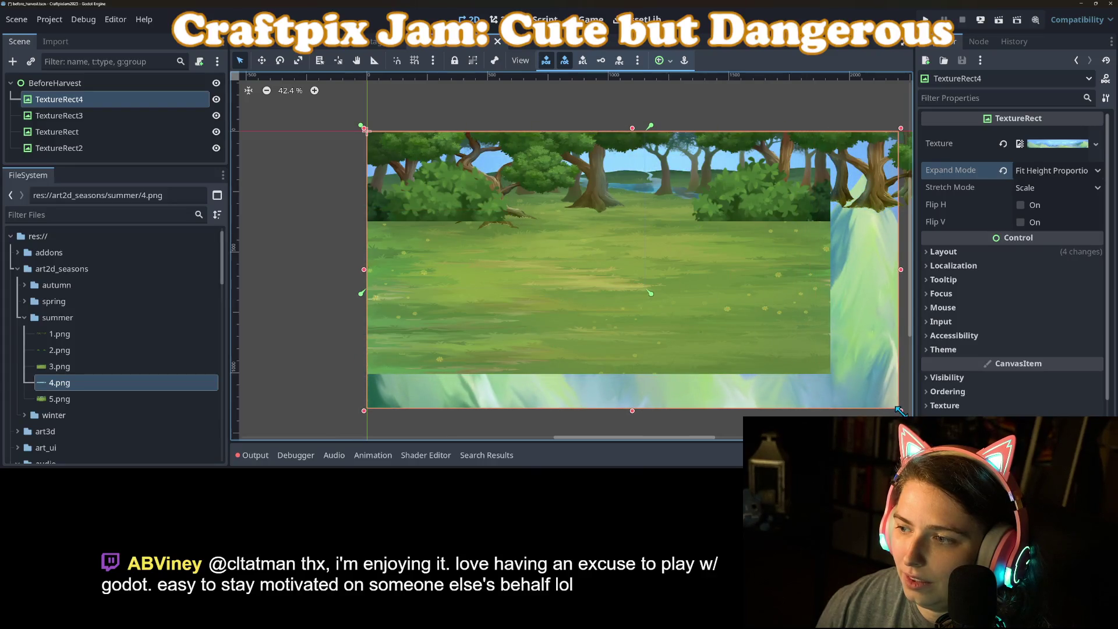
- Set TextureRect4's Layout > Transform Scale back to 1.0
{"action": "left_click", "coordinate": [989, 253]}
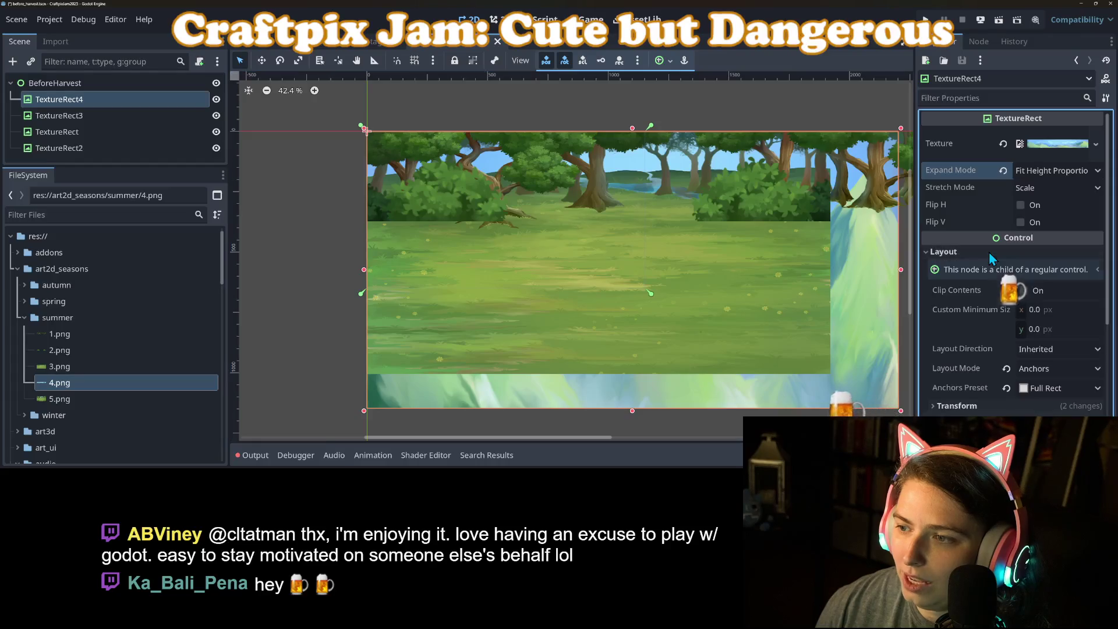
{"action": "left_click", "coordinate": [1036, 406]}
{"action": "scroll", "coordinate": [1064, 360], "scroll_direction": "down", "scroll_amount": 3}
{"action": "left_click", "coordinate": [1048, 344]}
{"action": "type", "text": "1"}
{"action": "key", "text": "Return"}
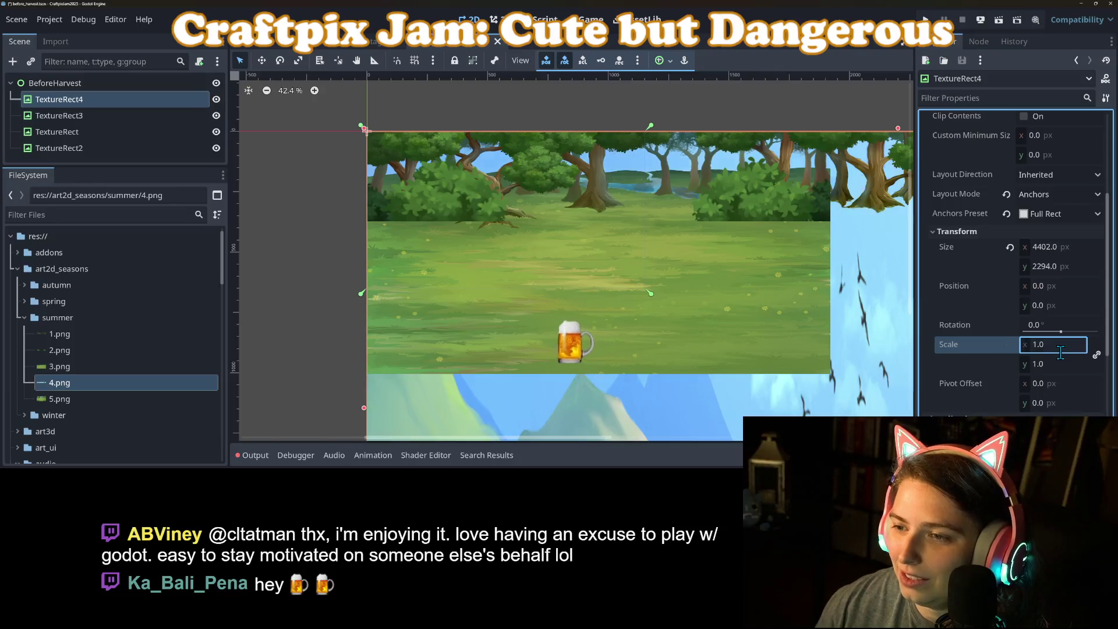
{"action": "scroll", "coordinate": [1048, 262], "scroll_direction": "up", "scroll_amount": 5}
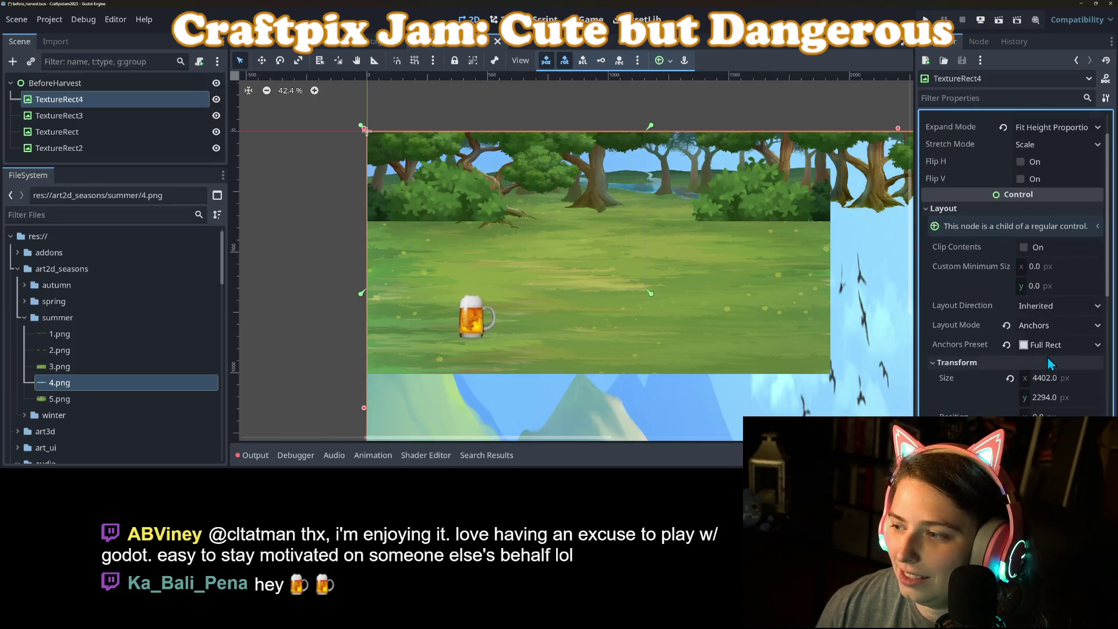
- Compare Fit Width Proportional, then return TextureRect4 to Fit Height Proportional expand mode
{"action": "left_click", "coordinate": [1053, 174]}
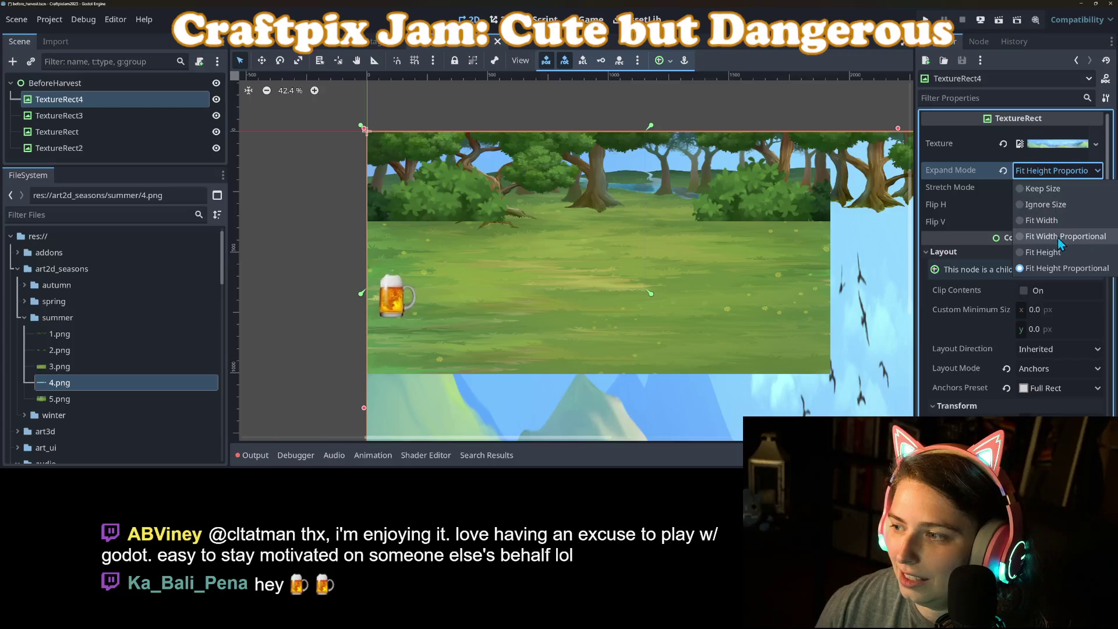
{"action": "left_click", "coordinate": [1057, 238]}
{"action": "left_click", "coordinate": [1057, 170]}
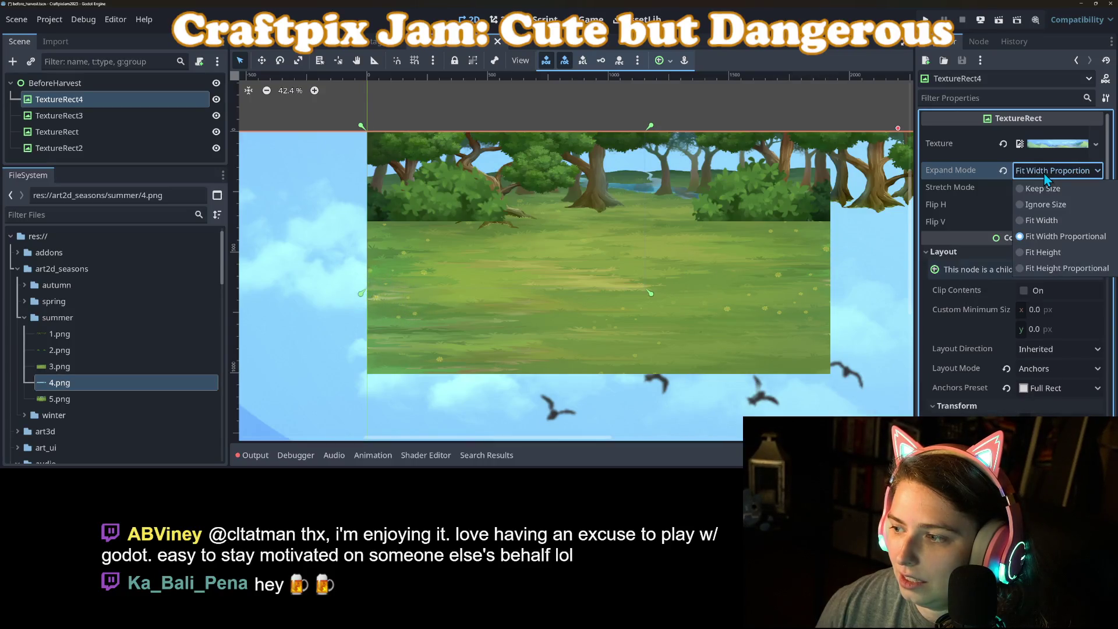
{"action": "left_click", "coordinate": [1050, 267]}
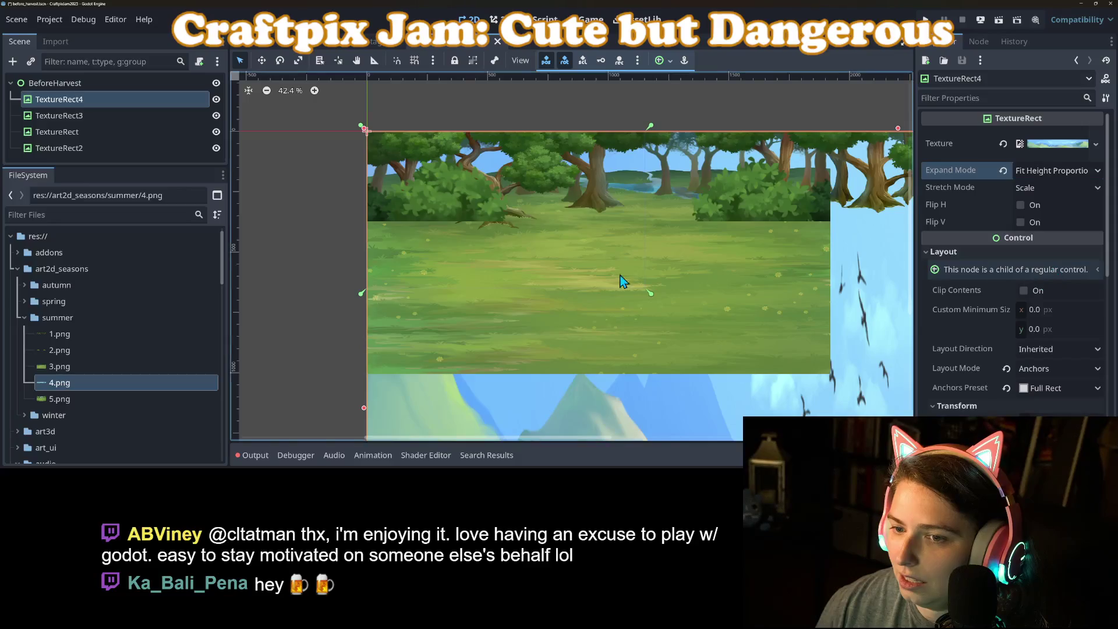
{"action": "scroll", "coordinate": [708, 269], "scroll_direction": "down", "scroll_amount": 5}
{"action": "scroll", "coordinate": [687, 318], "scroll_direction": "up", "scroll_amount": 3}
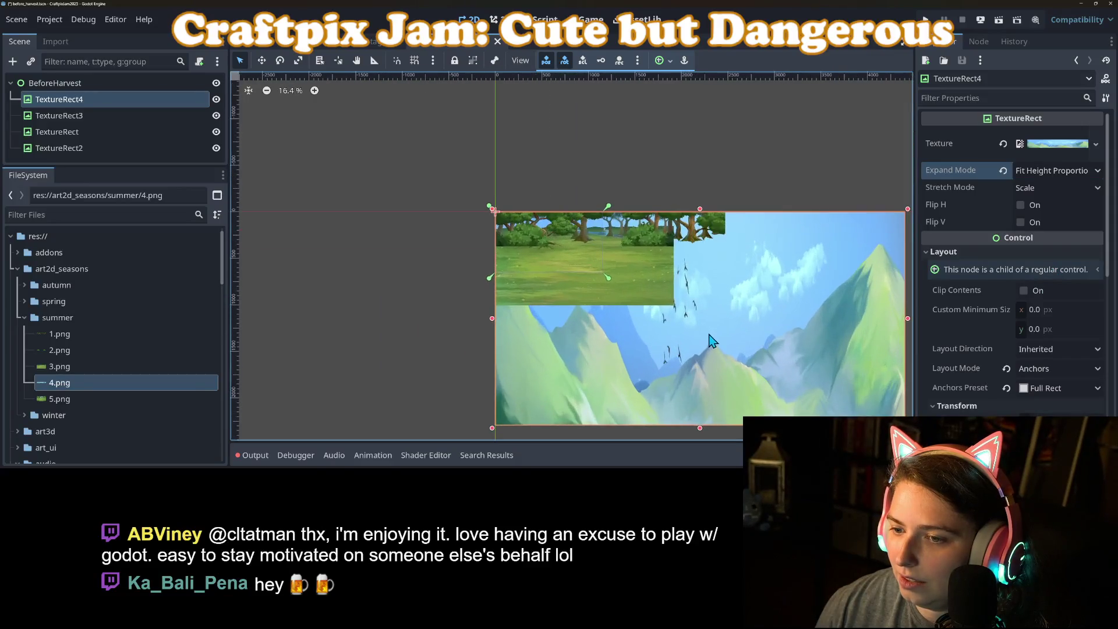
{"action": "left_click_drag", "start_coordinate": [696, 312], "coordinate": [668, 295]}
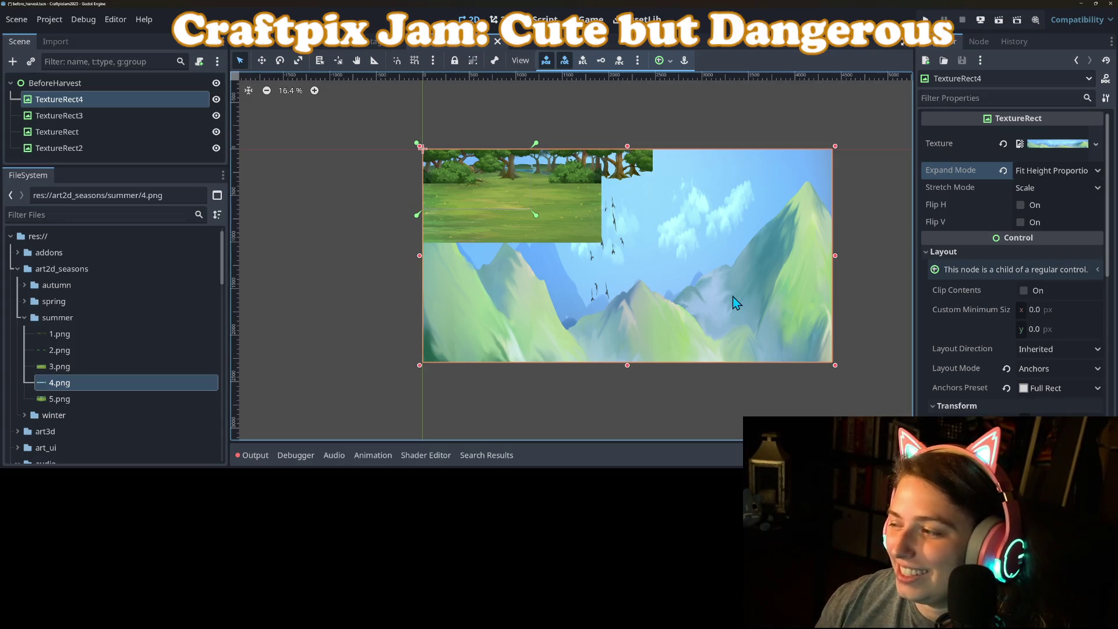
{"action": "scroll", "coordinate": [993, 331], "scroll_direction": "down", "scroll_amount": 3}
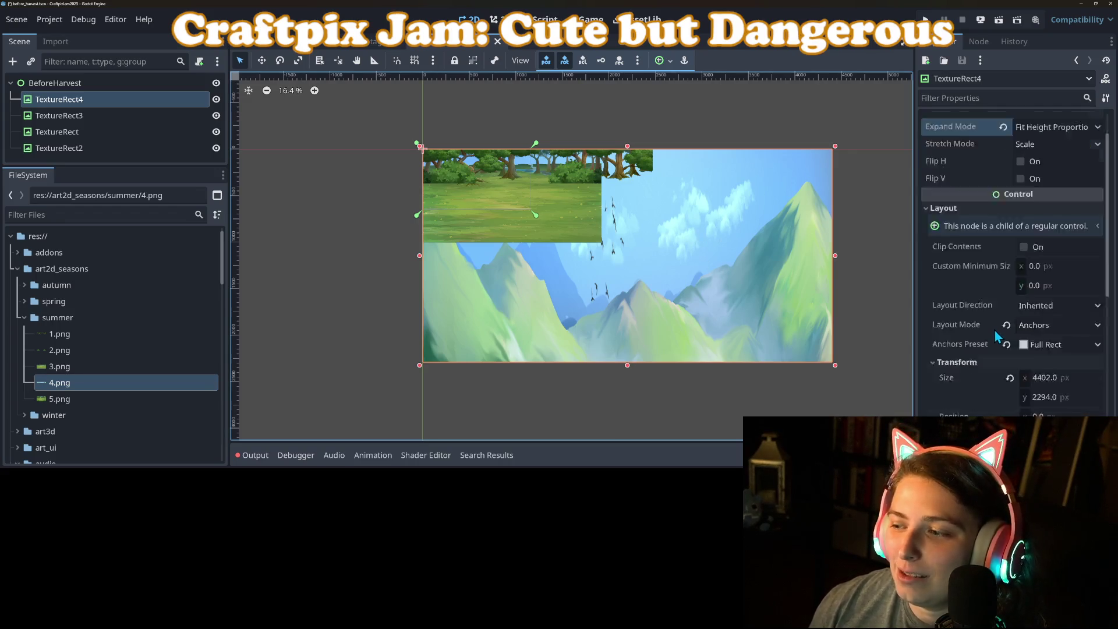
- Revert TextureRect4's size and re-apply Full Rect so it spans 1152 × 648 px
{"action": "left_click", "coordinate": [1010, 291]}
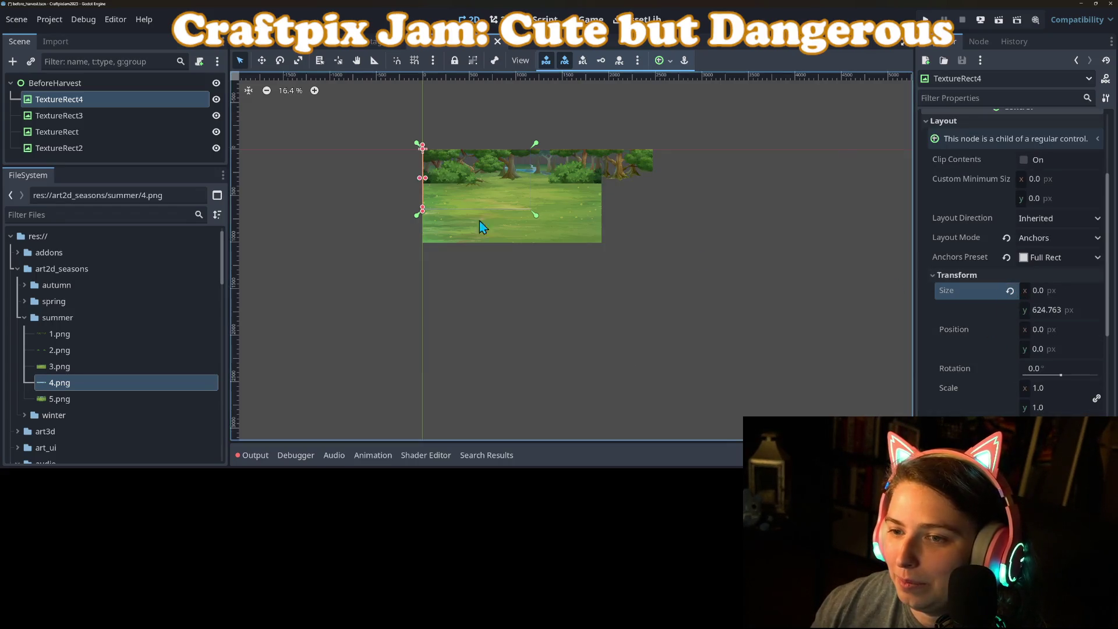
{"action": "scroll", "coordinate": [439, 229], "scroll_direction": "up", "scroll_amount": 5}
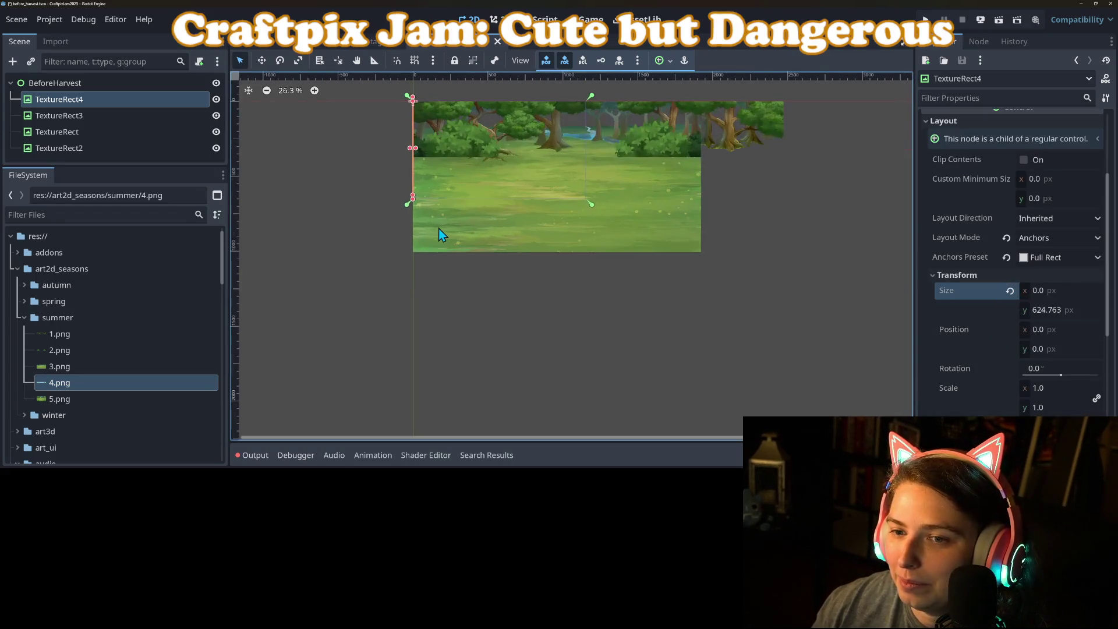
{"action": "left_click", "coordinate": [662, 60]}
{"action": "left_click", "coordinate": [720, 145]}
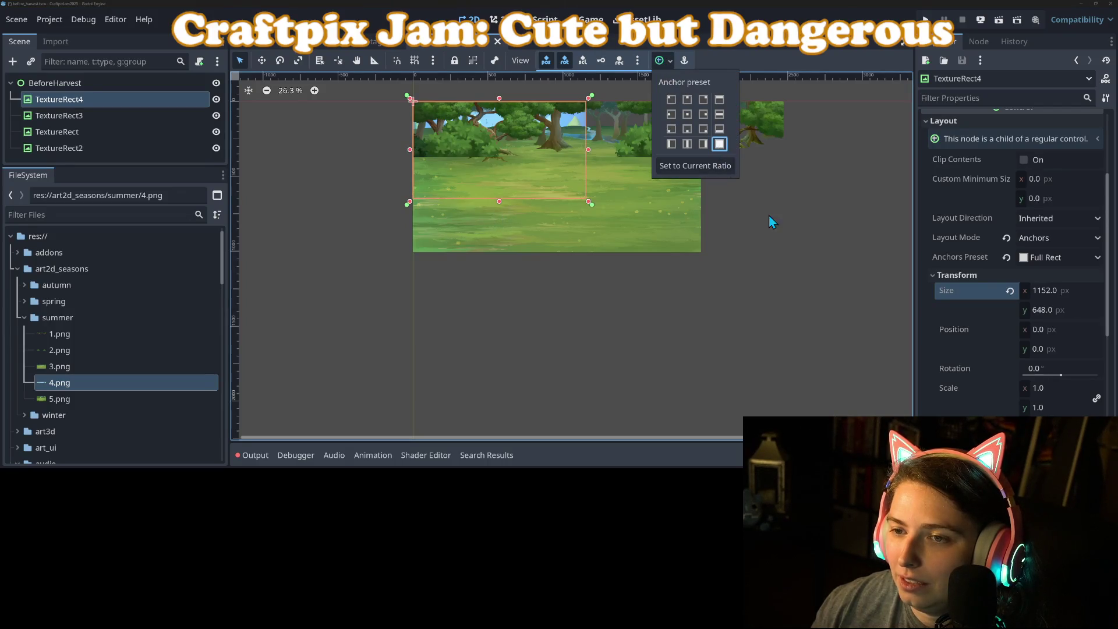
{"action": "left_click", "coordinate": [813, 284]}
{"action": "scroll", "coordinate": [509, 169], "scroll_direction": "up", "scroll_amount": 2}
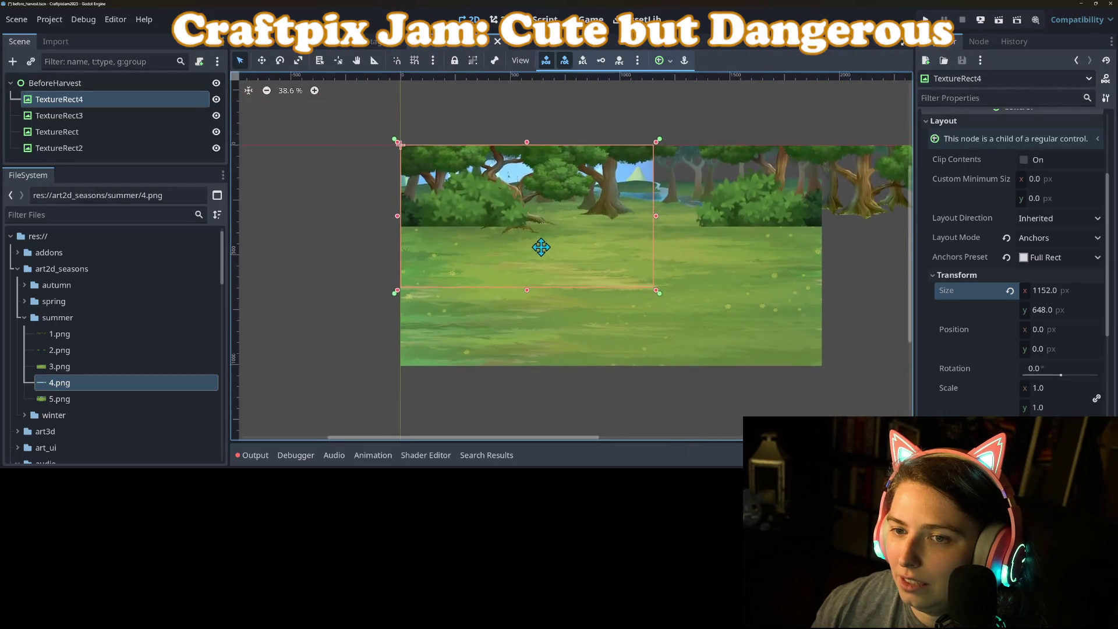
{"action": "left_click", "coordinate": [102, 116]}
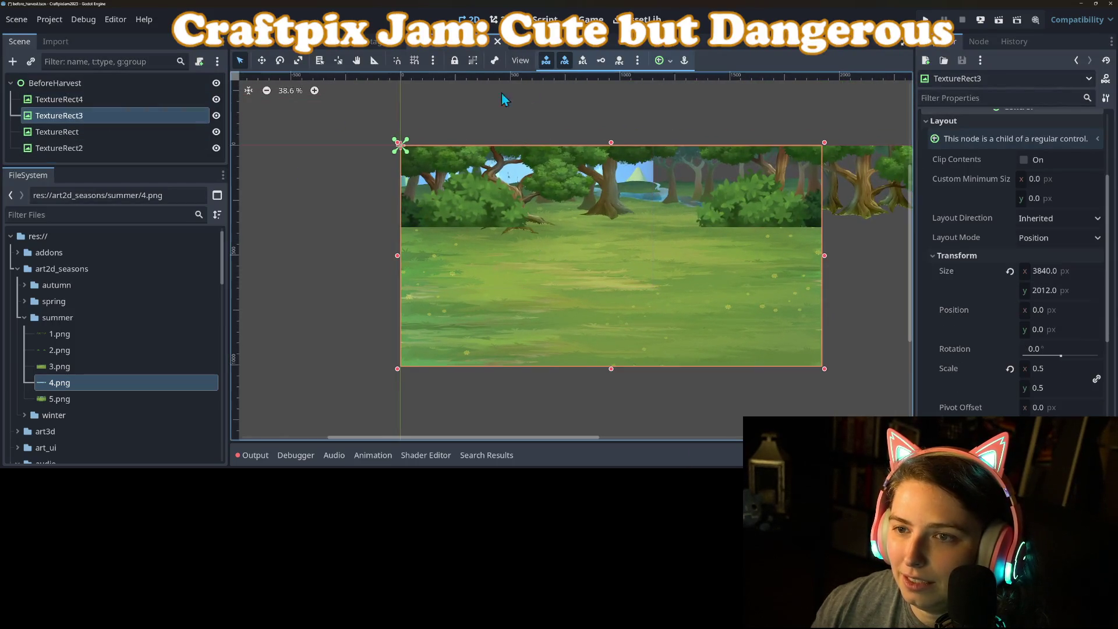
- Anchor TextureRect3 to Full Rect and set its expand mode to Fit Width Proportional
{"action": "left_click", "coordinate": [660, 60]}
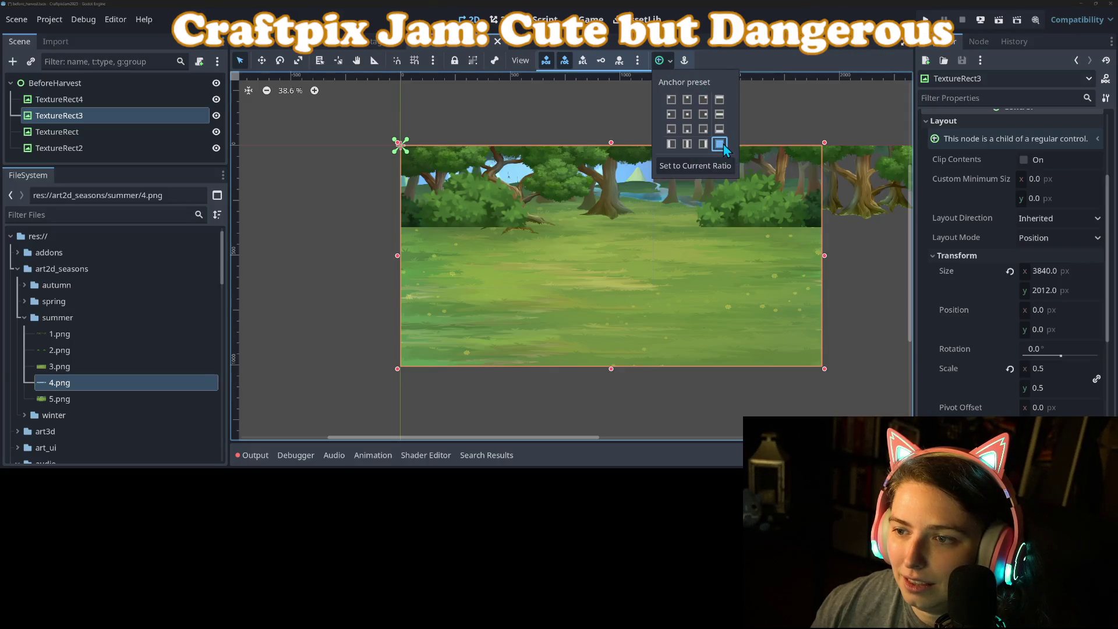
{"action": "left_click", "coordinate": [719, 144]}
{"action": "scroll", "coordinate": [478, 273], "scroll_direction": "down", "scroll_amount": 1}
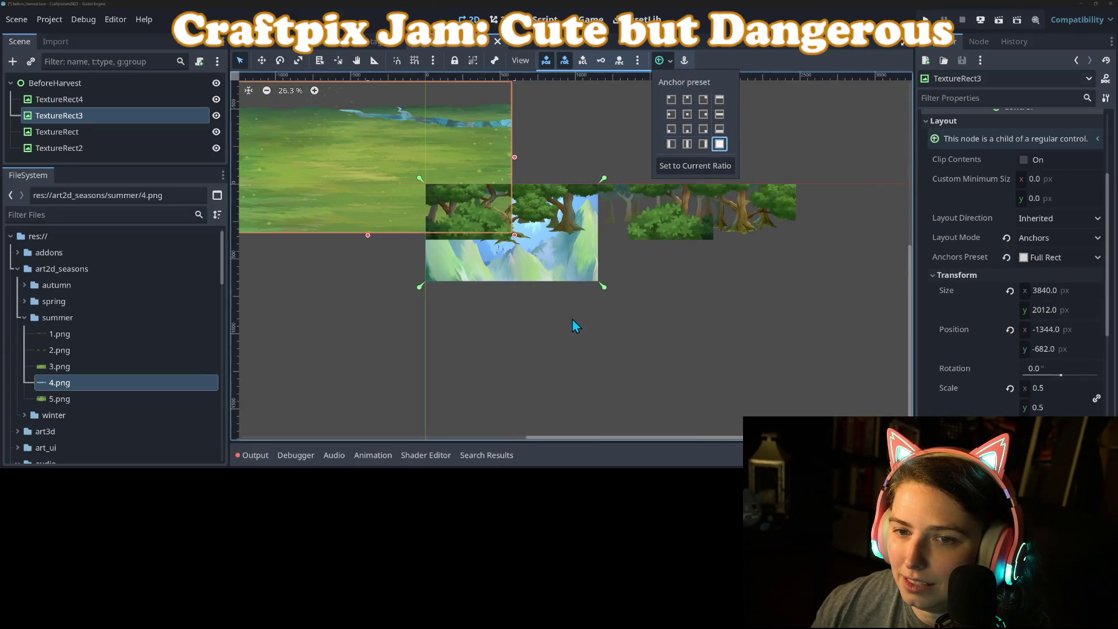
{"action": "scroll", "coordinate": [497, 294], "scroll_direction": "down", "scroll_amount": 2}
{"action": "scroll", "coordinate": [1016, 221], "scroll_direction": "up", "scroll_amount": 3}
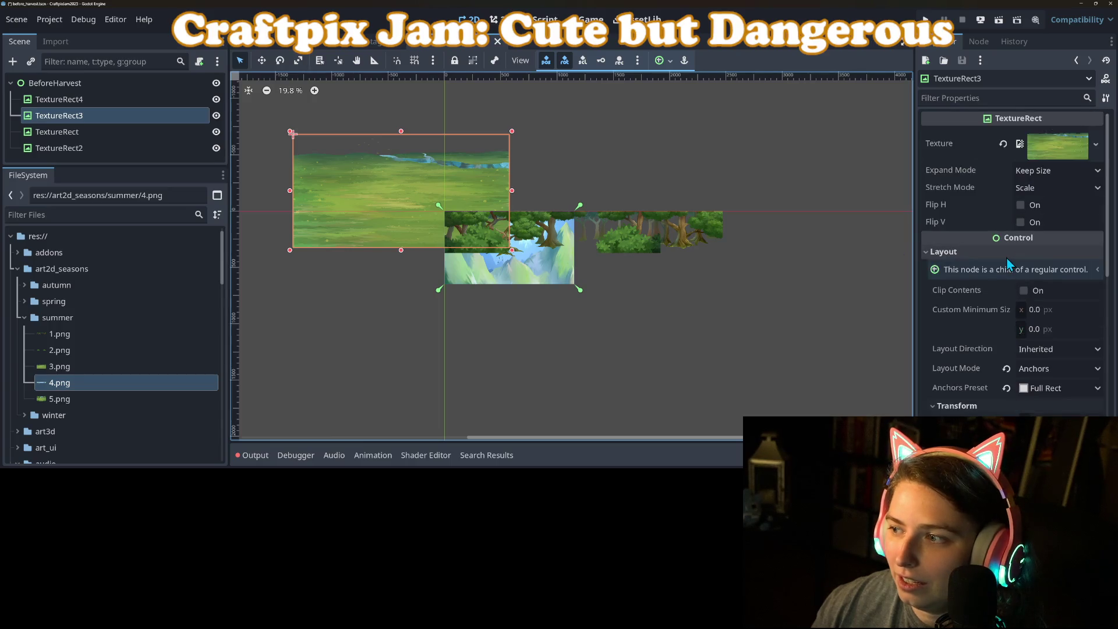
{"action": "left_click", "coordinate": [1043, 172]}
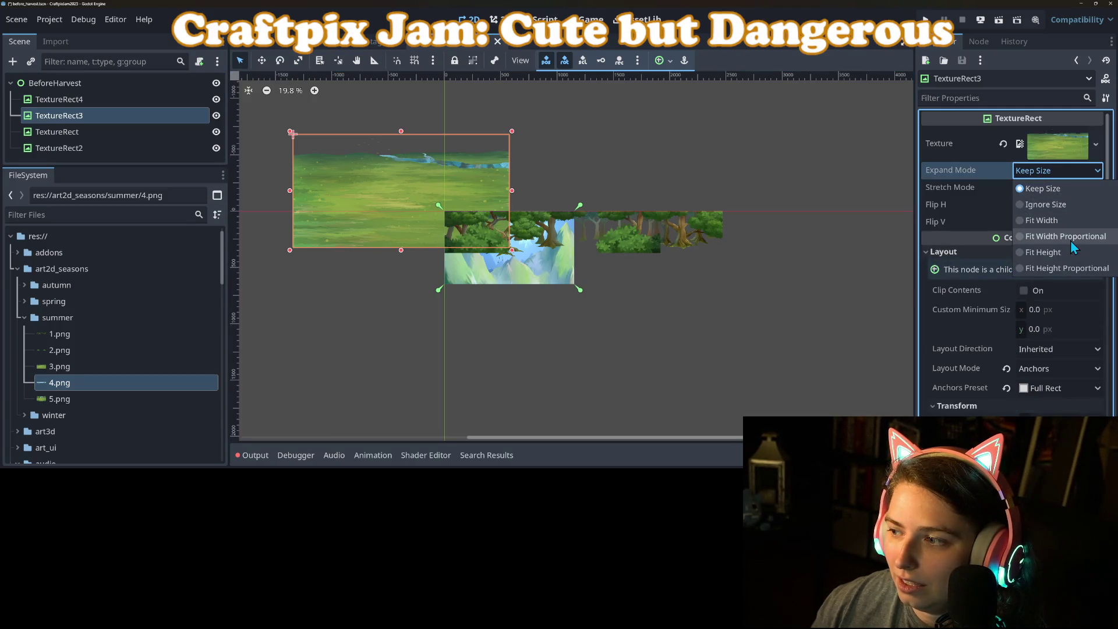
{"action": "left_click", "coordinate": [1062, 252]}
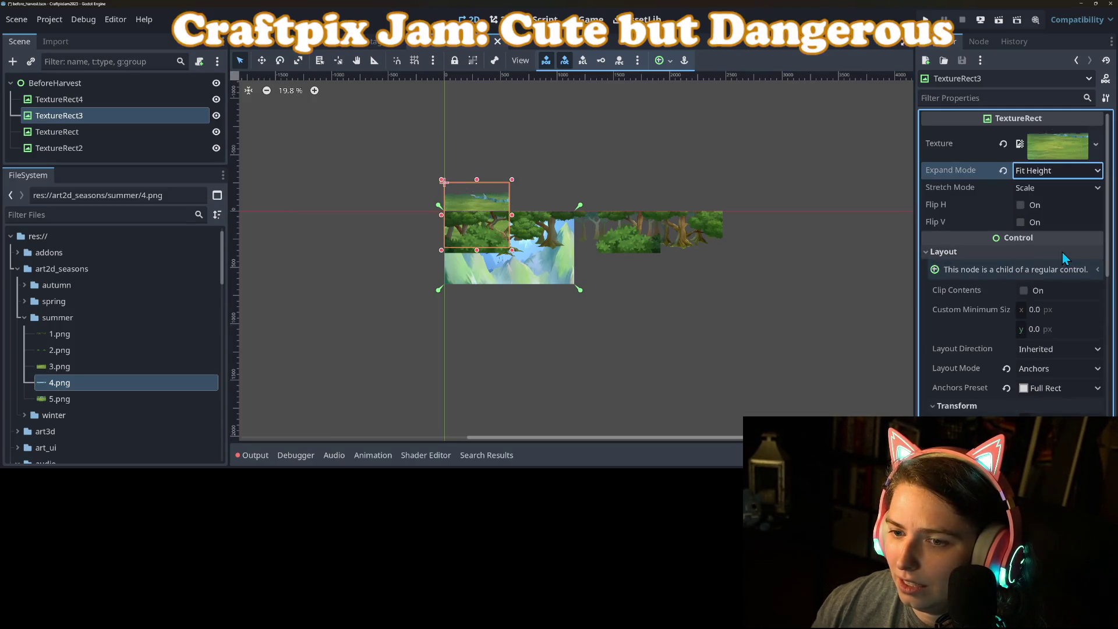
{"action": "left_click", "coordinate": [663, 60]}
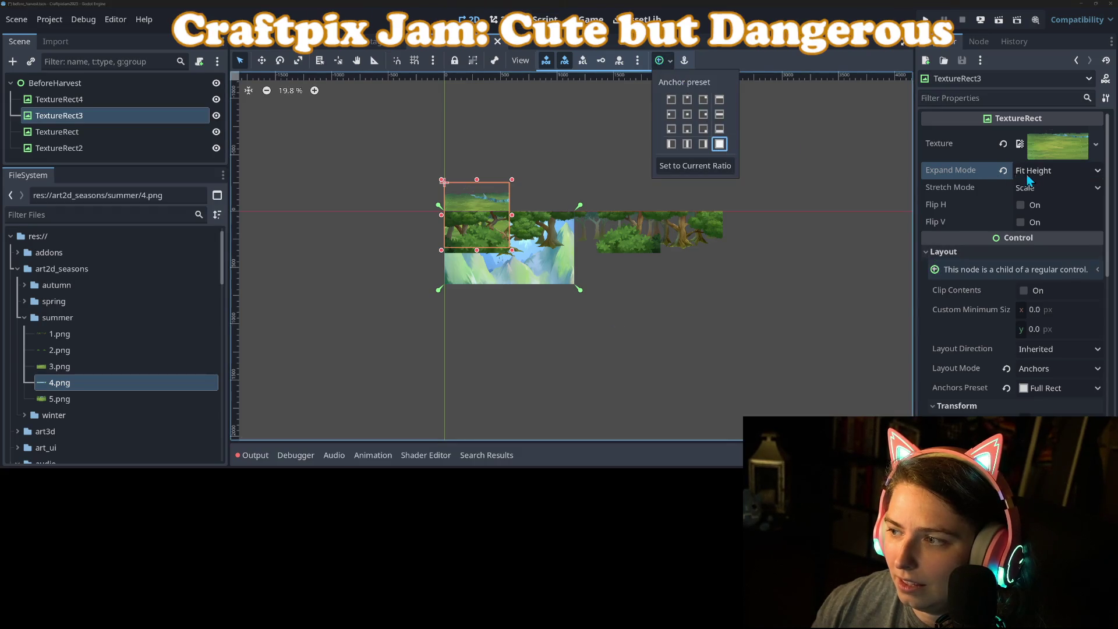
{"action": "left_click", "coordinate": [1043, 170]}
{"action": "left_click", "coordinate": [1040, 222]}
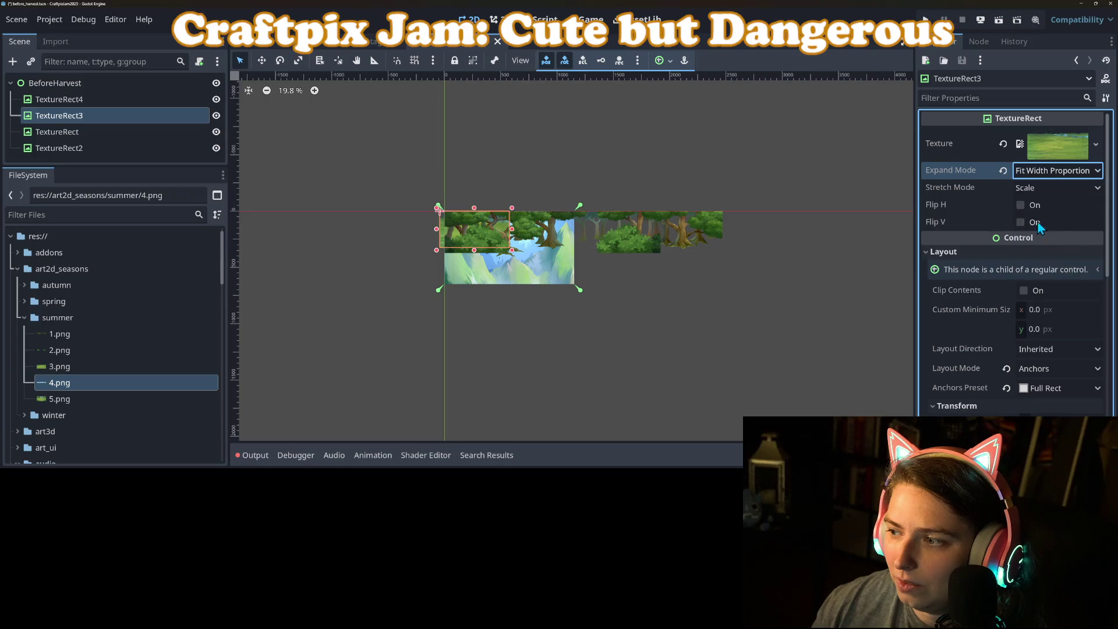
- Set TextureRect3's scale to 1.0 and save the BeforeHarvest scene
{"action": "left_click", "coordinate": [663, 60]}
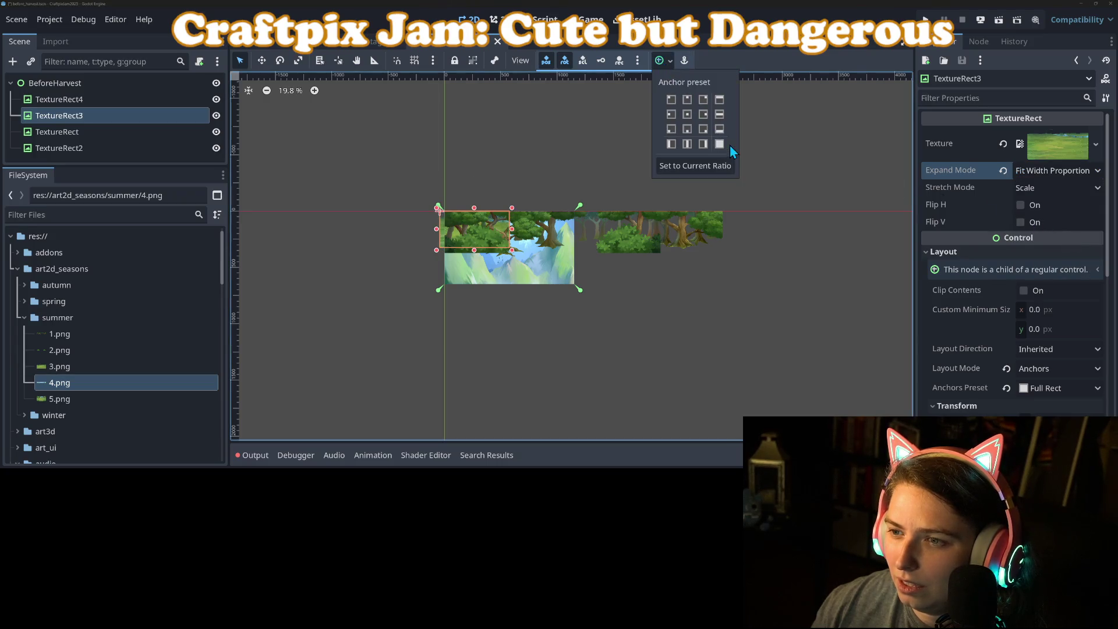
{"action": "scroll", "coordinate": [568, 338], "scroll_direction": "up", "scroll_amount": 6}
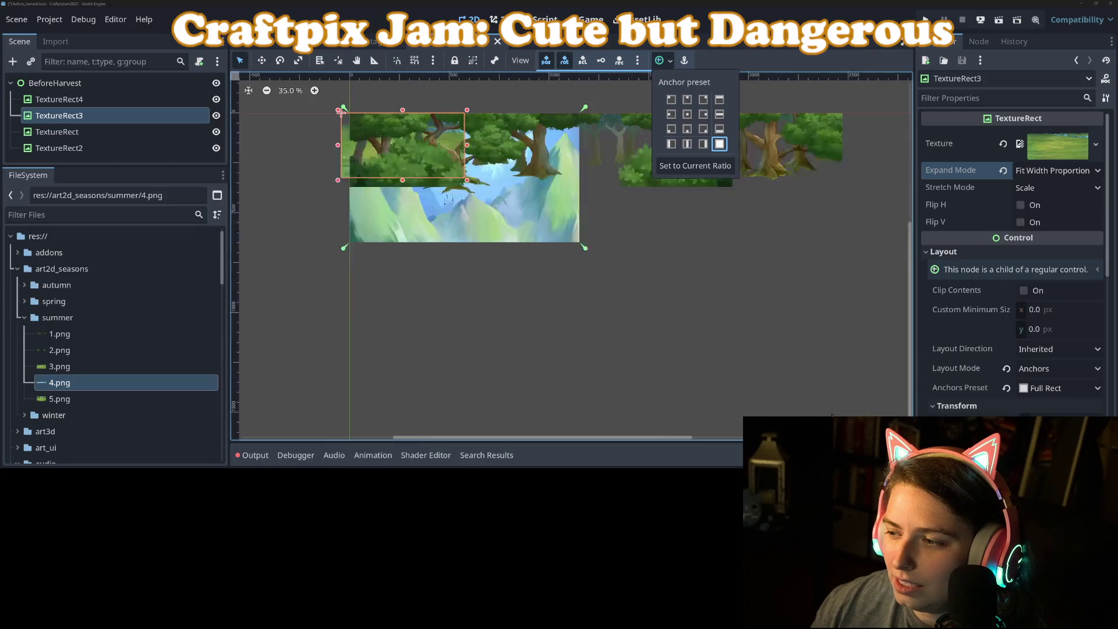
{"action": "scroll", "coordinate": [1031, 326], "scroll_direction": "down", "scroll_amount": 5}
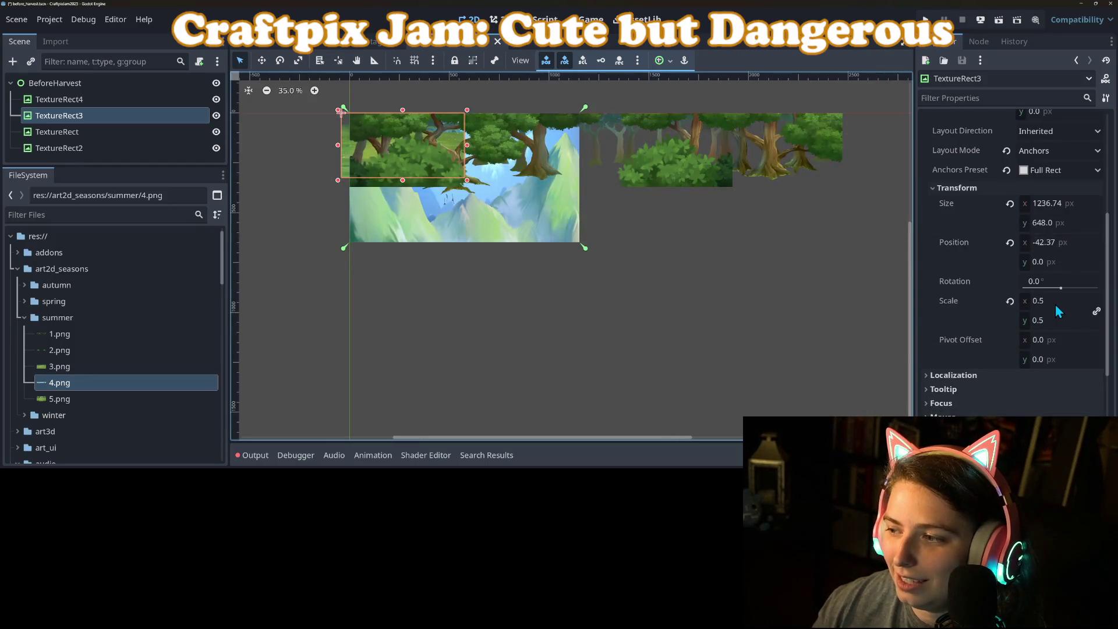
{"action": "left_click", "coordinate": [1048, 301]}
{"action": "type", "text": "1"}
{"action": "key", "text": "Return"}
{"action": "key", "text": "ctrl+s"}
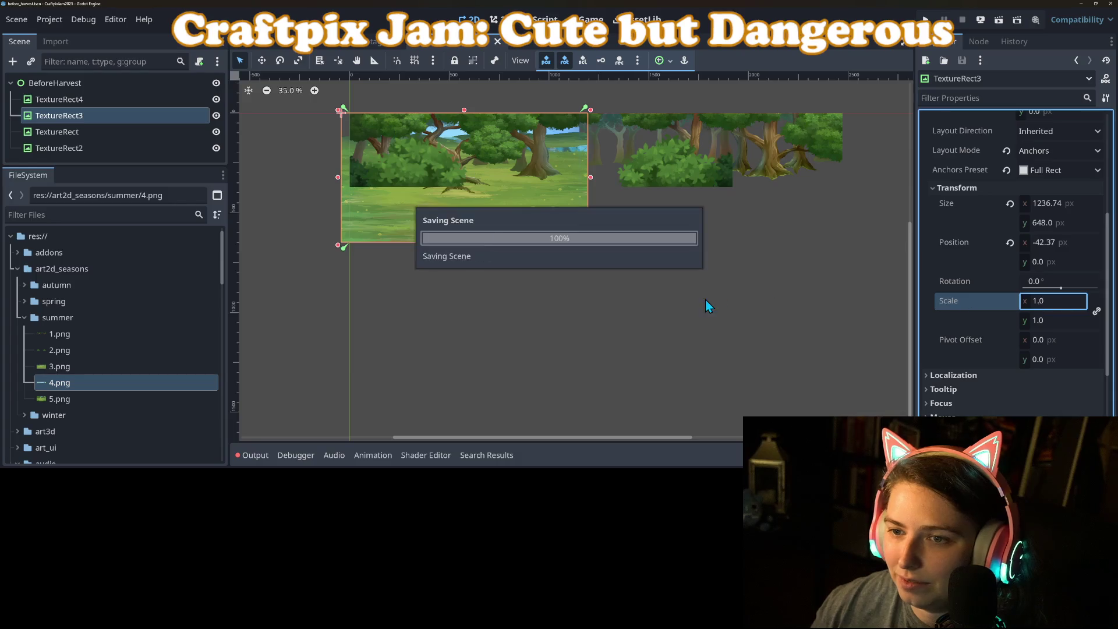
{"action": "scroll", "coordinate": [495, 265], "scroll_direction": "up", "scroll_amount": 1}
{"action": "left_click_drag", "start_coordinate": [498, 267], "coordinate": [576, 337]}
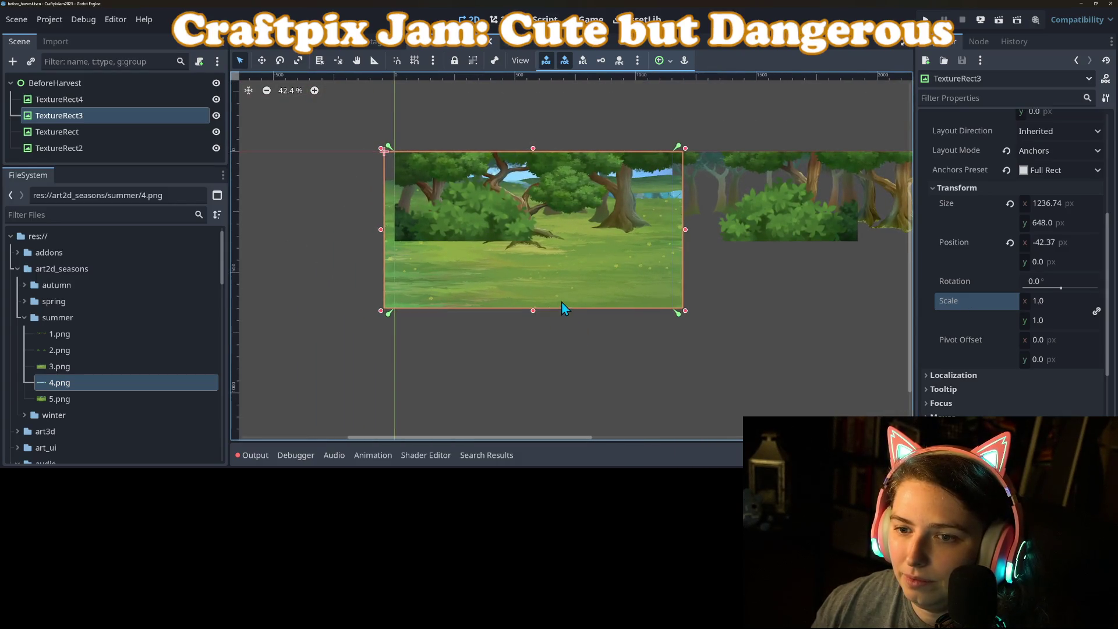
{"action": "left_click", "coordinate": [770, 332]}
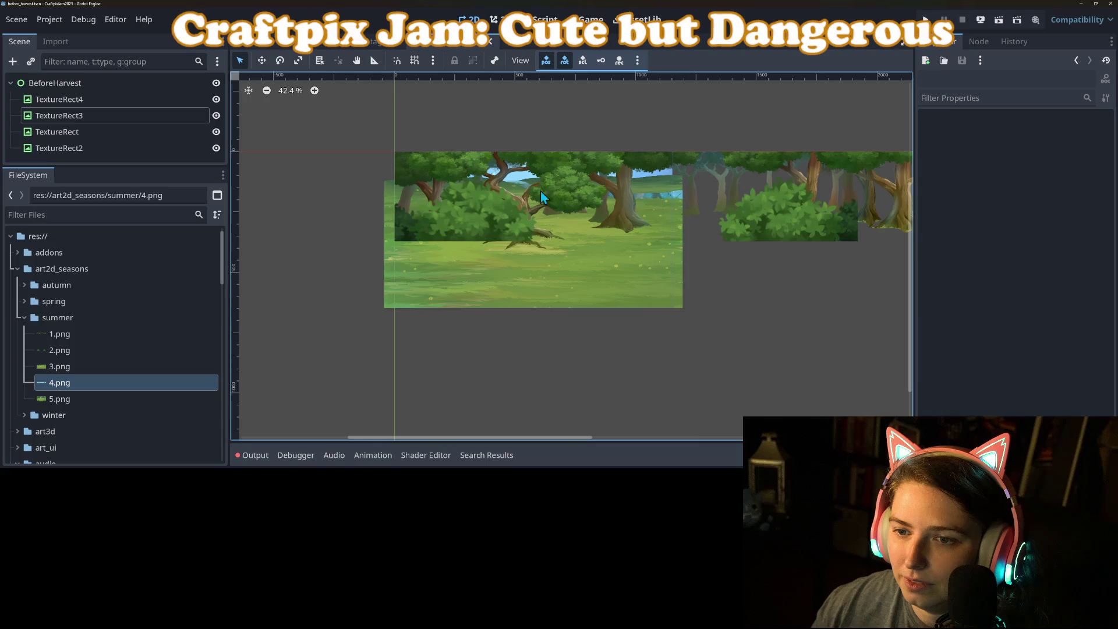
- Move the TextureRect2 bushes layer about 143 px lower and reset its scale to full size
{"action": "left_click", "coordinate": [472, 216]}
{"action": "left_click_drag", "start_coordinate": [472, 215], "coordinate": [468, 298]}
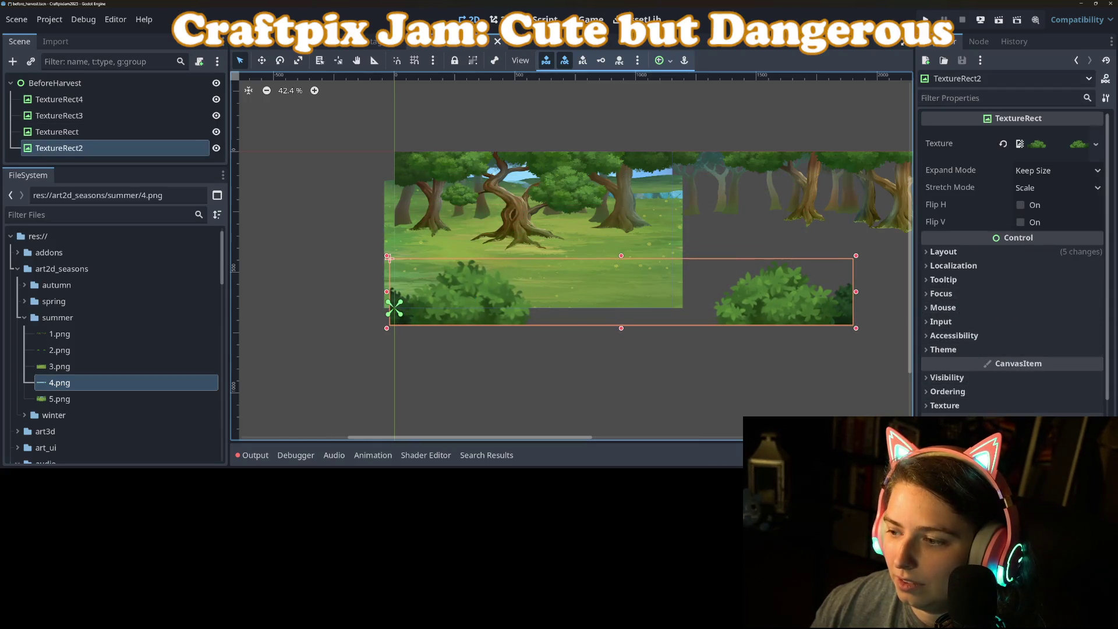
{"action": "left_click", "coordinate": [955, 252]}
{"action": "scroll", "coordinate": [1013, 350], "scroll_direction": "down", "scroll_amount": 3}
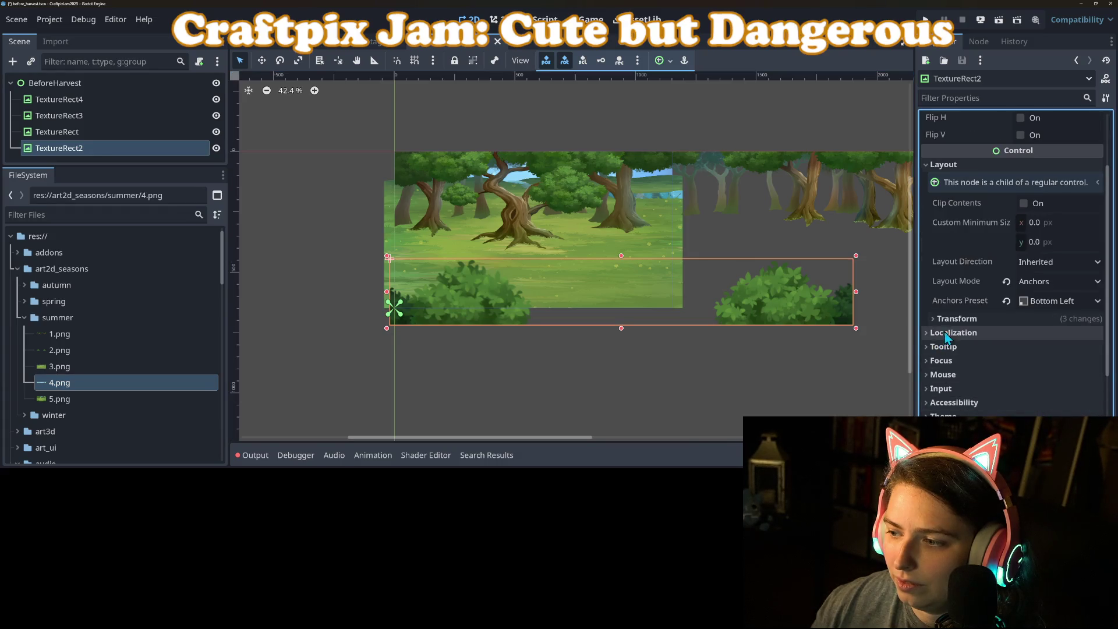
{"action": "left_click", "coordinate": [1042, 319]}
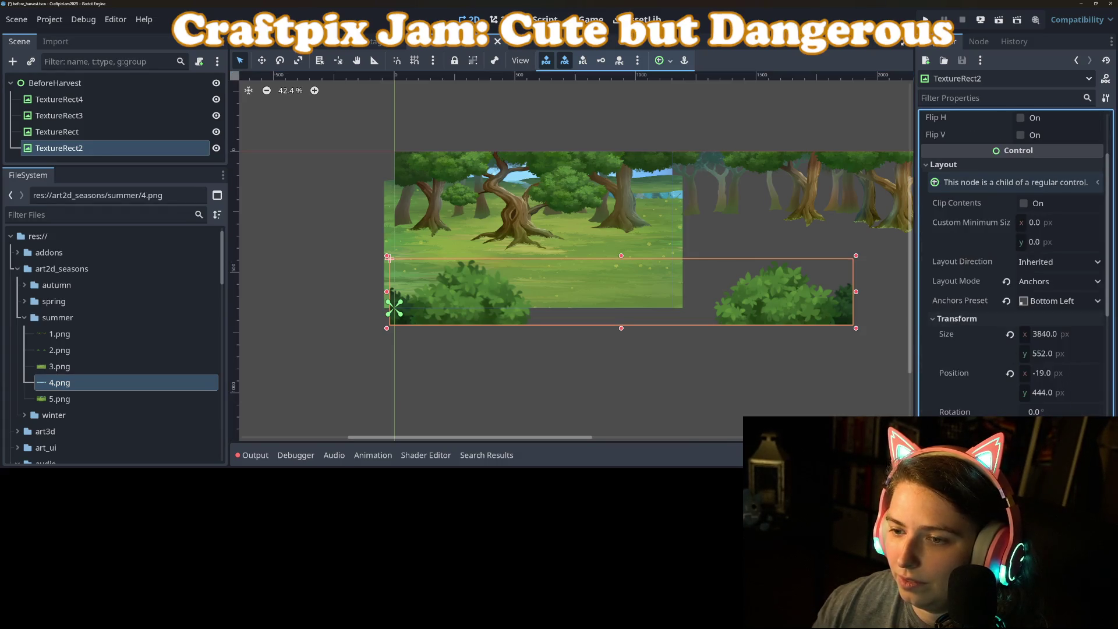
{"action": "left_click", "coordinate": [1011, 413]}
{"action": "scroll", "coordinate": [1013, 349], "scroll_direction": "up", "scroll_amount": 3}
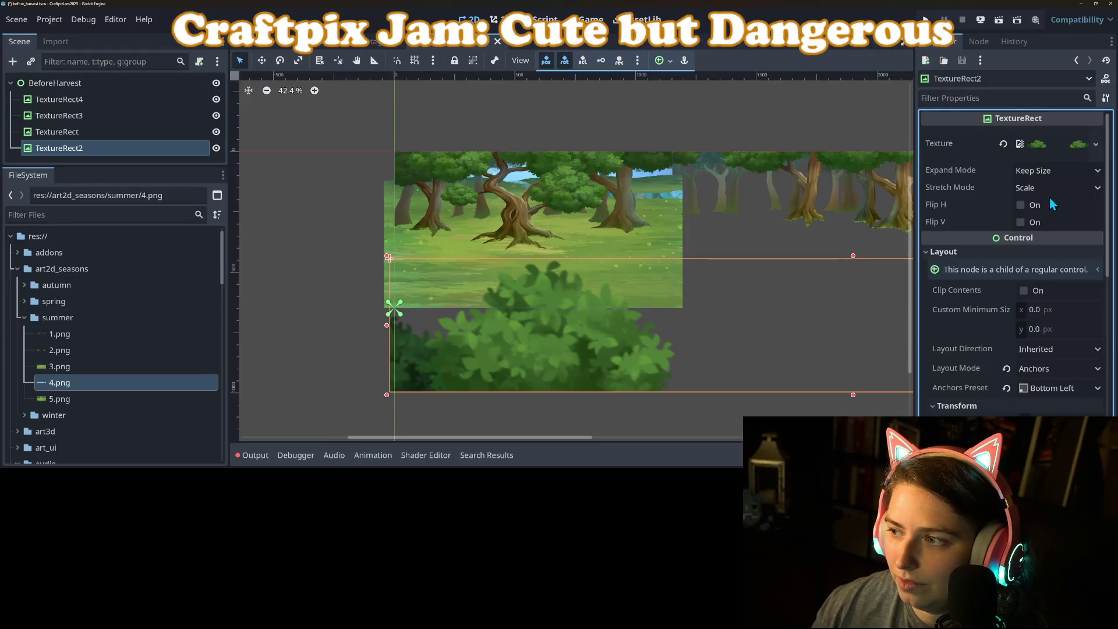
- Give TextureRect2 Fit Width Proportional expand mode and a Full Rect anchor
{"action": "left_click", "coordinate": [1051, 170]}
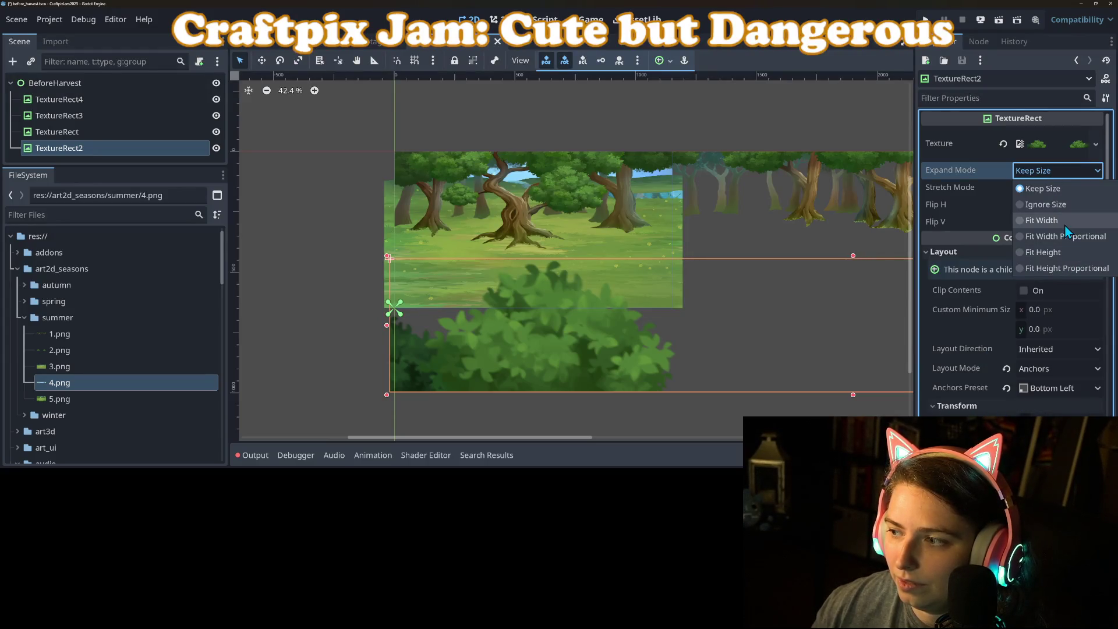
{"action": "left_click", "coordinate": [1065, 221]}
{"action": "left_click", "coordinate": [1062, 168]}
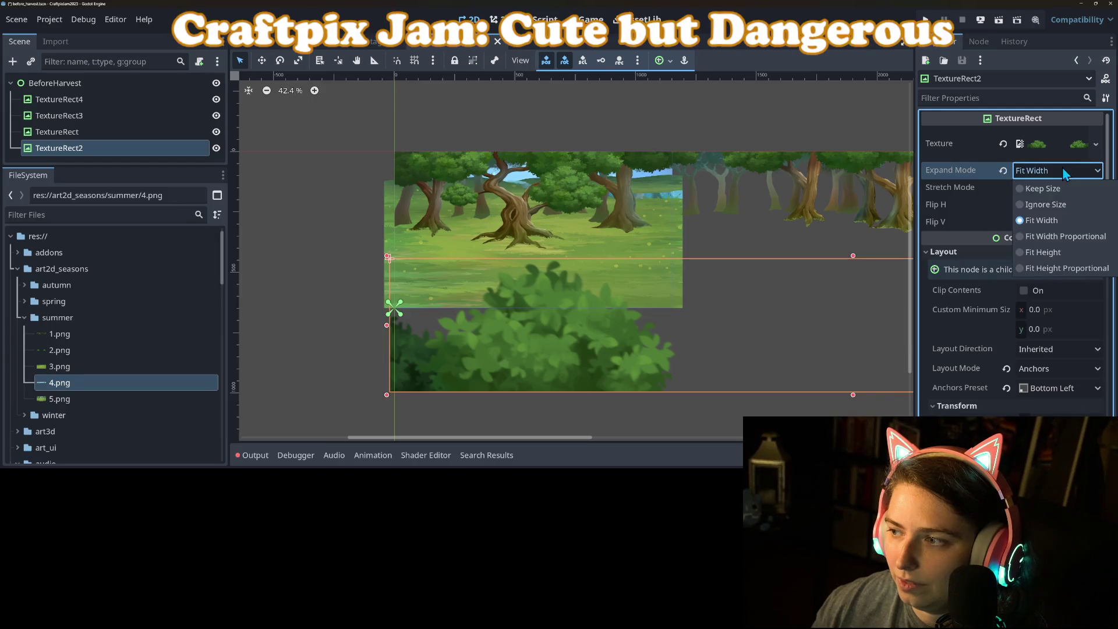
{"action": "left_click", "coordinate": [1077, 242]}
{"action": "left_click", "coordinate": [661, 61]}
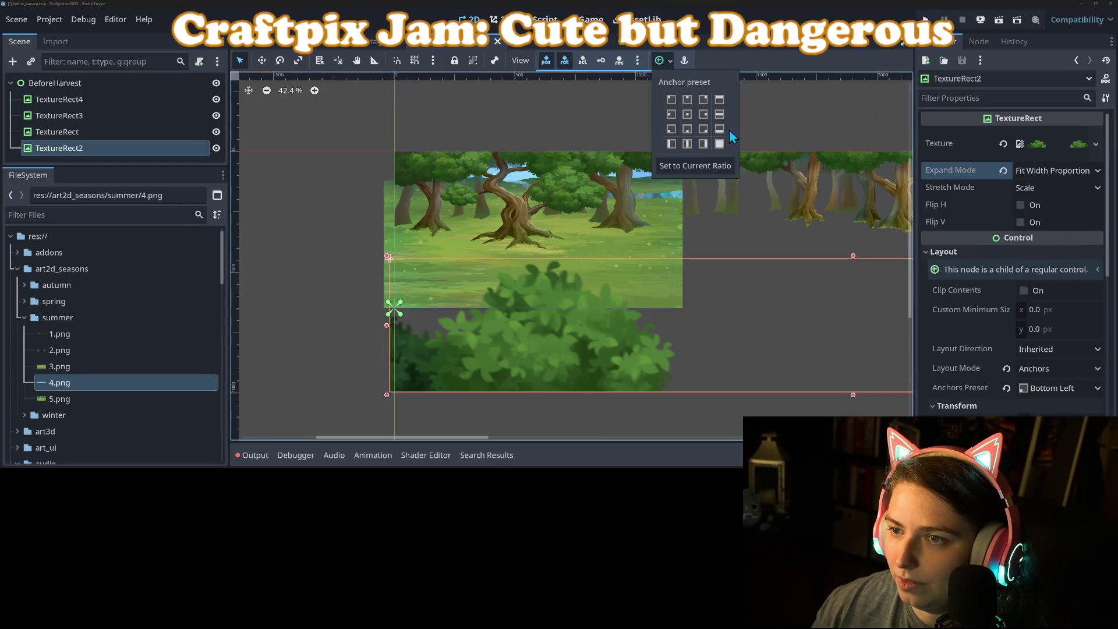
{"action": "left_click", "coordinate": [720, 144]}
{"action": "scroll", "coordinate": [692, 216], "scroll_direction": "down", "scroll_amount": 4}
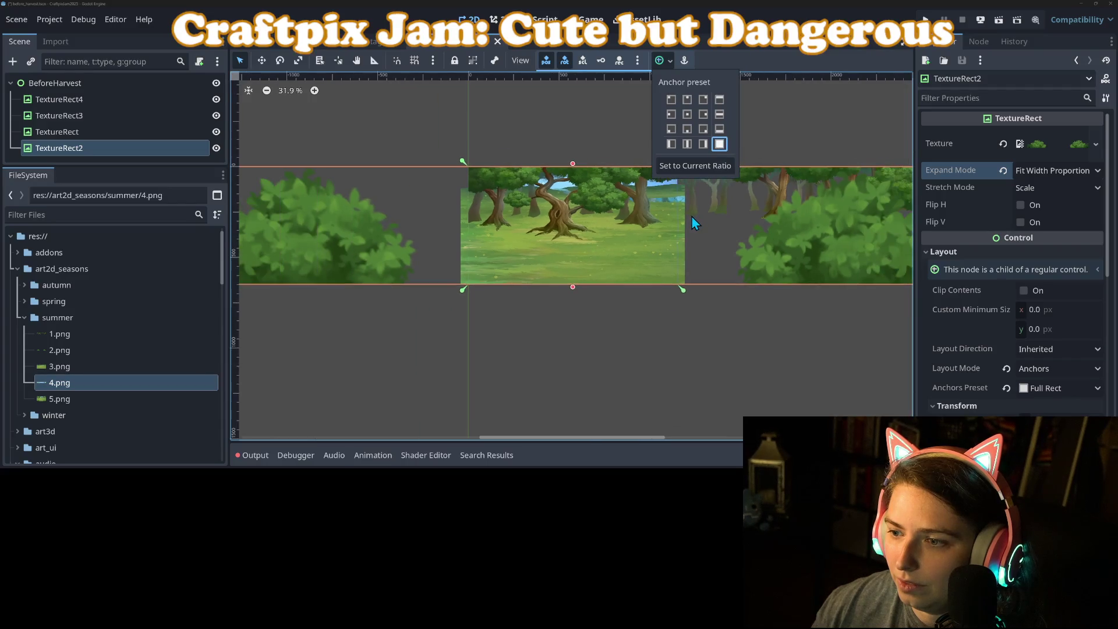
{"action": "scroll", "coordinate": [692, 217], "scroll_direction": "down", "scroll_amount": 1}
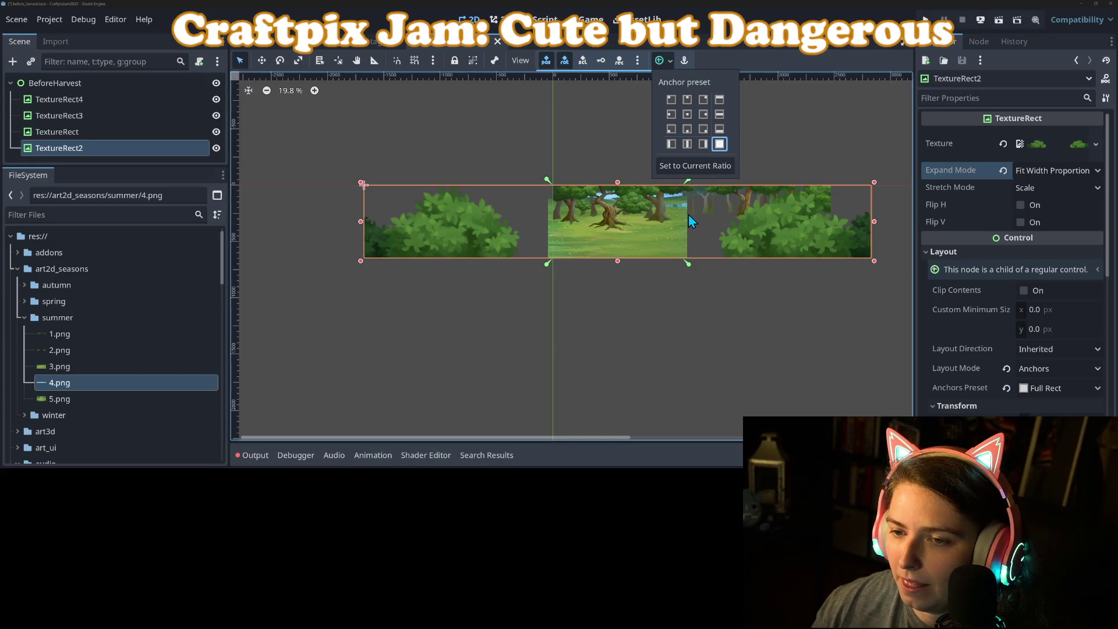
- Switch TextureRect2 to Fit Height Proportional with Keep Aspect Centered stretch mode
{"action": "left_click", "coordinate": [1065, 174]}
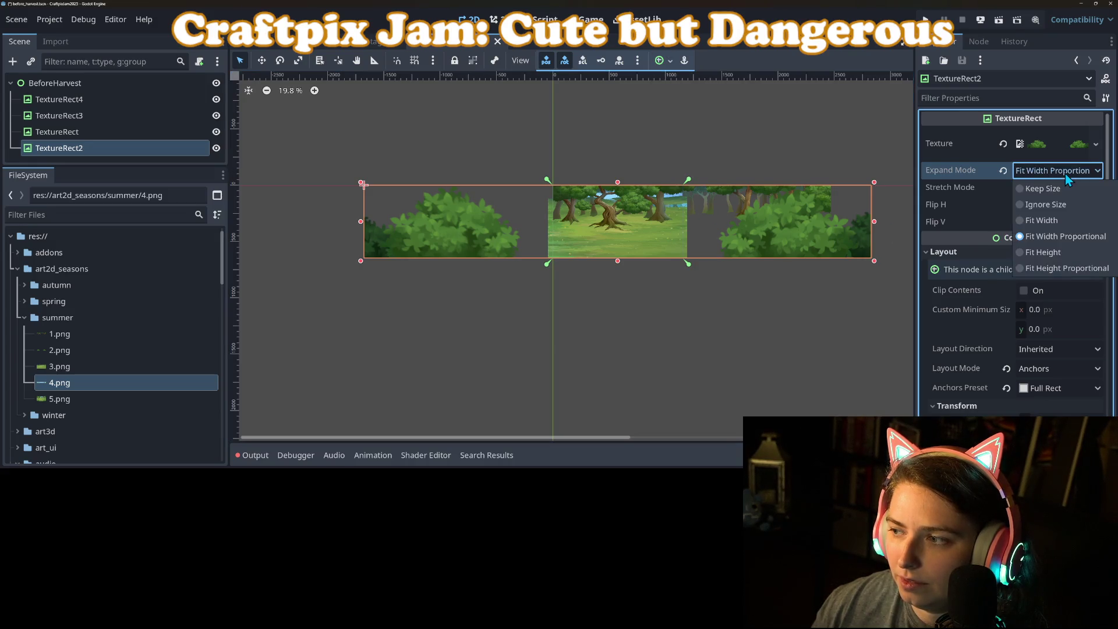
{"action": "left_click", "coordinate": [1080, 267]}
{"action": "scroll", "coordinate": [718, 233], "scroll_direction": "up", "scroll_amount": 7}
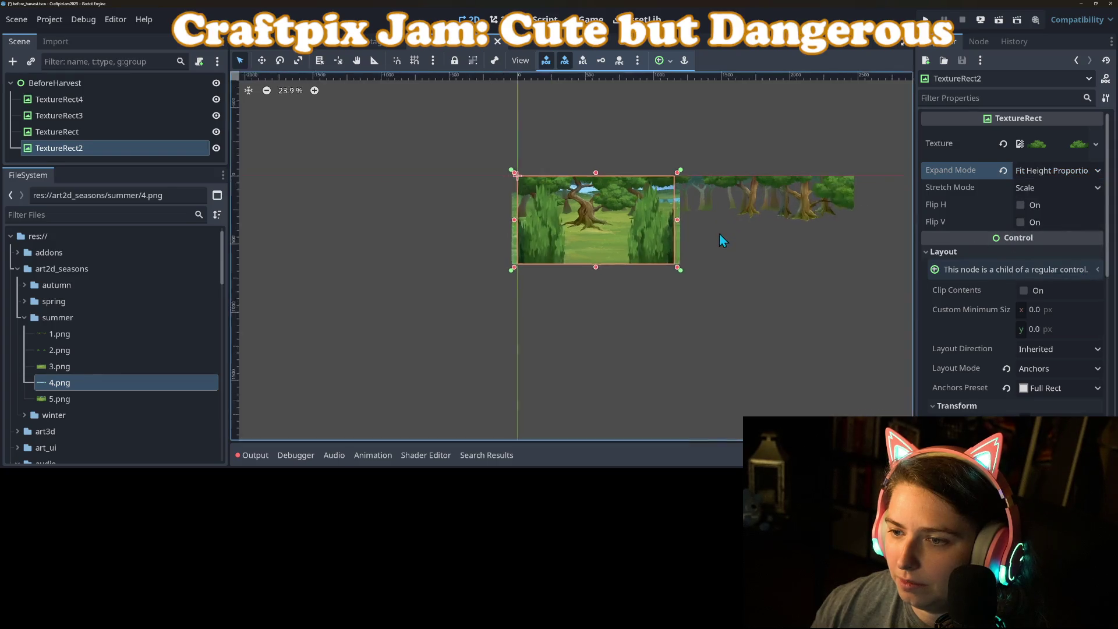
{"action": "left_click", "coordinate": [1032, 192]}
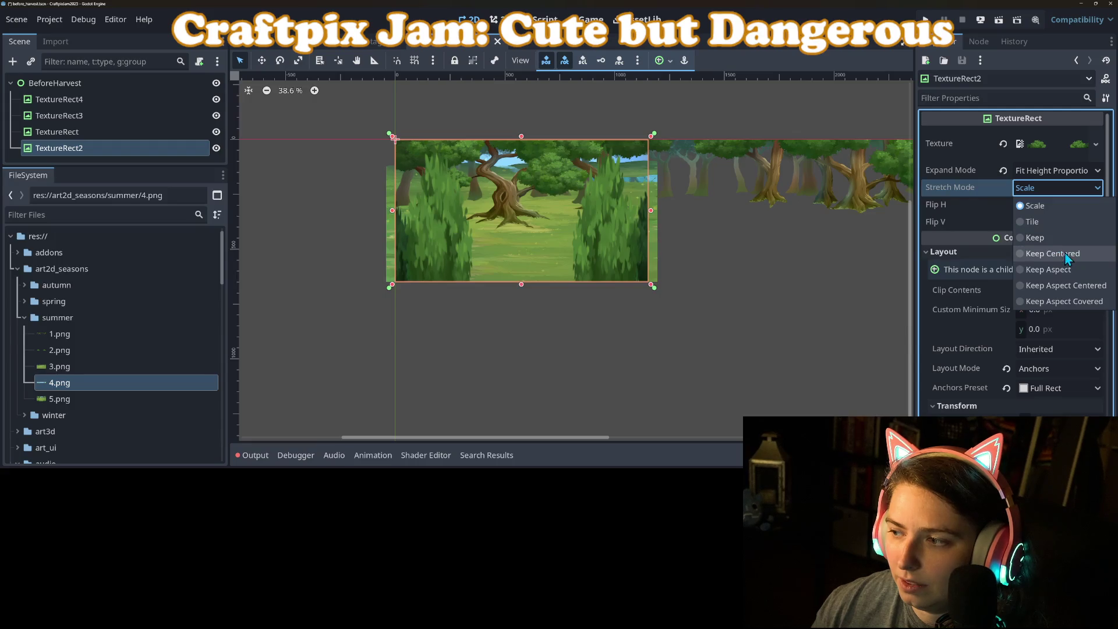
{"action": "left_click", "coordinate": [1059, 269]}
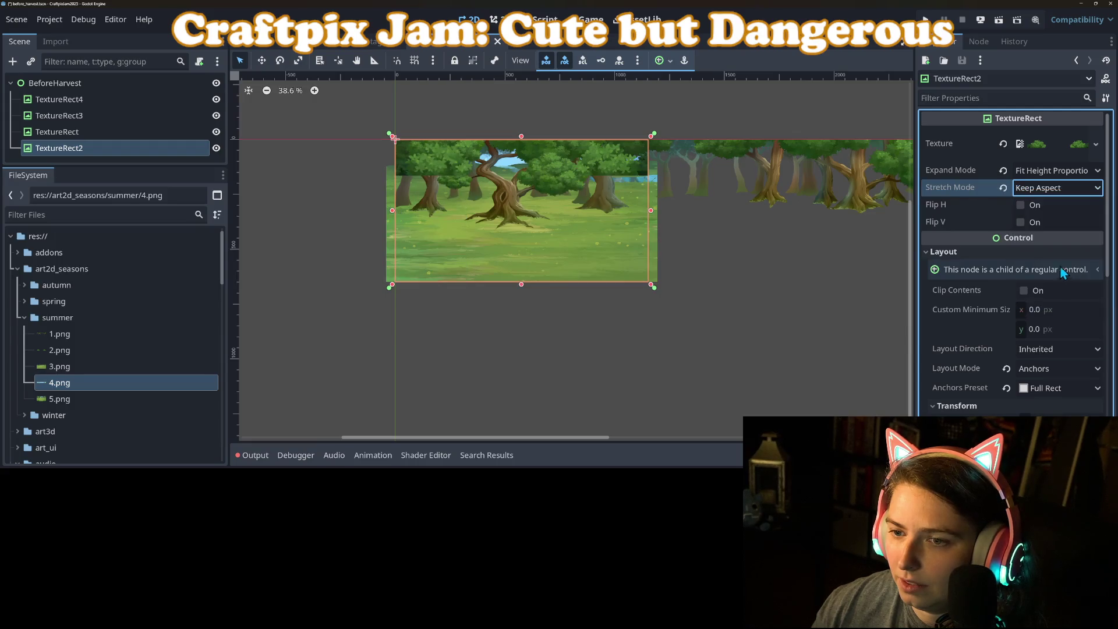
{"action": "left_click", "coordinate": [1048, 194]}
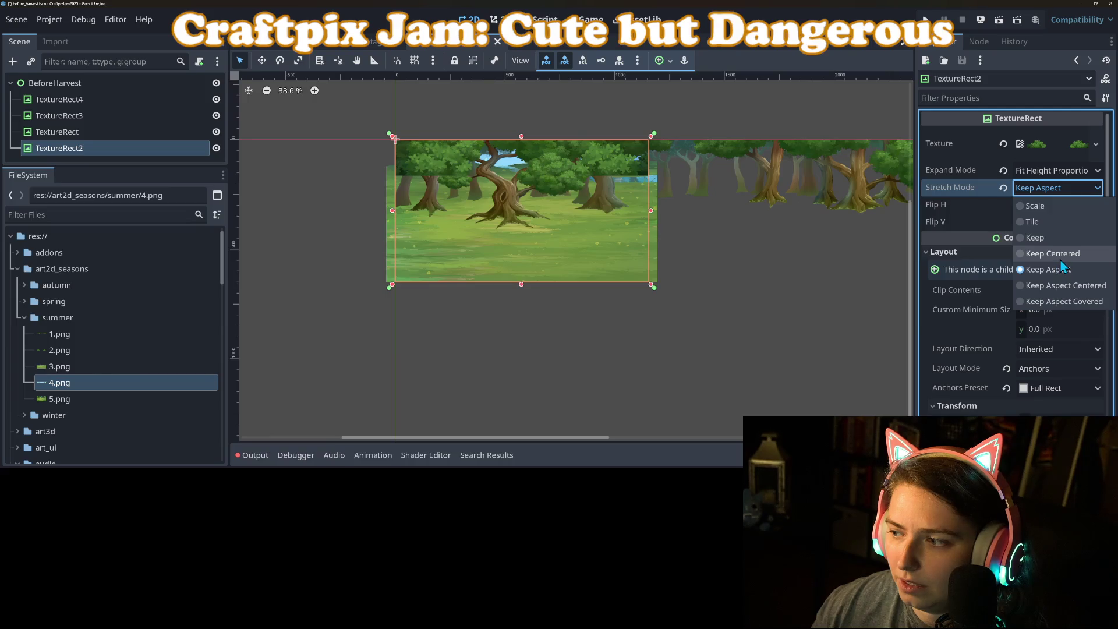
{"action": "left_click", "coordinate": [1047, 249]}
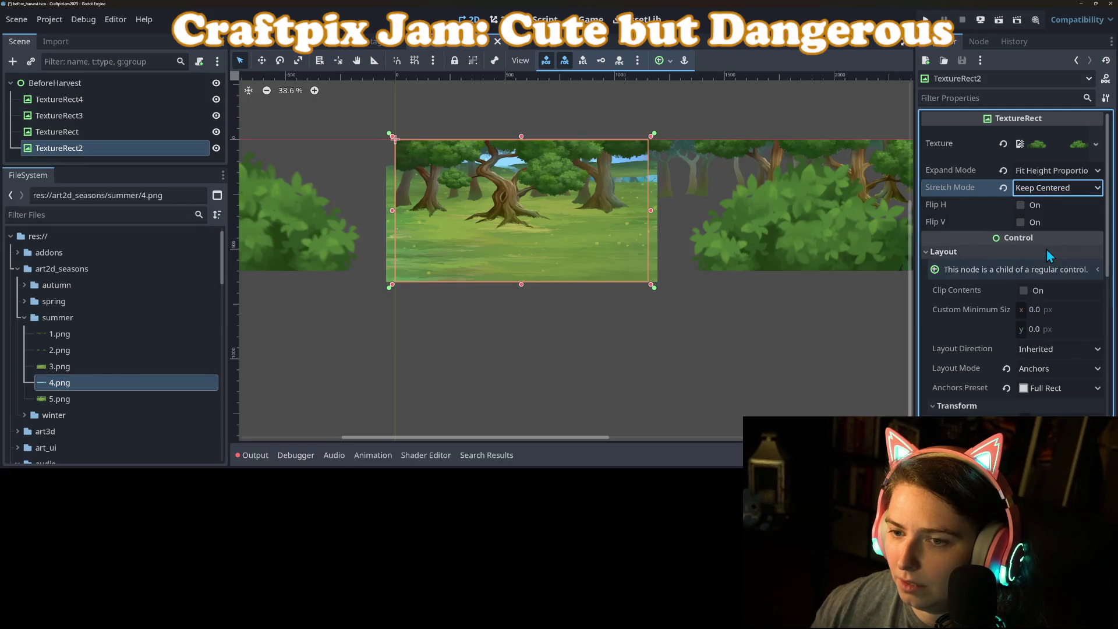
{"action": "left_click", "coordinate": [1044, 187]}
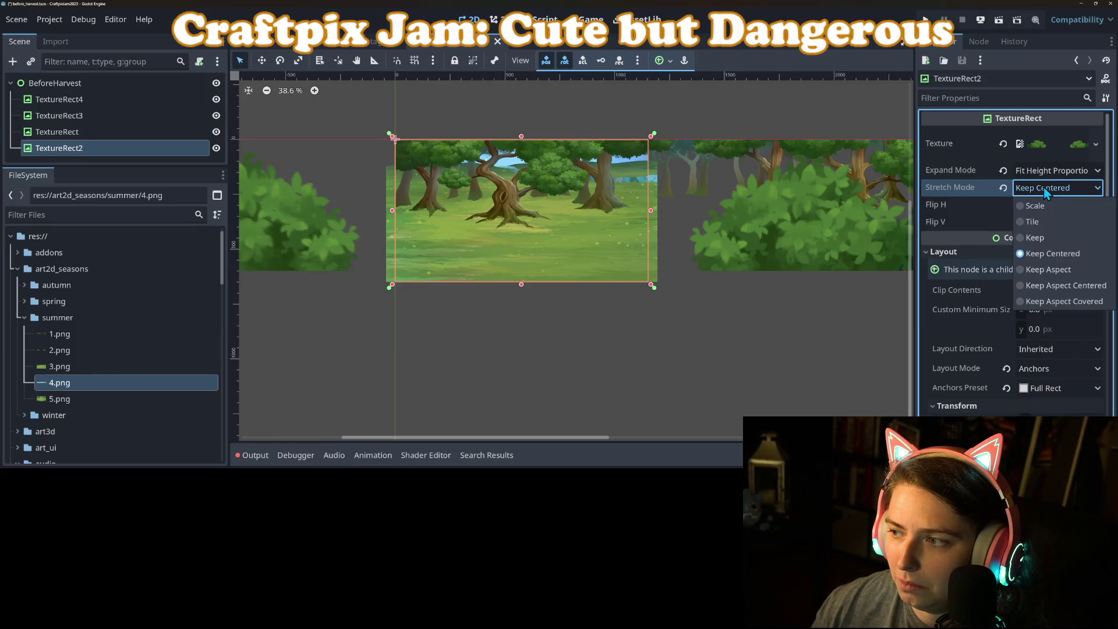
{"action": "left_click", "coordinate": [1074, 285]}
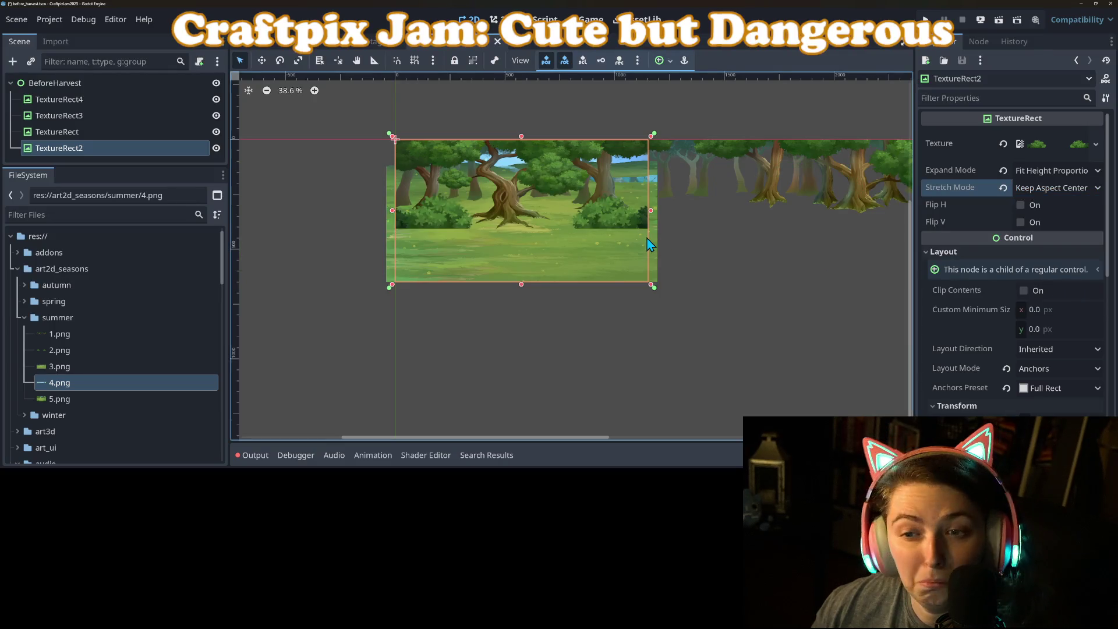
{"action": "left_click", "coordinate": [134, 132]}
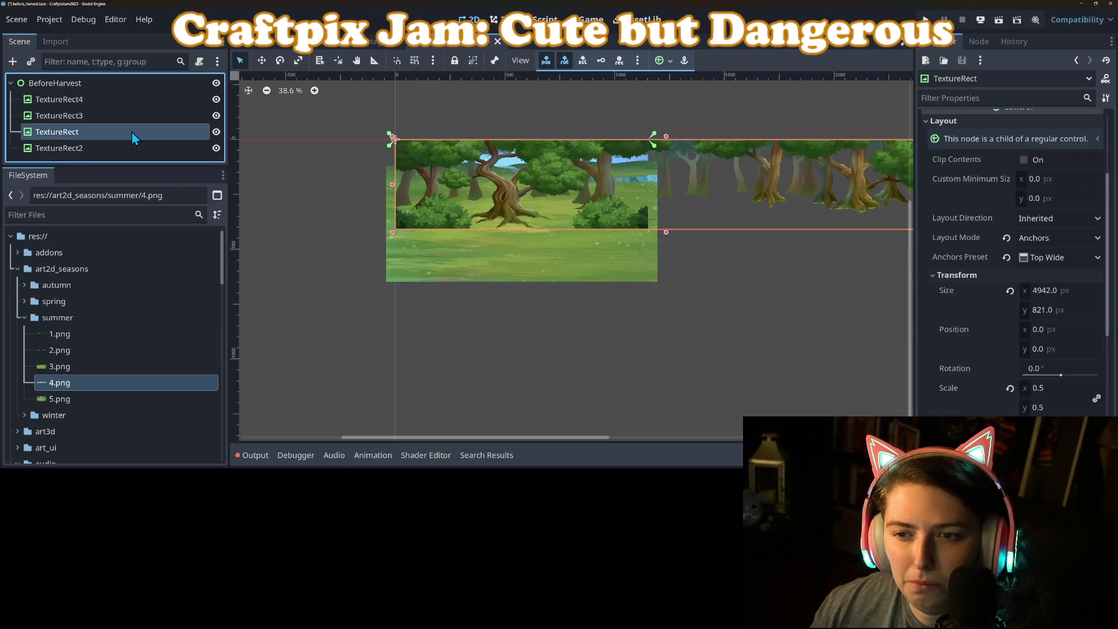
- Give TextureRect scale 1.0, Full Rect anchor, Fit Height Proportional and Keep Aspect Centered
{"action": "left_click", "coordinate": [1056, 397]}
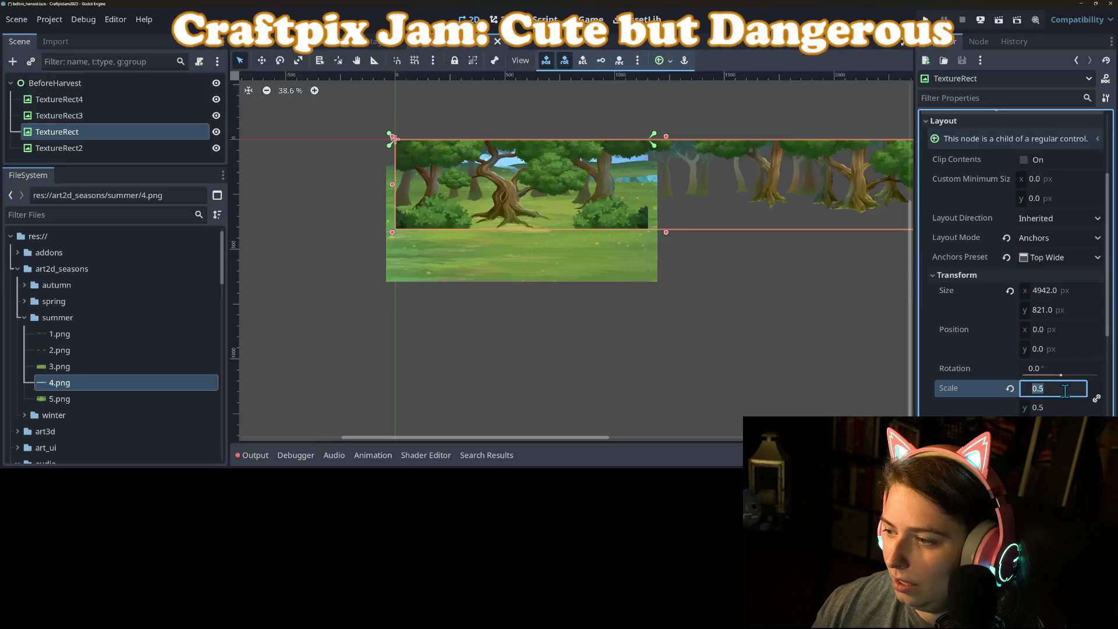
{"action": "type", "text": "1"}
{"action": "key", "text": "Return"}
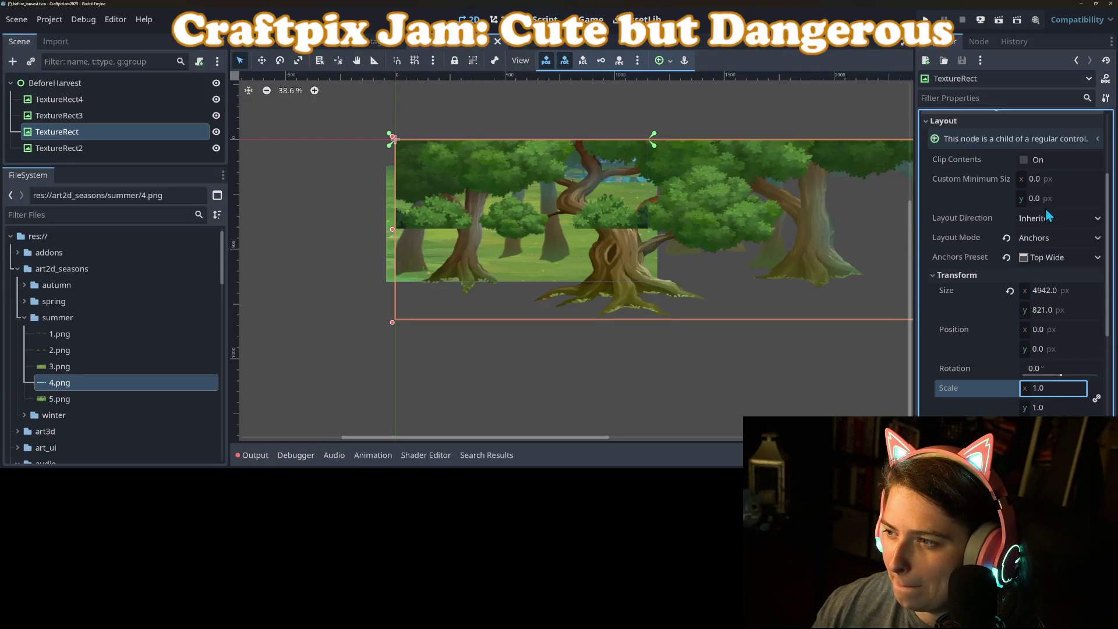
{"action": "left_click", "coordinate": [668, 63]}
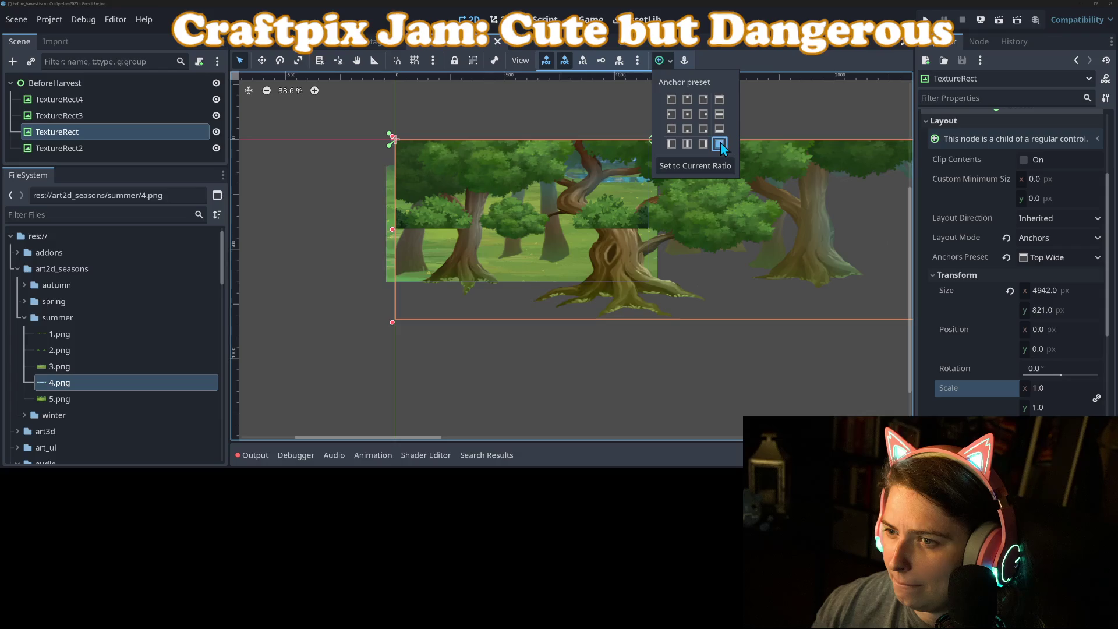
{"action": "left_click", "coordinate": [720, 144]}
{"action": "scroll", "coordinate": [979, 267], "scroll_direction": "up", "scroll_amount": 3}
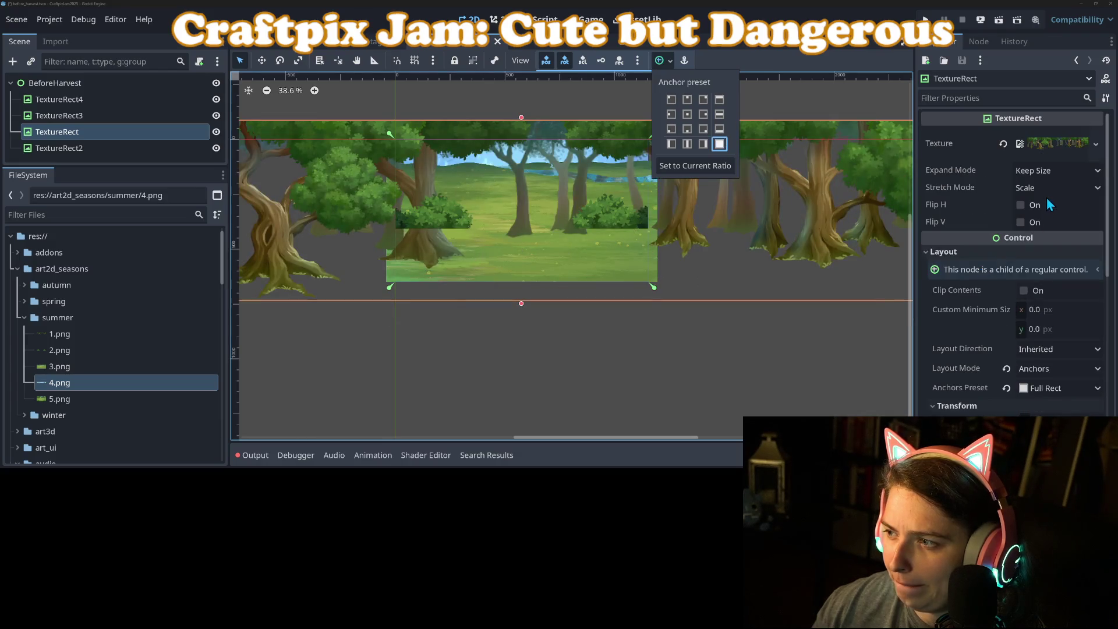
{"action": "left_click", "coordinate": [1053, 172]}
{"action": "left_click", "coordinate": [1065, 173]}
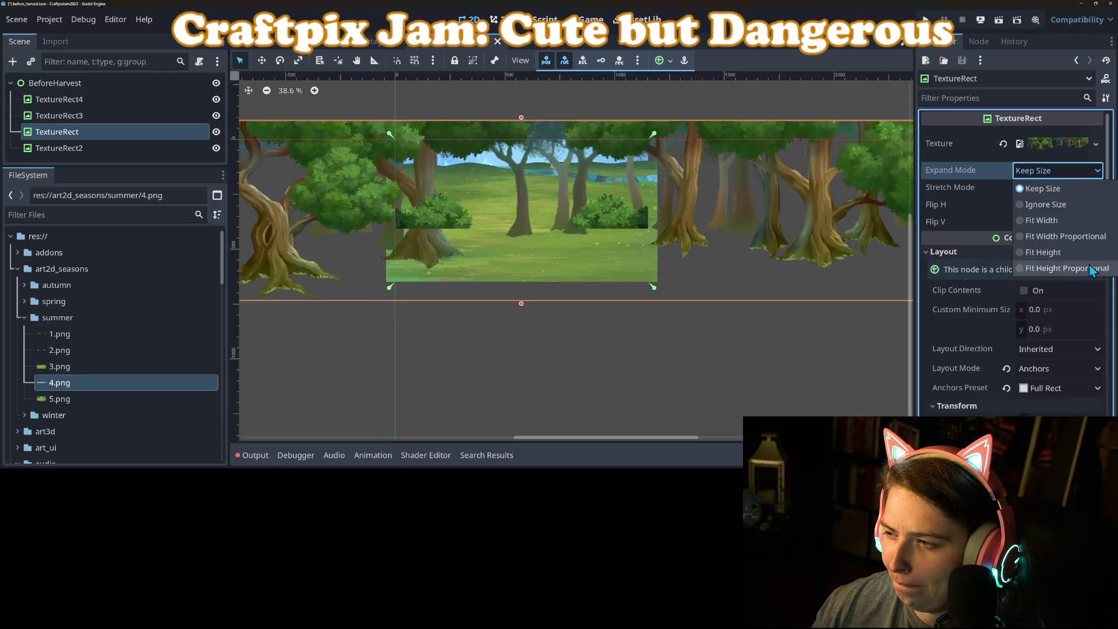
{"action": "left_click", "coordinate": [1090, 266]}
{"action": "left_click", "coordinate": [1048, 186]}
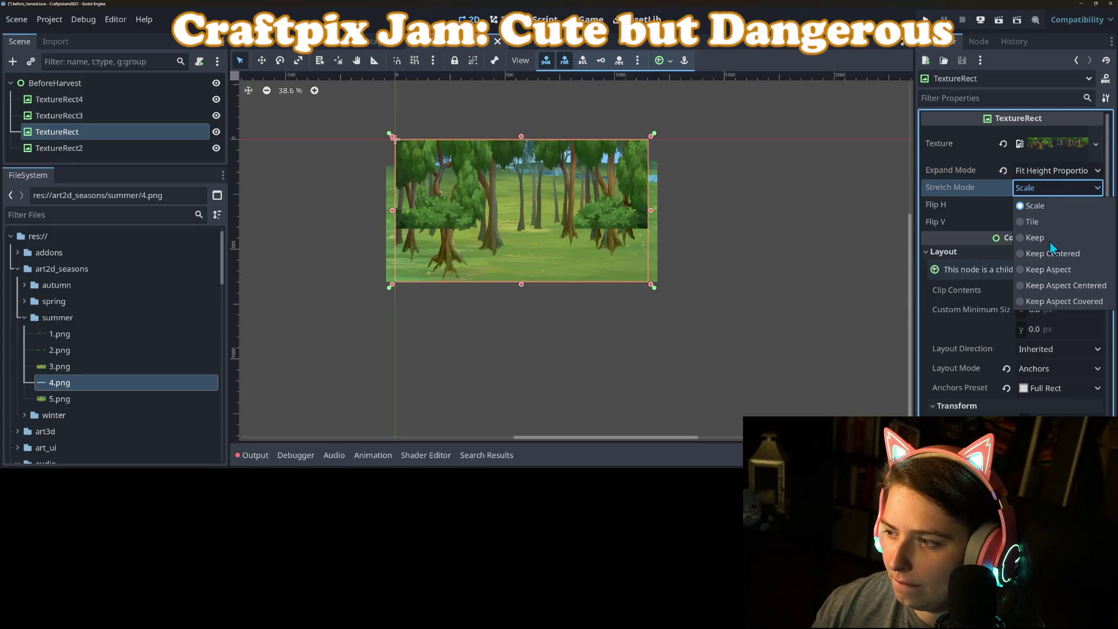
{"action": "left_click", "coordinate": [1067, 289]}
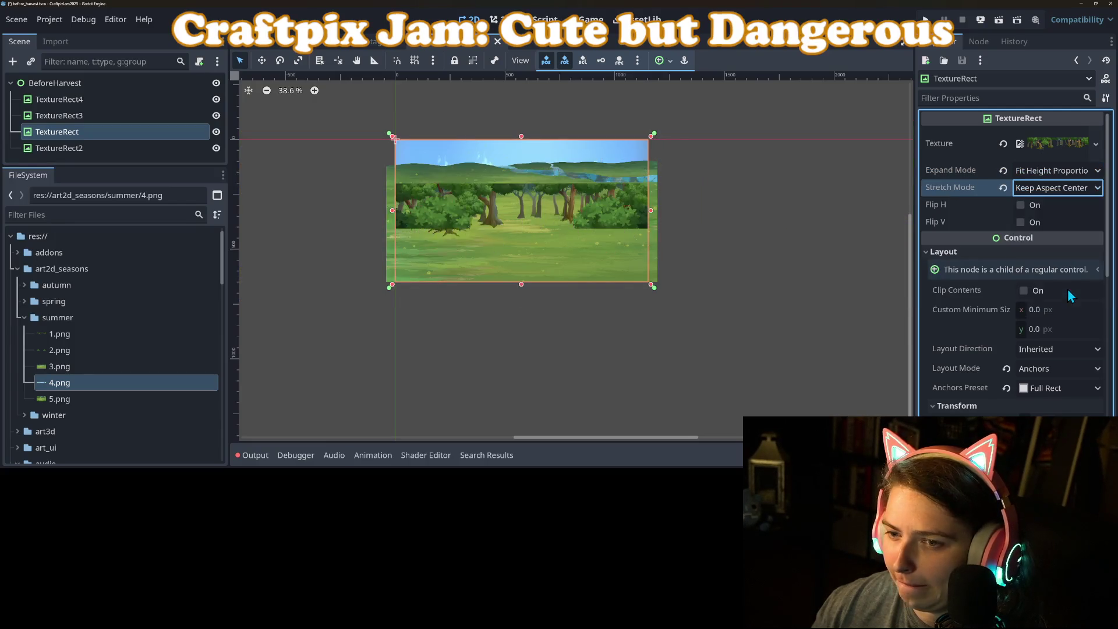
- Set TextureRect3 to Fit Height Proportional expand mode with Keep Aspect Centered stretch
{"action": "left_click", "coordinate": [790, 274]}
{"action": "scroll", "coordinate": [672, 266], "scroll_direction": "up", "scroll_amount": 1}
{"action": "scroll", "coordinate": [672, 266], "scroll_direction": "up", "scroll_amount": 1}
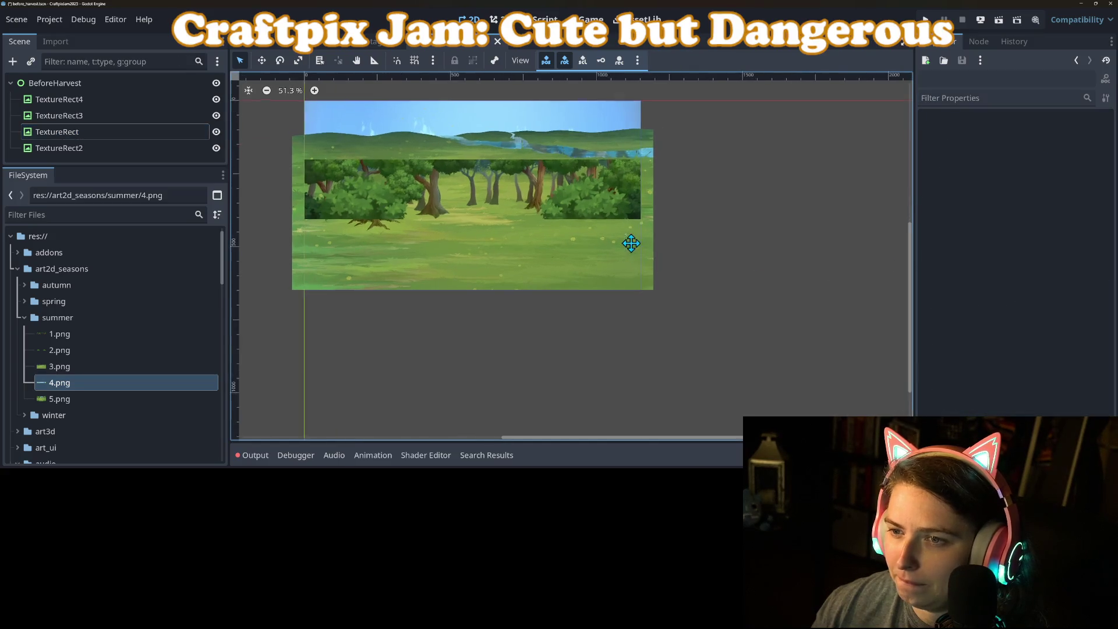
{"action": "left_click_drag", "start_coordinate": [630, 245], "coordinate": [743, 321]}
{"action": "left_click", "coordinate": [48, 84]}
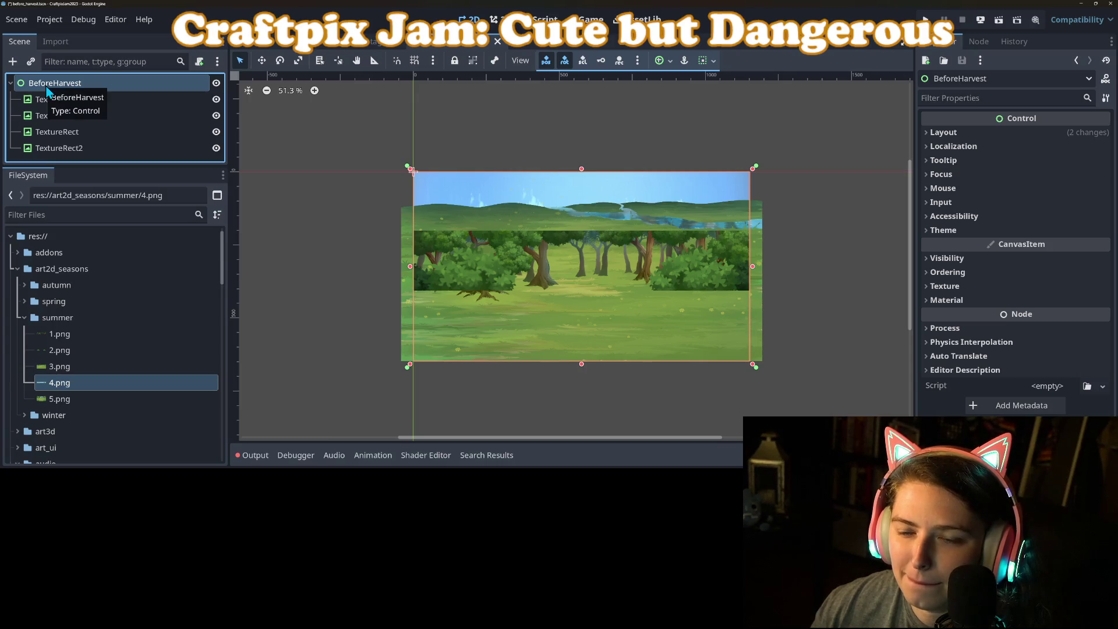
{"action": "left_click", "coordinate": [389, 258]}
{"action": "left_click", "coordinate": [402, 242]}
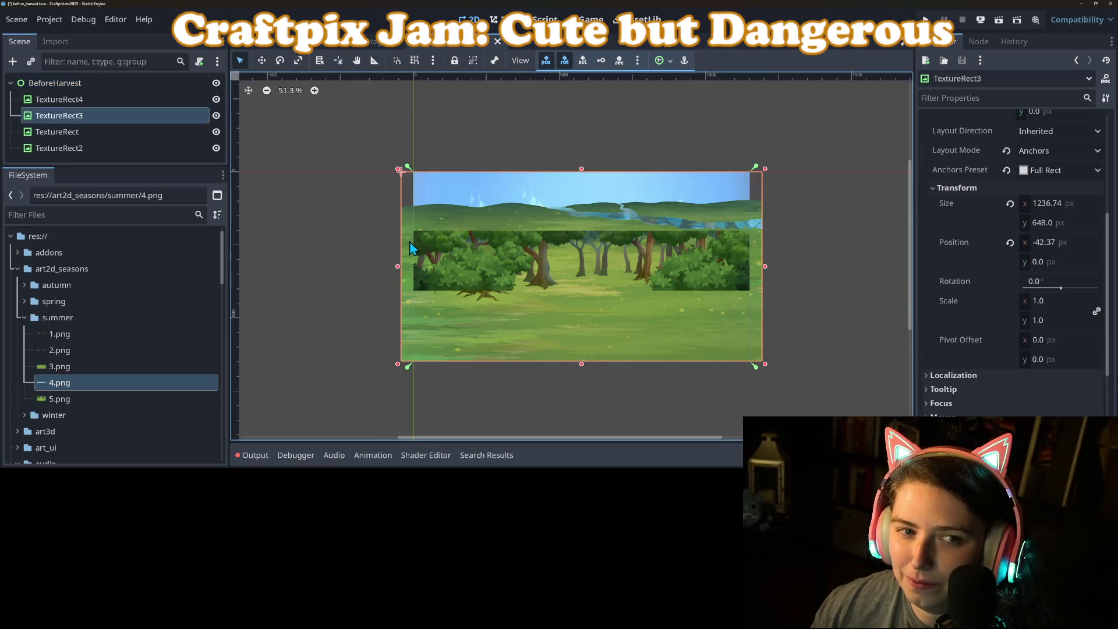
{"action": "scroll", "coordinate": [1043, 259], "scroll_direction": "up", "scroll_amount": 5}
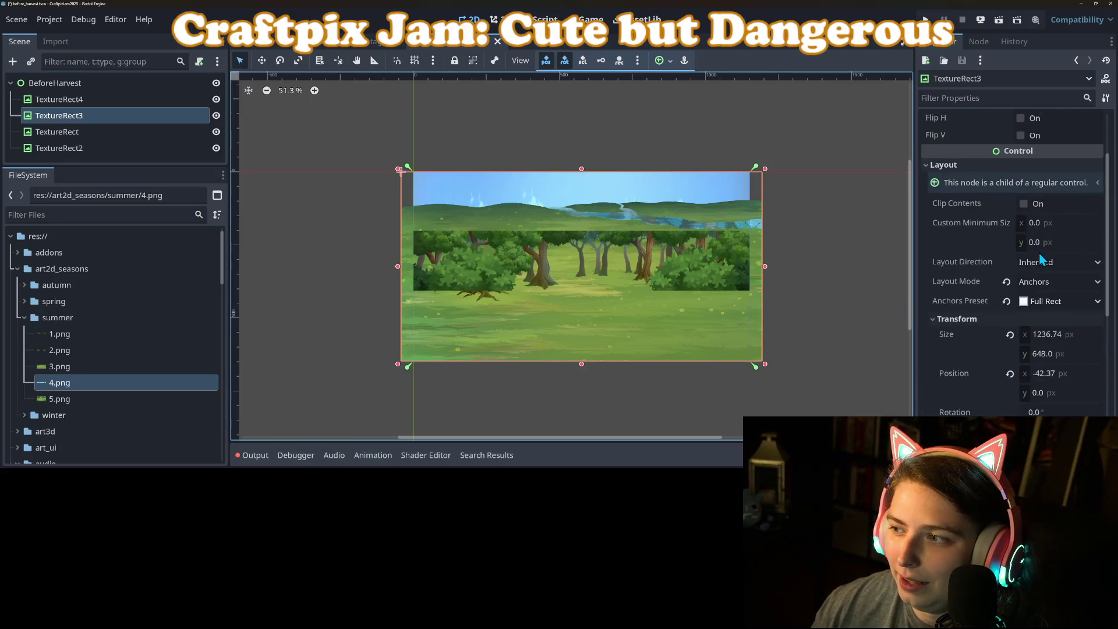
{"action": "left_click", "coordinate": [1055, 172]}
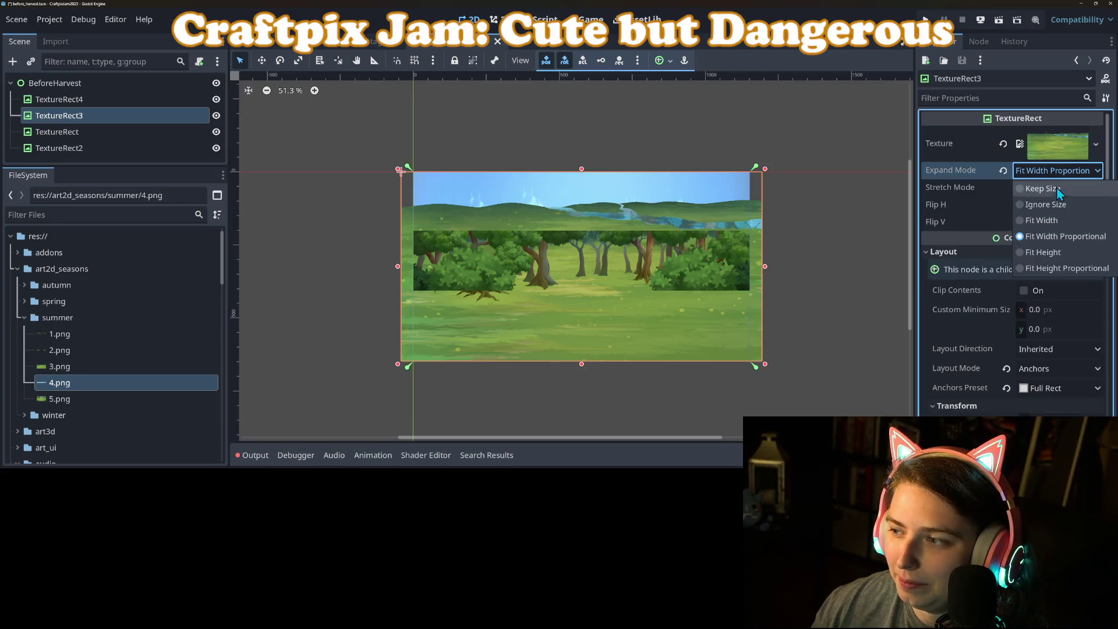
{"action": "left_click", "coordinate": [1067, 269]}
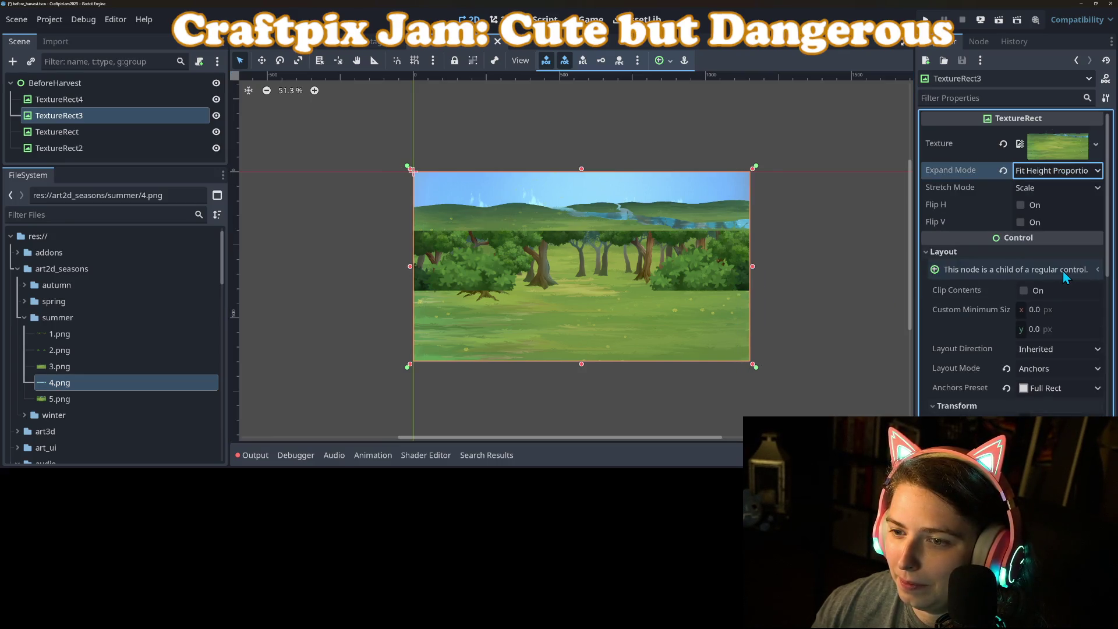
{"action": "left_click", "coordinate": [1041, 189]}
{"action": "left_click", "coordinate": [1082, 287]}
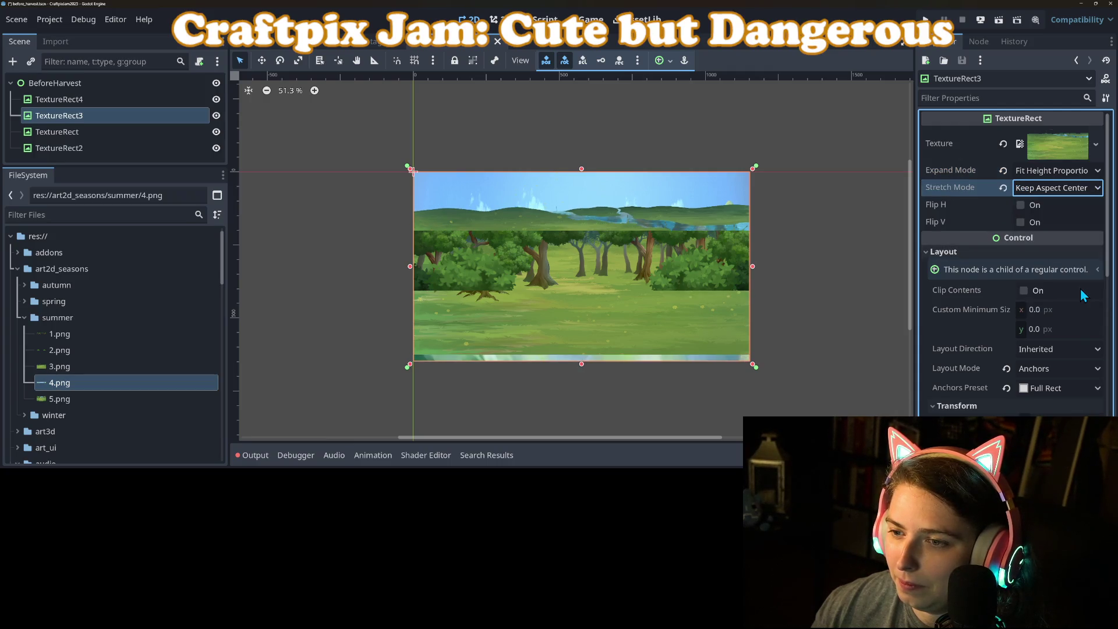
- Set TextureRect4's stretch mode to Keep Aspect Centered
{"action": "left_click", "coordinate": [74, 101]}
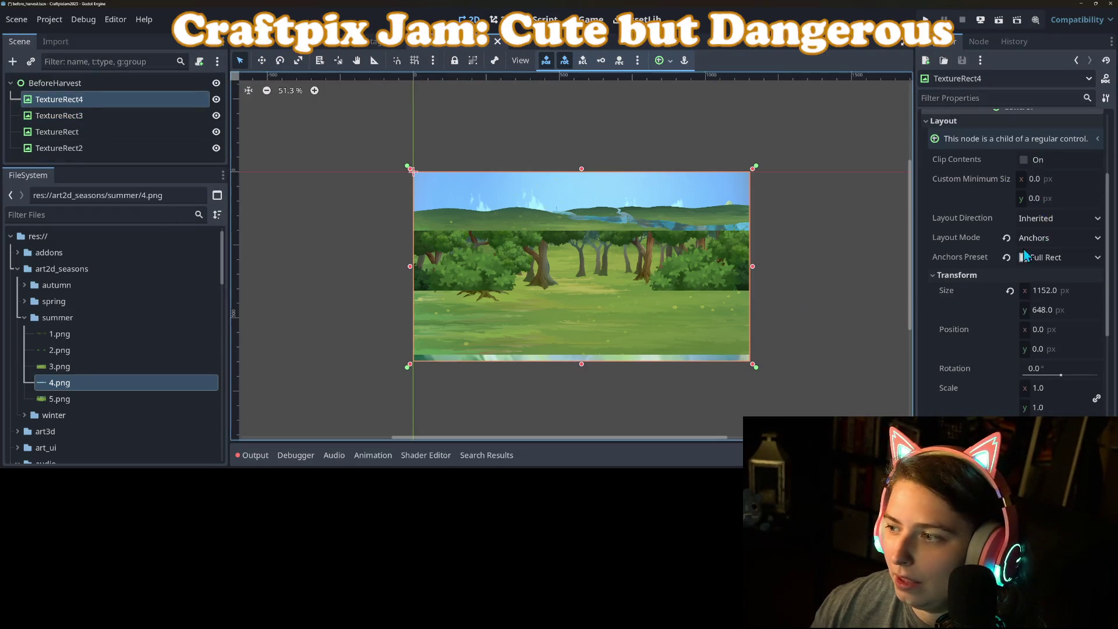
{"action": "scroll", "coordinate": [1016, 248], "scroll_direction": "up", "scroll_amount": 3}
{"action": "left_click", "coordinate": [1082, 187]}
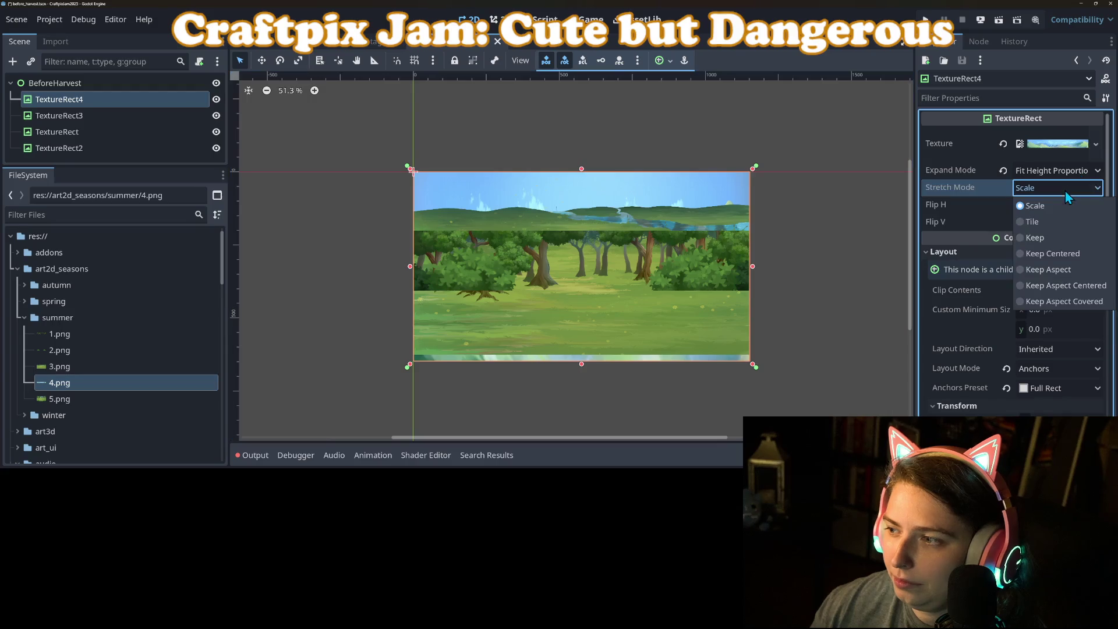
{"action": "left_click", "coordinate": [1078, 287]}
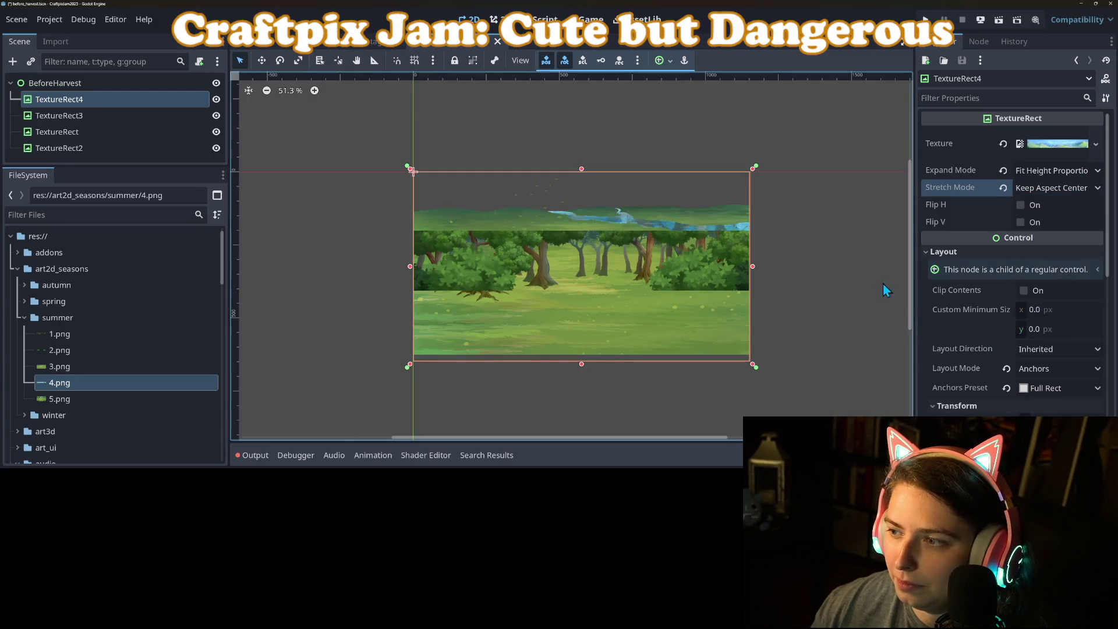
- Anchor TextureRect4 Top Wide and TextureRect3 Bottom Wide
{"action": "left_click", "coordinate": [662, 60]}
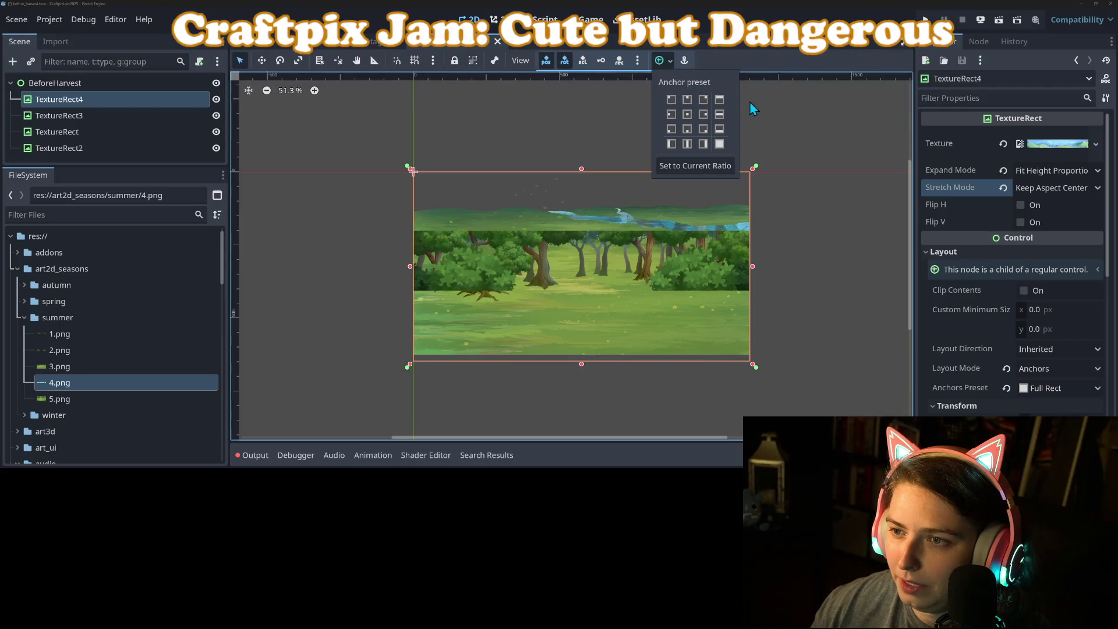
{"action": "left_click", "coordinate": [720, 101]}
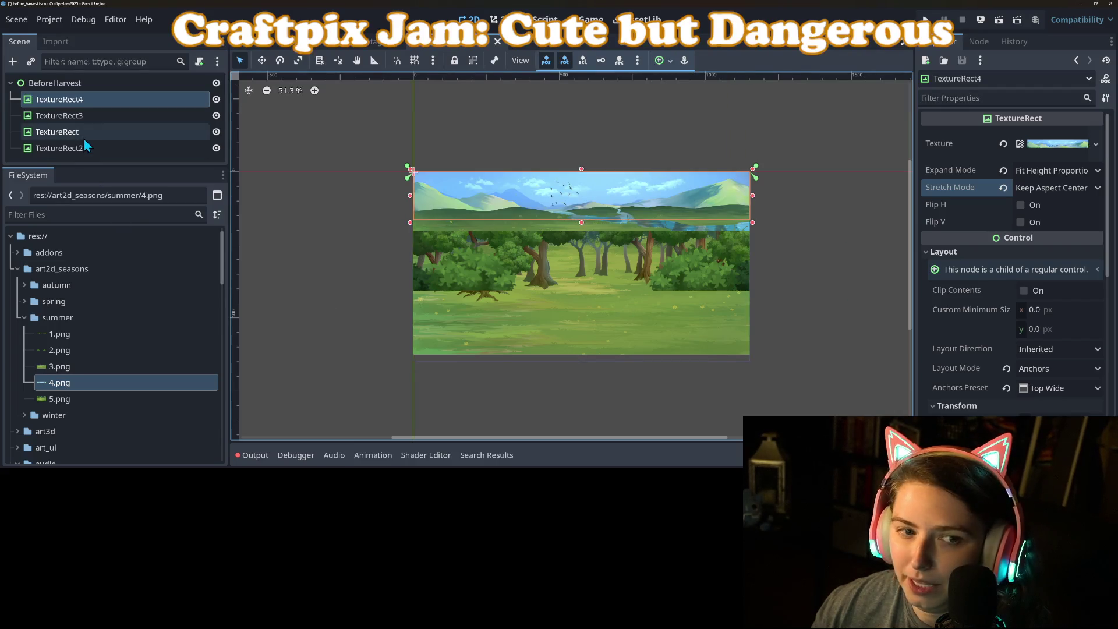
{"action": "left_click", "coordinate": [80, 116]}
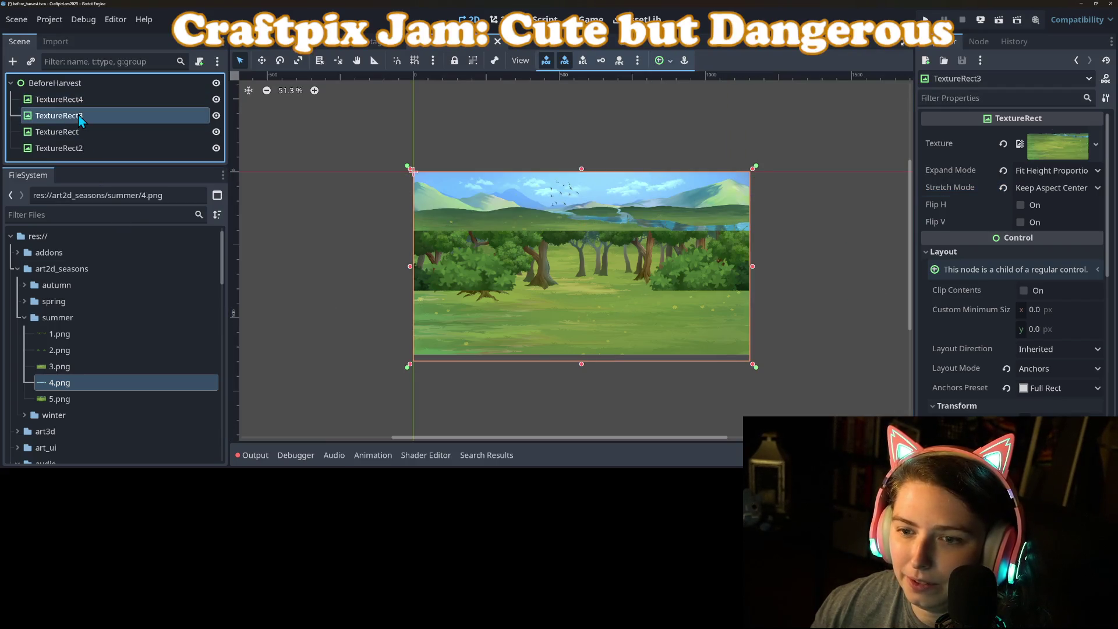
{"action": "left_click", "coordinate": [663, 60]}
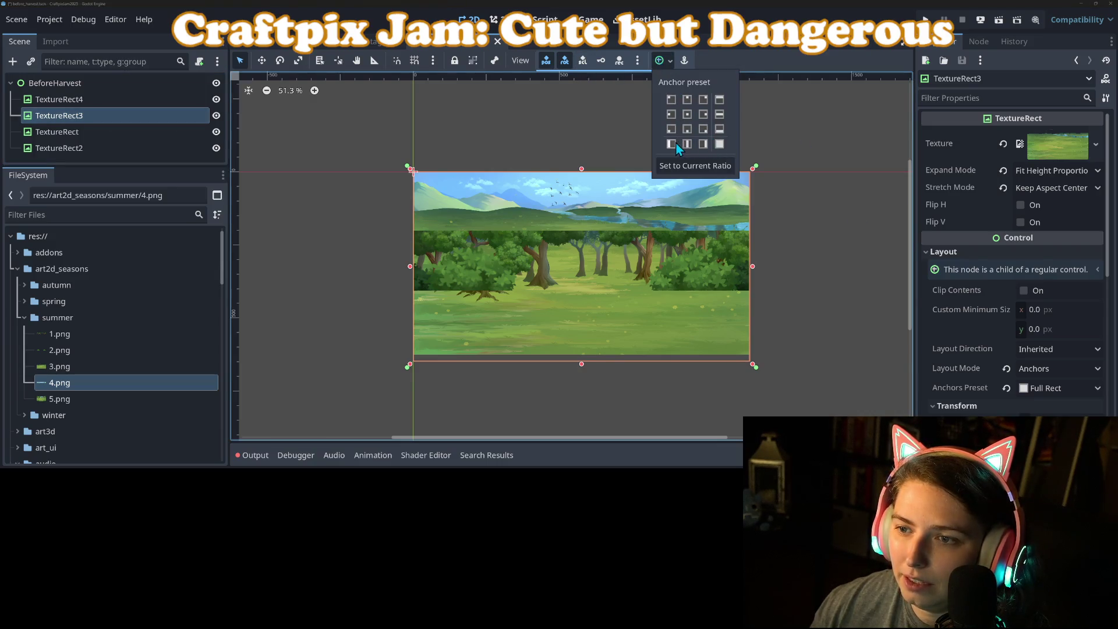
{"action": "left_click", "coordinate": [722, 133]}
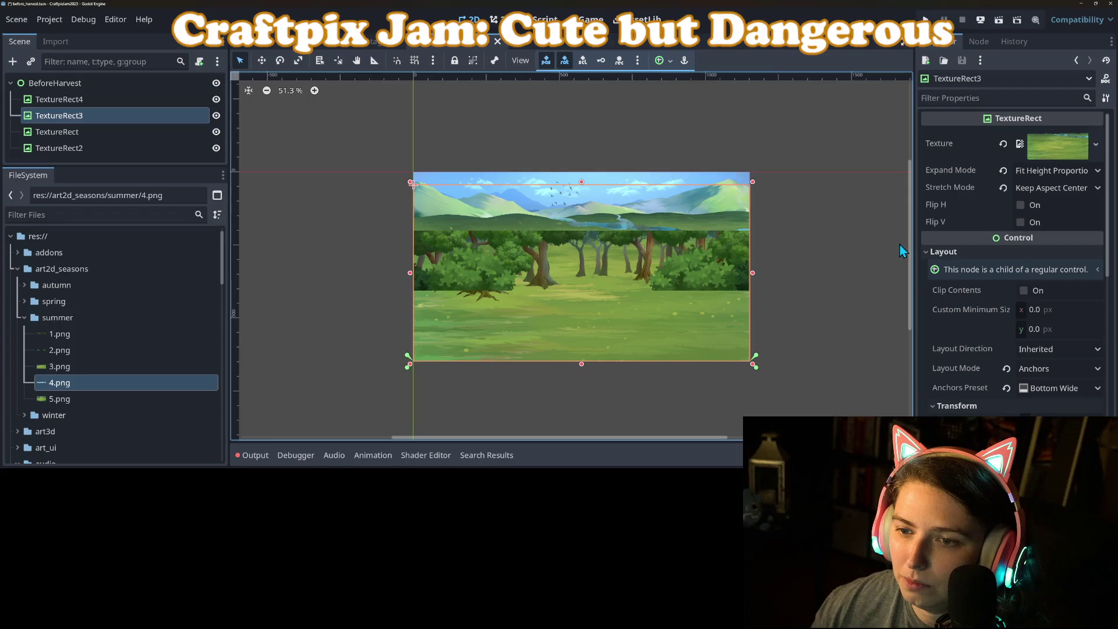
- Anchor TextureRect Top Wide and the TextureRect2 bush layer Bottom Wide
{"action": "left_click", "coordinate": [88, 131]}
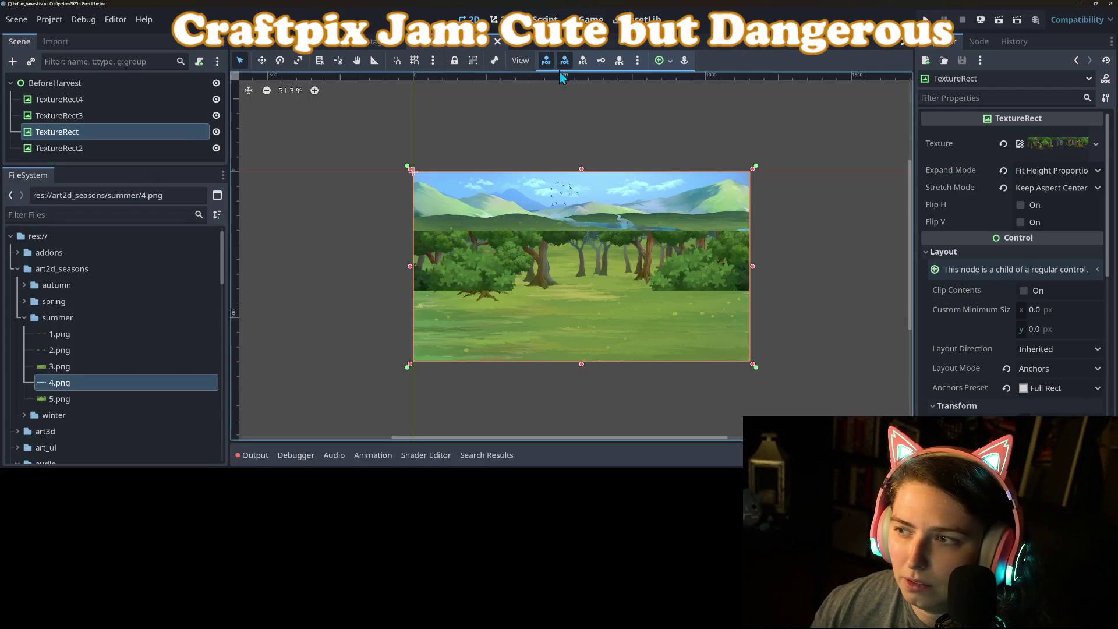
{"action": "left_click", "coordinate": [661, 60]}
{"action": "left_click", "coordinate": [722, 101]}
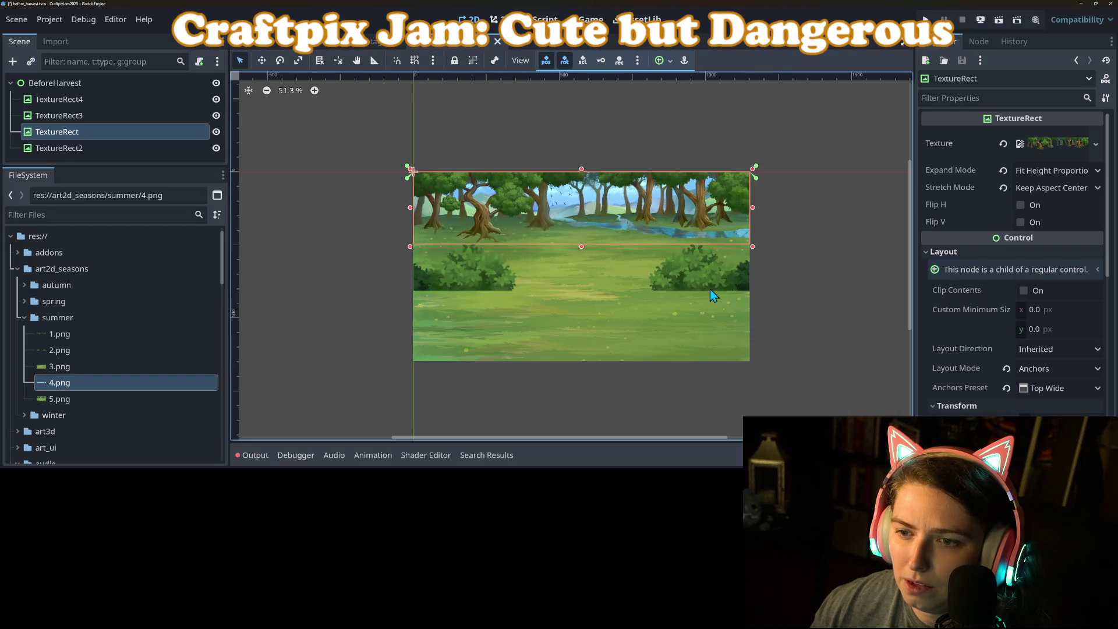
{"action": "left_click", "coordinate": [71, 149]}
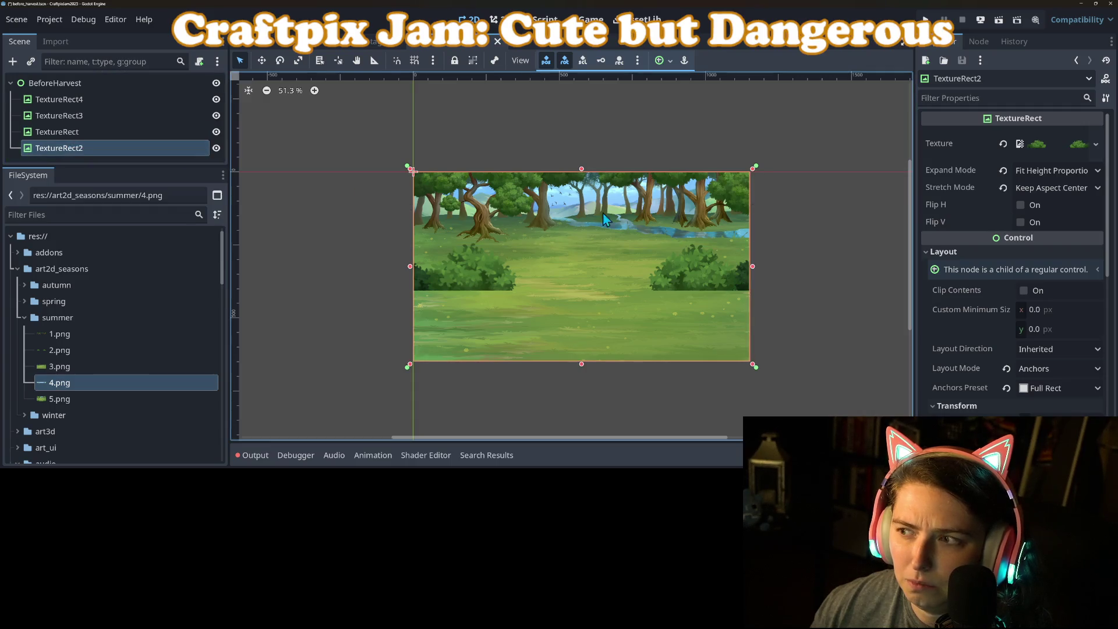
{"action": "left_click", "coordinate": [661, 61]}
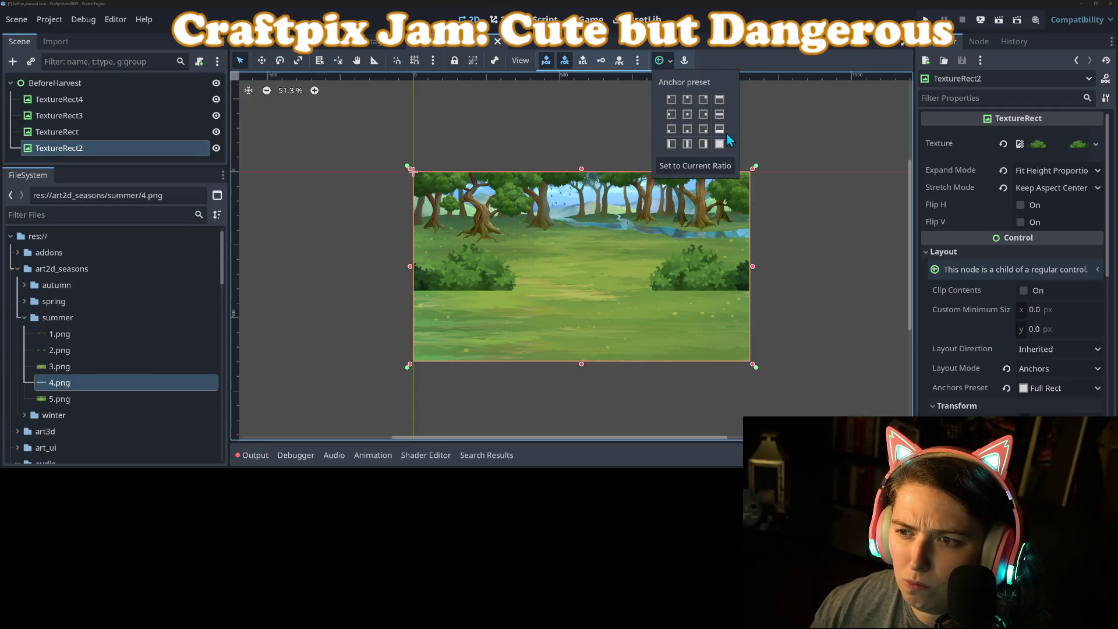
{"action": "left_click", "coordinate": [719, 129]}
{"action": "left_click", "coordinate": [865, 253]}
{"action": "left_click", "coordinate": [861, 253]}
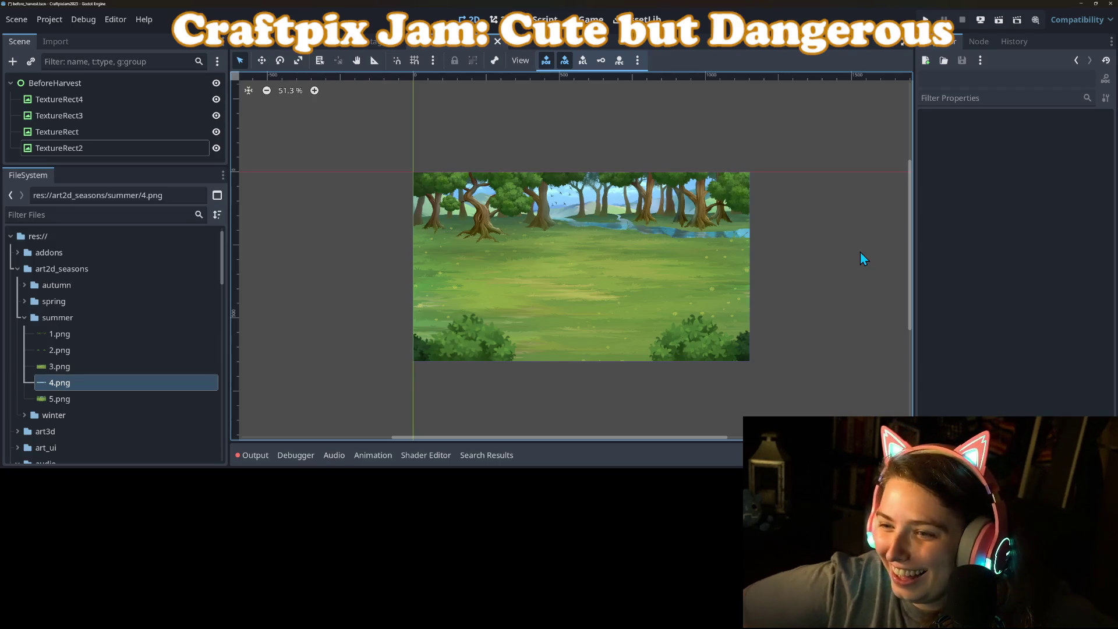
- Save the BeforeHarvest scene and center the background on the canvas
{"action": "scroll", "coordinate": [795, 265], "scroll_direction": "up", "scroll_amount": 2}
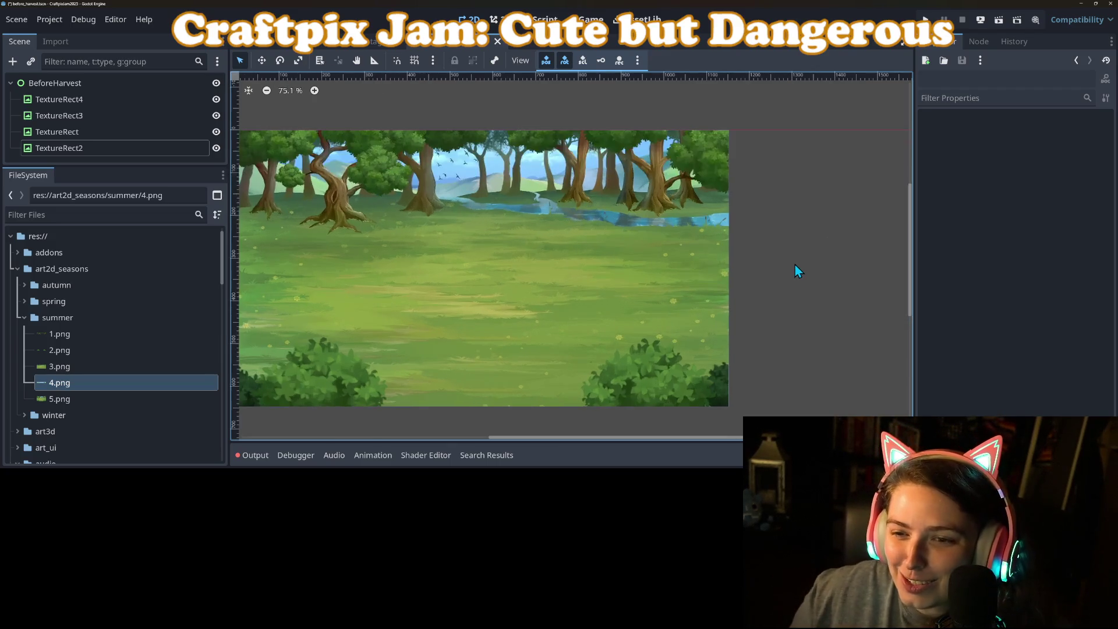
{"action": "key", "text": "ctrl+s"}
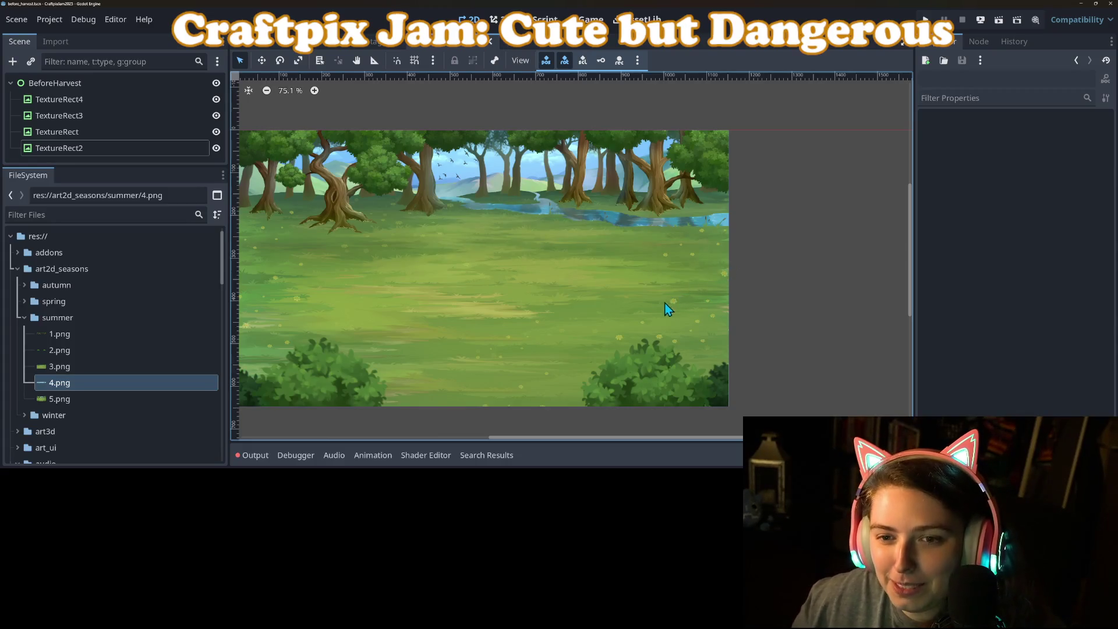
{"action": "mouse_move", "coordinate": [597, 299]}
{"action": "left_mouse_down"}
{"action": "mouse_move", "coordinate": [748, 315]}
{"action": "mouse_move", "coordinate": [667, 275]}
{"action": "left_mouse_up"}
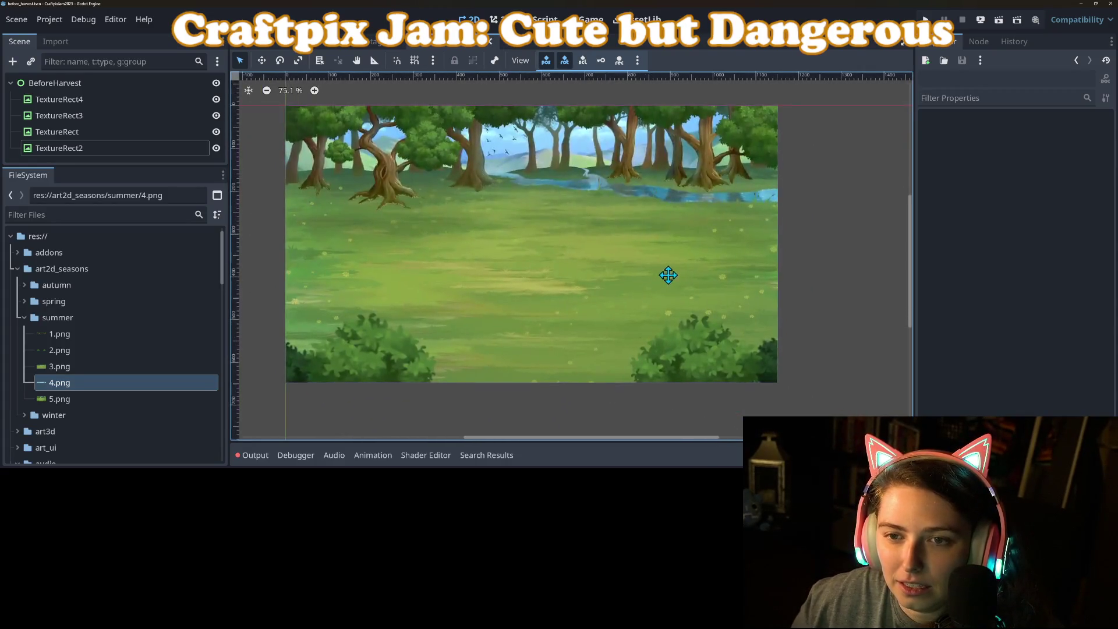
{"action": "left_click", "coordinate": [76, 103]}
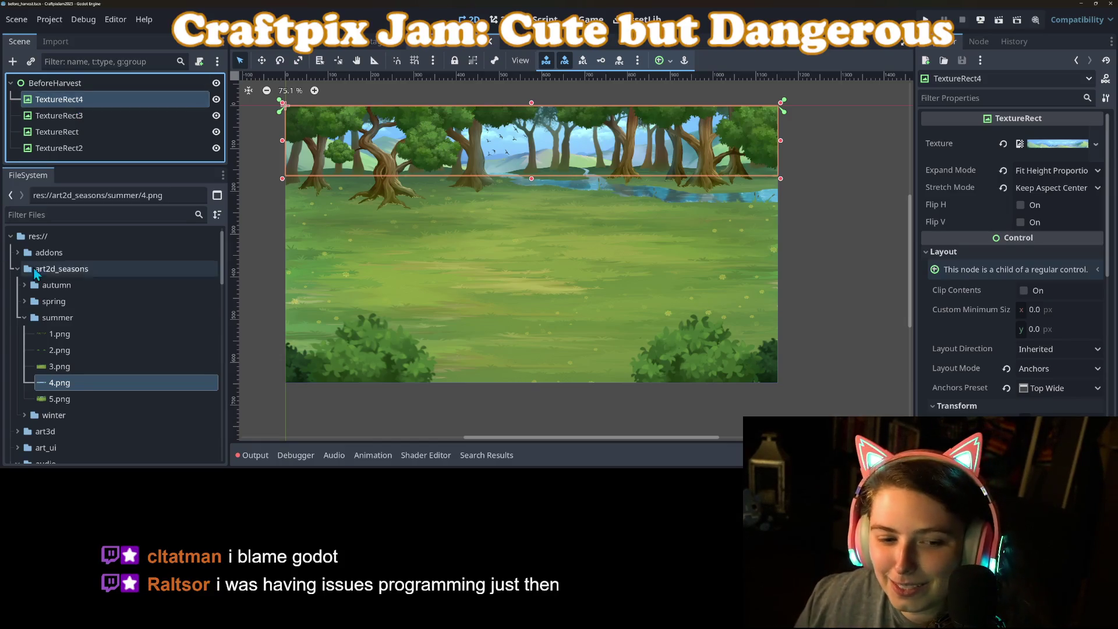
- Add 5.png as a test sprite, delete it, and select the BeforeHarvest root node
{"action": "left_click", "coordinate": [104, 400]}
{"action": "mouse_move", "coordinate": [58, 399]}
{"action": "left_mouse_down"}
{"action": "mouse_move", "coordinate": [99, 392]}
{"action": "mouse_move", "coordinate": [180, 407]}
{"action": "left_mouse_up"}
{"action": "scroll", "coordinate": [346, 382], "scroll_direction": "down", "scroll_amount": 2}
{"action": "scroll", "coordinate": [346, 389], "scroll_direction": "down", "scroll_amount": 5}
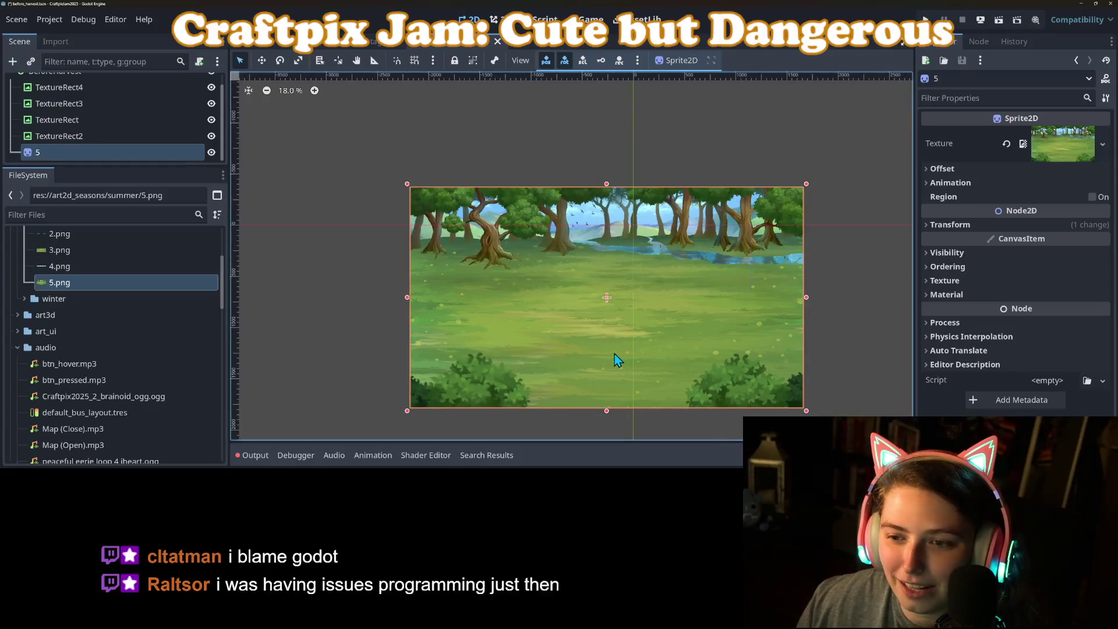
{"action": "left_click", "coordinate": [103, 133]}
{"action": "left_click", "coordinate": [99, 154]}
{"action": "key", "text": "Delete"}
{"action": "key", "text": "Return"}
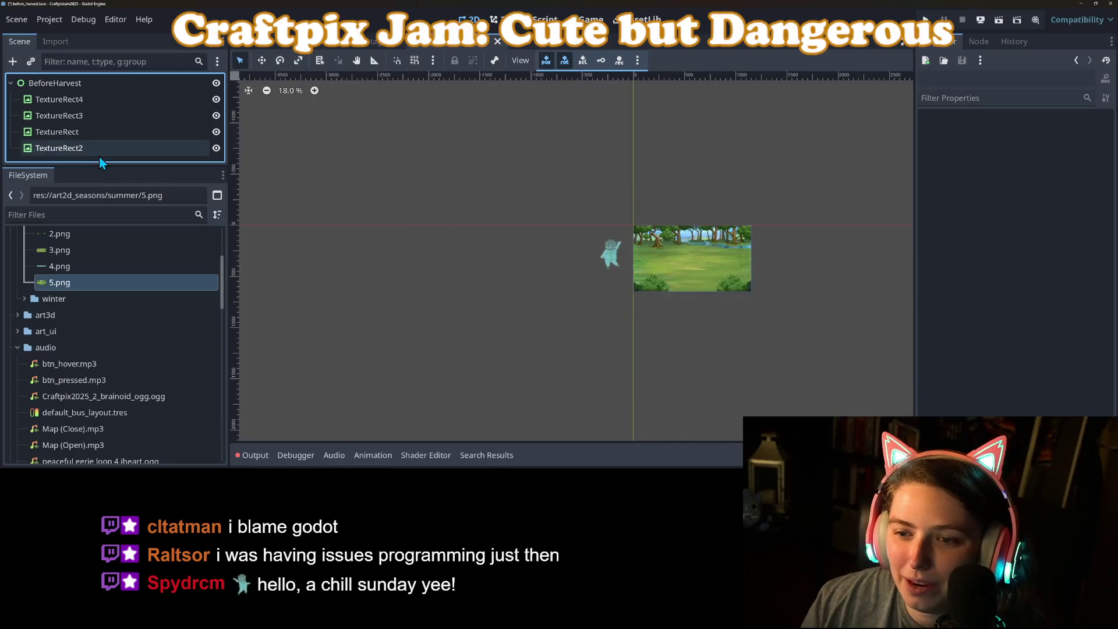
{"action": "scroll", "coordinate": [689, 280], "scroll_direction": "up", "scroll_amount": 8}
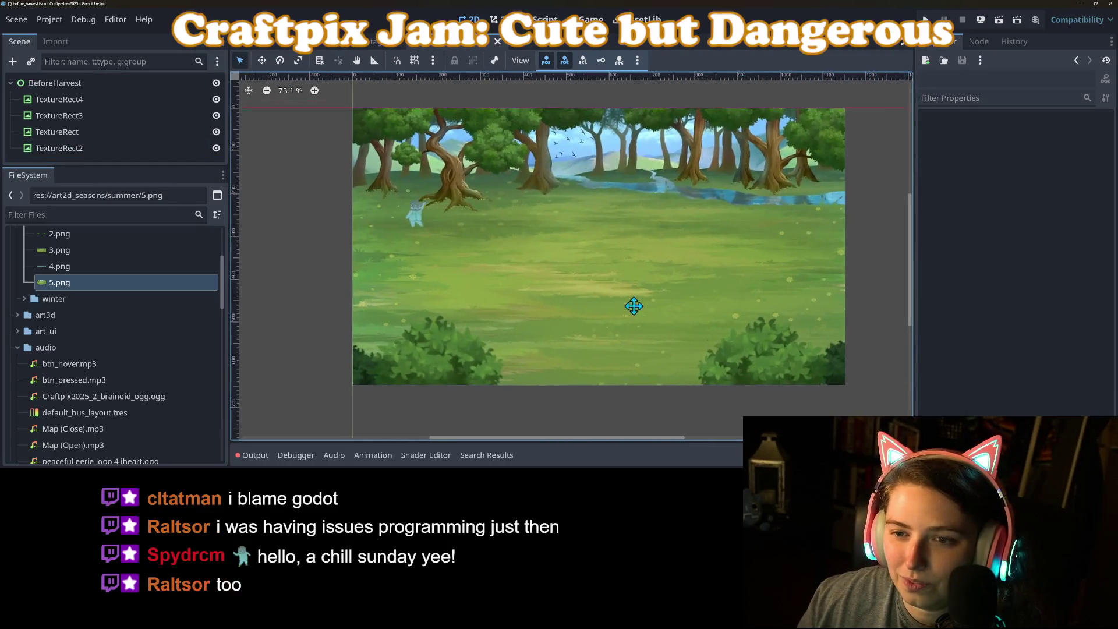
{"action": "left_click", "coordinate": [47, 82]}
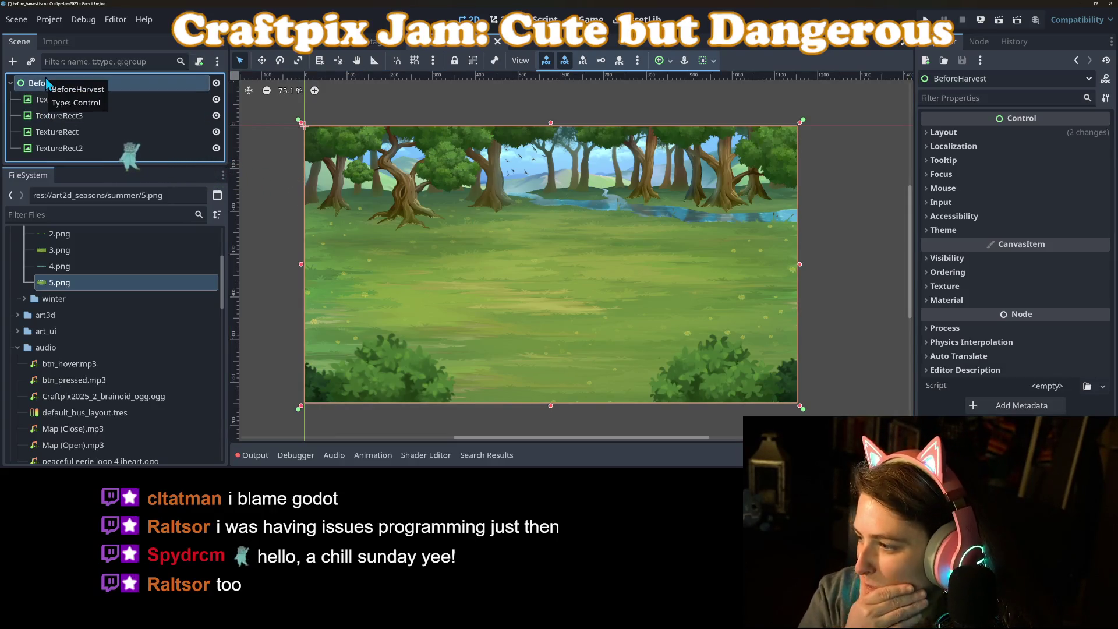
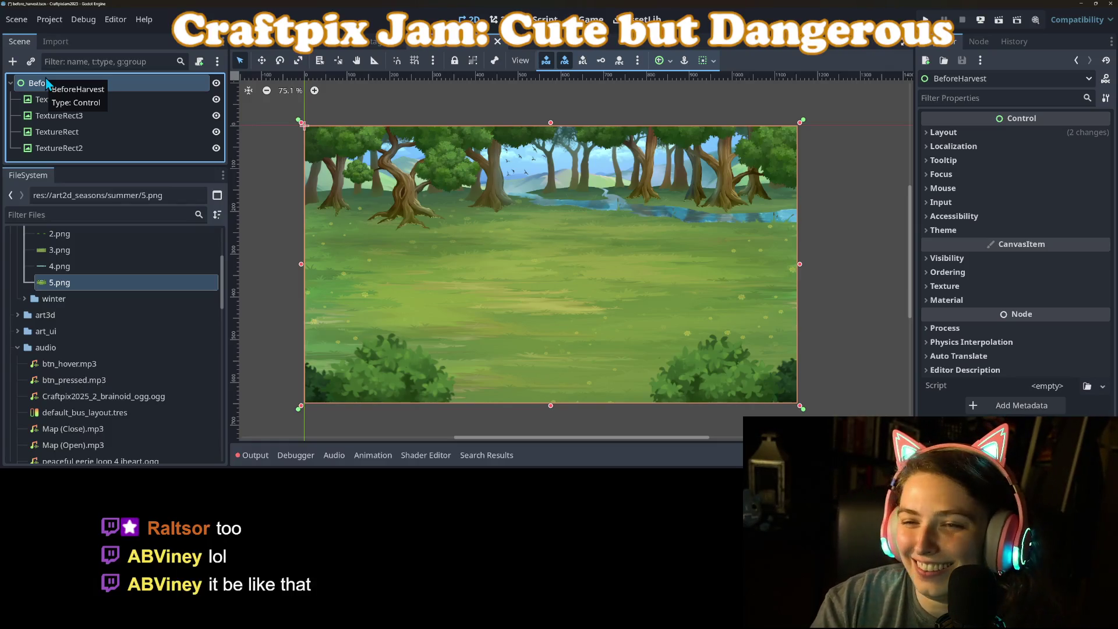
- Nest TextureRect under TextureRect3 in the Scene dock and save the scene
{"action": "key", "text": "ctrl+s"}
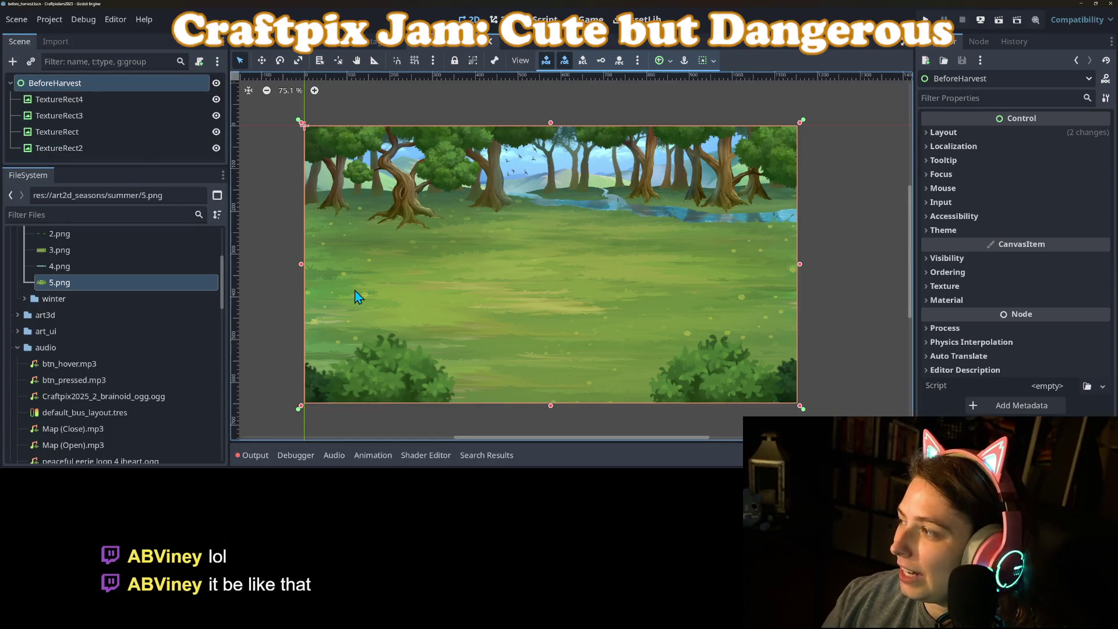
{"action": "scroll", "coordinate": [411, 390], "scroll_direction": "down", "scroll_amount": 4}
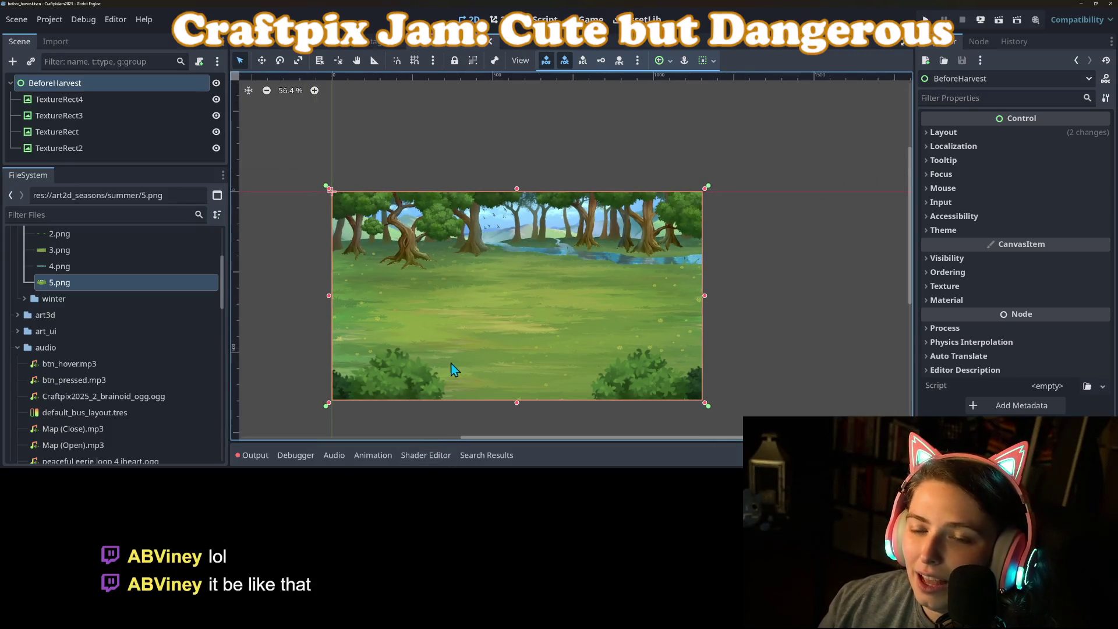
{"action": "scroll", "coordinate": [543, 332], "scroll_direction": "up", "scroll_amount": 2}
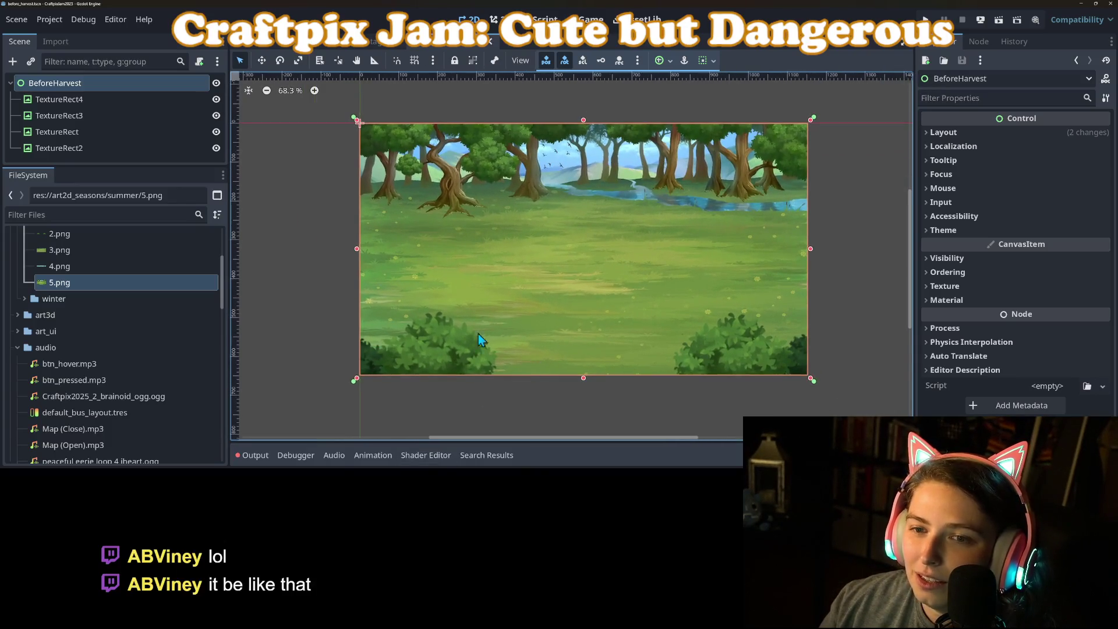
{"action": "left_click", "coordinate": [82, 149]}
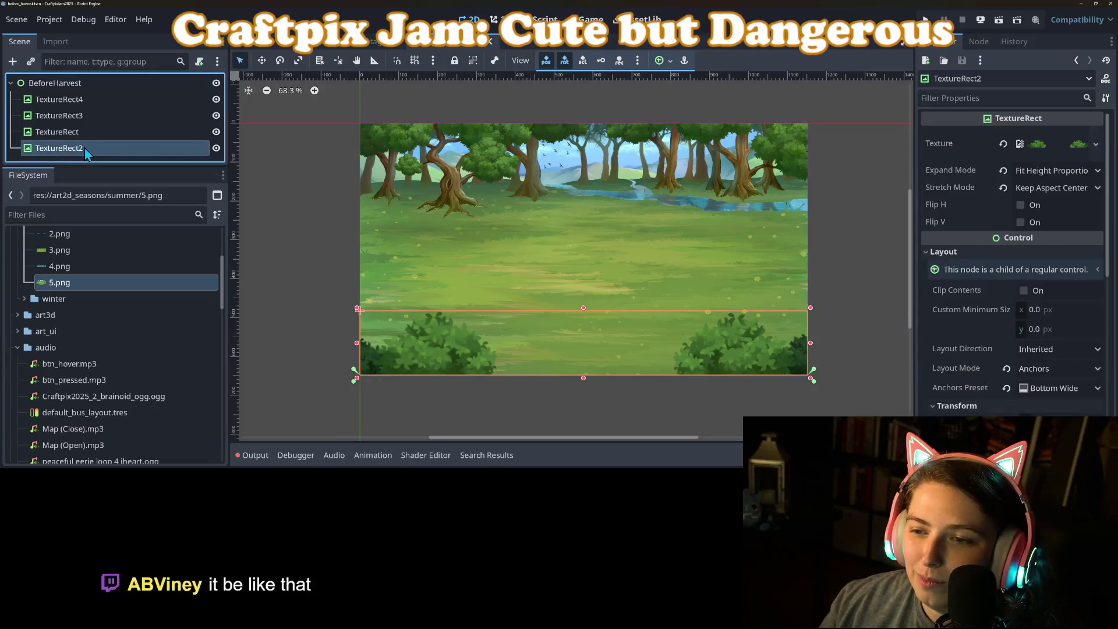
{"action": "left_click", "coordinate": [100, 138]}
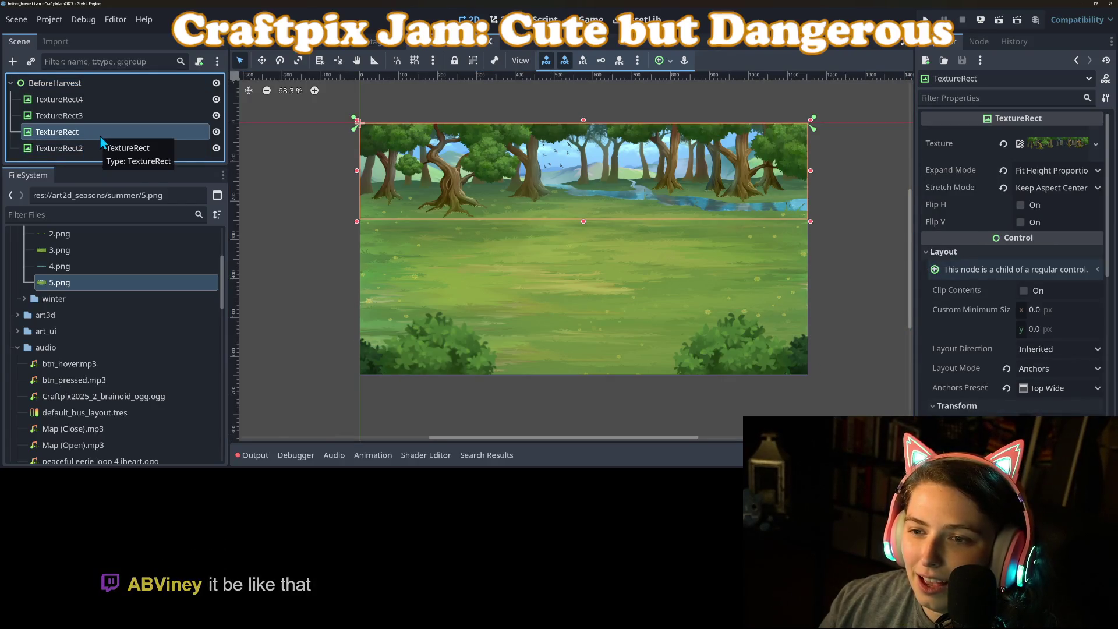
{"action": "left_click", "coordinate": [106, 120]}
{"action": "left_click", "coordinate": [110, 107]}
{"action": "left_click", "coordinate": [105, 120]}
{"action": "left_click_drag", "start_coordinate": [96, 135], "coordinate": [100, 120]}
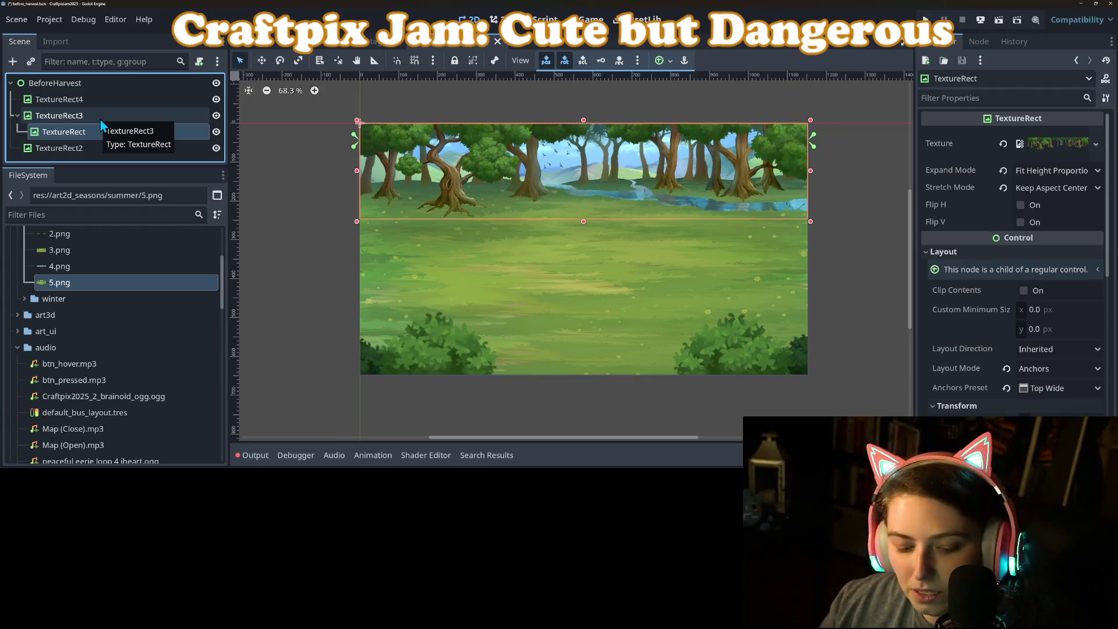
{"action": "key", "text": "ctrl+s"}
- Start adding a new child node to the BeforeHarvest root
{"action": "right_click", "coordinate": [100, 85]}
{"action": "key", "text": "Escape"}
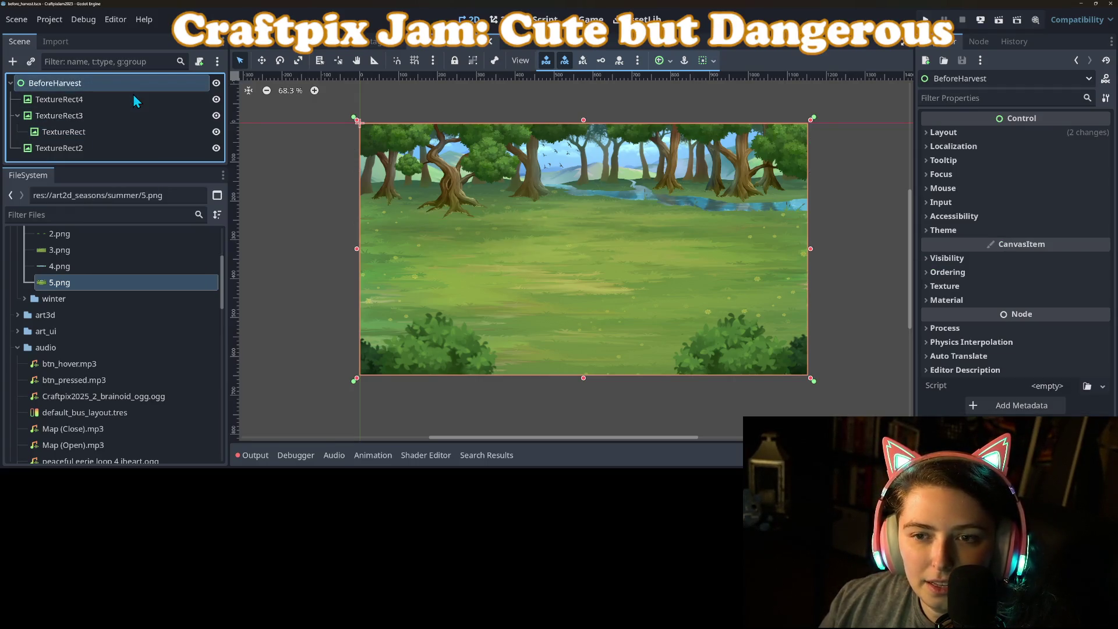
{"action": "key", "text": "ctrl+a"}
- Search 'anim' and create an AnimationPlayer node
{"action": "type", "text": "anim"}
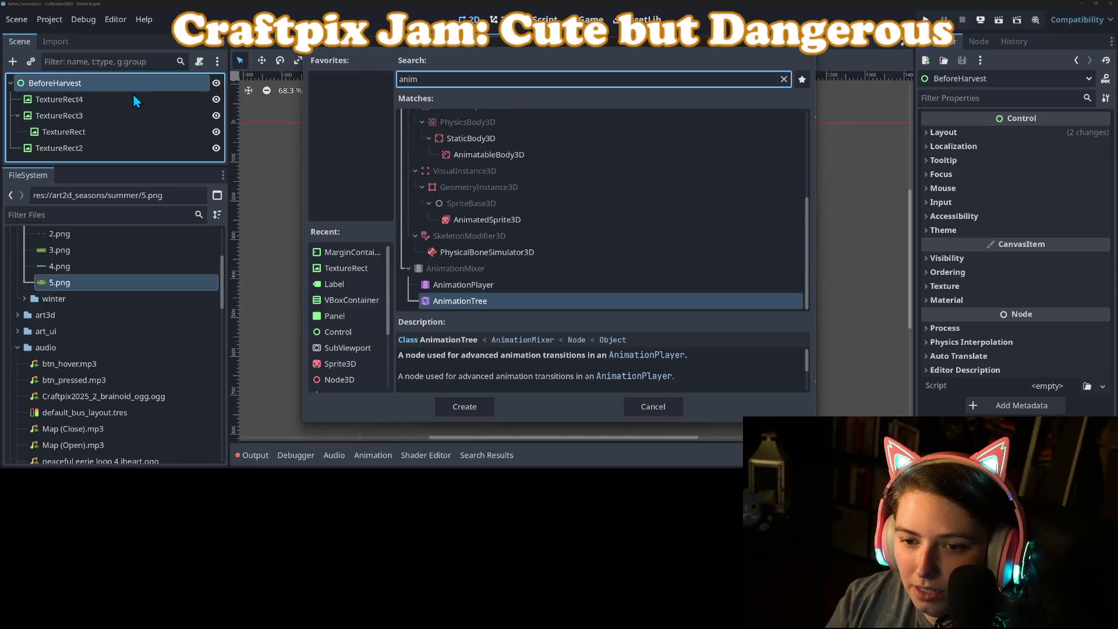
{"action": "key", "text": "Up"}
{"action": "key", "text": "Return"}
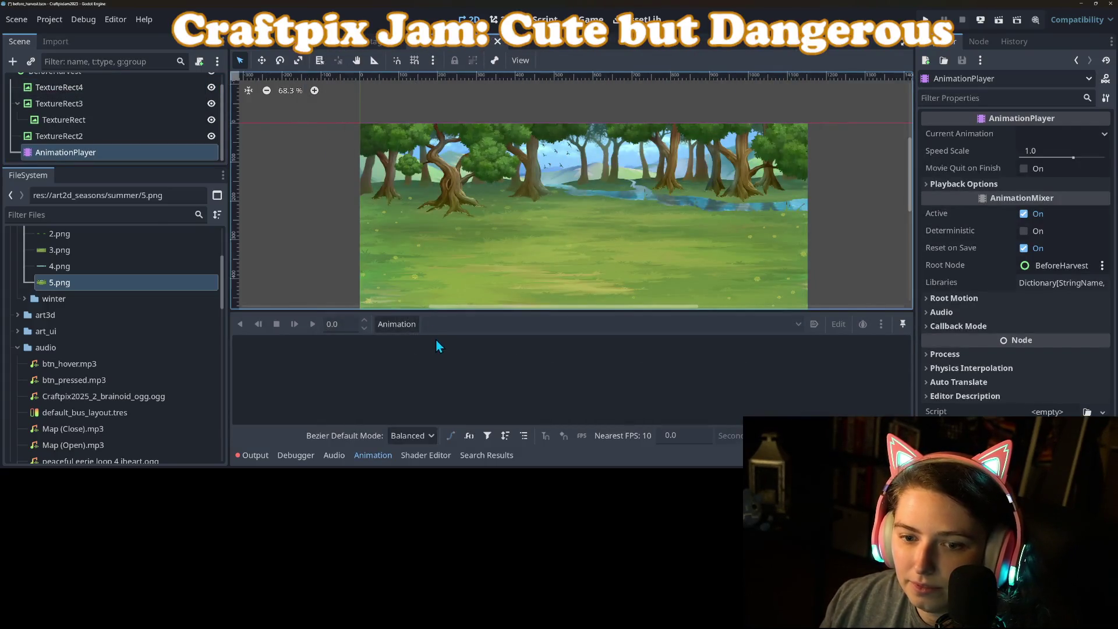
- Pan the canvas to see the whole scene and select TextureRect4
{"action": "scroll", "coordinate": [327, 266], "scroll_direction": "down", "scroll_amount": 6}
{"action": "left_click_drag", "start_coordinate": [316, 267], "coordinate": [337, 209]}
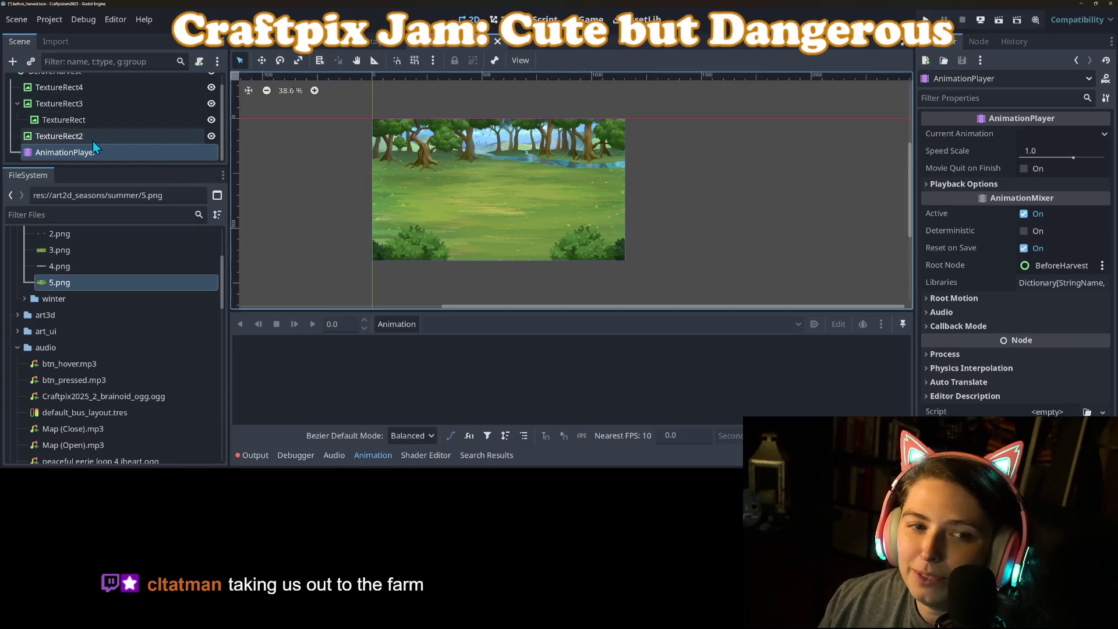
{"action": "scroll", "coordinate": [87, 117], "scroll_direction": "up", "scroll_amount": 1}
{"action": "left_click", "coordinate": [61, 100]}
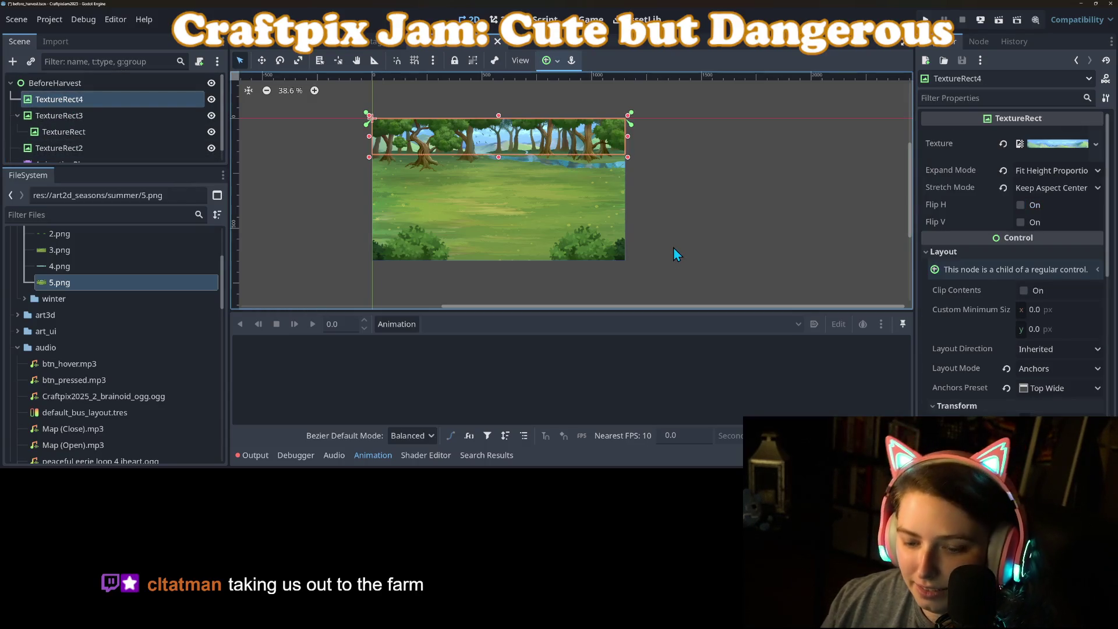
- Save, then duplicate TextureRect4 into TextureRect5, undoing a trial Full Rect anchoring
{"action": "key", "text": "ctrl+s"}
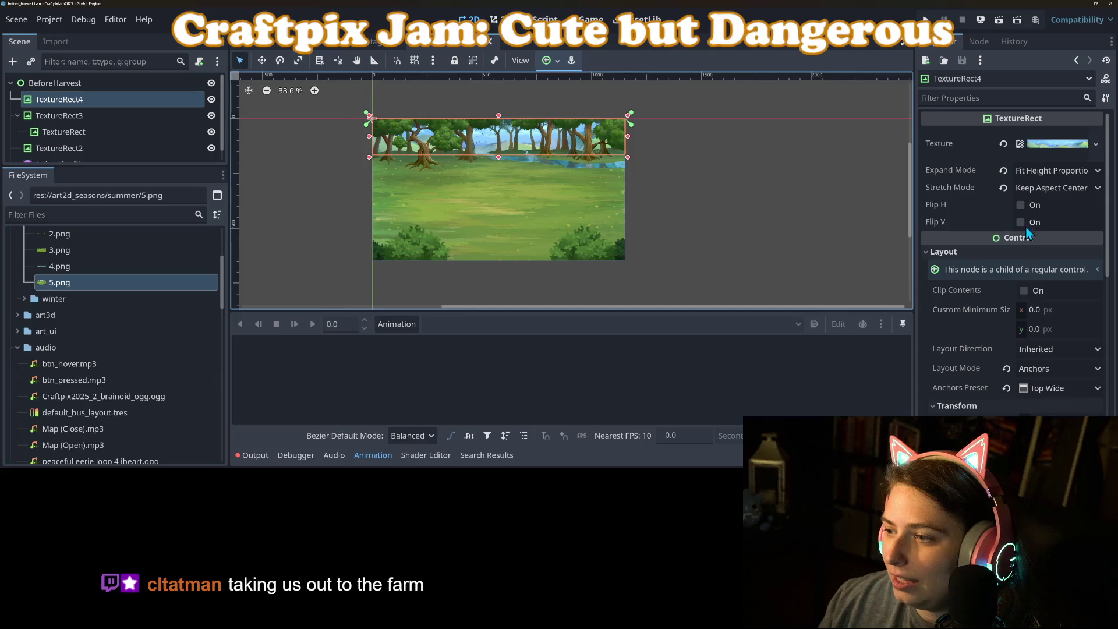
{"action": "scroll", "coordinate": [983, 368], "scroll_direction": "down", "scroll_amount": 5}
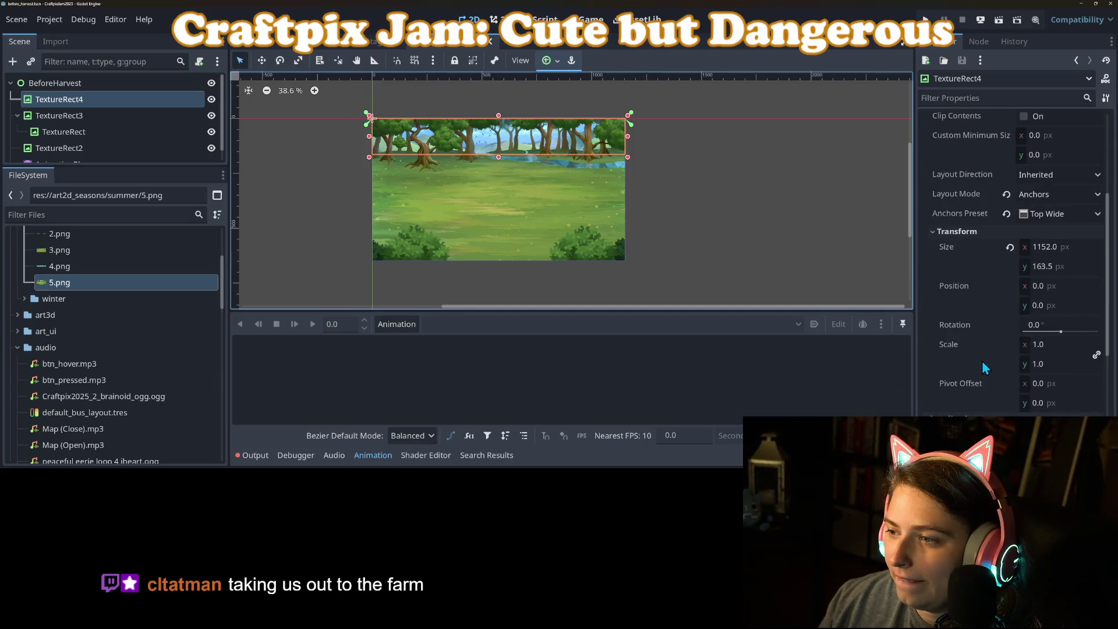
{"action": "scroll", "coordinate": [953, 321], "scroll_direction": "down", "scroll_amount": 6}
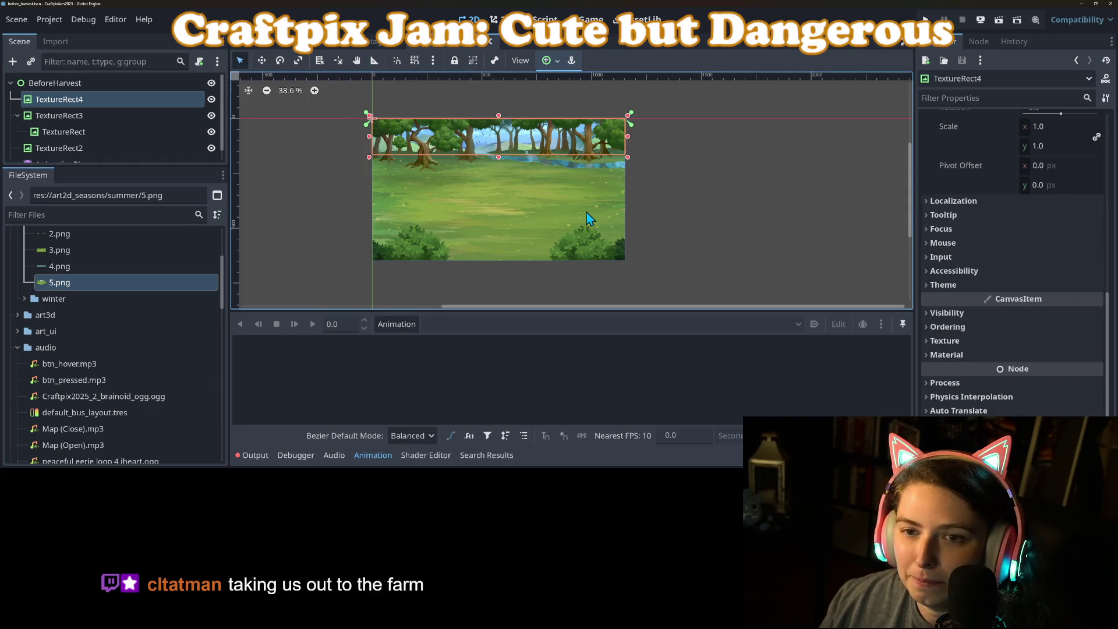
{"action": "key", "text": "ctrl+d"}
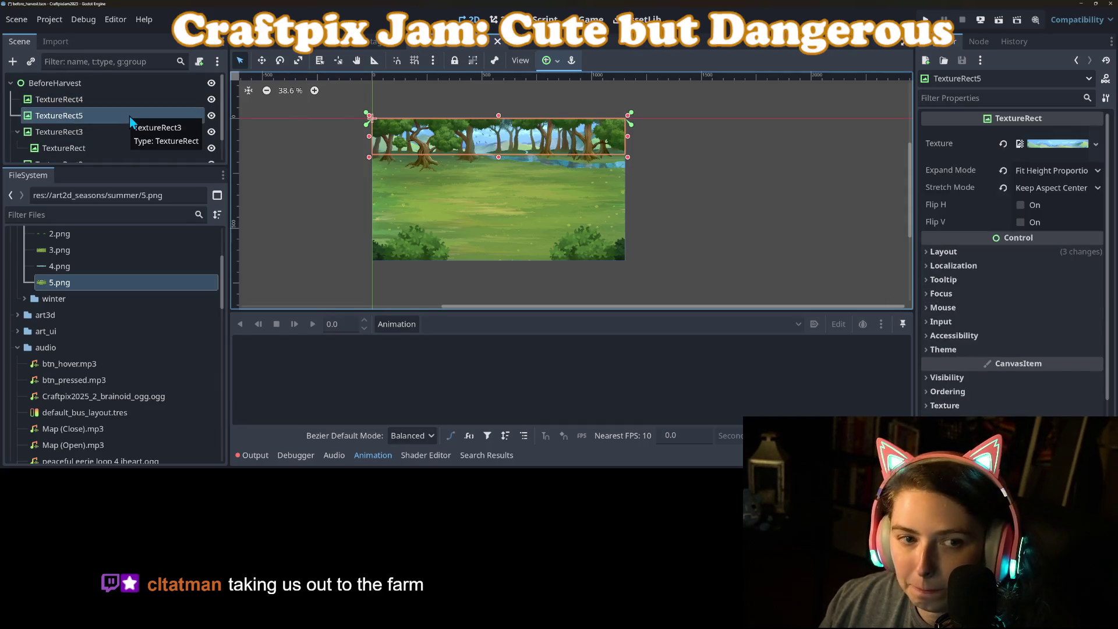
{"action": "left_click", "coordinate": [556, 61]}
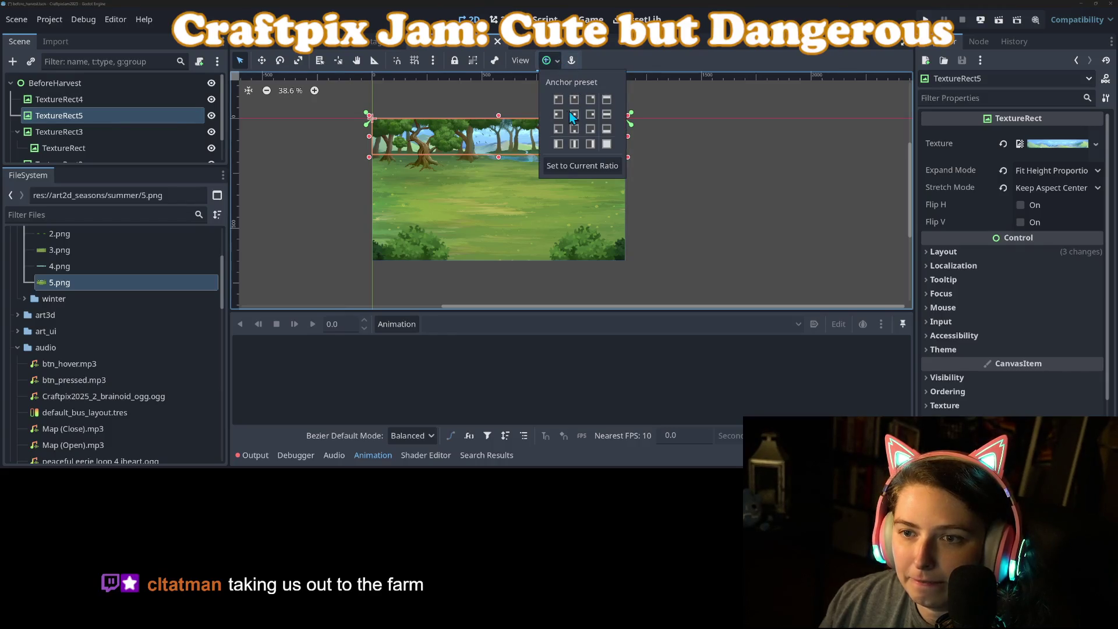
{"action": "left_click", "coordinate": [607, 145]}
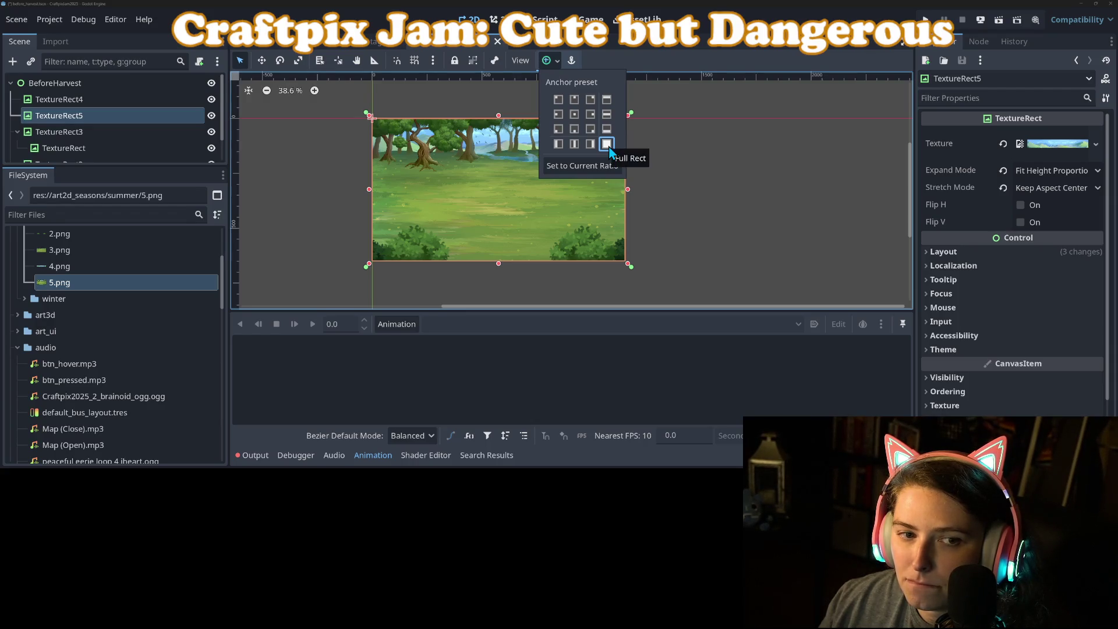
{"action": "key", "text": "Escape"}
{"action": "key", "text": "ctrl+z"}
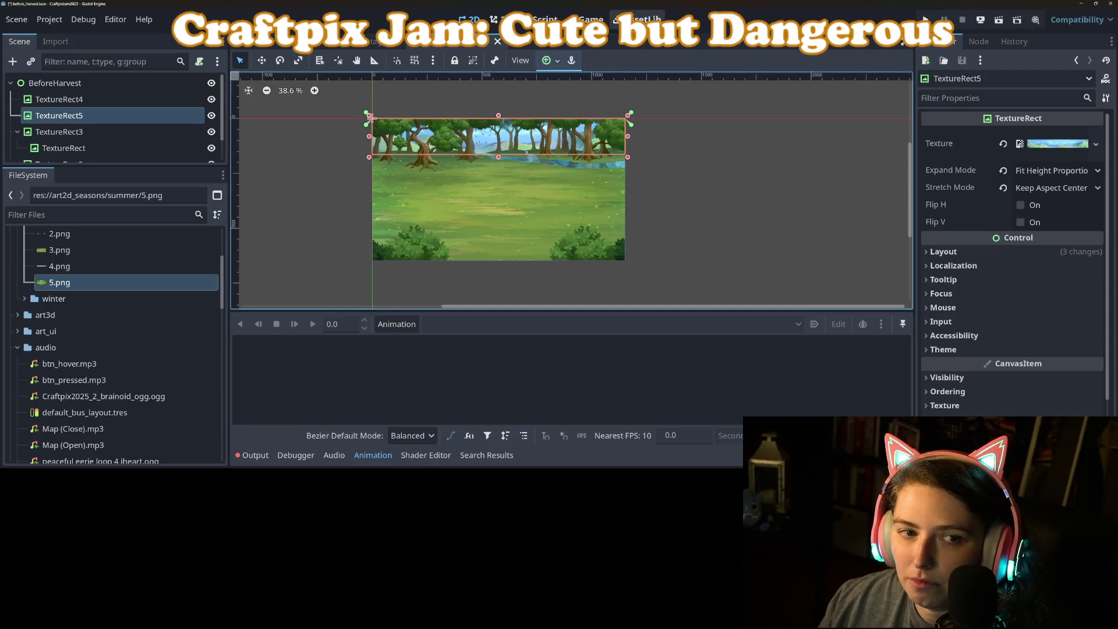
{"action": "key", "text": "ctrl+z"}
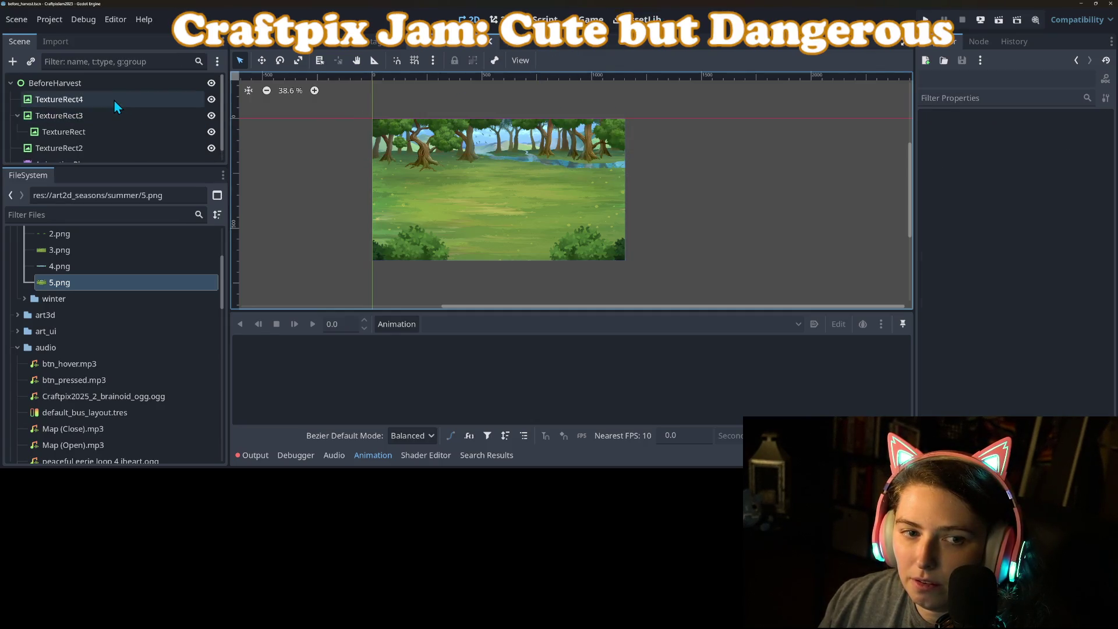
{"action": "key", "text": "ctrl+shift+z"}
- Make TextureRect5 a child of TextureRect4, anchor it Right Wide and stretch it rightward
{"action": "left_click_drag", "start_coordinate": [109, 111], "coordinate": [113, 102]}
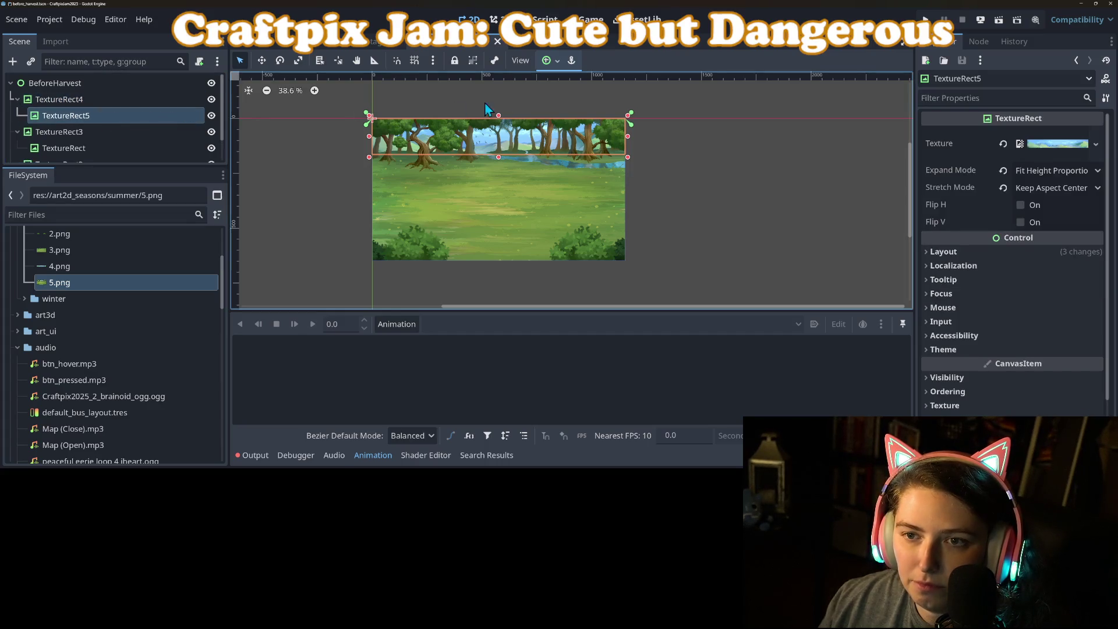
{"action": "left_click", "coordinate": [577, 60]}
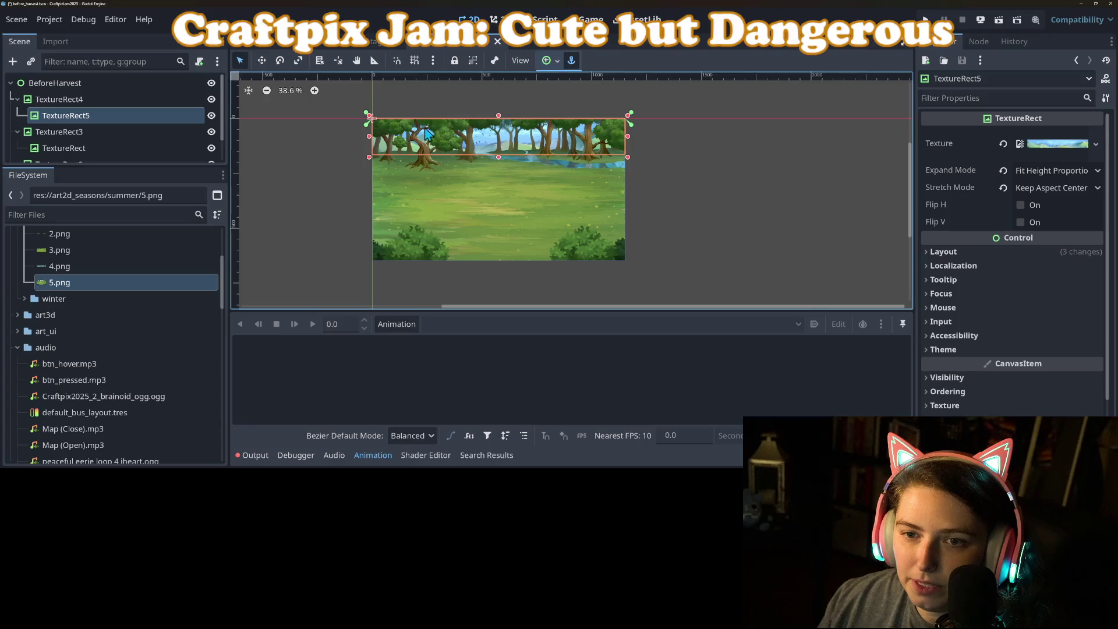
{"action": "left_click", "coordinate": [551, 64]}
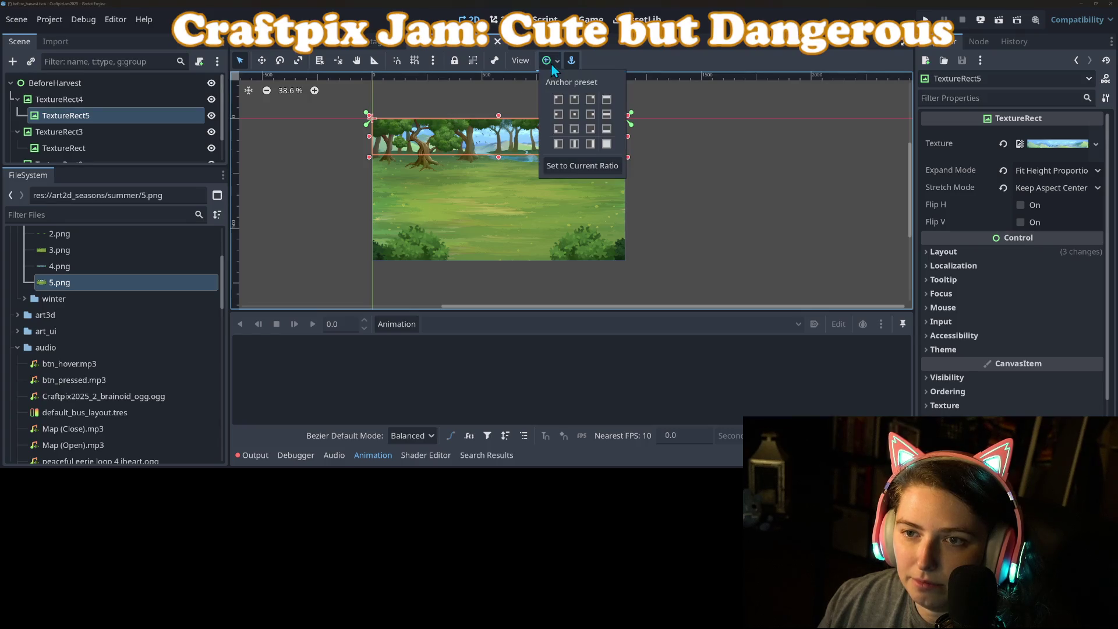
{"action": "left_click", "coordinate": [558, 145]}
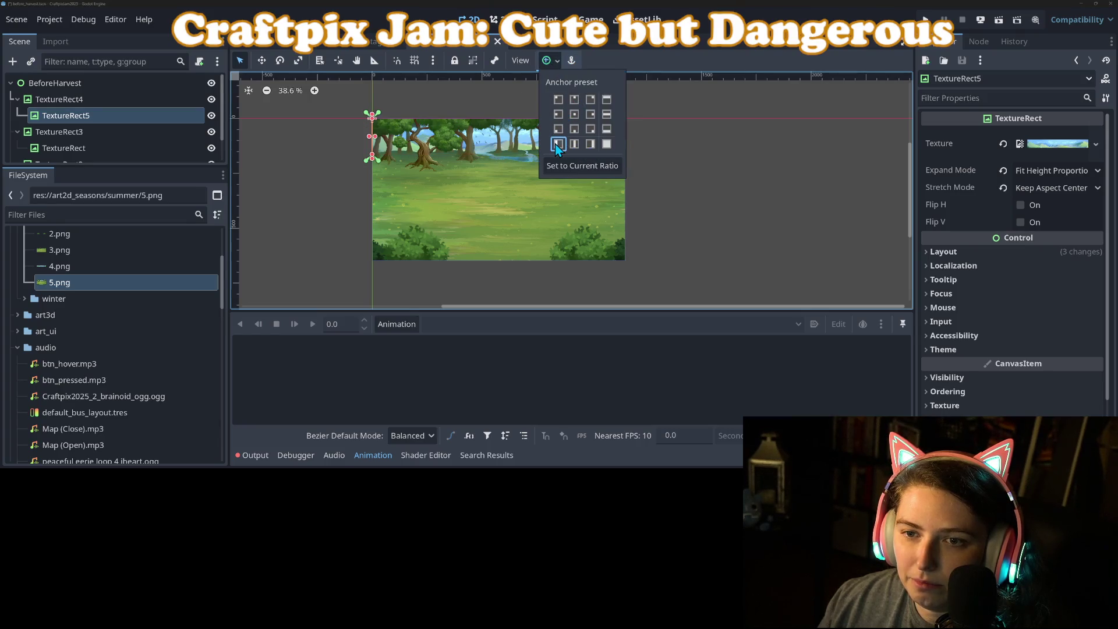
{"action": "left_click", "coordinate": [606, 144]}
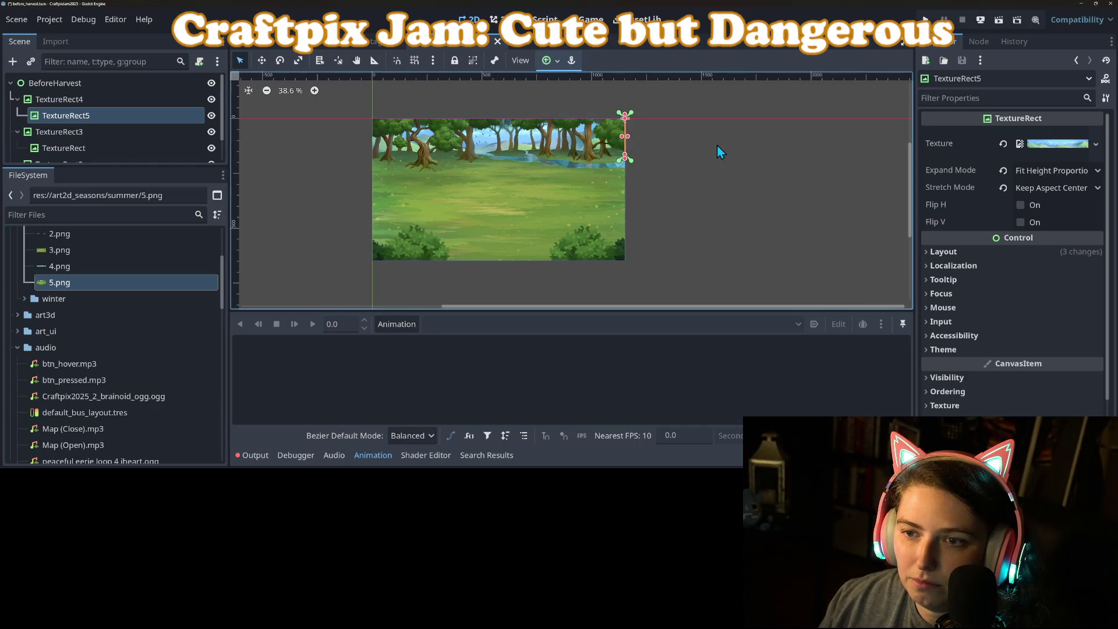
{"action": "mouse_move", "coordinate": [627, 141]}
{"action": "left_mouse_down"}
{"action": "mouse_move", "coordinate": [904, 152]}
{"action": "mouse_move", "coordinate": [881, 154]}
{"action": "left_mouse_up"}
- Select TextureRect4 and set its position x to -60
{"action": "left_click", "coordinate": [59, 99]}
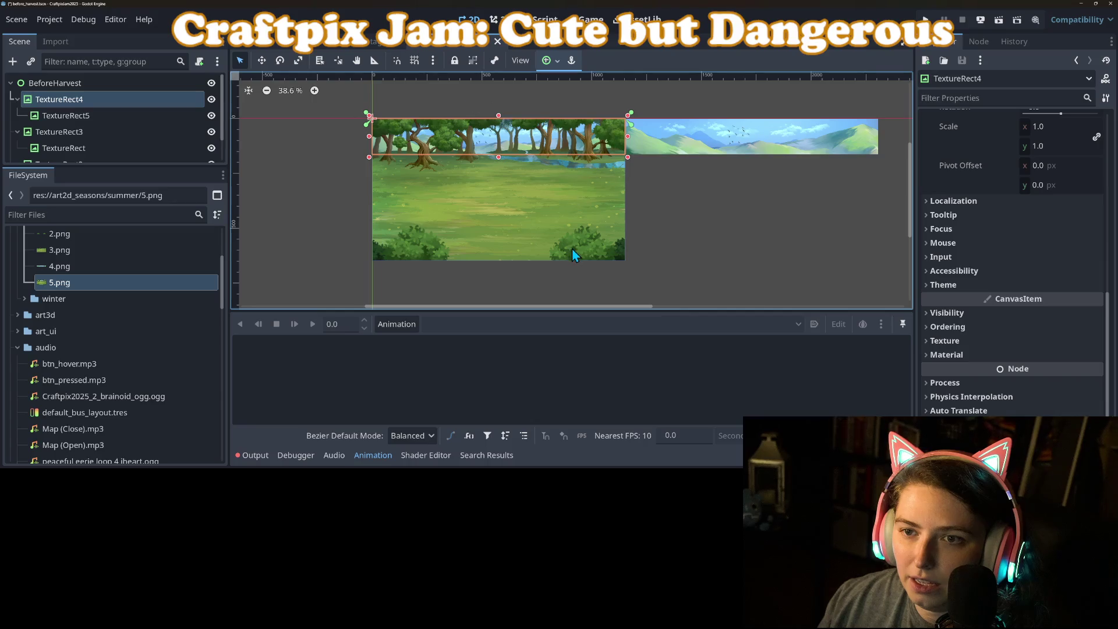
{"action": "scroll", "coordinate": [1028, 293], "scroll_direction": "up", "scroll_amount": 3}
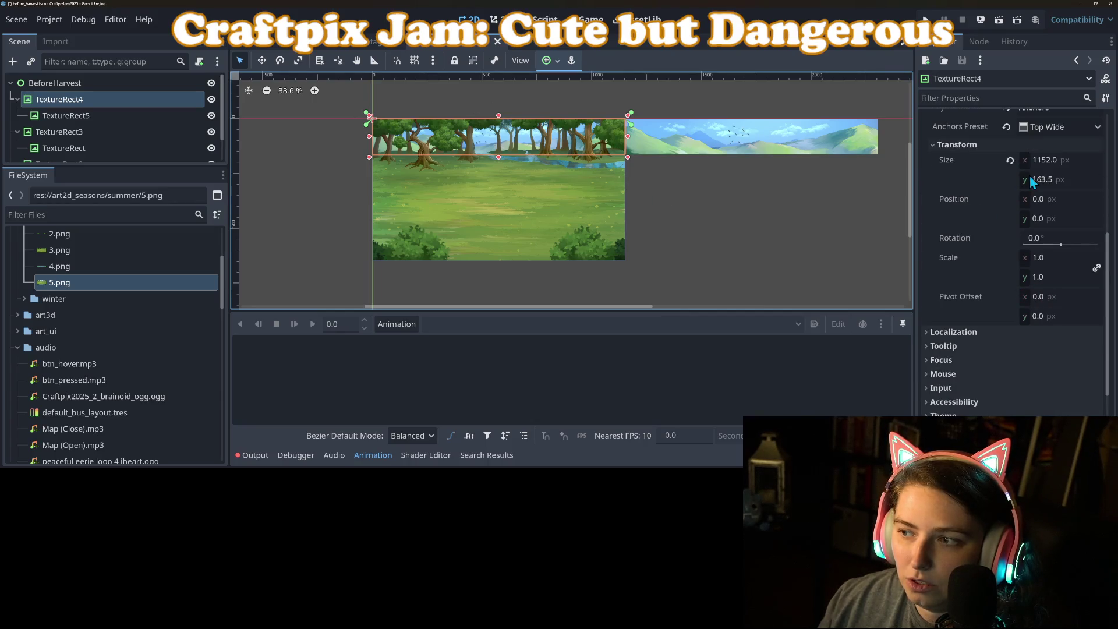
{"action": "left_click", "coordinate": [1087, 202]}
{"action": "left_click_drag", "start_coordinate": [1087, 201], "coordinate": [1076, 201]}
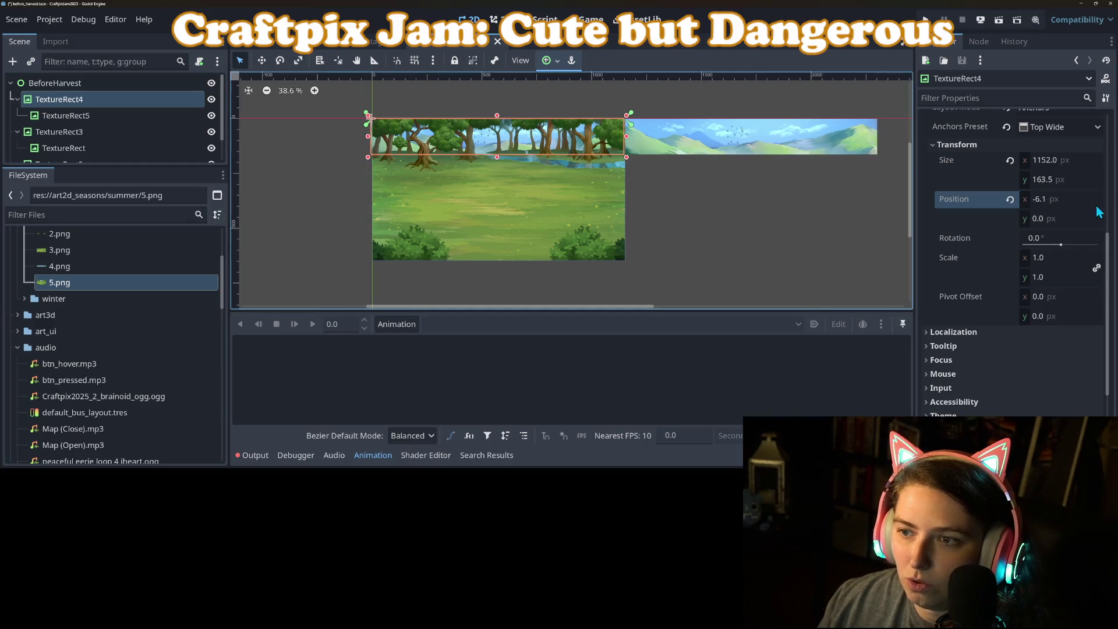
{"action": "left_click", "coordinate": [1059, 201]}
{"action": "type", "text": "-"}
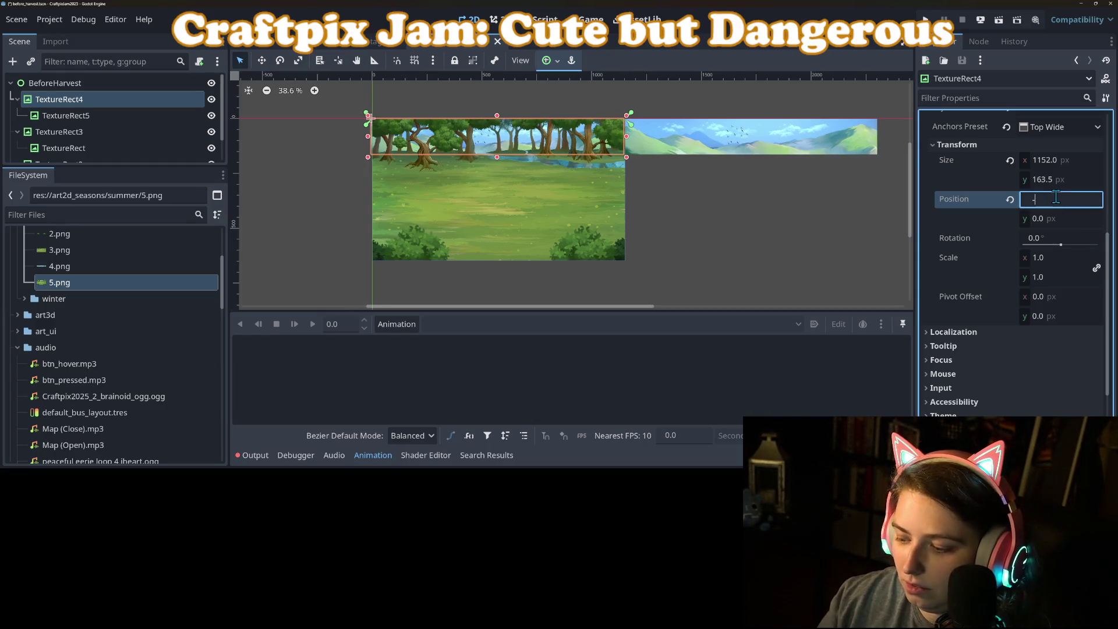
{"action": "type", "text": "60"}
{"action": "key", "text": "Return"}
- Move TextureRect4 further to x -250, then ask to delete TextureRect5
{"action": "left_click", "coordinate": [1056, 198]}
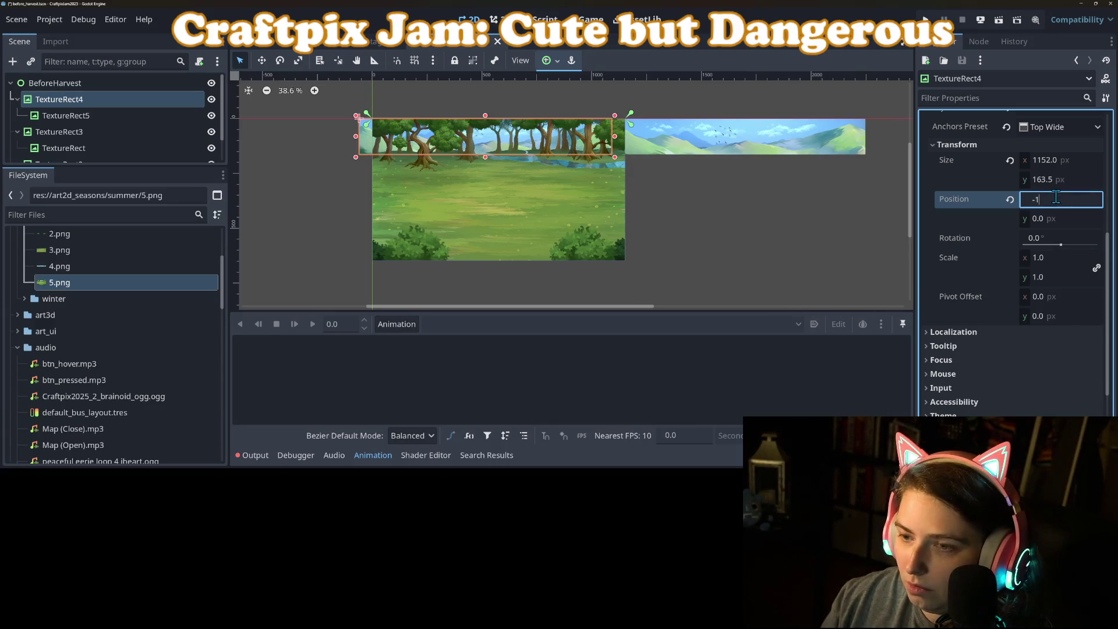
{"action": "type", "text": "20"}
{"action": "key", "text": "Return"}
{"action": "left_click", "coordinate": [1057, 197]}
{"action": "type", "text": "-"}
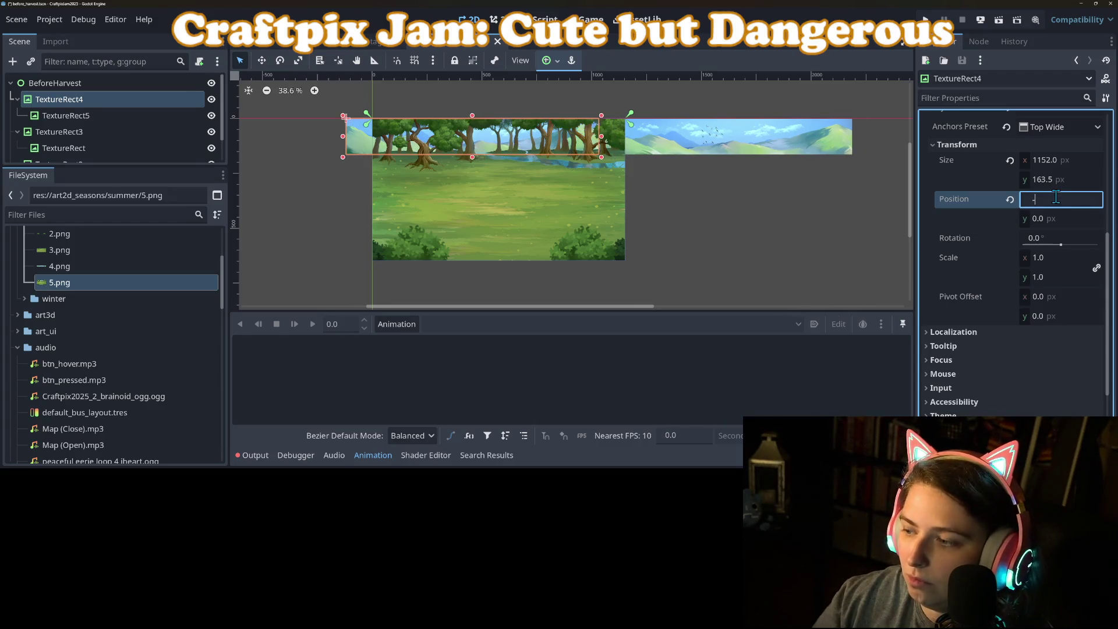
{"action": "type", "text": "250"}
{"action": "key", "text": "Return"}
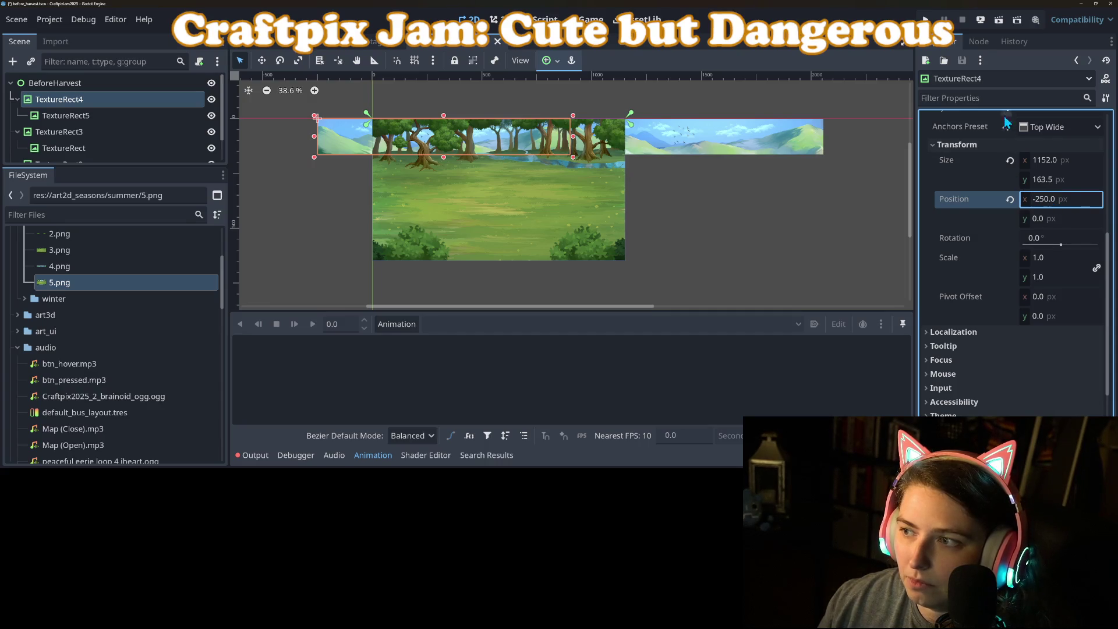
{"action": "left_click", "coordinate": [152, 117]}
{"action": "key", "text": "Delete"}
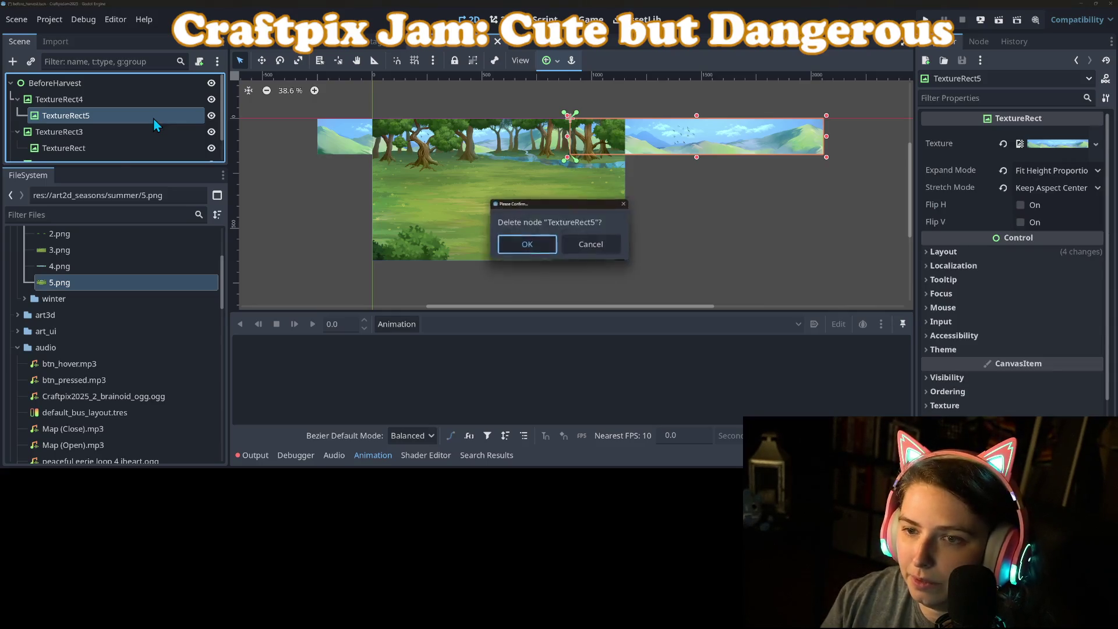
- Undo the TextureRect5 deletion and make it a child of TextureRect4
{"action": "key", "text": "Return"}
{"action": "left_click", "coordinate": [117, 99]}
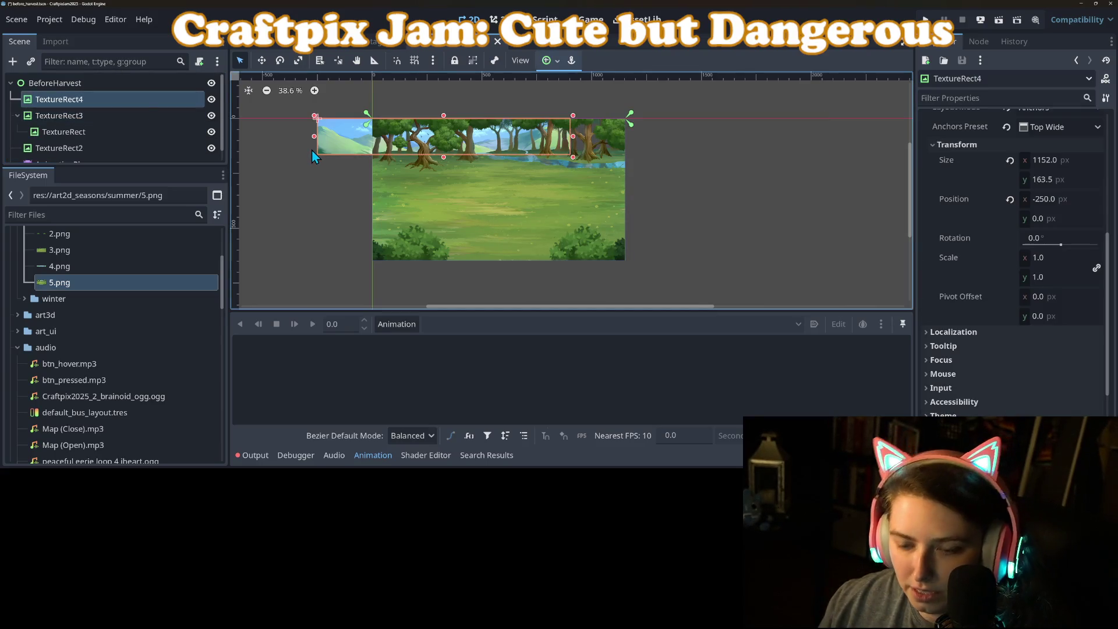
{"action": "key", "text": "ctrl+z"}
{"action": "left_click_drag", "start_coordinate": [86, 117], "coordinate": [85, 98]}
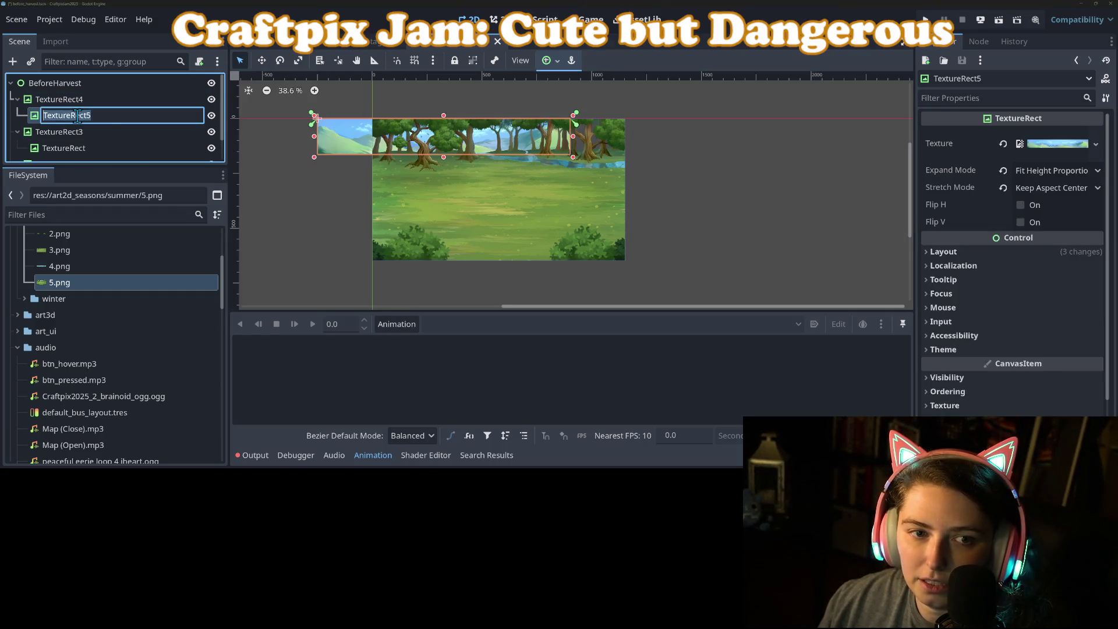
- Set TextureRect5's position x to 1152
{"action": "left_click", "coordinate": [978, 252]}
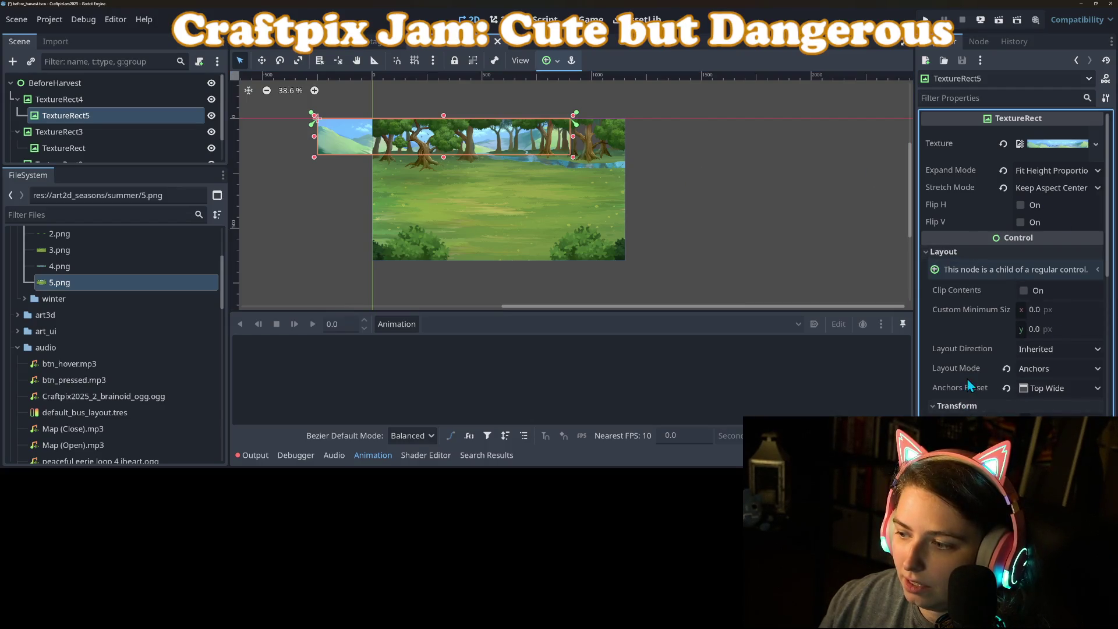
{"action": "left_click", "coordinate": [964, 405]}
{"action": "left_click", "coordinate": [1084, 294]}
{"action": "left_click", "coordinate": [1085, 288]}
{"action": "scroll", "coordinate": [1074, 313], "scroll_direction": "down", "scroll_amount": 2}
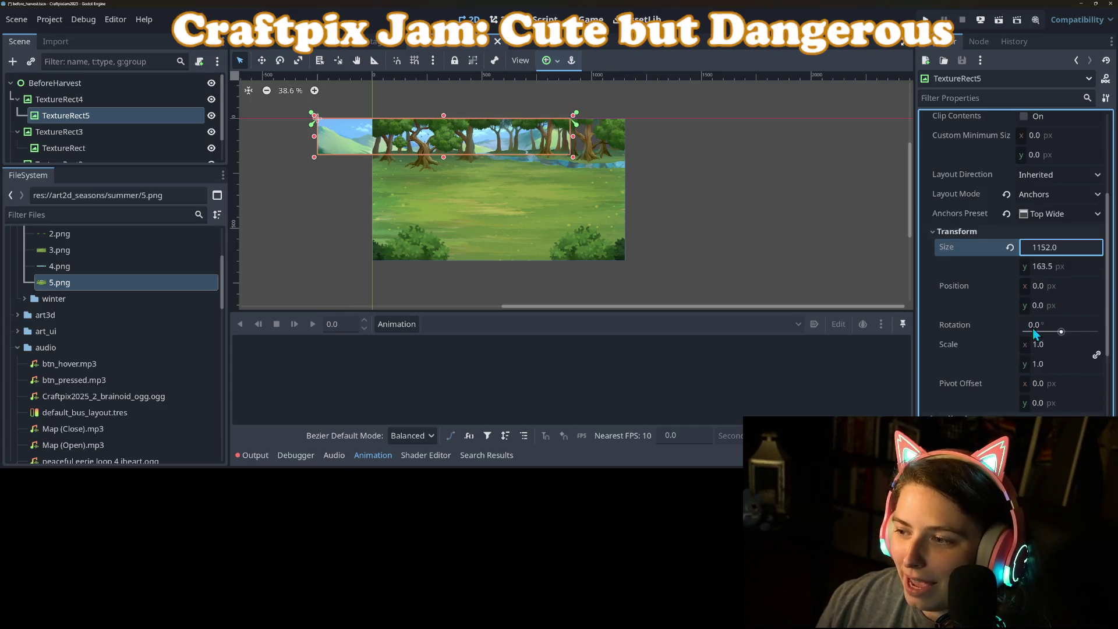
{"action": "left_click", "coordinate": [1063, 288]}
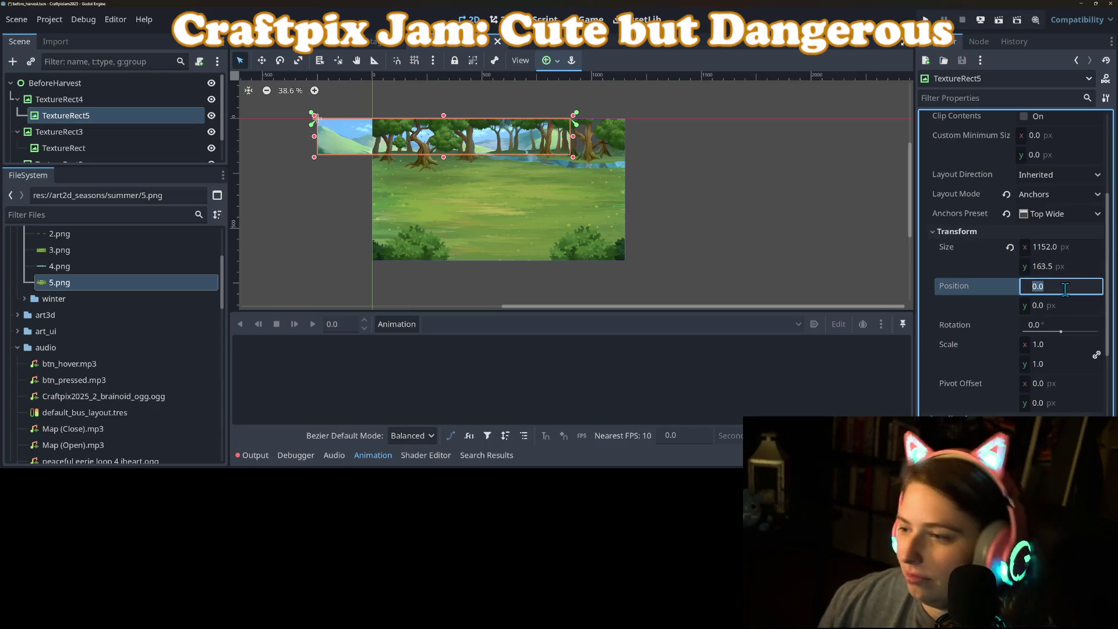
{"action": "type", "text": "112"}
{"action": "type", "text": "52"}
{"action": "key", "text": "Return"}
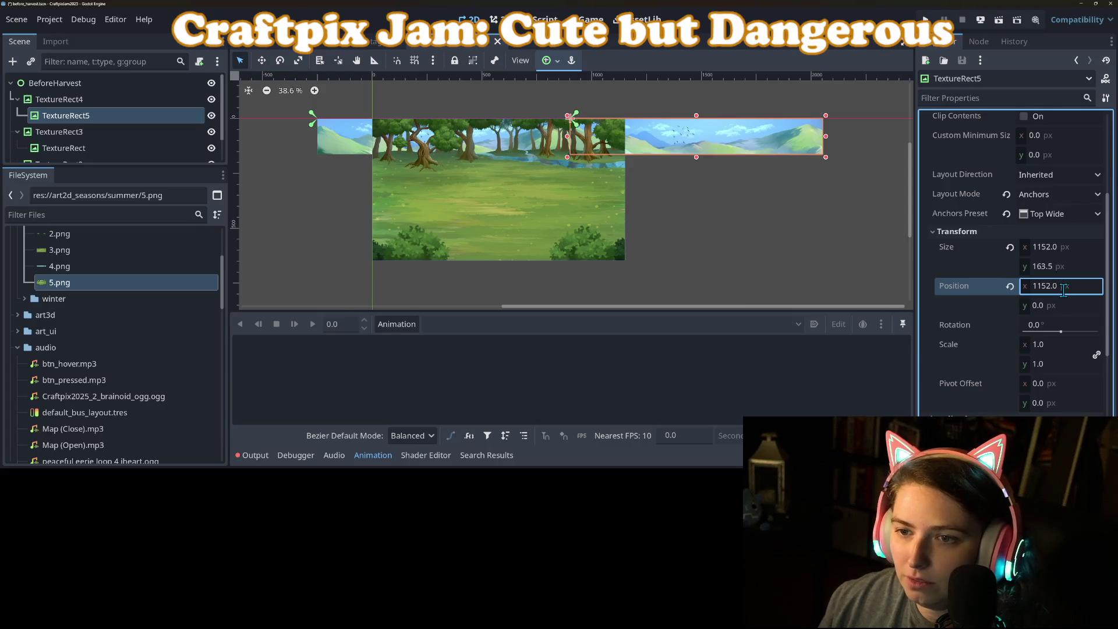
- Duplicate it as TextureRect6 with position x -1152 and save the scene
{"action": "key", "text": "ctrl+d"}
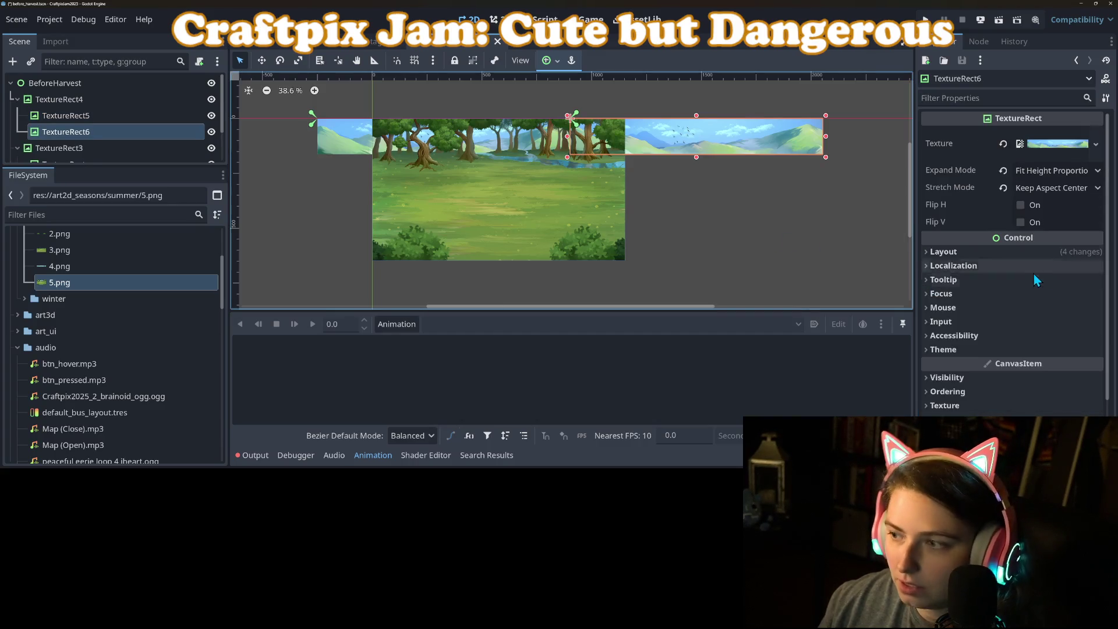
{"action": "left_click", "coordinate": [997, 253]}
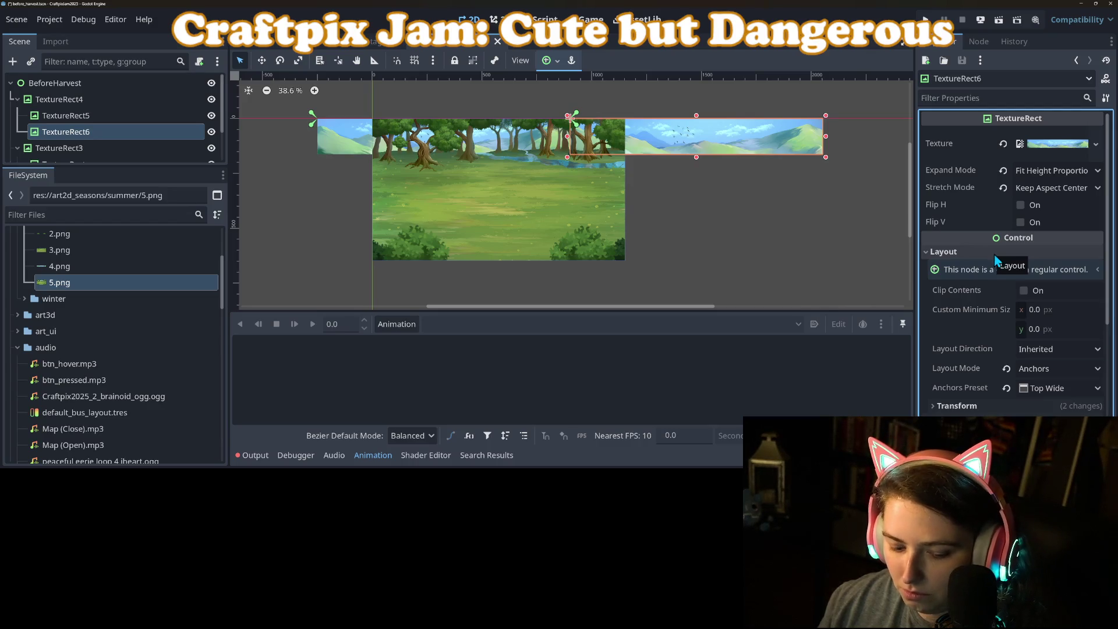
{"action": "scroll", "coordinate": [984, 280], "scroll_direction": "down", "scroll_amount": 3}
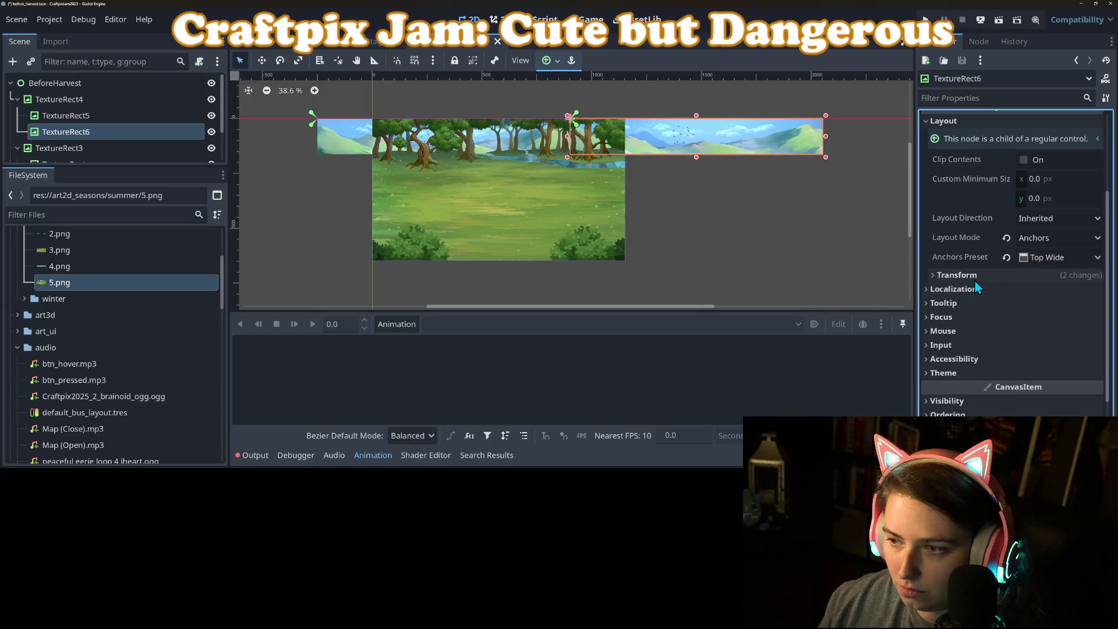
{"action": "left_click", "coordinate": [973, 281]}
{"action": "left_click", "coordinate": [1049, 290]}
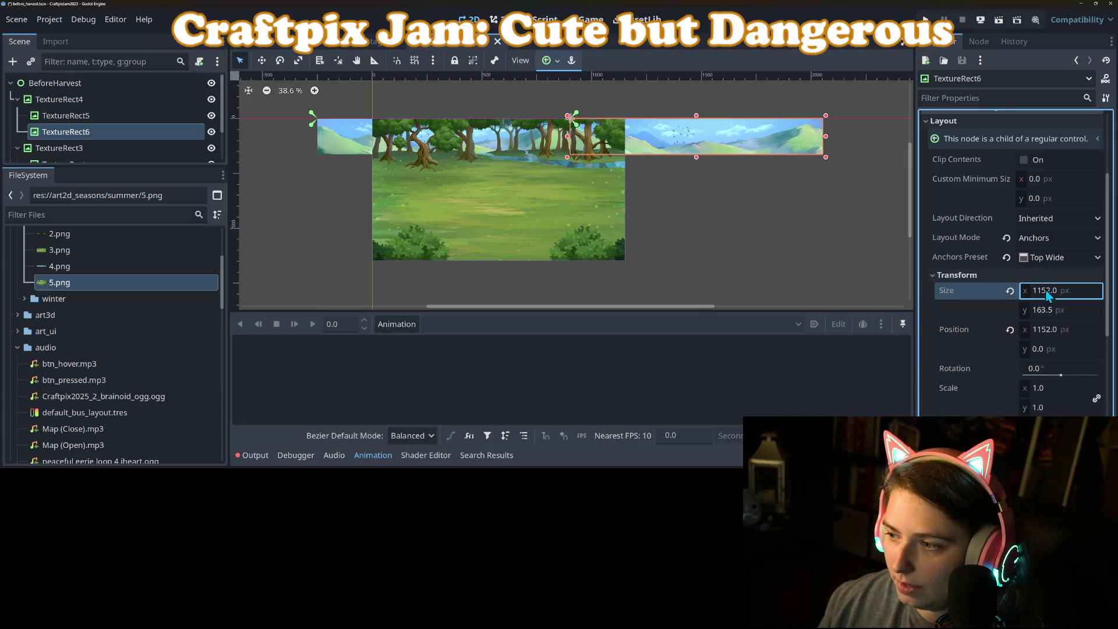
{"action": "left_click", "coordinate": [1051, 330]}
{"action": "key", "text": "Home"}
{"action": "type", "text": "-"}
{"action": "key", "text": "Return"}
{"action": "key", "text": "ctrl+s"}
- Restore TextureRect6's position x to -1152 after nudging it on the canvas, and save
{"action": "left_click", "coordinate": [794, 297]}
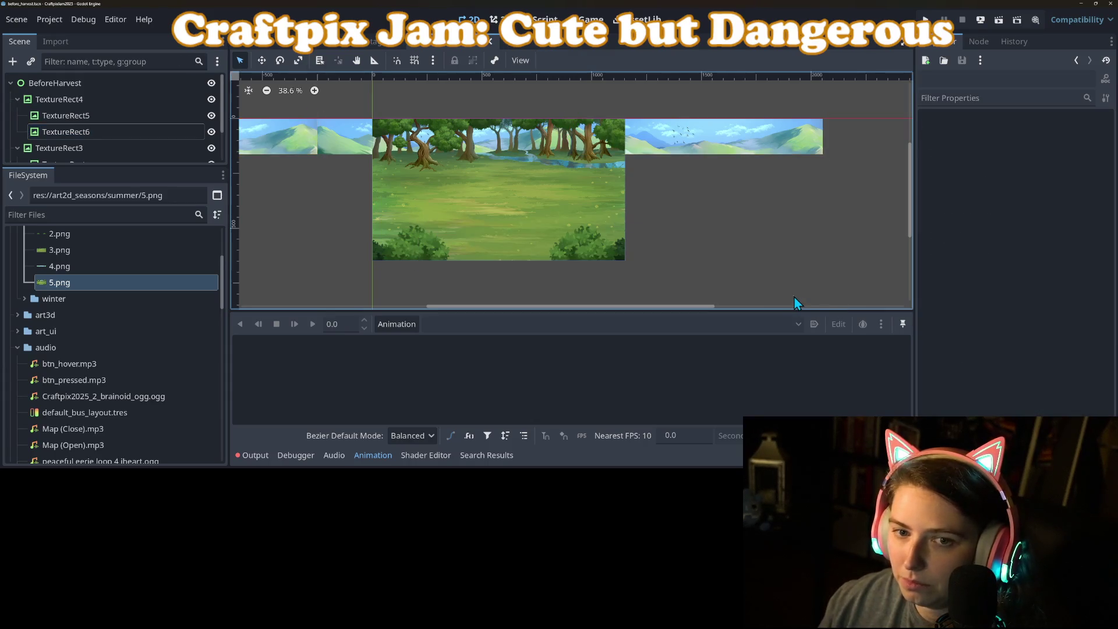
{"action": "scroll", "coordinate": [791, 288], "scroll_direction": "down", "scroll_amount": 1}
{"action": "scroll", "coordinate": [620, 232], "scroll_direction": "up", "scroll_amount": 4}
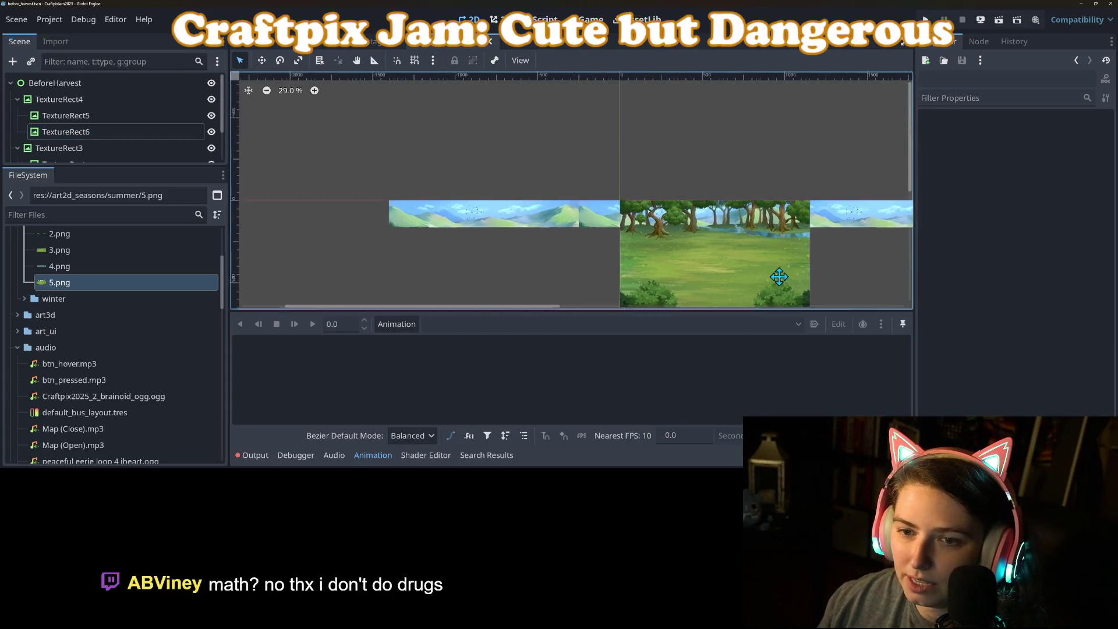
{"action": "scroll", "coordinate": [632, 224], "scroll_direction": "up", "scroll_amount": 5}
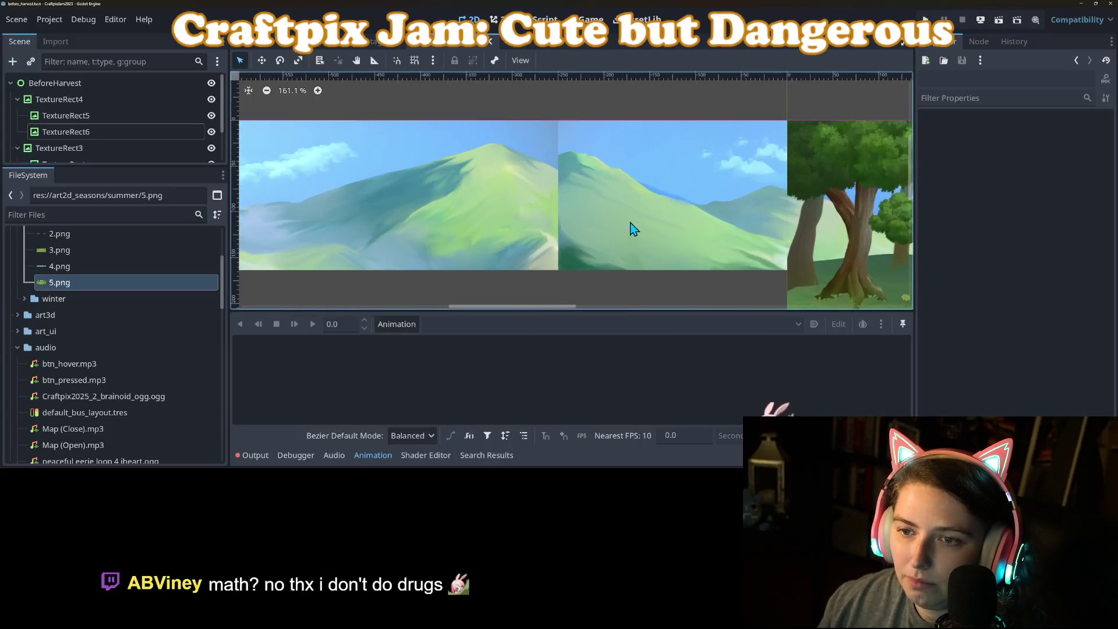
{"action": "left_click", "coordinate": [505, 174]}
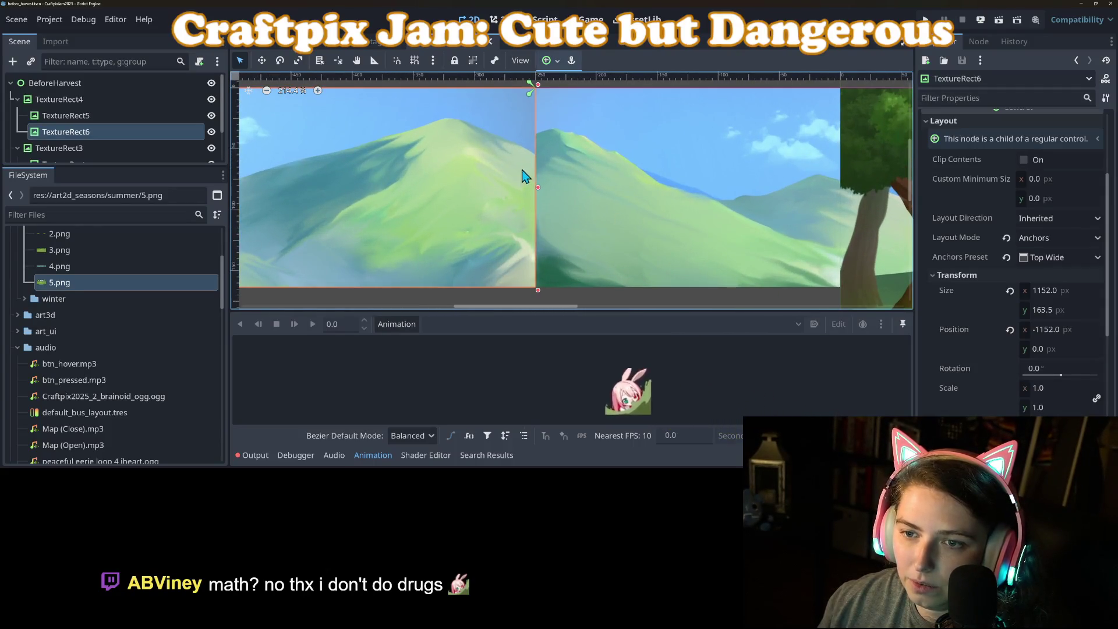
{"action": "mouse_move", "coordinate": [499, 160]}
{"action": "left_mouse_down"}
{"action": "mouse_move", "coordinate": [485, 155]}
{"action": "mouse_move", "coordinate": [498, 156]}
{"action": "left_mouse_up"}
{"action": "left_click", "coordinate": [1081, 330]}
{"action": "type", "text": "-1152"}
{"action": "key", "text": "Return"}
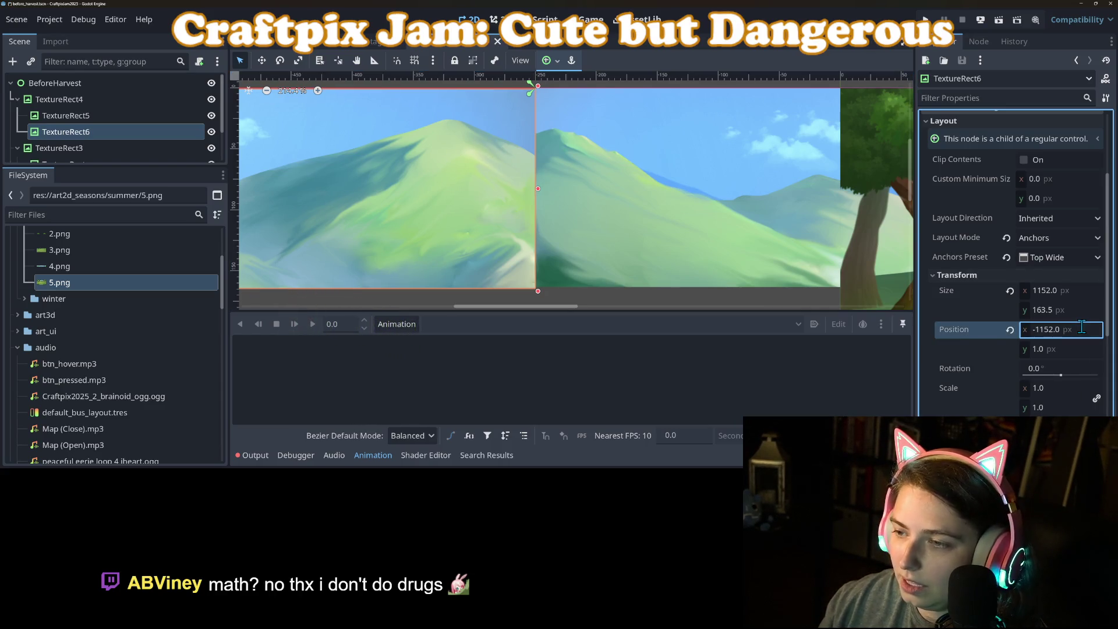
{"action": "key", "text": "ctrl+s"}
- Pan and zoom the canvas to centre the image strip
{"action": "scroll", "coordinate": [743, 256], "scroll_direction": "down", "scroll_amount": 4}
{"action": "left_click_drag", "start_coordinate": [821, 292], "coordinate": [568, 260]}
{"action": "left_click_drag", "start_coordinate": [749, 258], "coordinate": [596, 258]}
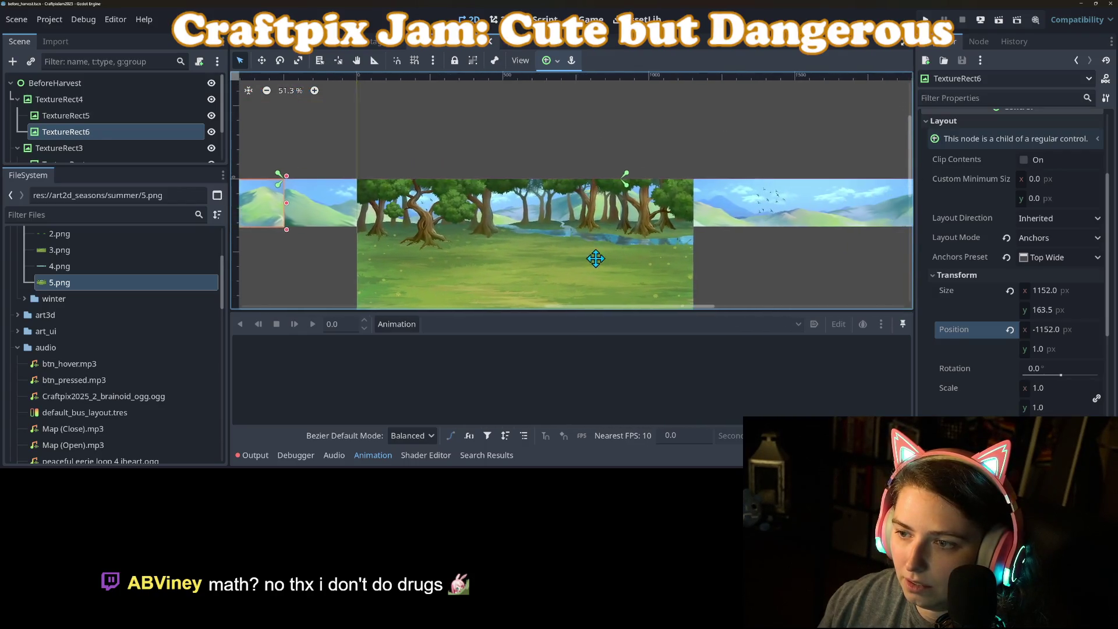
{"action": "scroll", "coordinate": [617, 252], "scroll_direction": "up", "scroll_amount": 2}
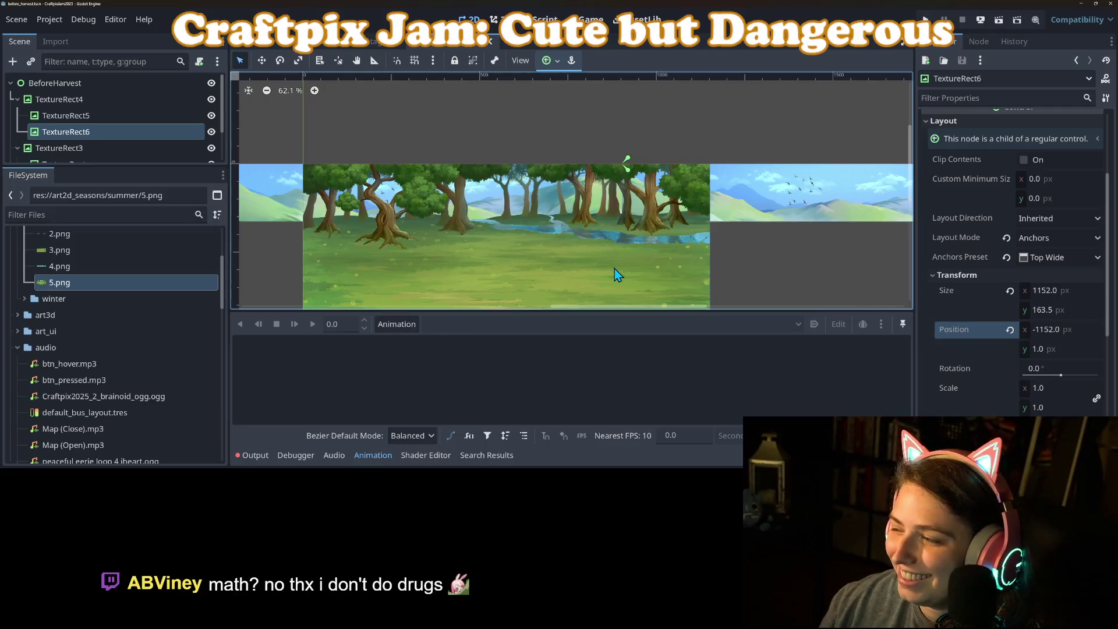
{"action": "scroll", "coordinate": [624, 289], "scroll_direction": "down", "scroll_amount": 6}
{"action": "mouse_move", "coordinate": [624, 289]}
{"action": "left_mouse_down"}
{"action": "mouse_move", "coordinate": [639, 201]}
{"action": "mouse_move", "coordinate": [669, 223]}
{"action": "left_mouse_up"}
{"action": "scroll", "coordinate": [639, 198], "scroll_direction": "up", "scroll_amount": 3}
{"action": "scroll", "coordinate": [639, 198], "scroll_direction": "up", "scroll_amount": 1}
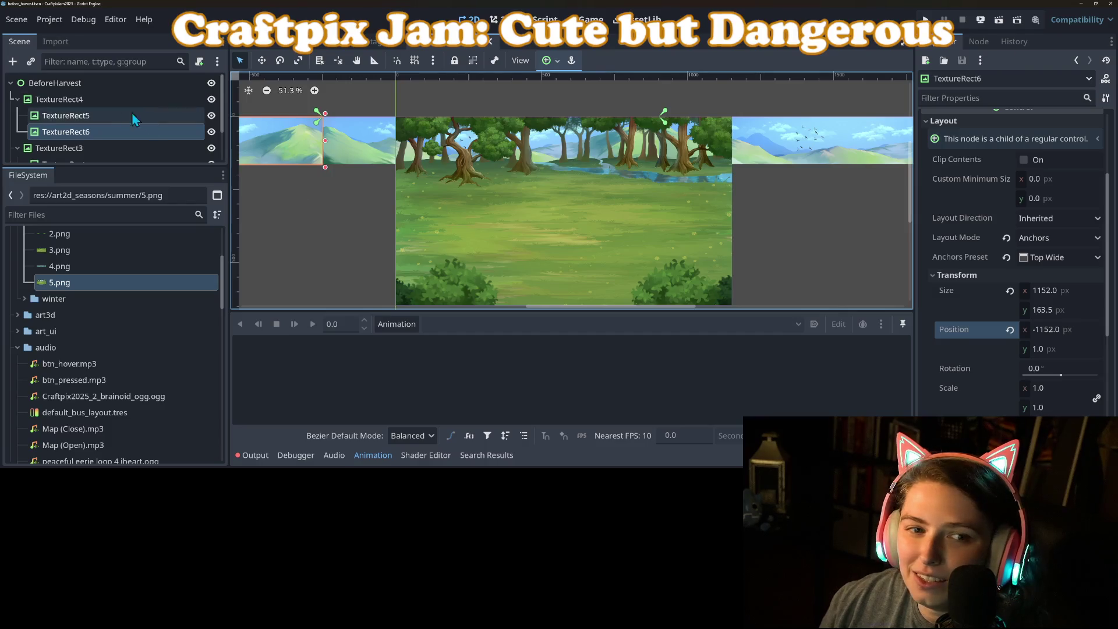
- Select TextureRect5 through TextureRect2 together in the Scene dock
{"action": "left_click", "coordinate": [54, 100]}
{"action": "scroll", "coordinate": [58, 140], "scroll_direction": "down", "scroll_amount": 2}
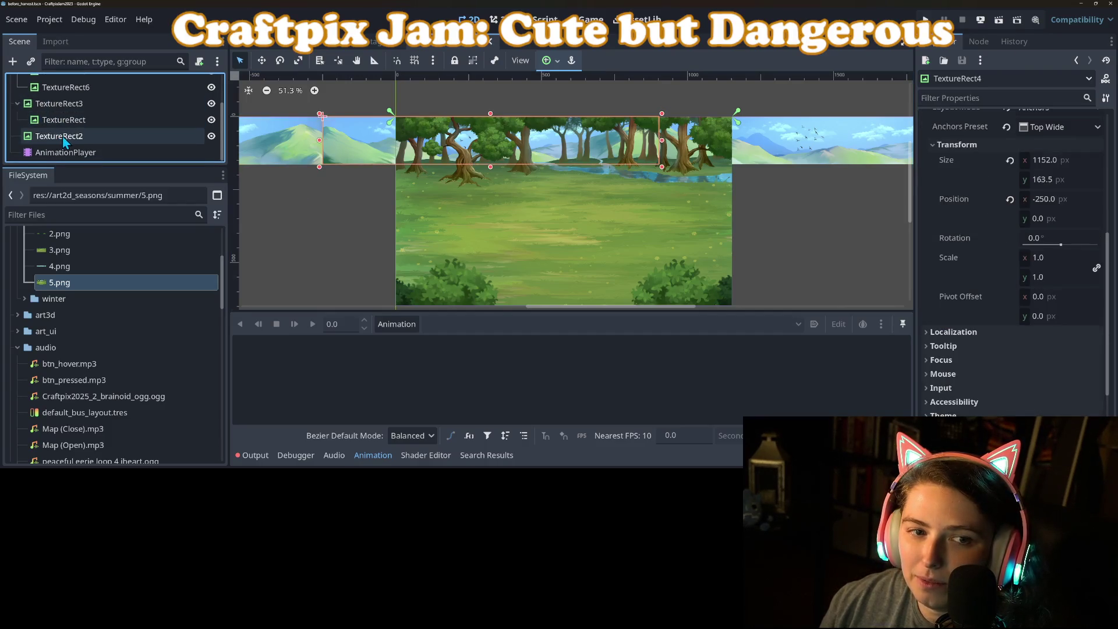
{"action": "scroll", "coordinate": [61, 138], "scroll_direction": "up", "scroll_amount": 3}
{"action": "left_click", "coordinate": [52, 124]}
{"action": "scroll", "coordinate": [51, 129], "scroll_direction": "down", "scroll_amount": 2}
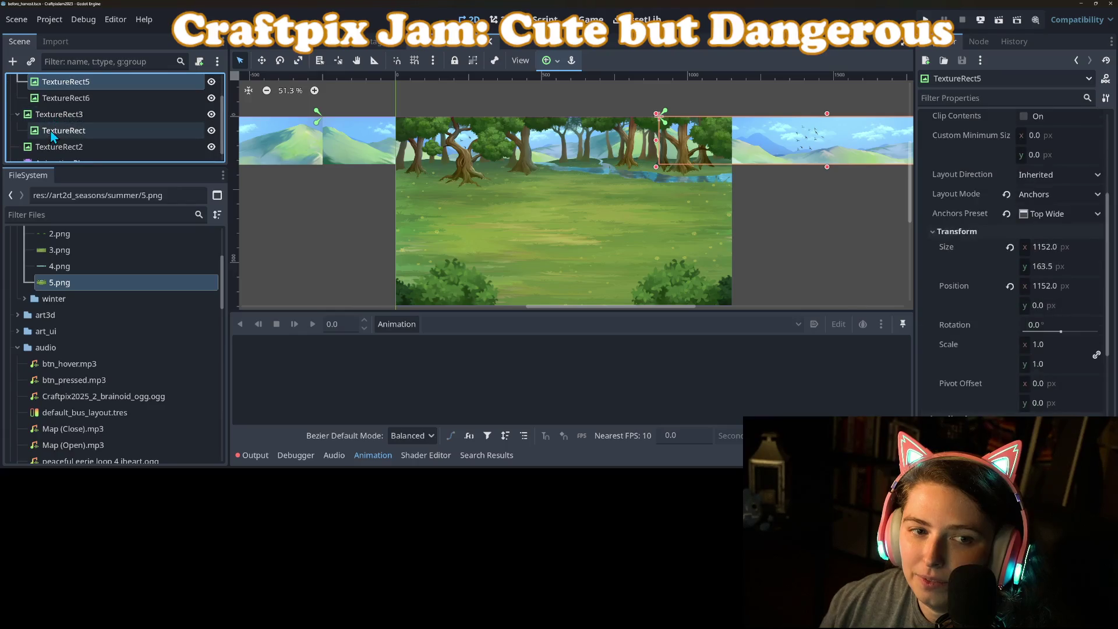
{"action": "left_click", "coordinate": [50, 131], "text": "shift"}
- Delete the extra image nodes and anchor TextureRect4 to Full Rect
{"action": "key", "text": "Delete"}
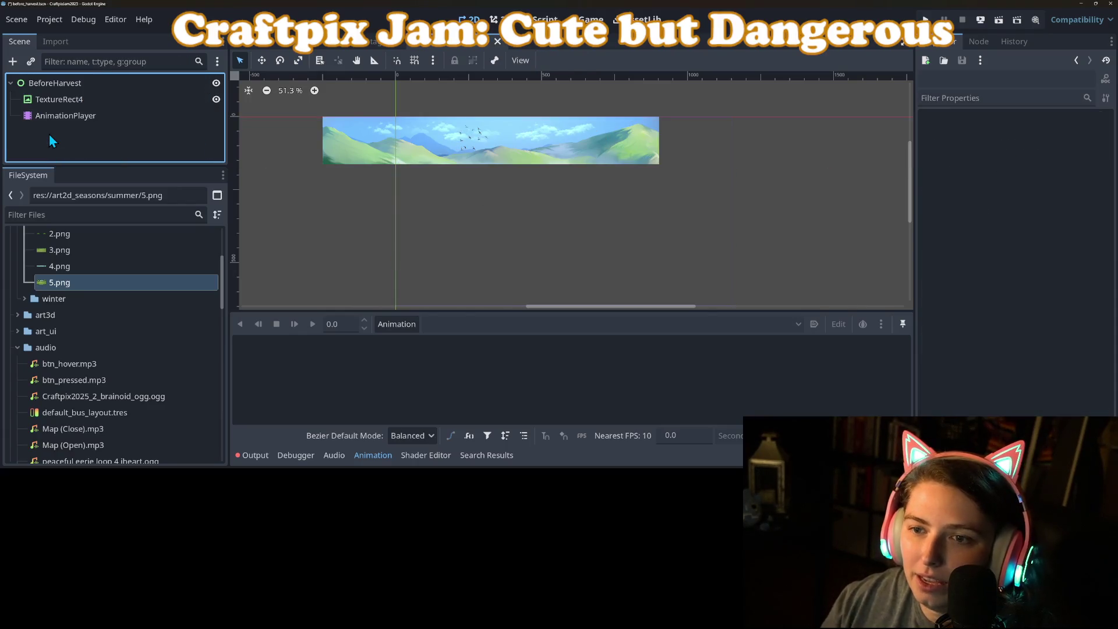
{"action": "left_click", "coordinate": [55, 100]}
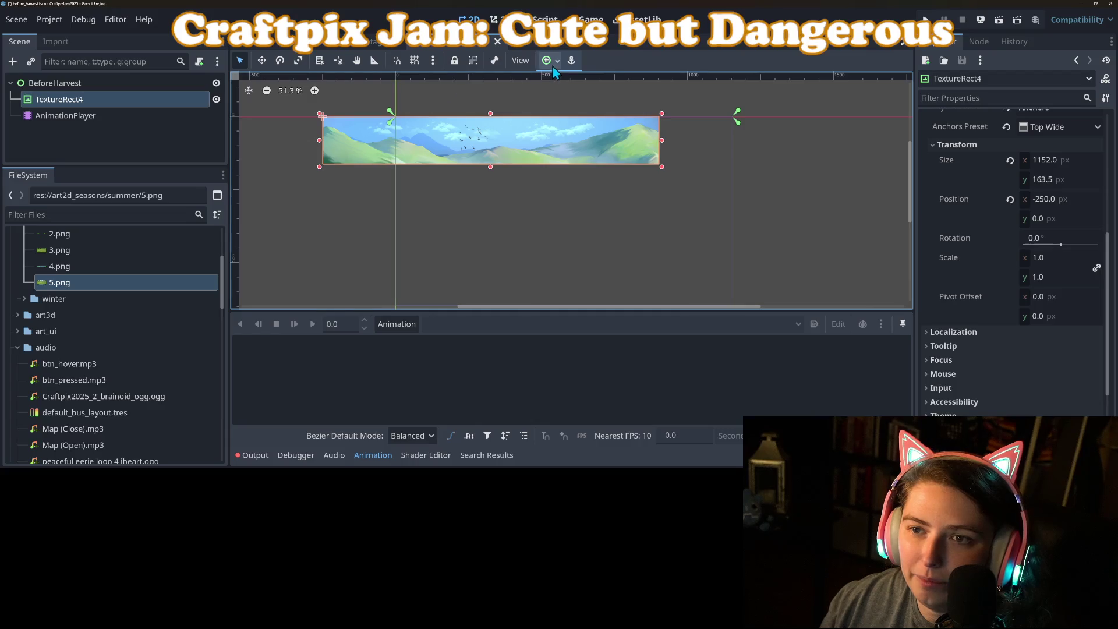
{"action": "left_click", "coordinate": [554, 65]}
{"action": "left_click", "coordinate": [607, 144]}
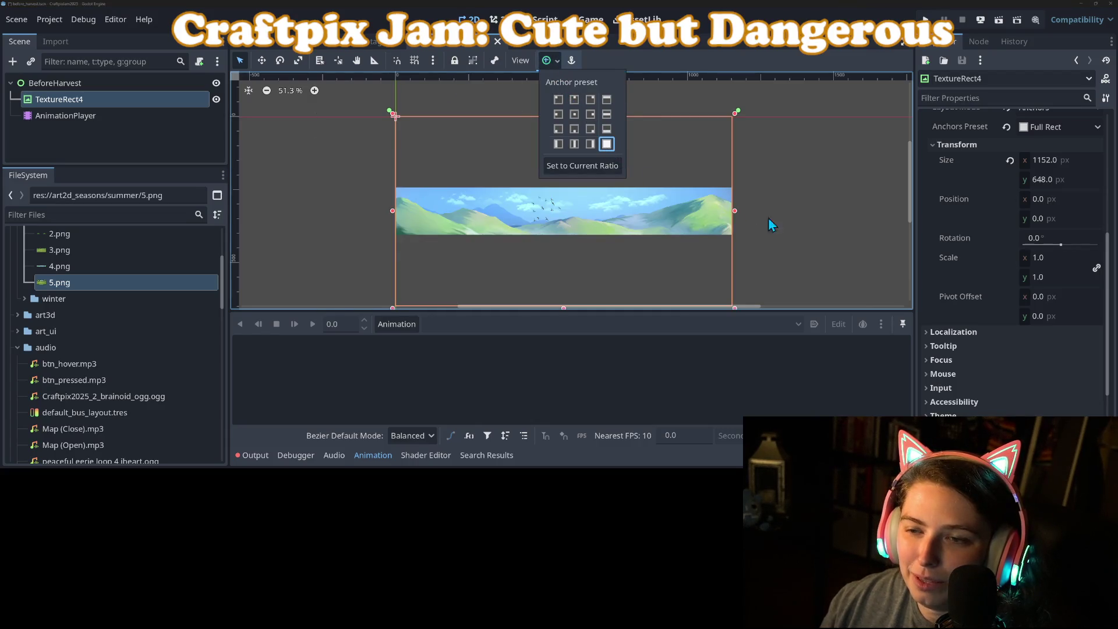
{"action": "left_click", "coordinate": [76, 139]}
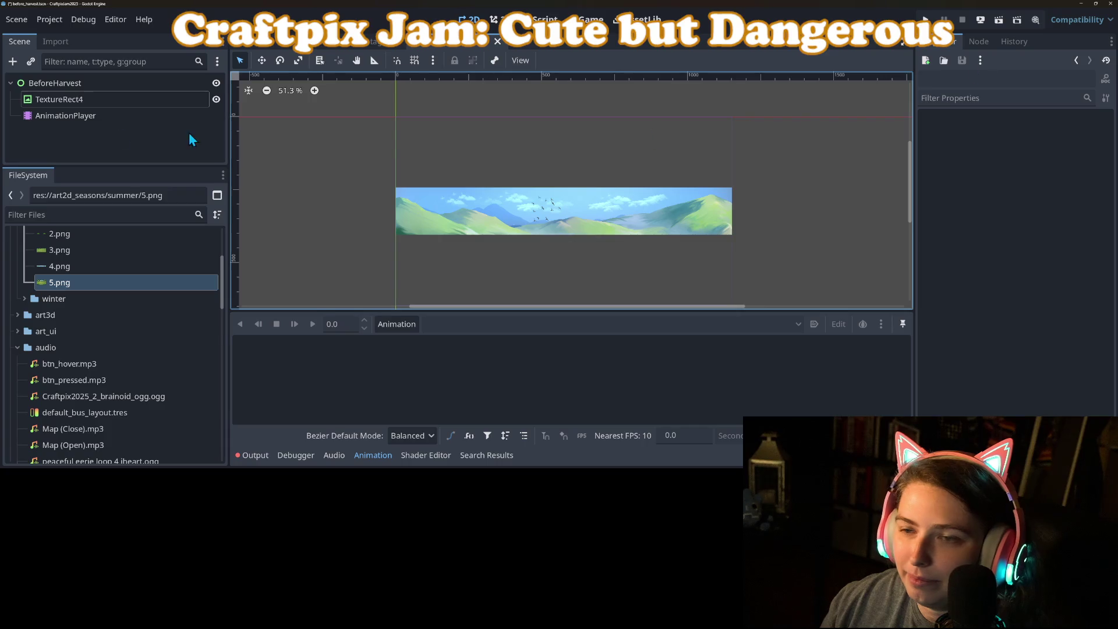
- Rename TextureRect4 to TextureRect
{"action": "right_click", "coordinate": [75, 101]}
{"action": "left_click", "coordinate": [119, 241]}
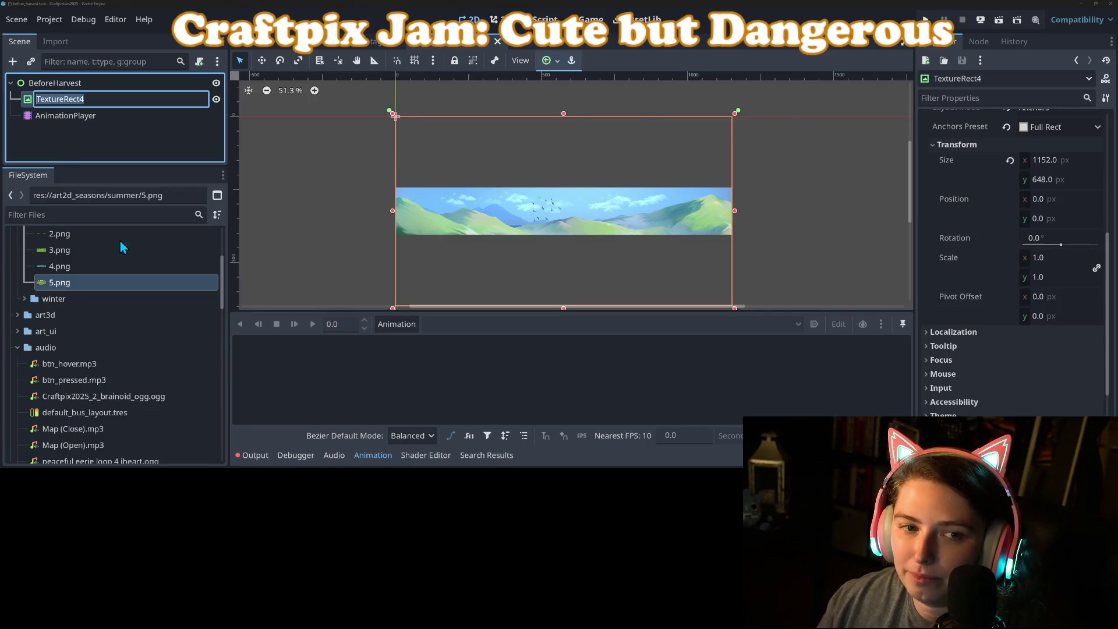
{"action": "key", "text": "End"}
{"action": "key", "text": "BackSpace"}
{"action": "key", "text": "Return"}
- Assign 5.png as TextureRect's texture and save the scene
{"action": "mouse_move", "coordinate": [97, 284]}
{"action": "left_mouse_down"}
{"action": "mouse_move", "coordinate": [1048, 207]}
{"action": "mouse_move", "coordinate": [968, 223]}
{"action": "left_mouse_up"}
{"action": "left_click_drag", "start_coordinate": [1016, 165], "coordinate": [1048, 154]}
{"action": "key", "text": "ctrl+s"}
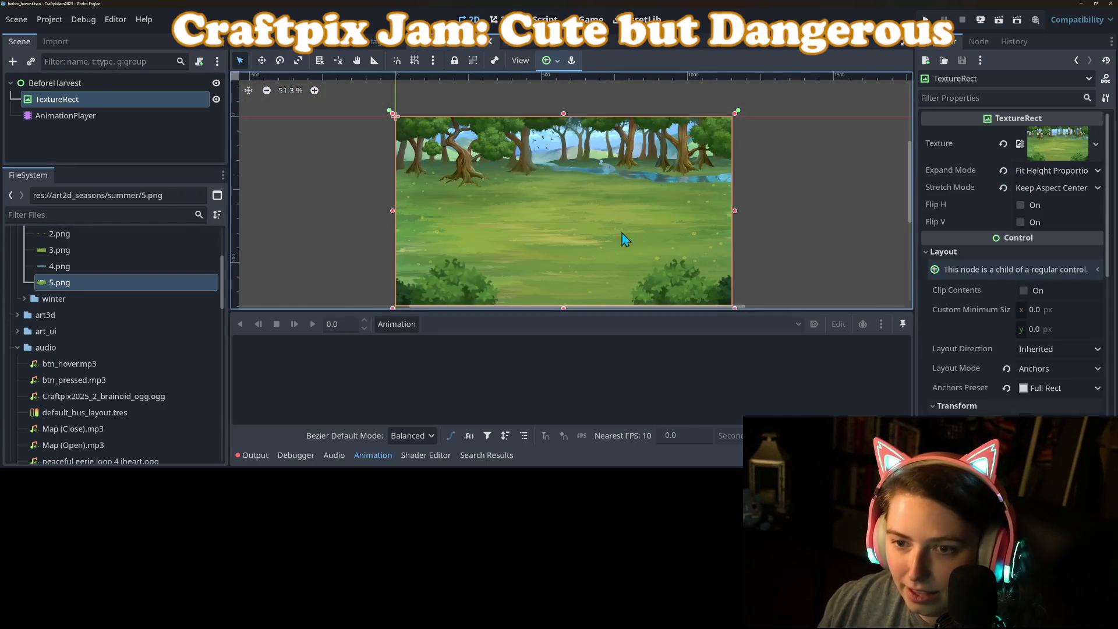
- Set TextureRect's Transform scale to 2.0 on both axes
{"action": "scroll", "coordinate": [622, 233], "scroll_direction": "down", "scroll_amount": 8}
{"action": "scroll", "coordinate": [465, 238], "scroll_direction": "up", "scroll_amount": 6}
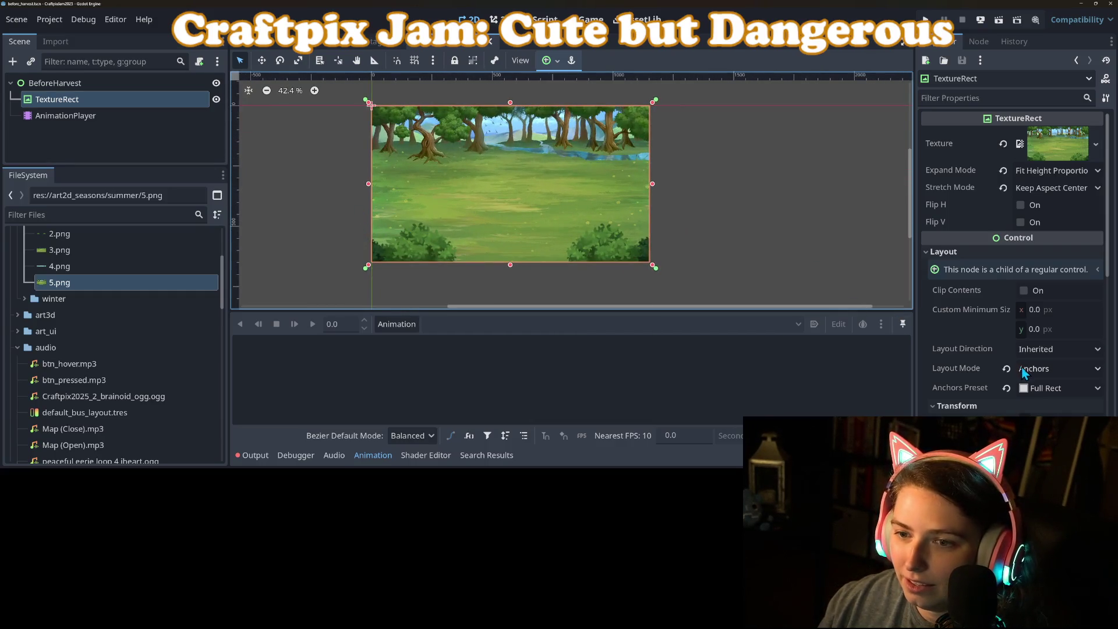
{"action": "scroll", "coordinate": [1025, 375], "scroll_direction": "down", "scroll_amount": 3}
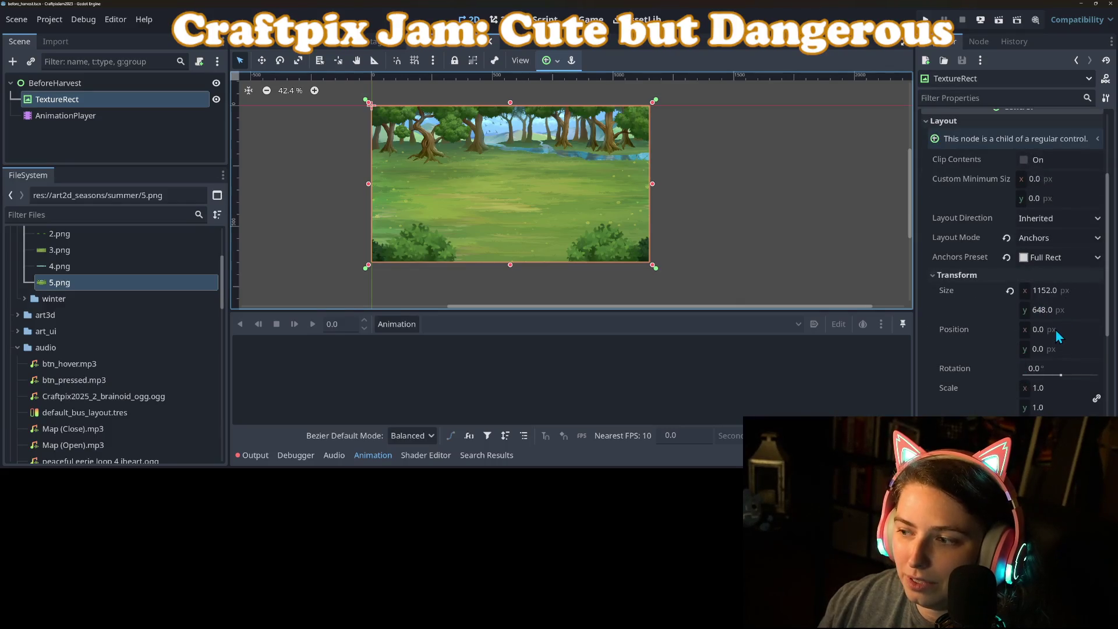
{"action": "left_click", "coordinate": [1054, 387]}
{"action": "type", "text": "2"}
{"action": "key", "text": "Return"}
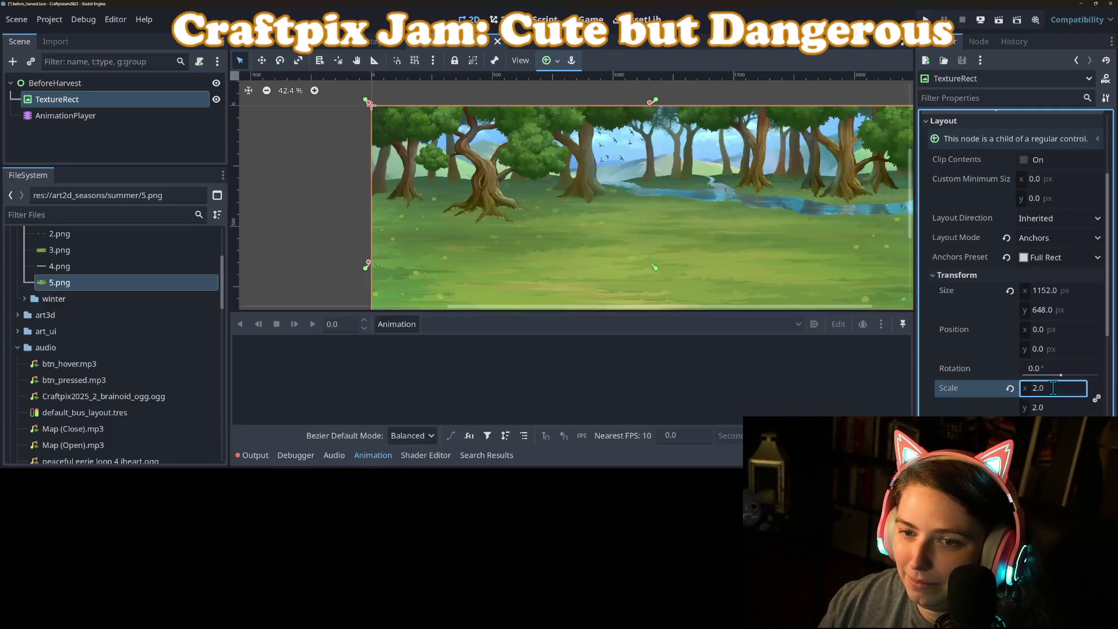
{"action": "scroll", "coordinate": [655, 265], "scroll_direction": "down", "scroll_amount": 2}
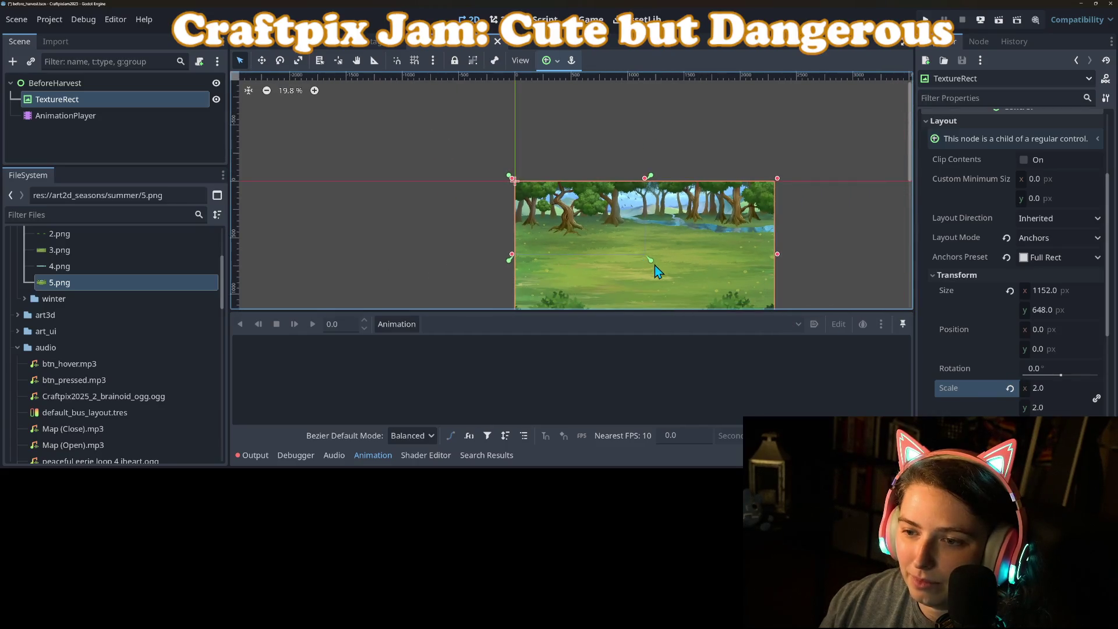
- Create a new animation named 'scroll' with a length of 1 second
{"action": "left_click", "coordinate": [399, 324]}
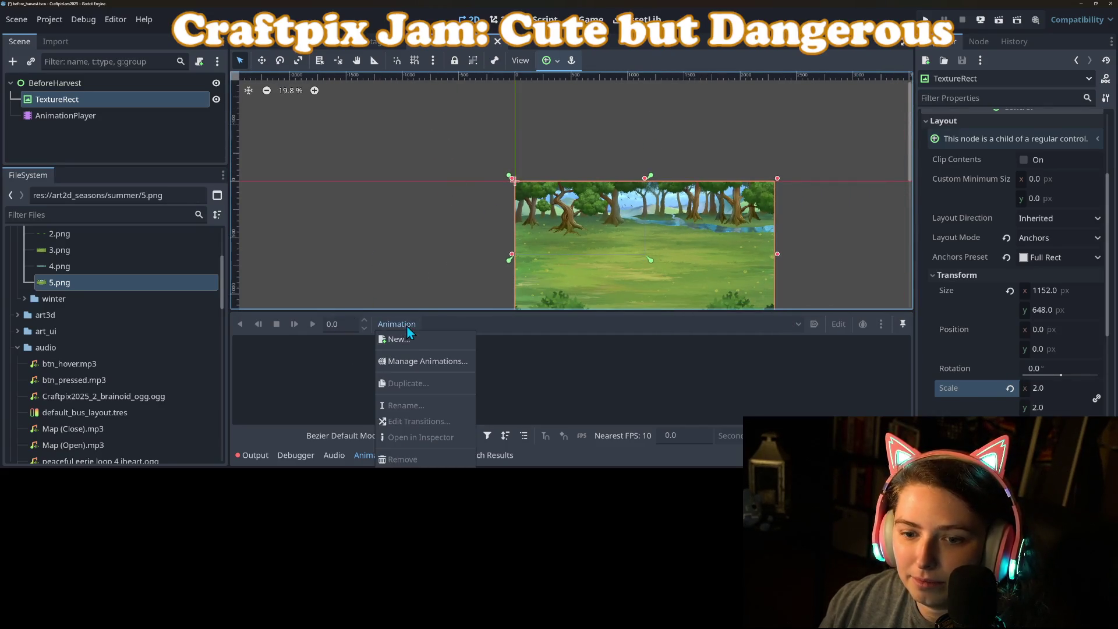
{"action": "left_click", "coordinate": [411, 339]}
{"action": "type", "text": "scroll"}
{"action": "key", "text": "Return"}
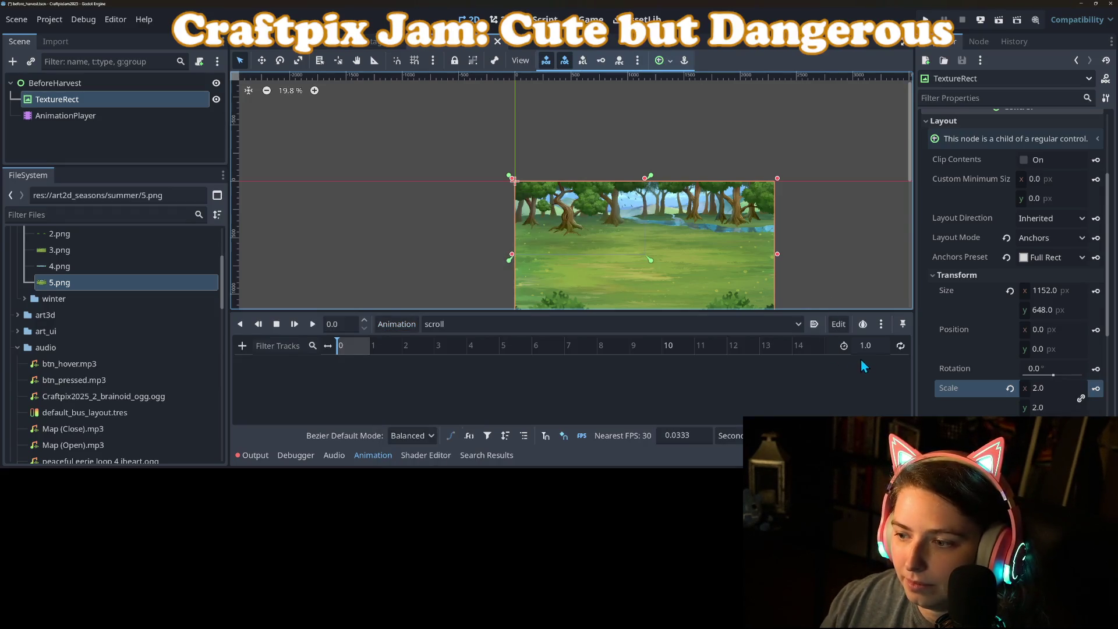
{"action": "left_click", "coordinate": [880, 346]}
{"action": "type", "text": "2"}
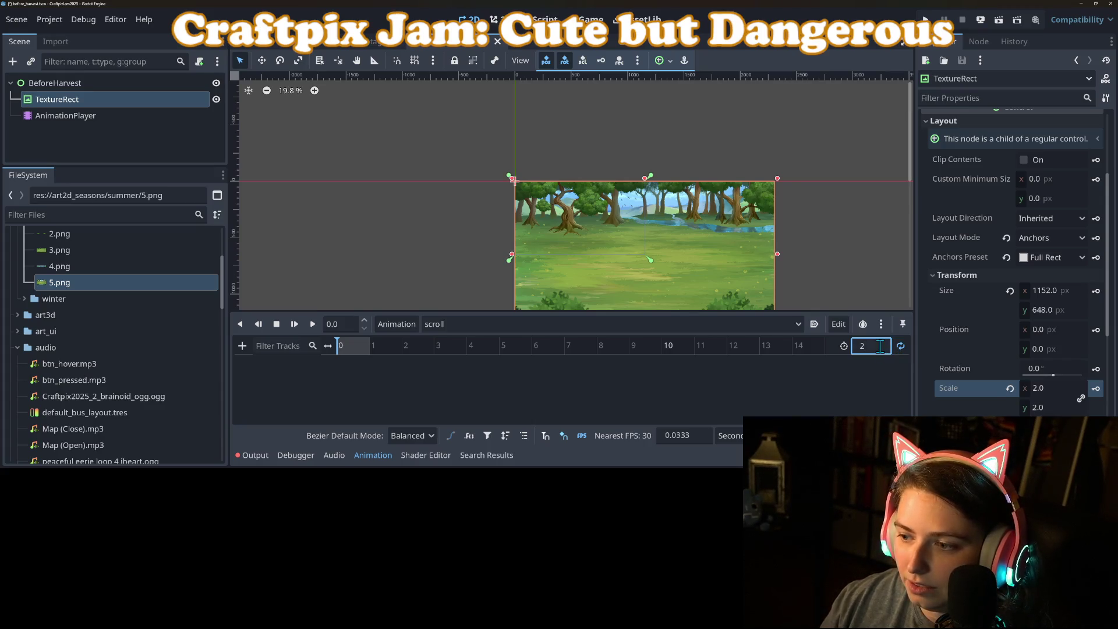
{"action": "key", "text": "BackSpace"}
{"action": "type", "text": "1"}
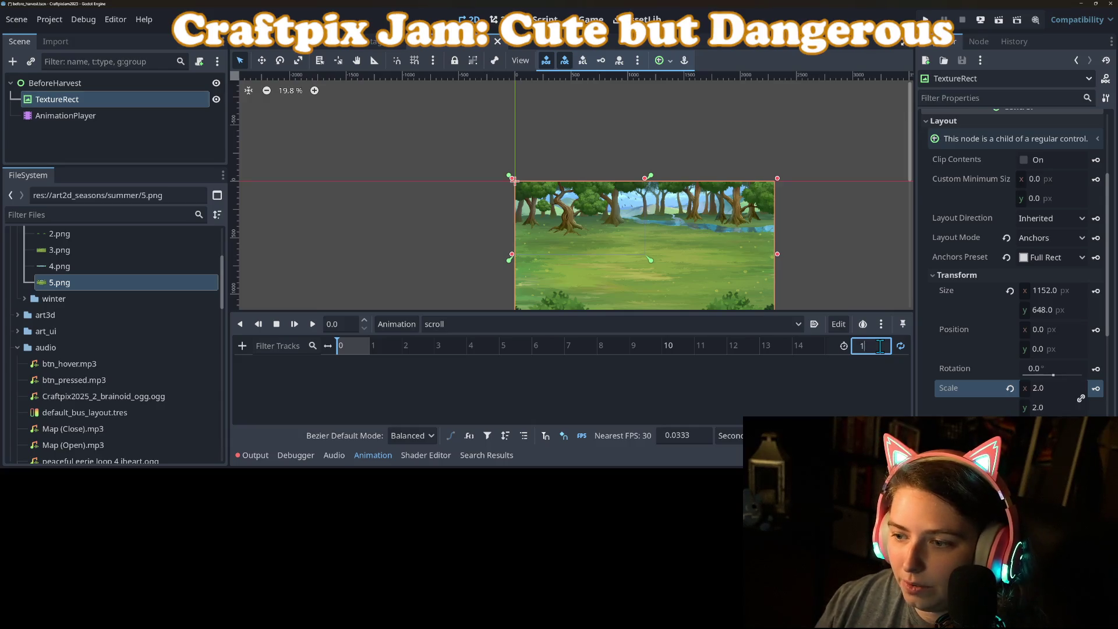
{"action": "key", "text": "Return"}
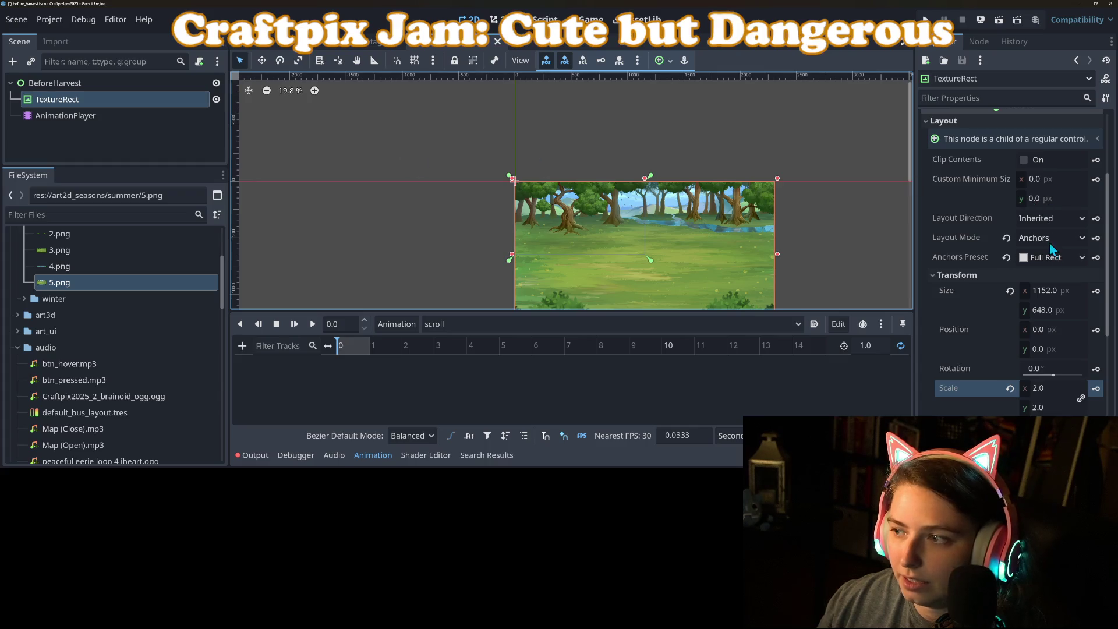
- Key TextureRect's position at x 0 at 0 s and x 1152 at 1 s
{"action": "left_click", "coordinate": [1096, 331]}
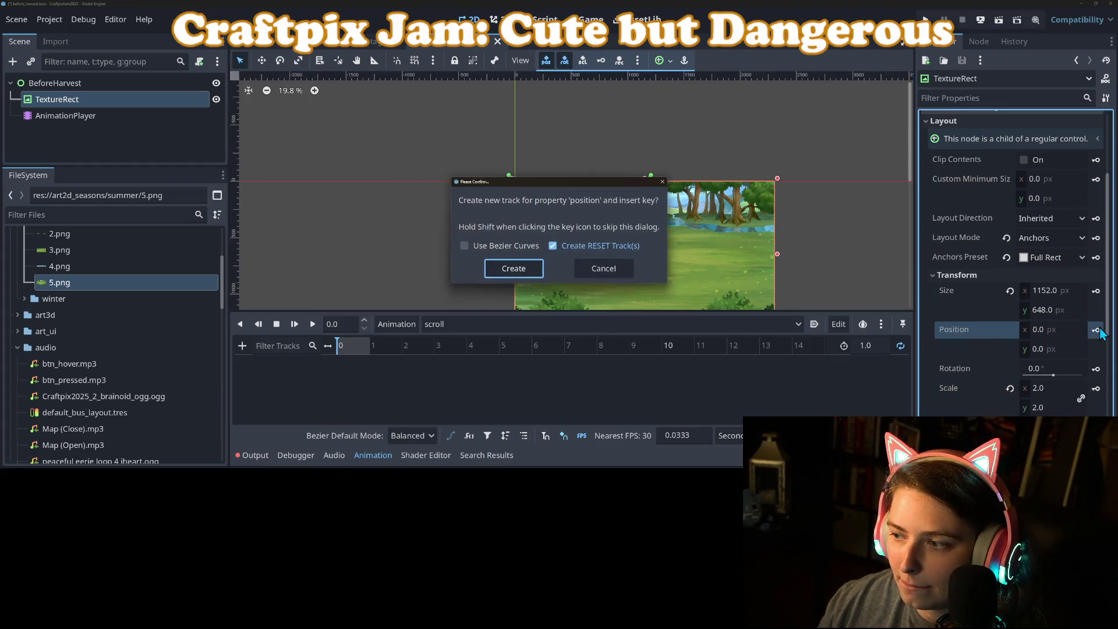
{"action": "left_click", "coordinate": [524, 270]}
{"action": "left_click", "coordinate": [369, 346]}
{"action": "left_click", "coordinate": [1046, 329]}
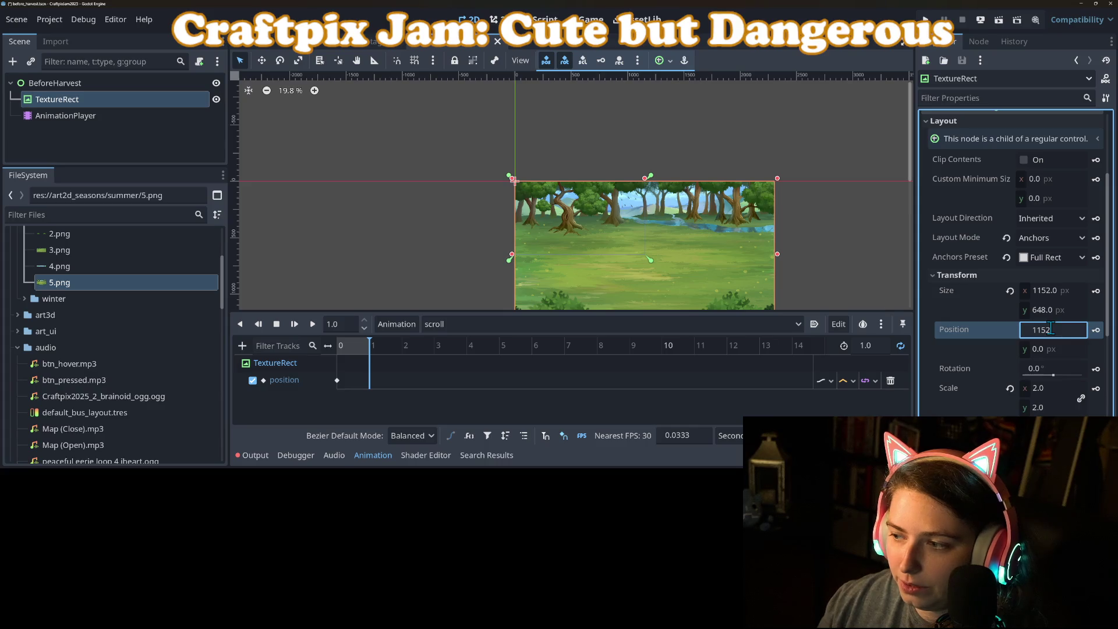
{"action": "left_click", "coordinate": [1097, 330]}
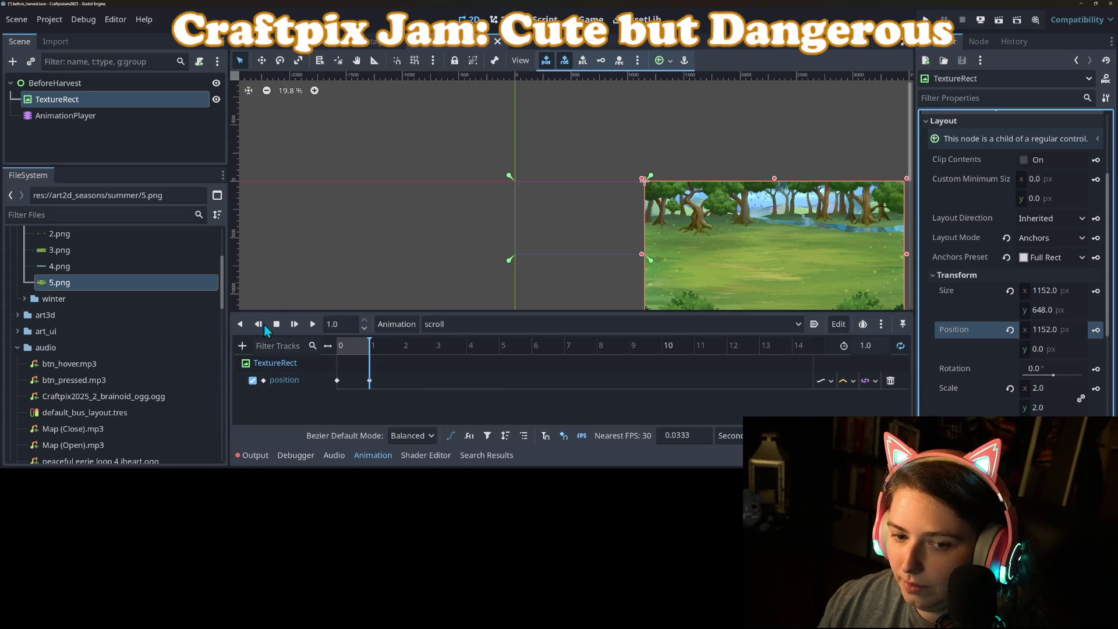
{"action": "left_click", "coordinate": [138, 121]}
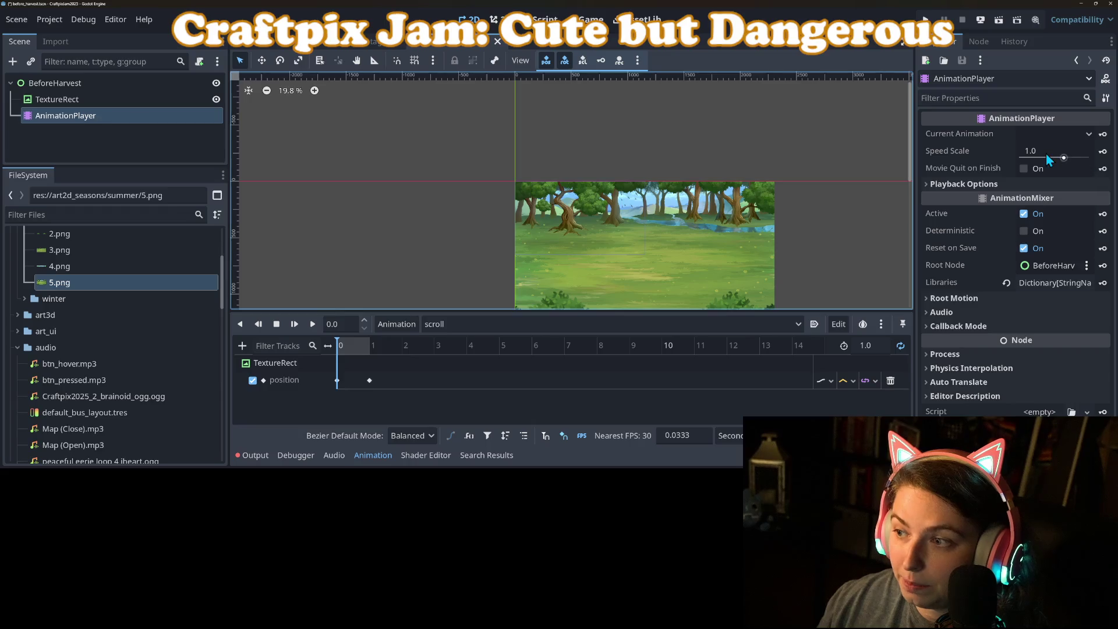
- Set the AnimationPlayer's speed scale to 0.05 and run the scene to watch the scroll
{"action": "left_click", "coordinate": [1046, 152]}
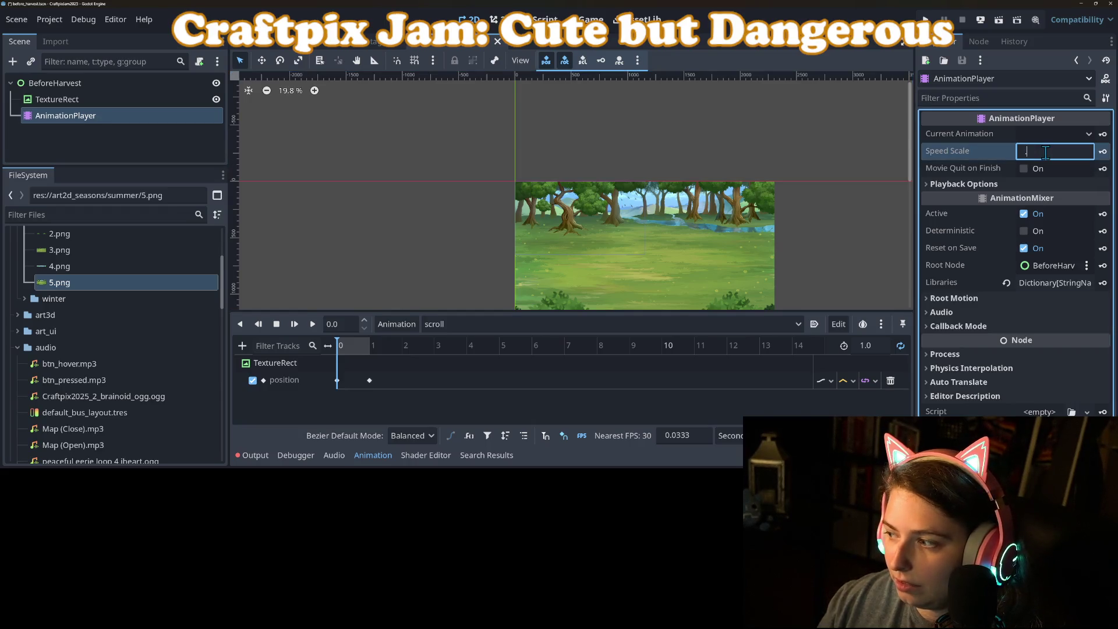
{"action": "type", "text": "5"}
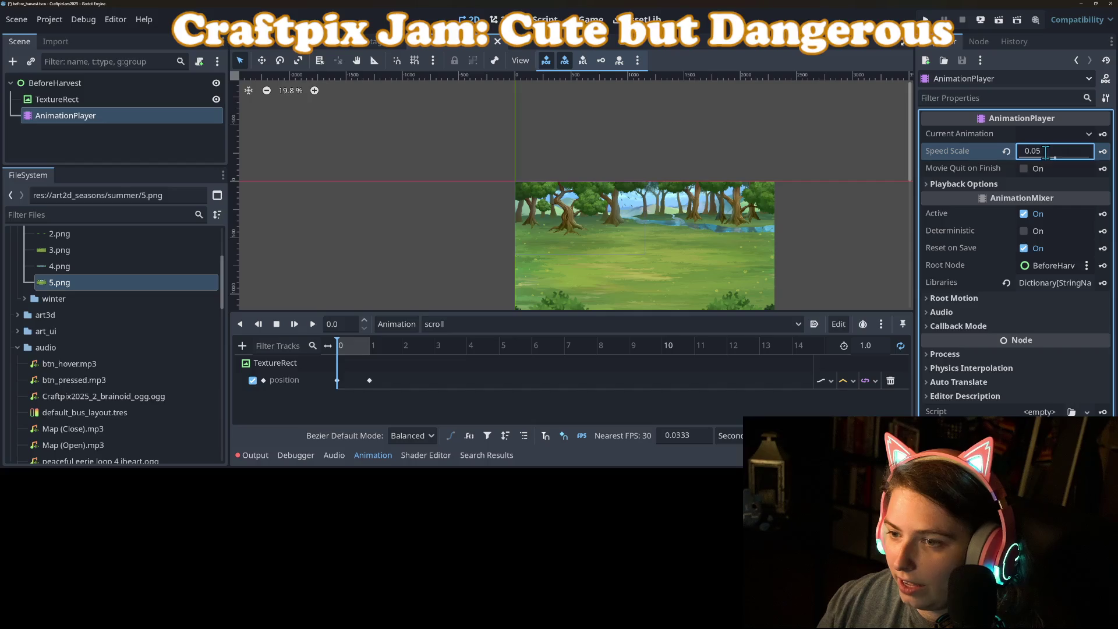
{"action": "key", "text": "Return"}
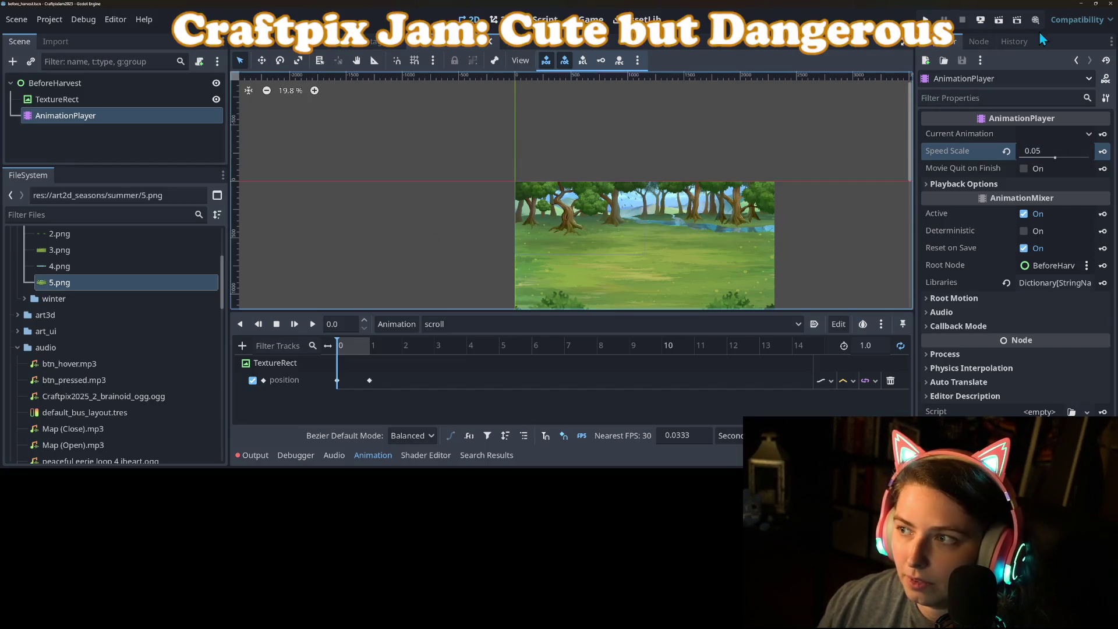
{"action": "left_click", "coordinate": [999, 21]}
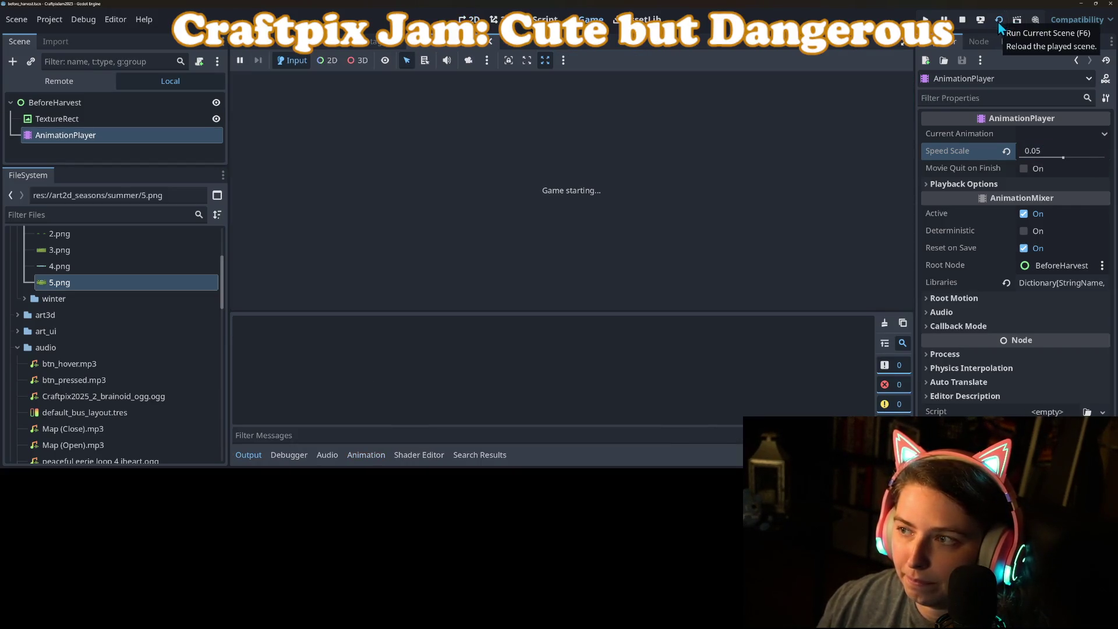
{"action": "left_click", "coordinate": [248, 455]}
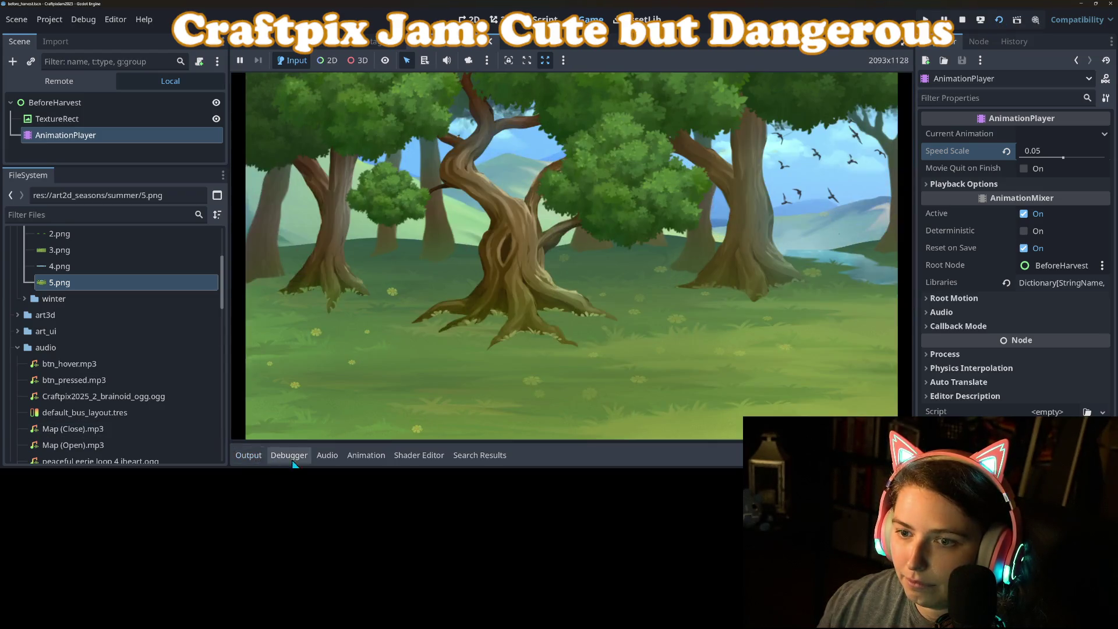
- Raise the speed scale to 0.1, rerun the scene at that speed, then stop it
{"action": "left_click", "coordinate": [1060, 153]}
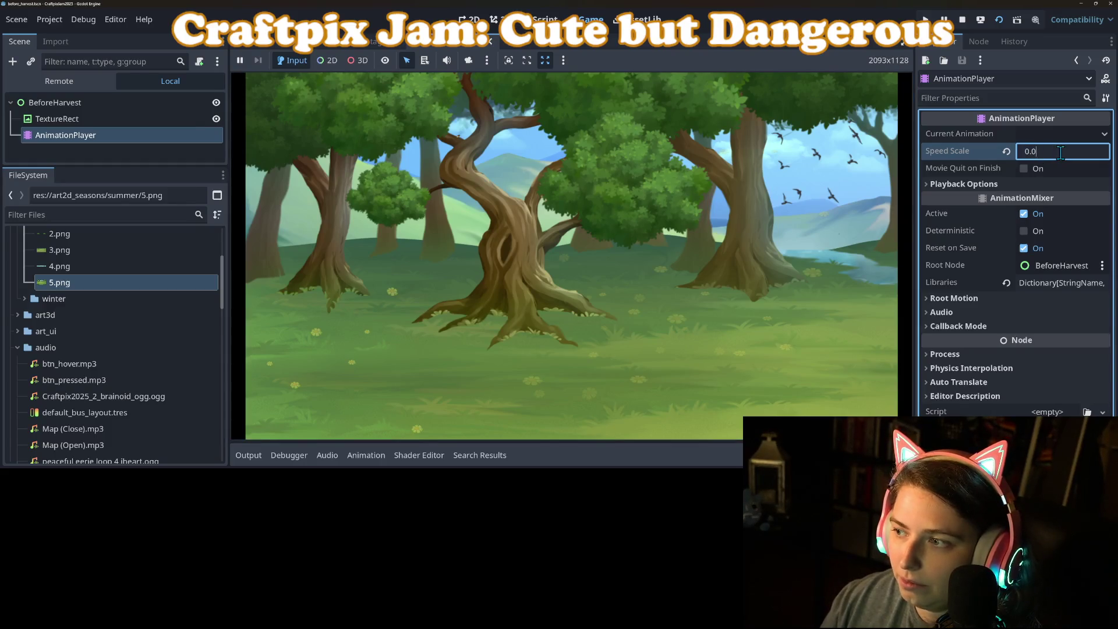
{"action": "type", "text": "1"}
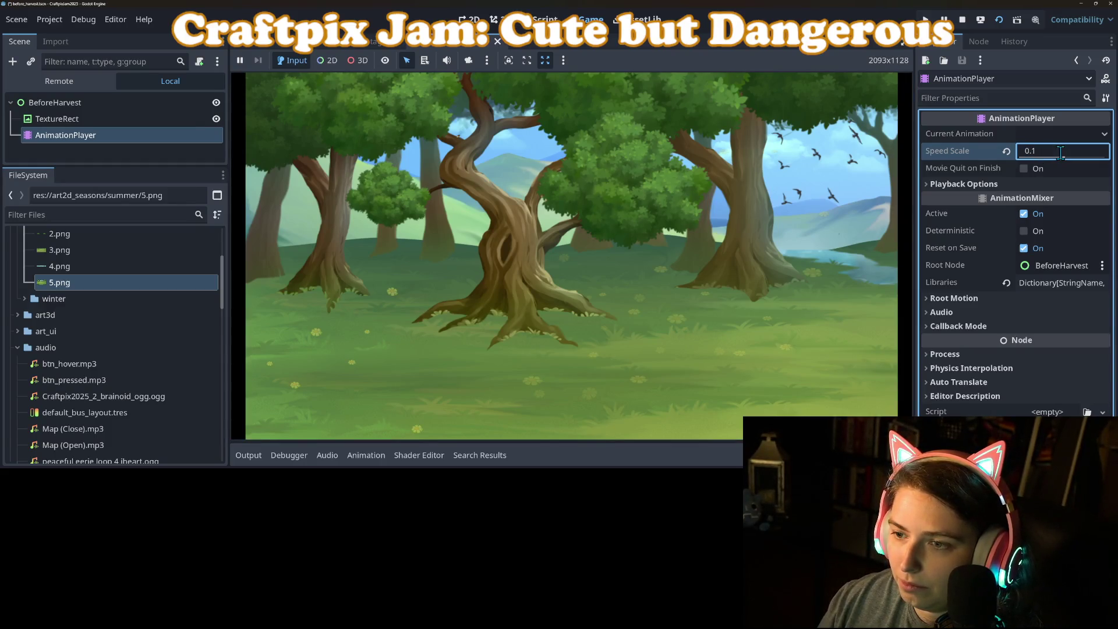
{"action": "left_click", "coordinate": [962, 19]}
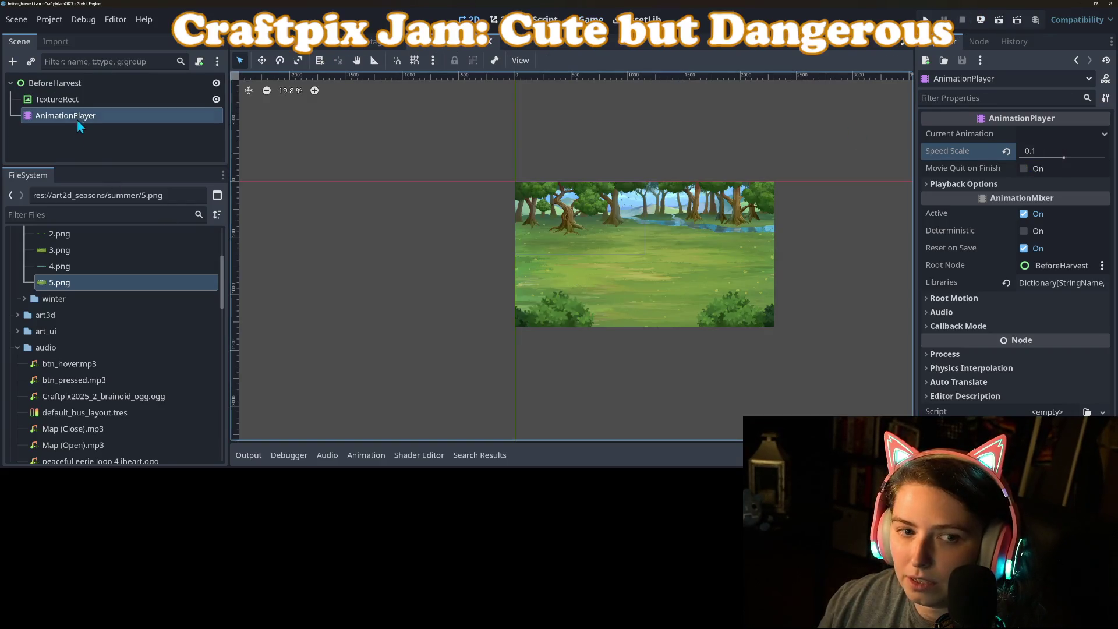
{"action": "left_click", "coordinate": [55, 83]}
{"action": "left_click", "coordinate": [92, 120]}
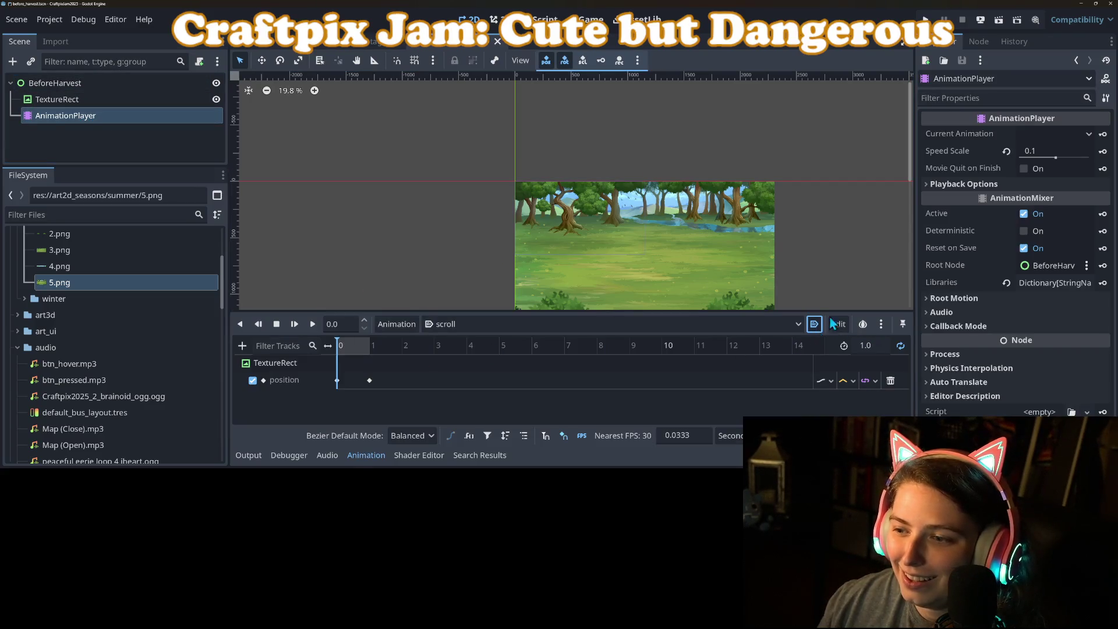
{"action": "left_click", "coordinate": [999, 21]}
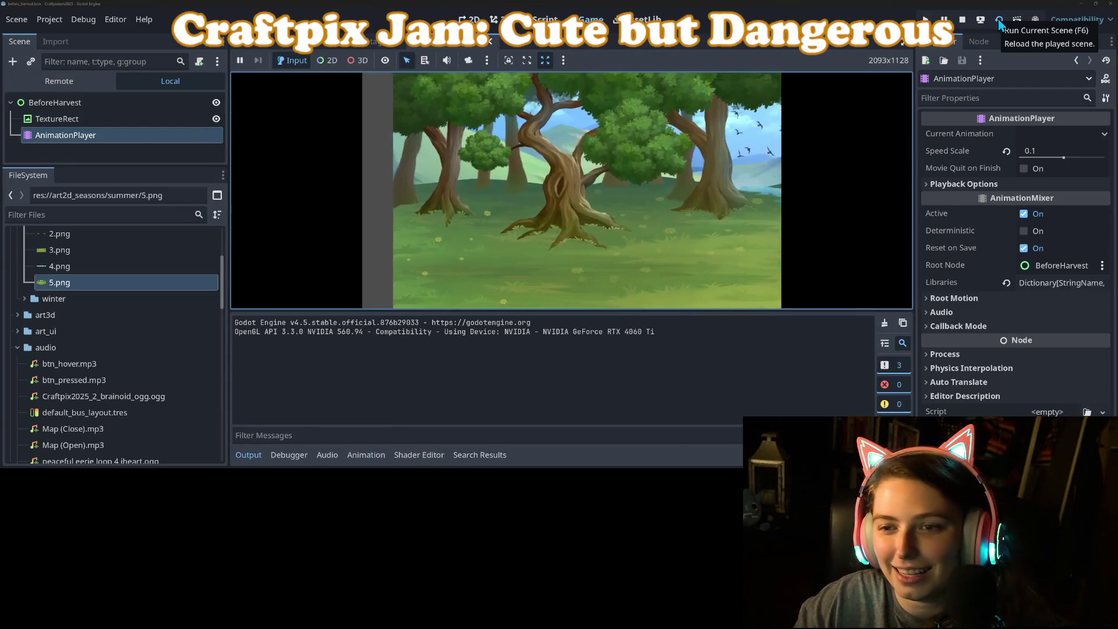
{"action": "left_click", "coordinate": [963, 23]}
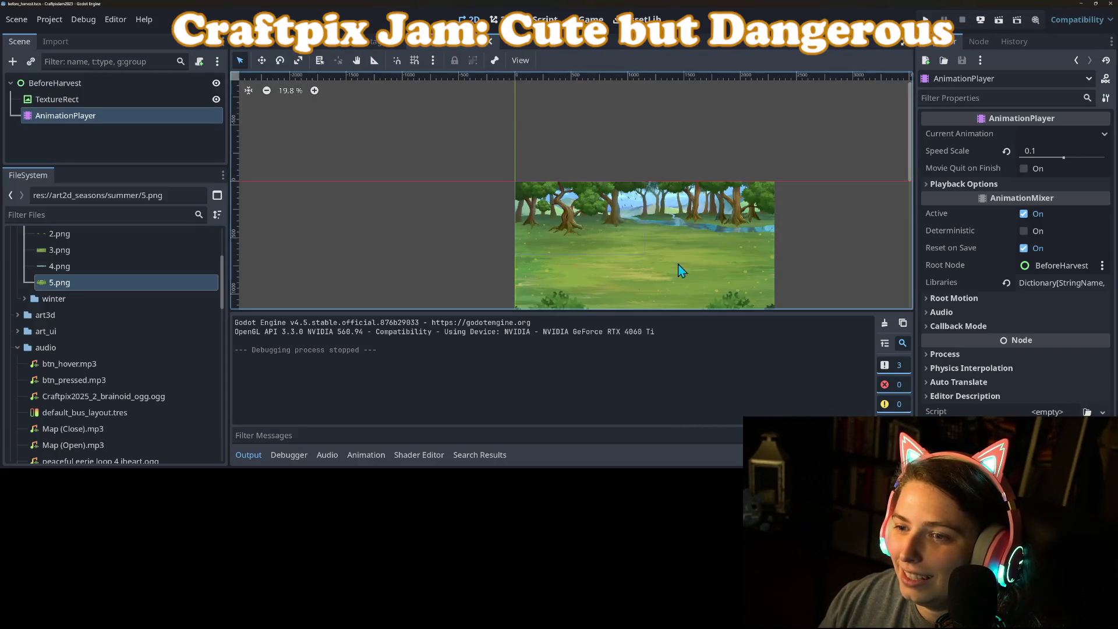
{"action": "left_click", "coordinate": [574, 252]}
{"action": "scroll", "coordinate": [574, 252], "scroll_direction": "down", "scroll_amount": 2}
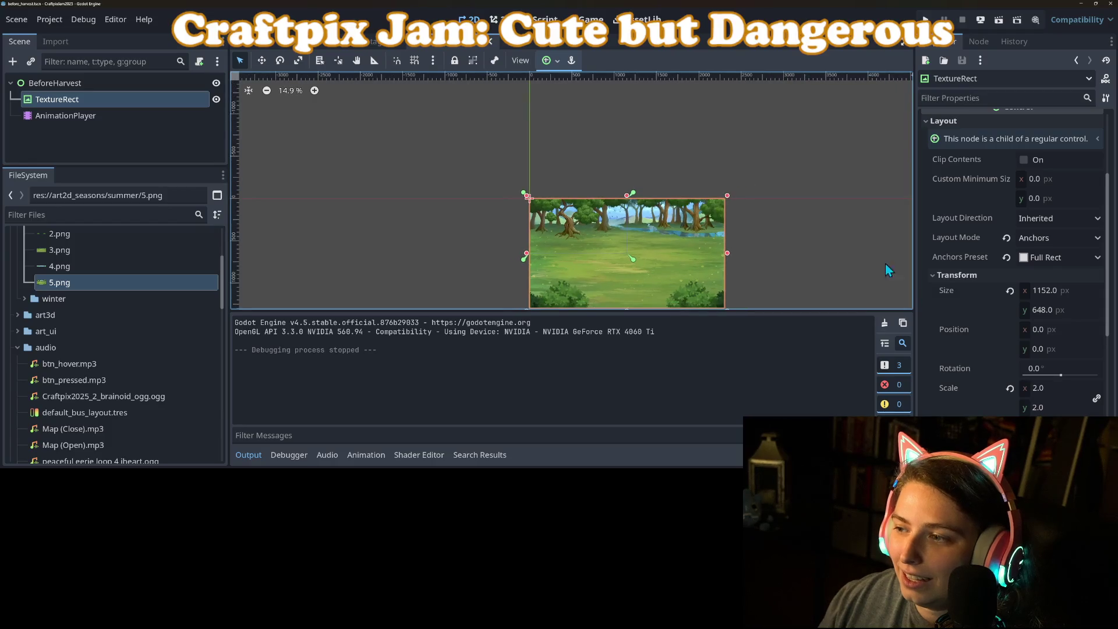
- Set the scroll animation's 1-second position key to x -1152 and save the scene
{"action": "left_click", "coordinate": [1081, 291]}
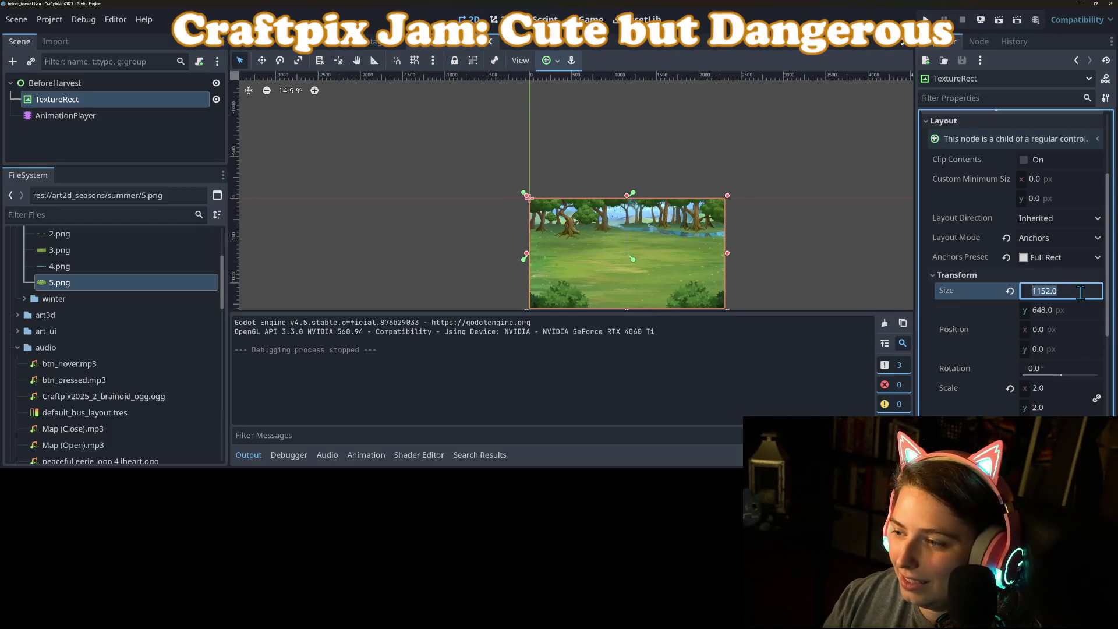
{"action": "left_click", "coordinate": [65, 115]}
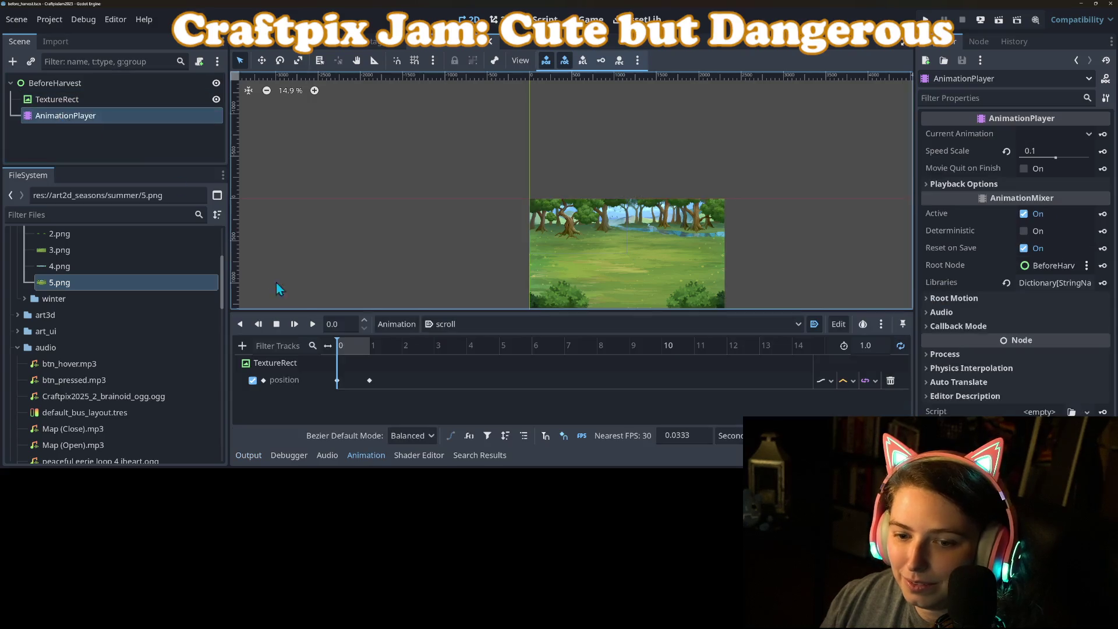
{"action": "left_click", "coordinate": [370, 381]}
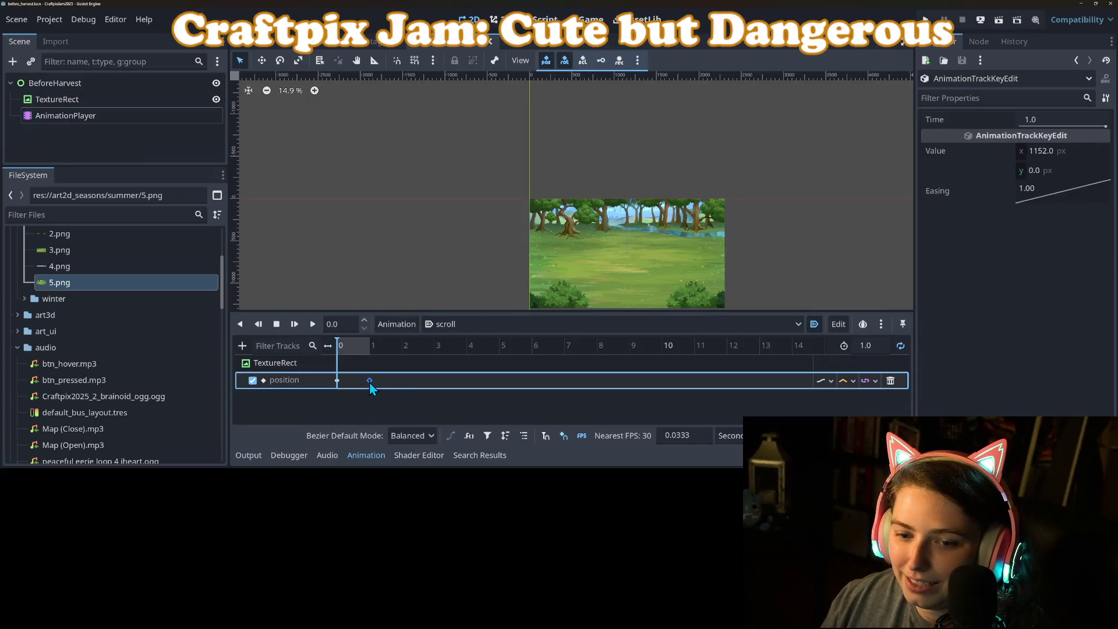
{"action": "left_click", "coordinate": [1038, 151]}
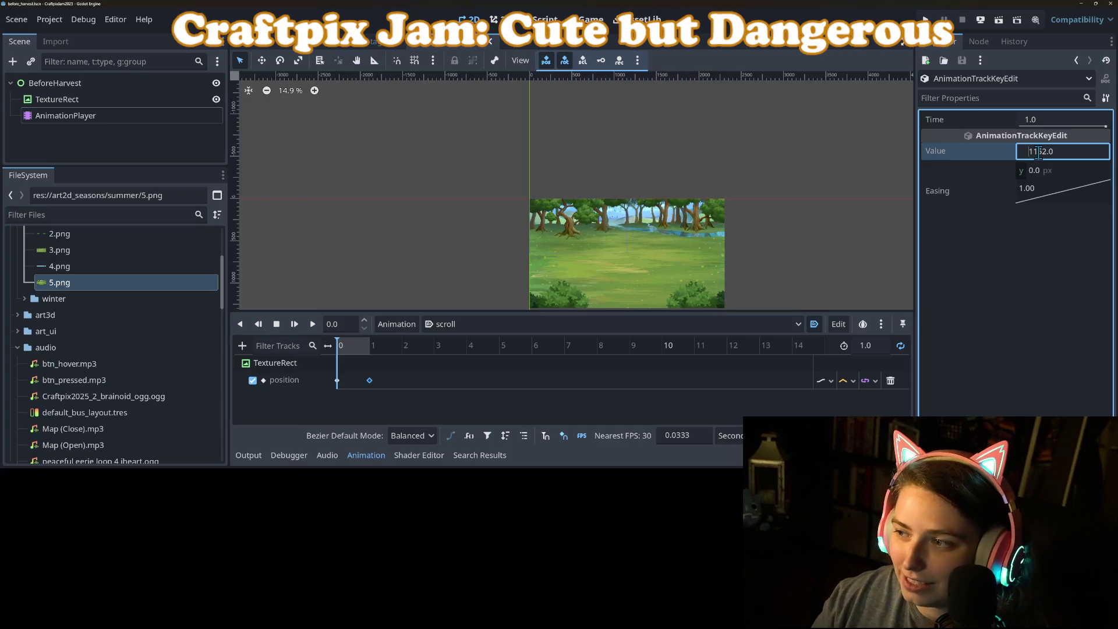
{"action": "type", "text": "-1152"}
{"action": "key", "text": "Return"}
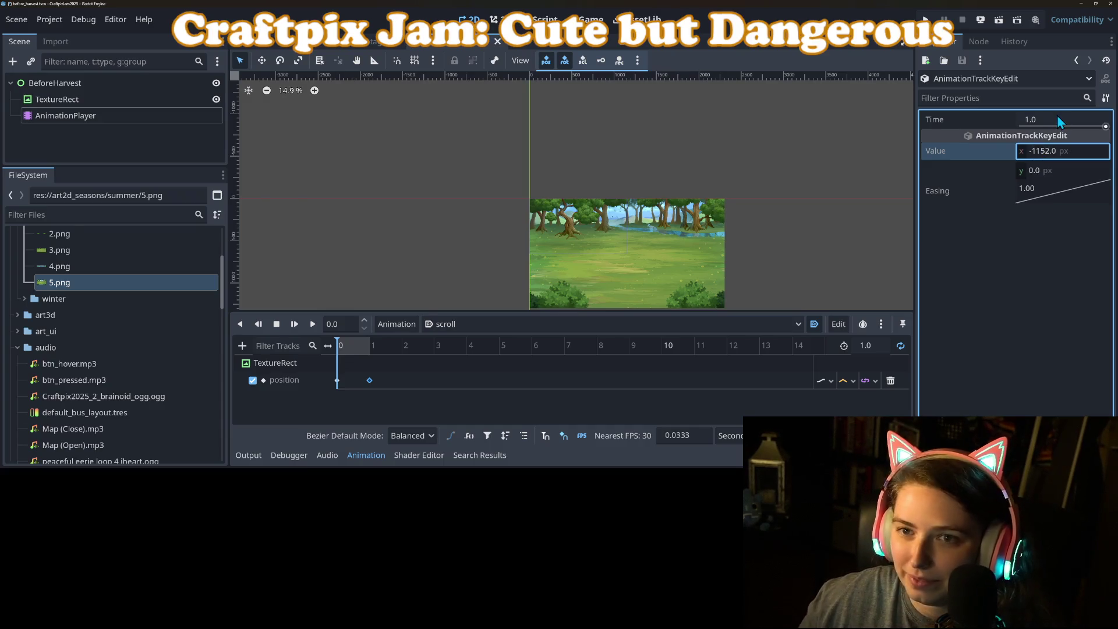
{"action": "key", "text": "ctrl+s"}
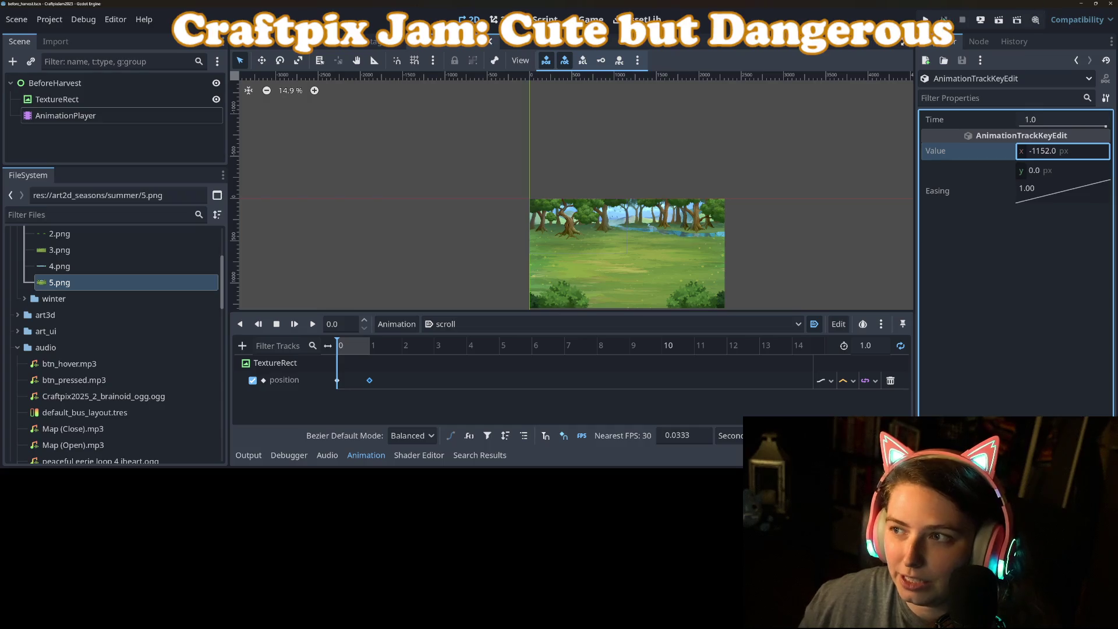
- Run the scene to watch the forest scroll, then stop it with F8
{"action": "left_click", "coordinate": [1000, 21]}
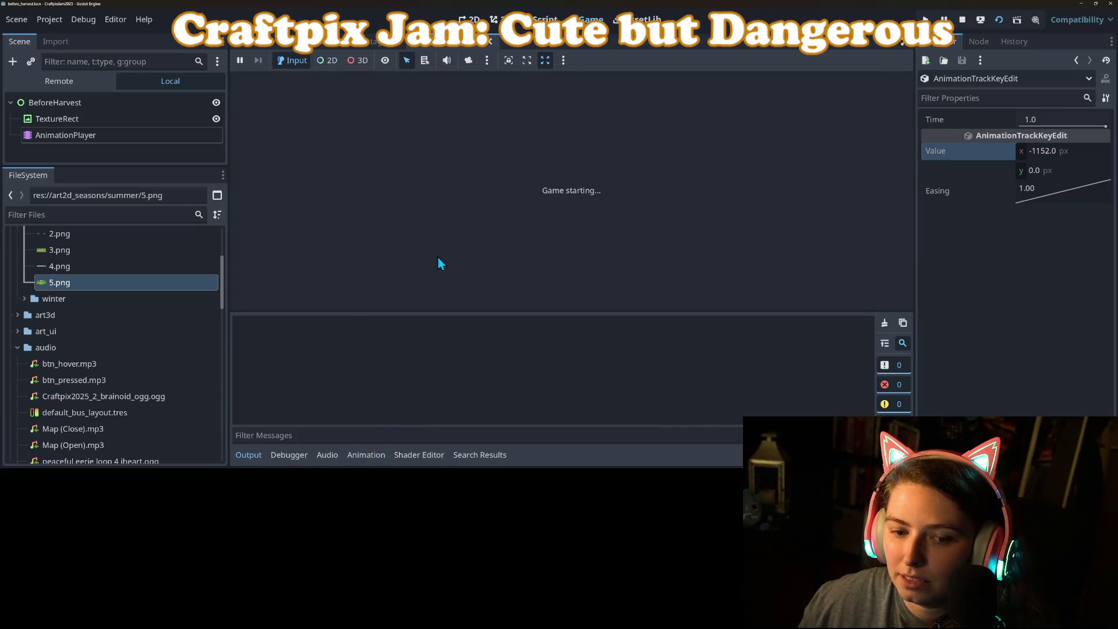
{"action": "left_click", "coordinate": [249, 455]}
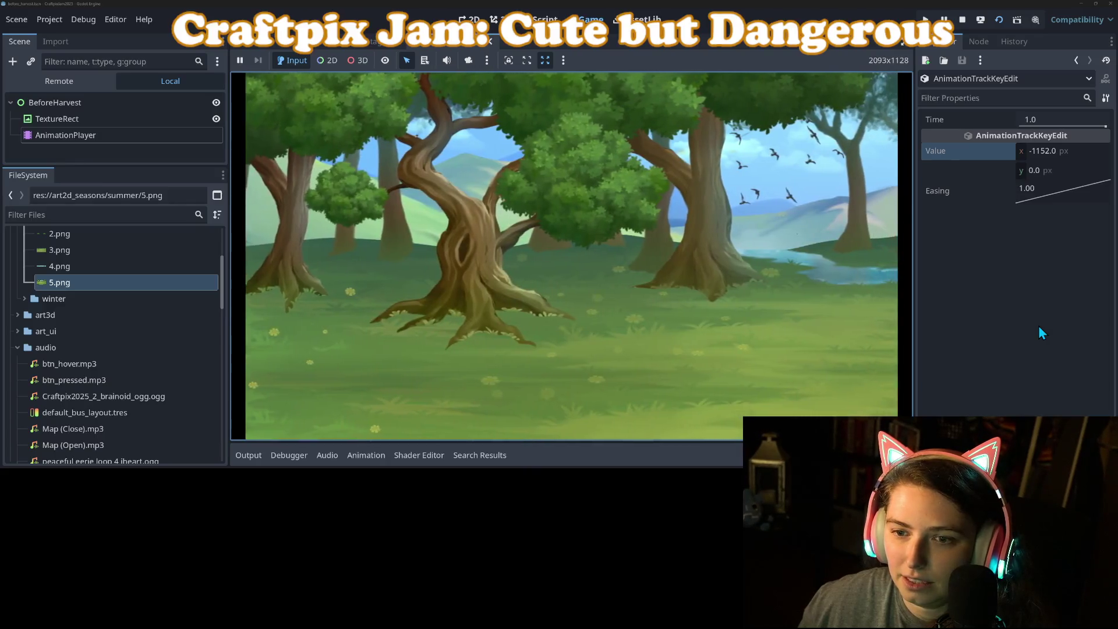
{"action": "key", "text": "F8"}
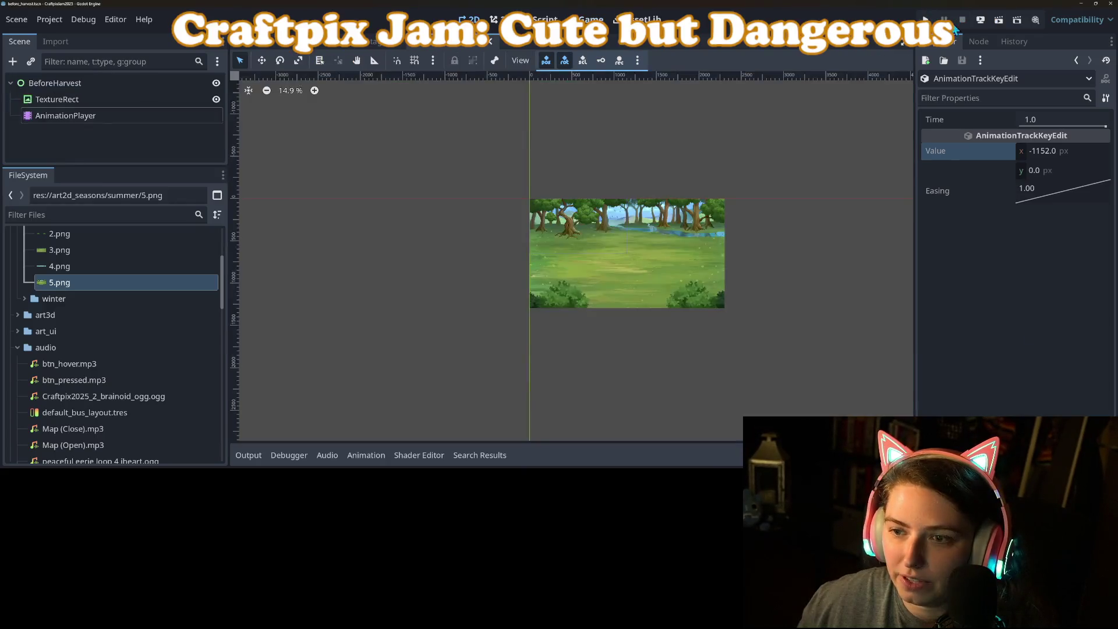
- After checking the 1-second key, set the AnimationPlayer's speed scale to 0.05 and save
{"action": "left_click", "coordinate": [76, 115]}
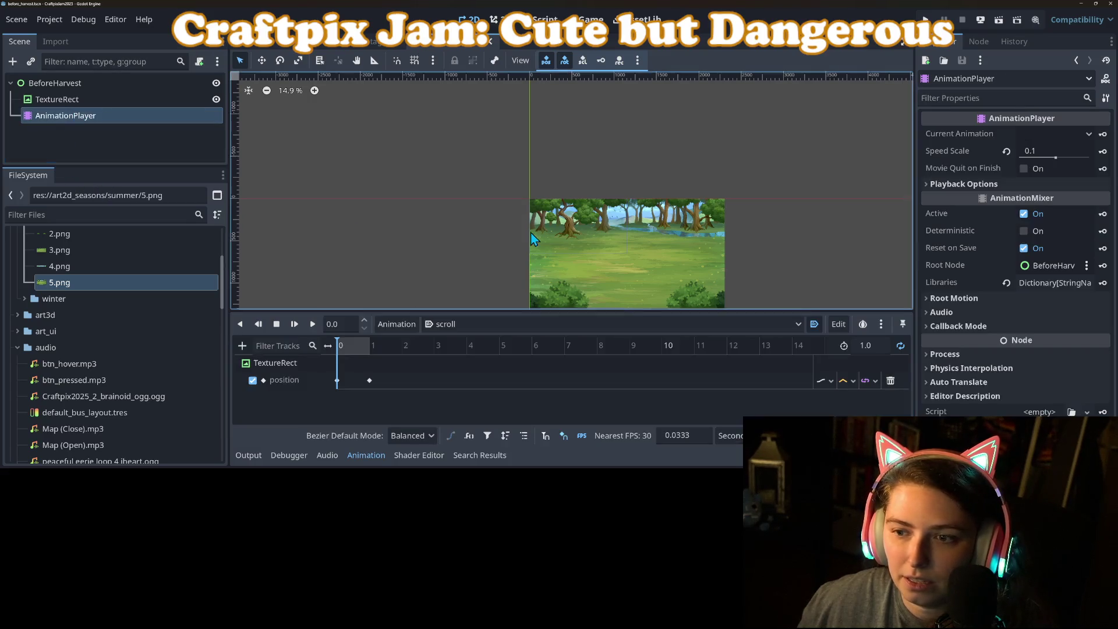
{"action": "left_click", "coordinate": [369, 380]}
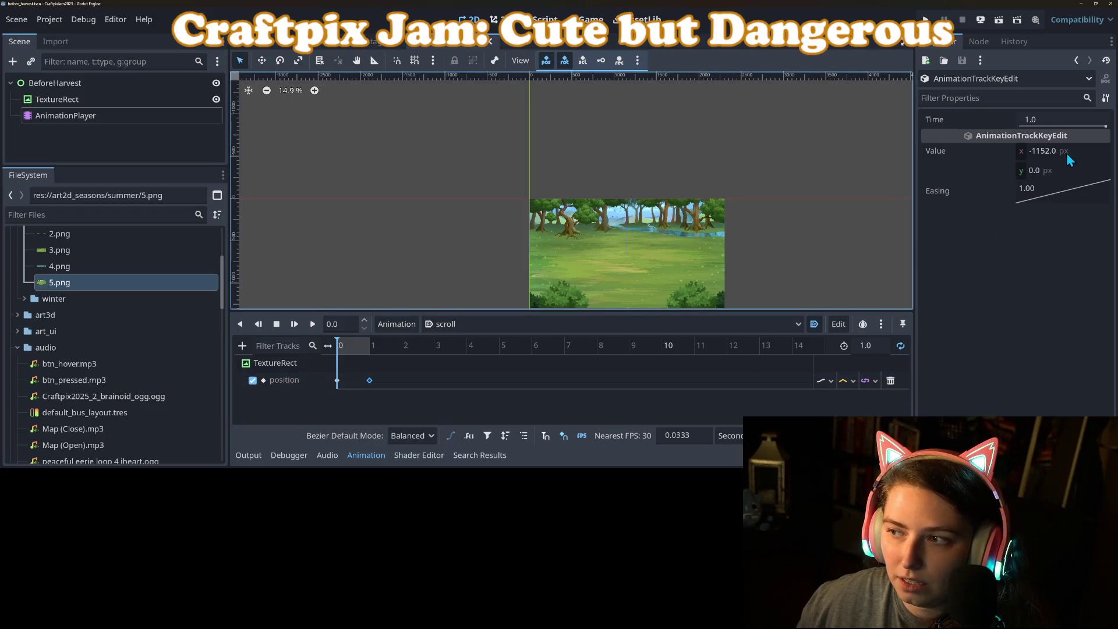
{"action": "left_click", "coordinate": [87, 116]}
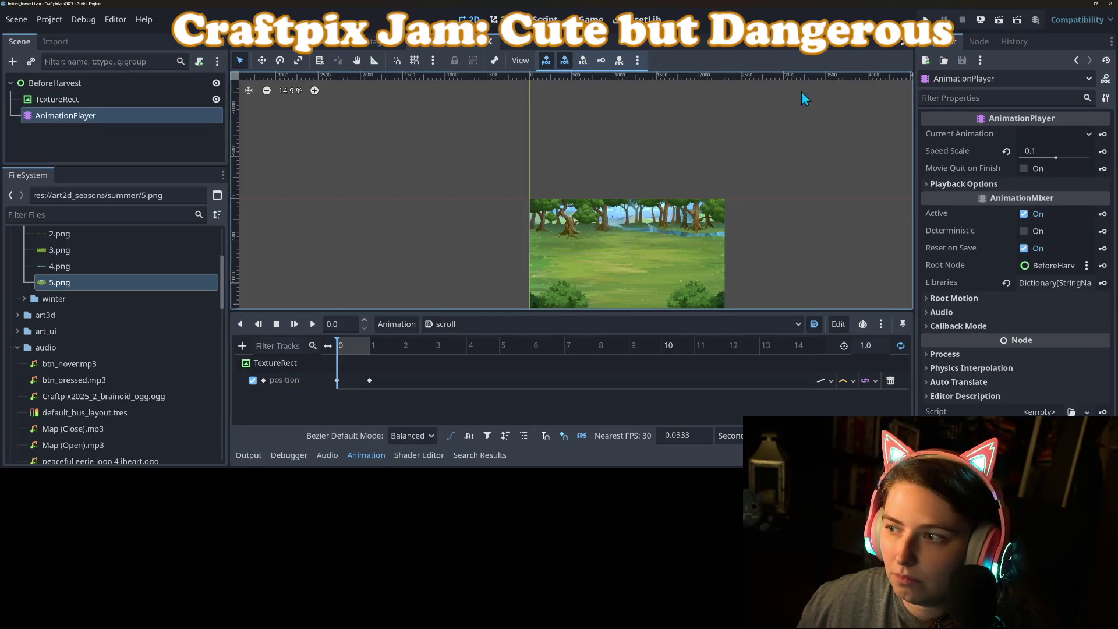
{"action": "left_click", "coordinate": [1048, 151]}
{"action": "type", "text": "0.05"}
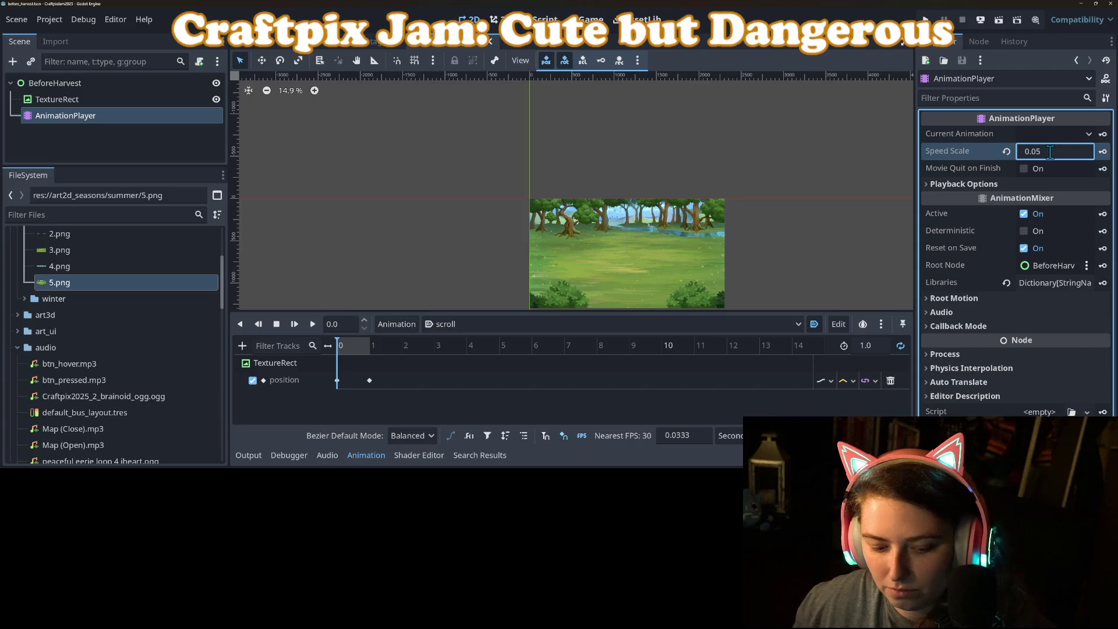
{"action": "key", "text": "Return"}
{"action": "key", "text": "ctrl+s"}
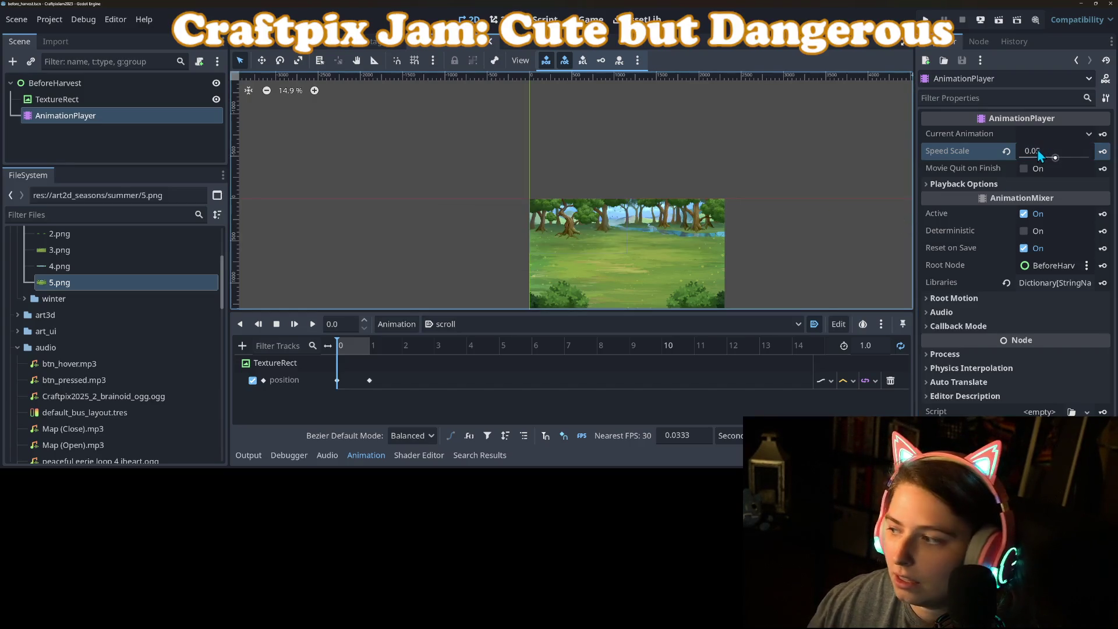
{"action": "scroll", "coordinate": [721, 265], "scroll_direction": "up", "scroll_amount": 2}
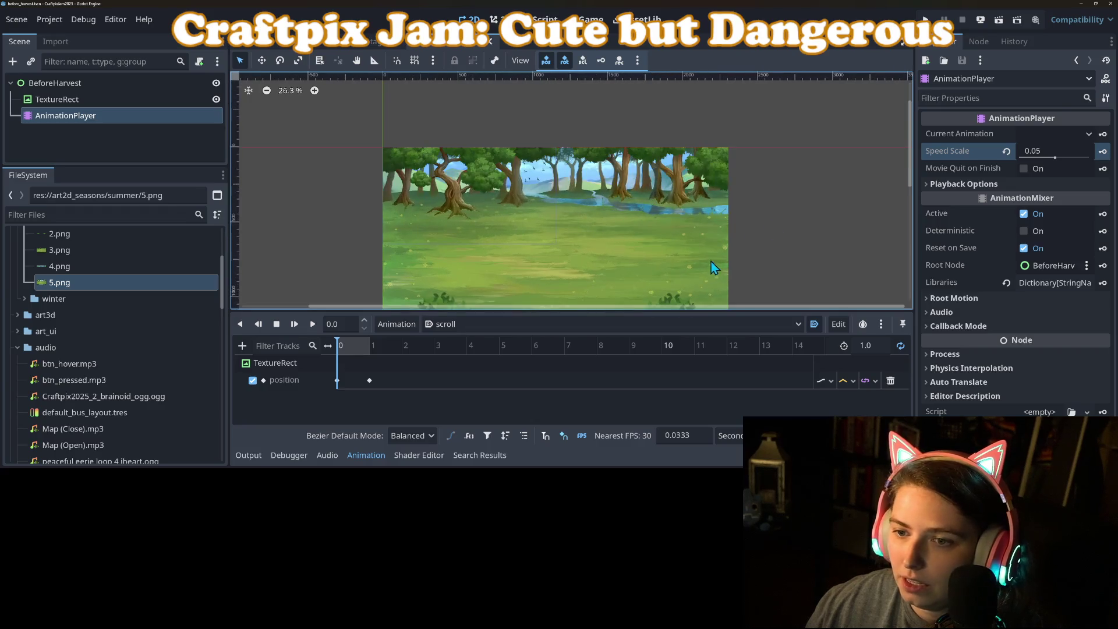
{"action": "left_click", "coordinate": [83, 101]}
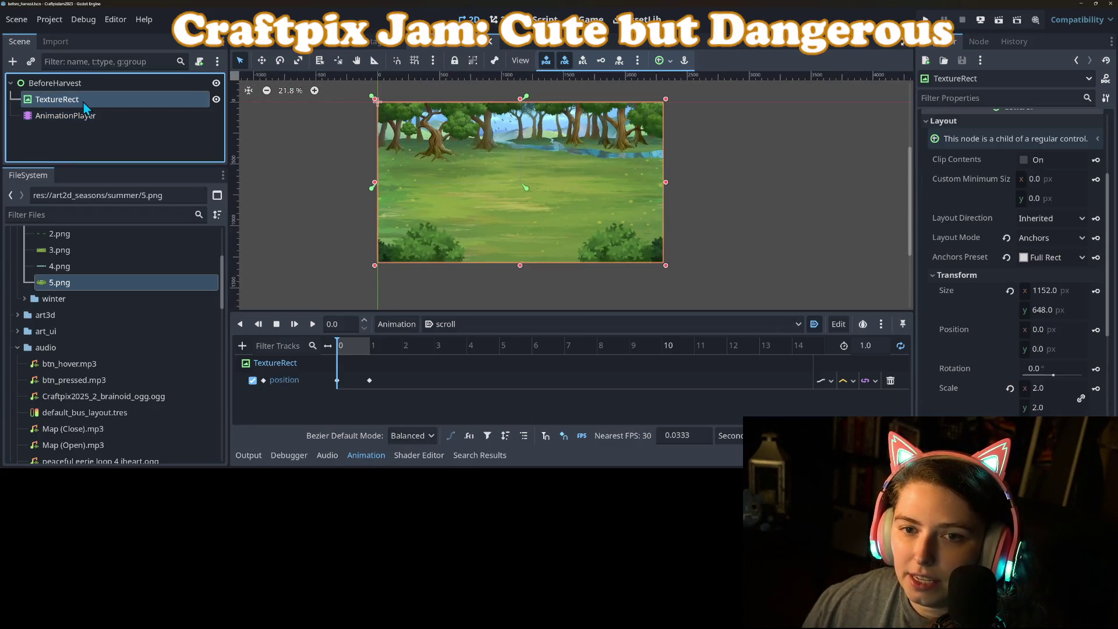
- Duplicate the forest TextureRect and set the copy's x position to 1152
{"action": "key", "text": "ctrl+d"}
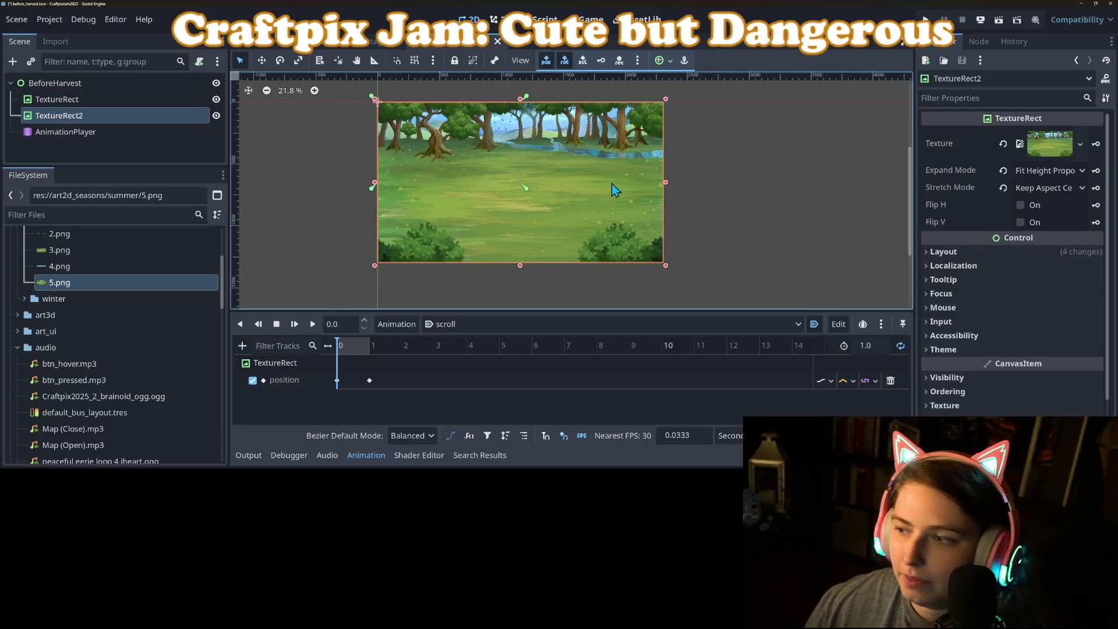
{"action": "left_click", "coordinate": [945, 251]}
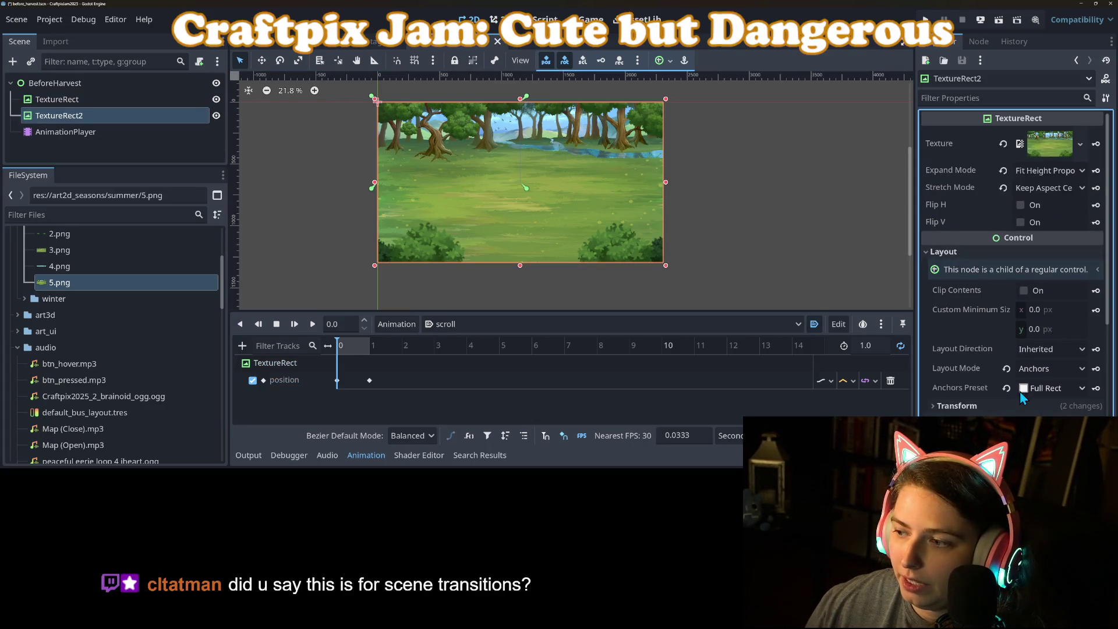
{"action": "left_click", "coordinate": [984, 407]}
{"action": "scroll", "coordinate": [984, 408], "scroll_direction": "down", "scroll_amount": 3}
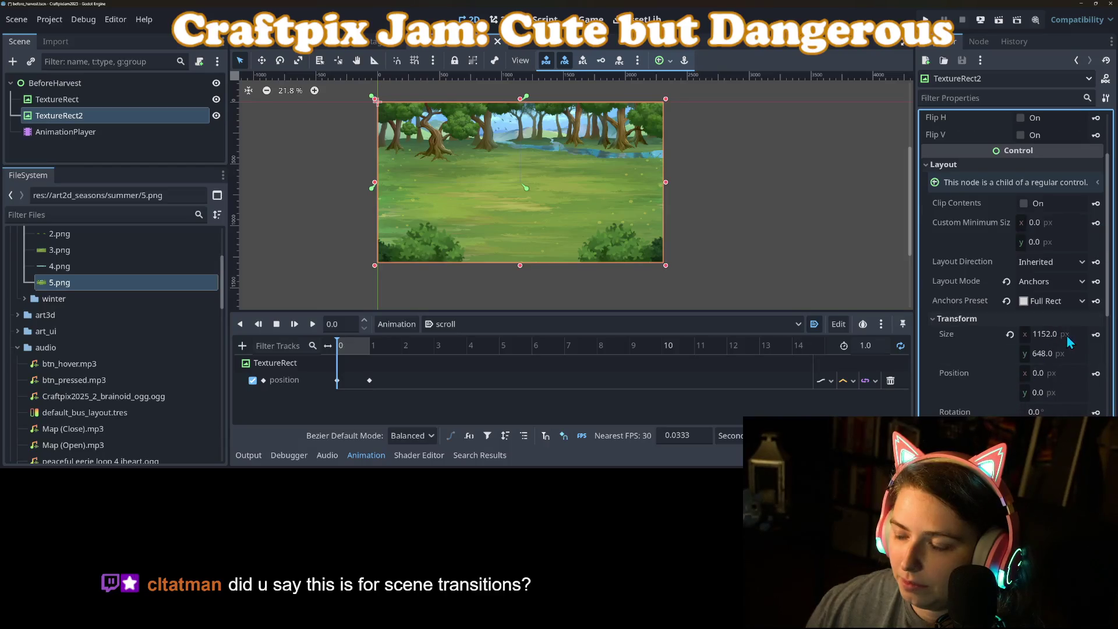
{"action": "left_click", "coordinate": [1067, 338]}
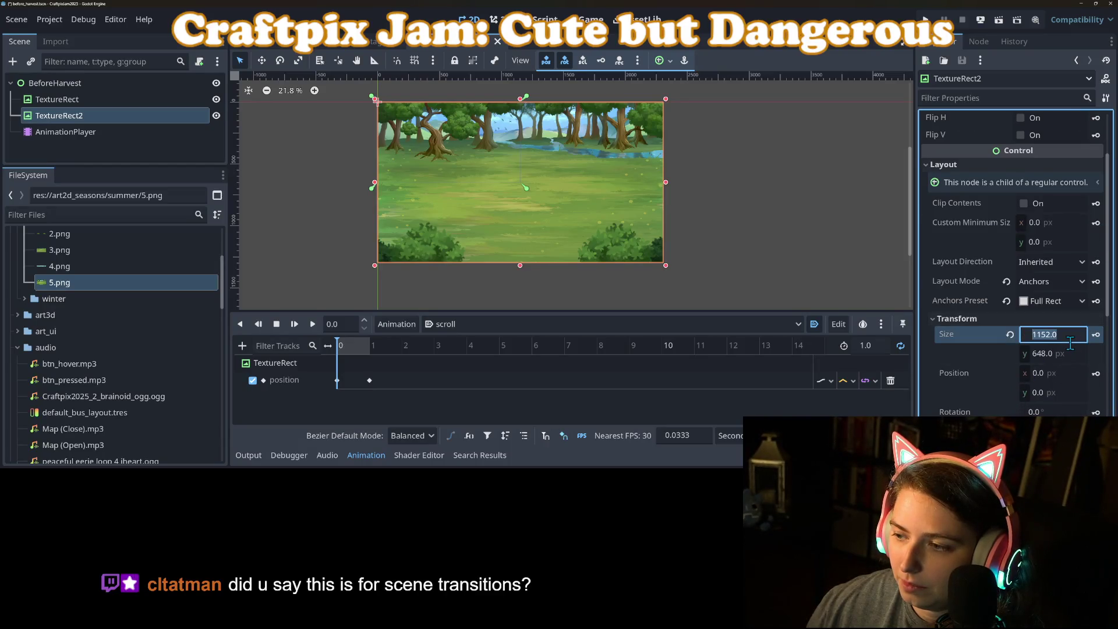
{"action": "left_click", "coordinate": [1051, 373]}
{"action": "type", "text": "1152"}
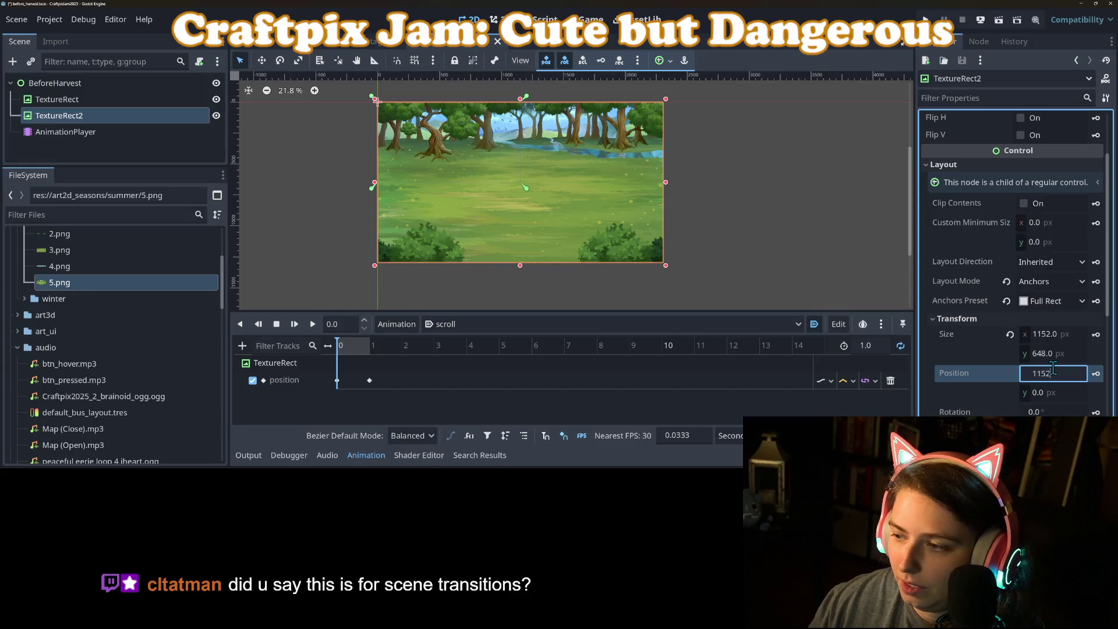
{"action": "key", "text": "Return"}
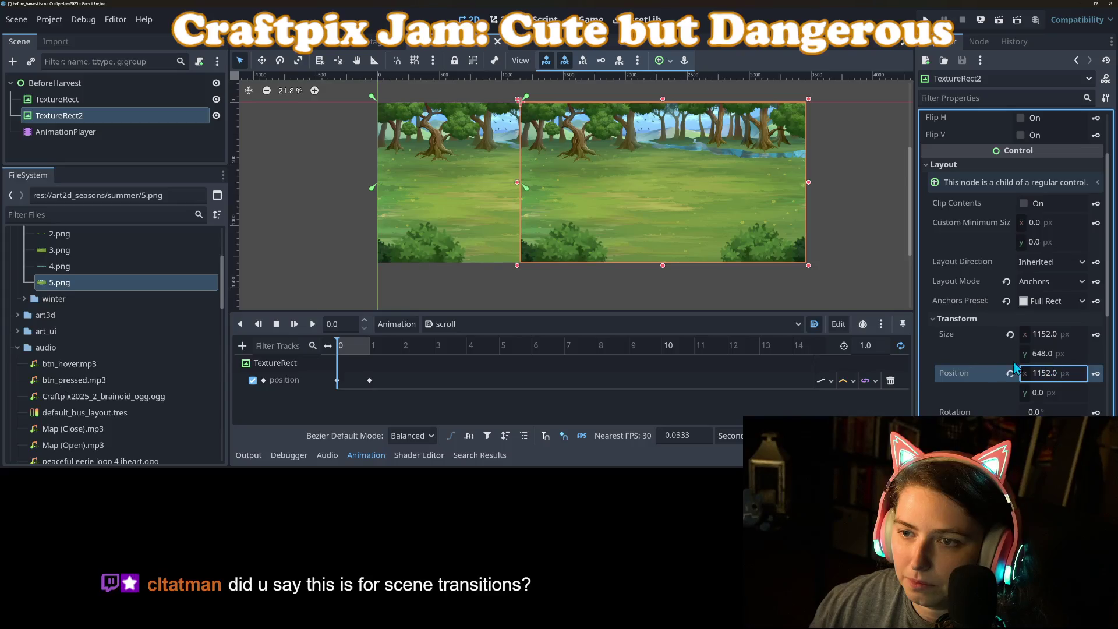
- Place TextureRect2 at x 2304 (1152*2), y 0 beside the original forest
{"action": "left_click", "coordinate": [747, 261]}
{"action": "left_click_drag", "start_coordinate": [668, 243], "coordinate": [812, 241]}
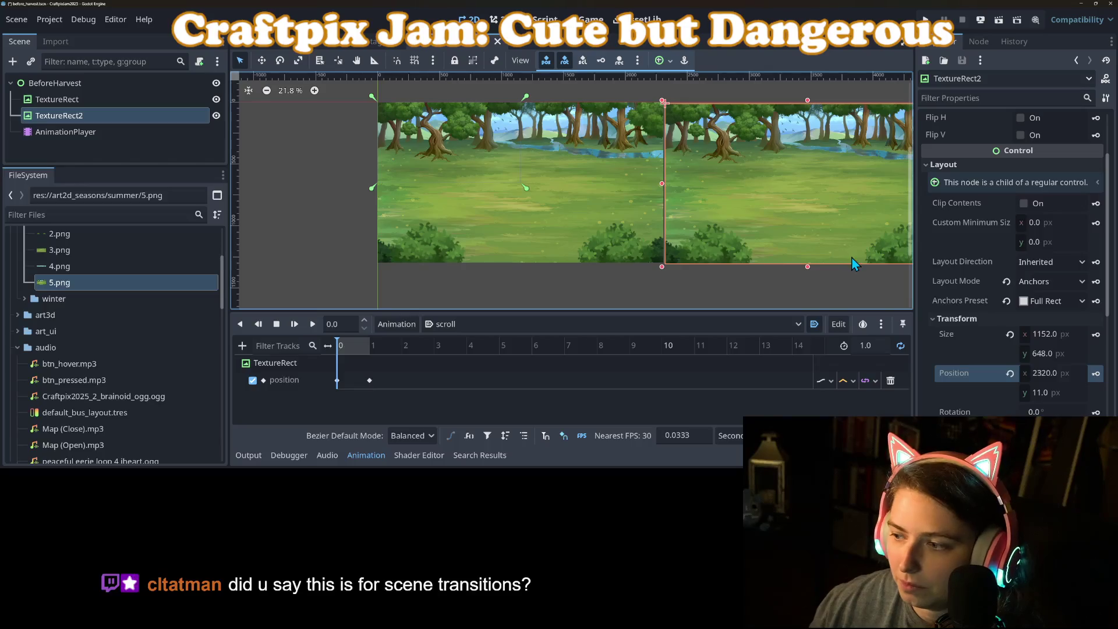
{"action": "left_click", "coordinate": [1067, 394]}
{"action": "type", "text": "0"}
{"action": "key", "text": "Return"}
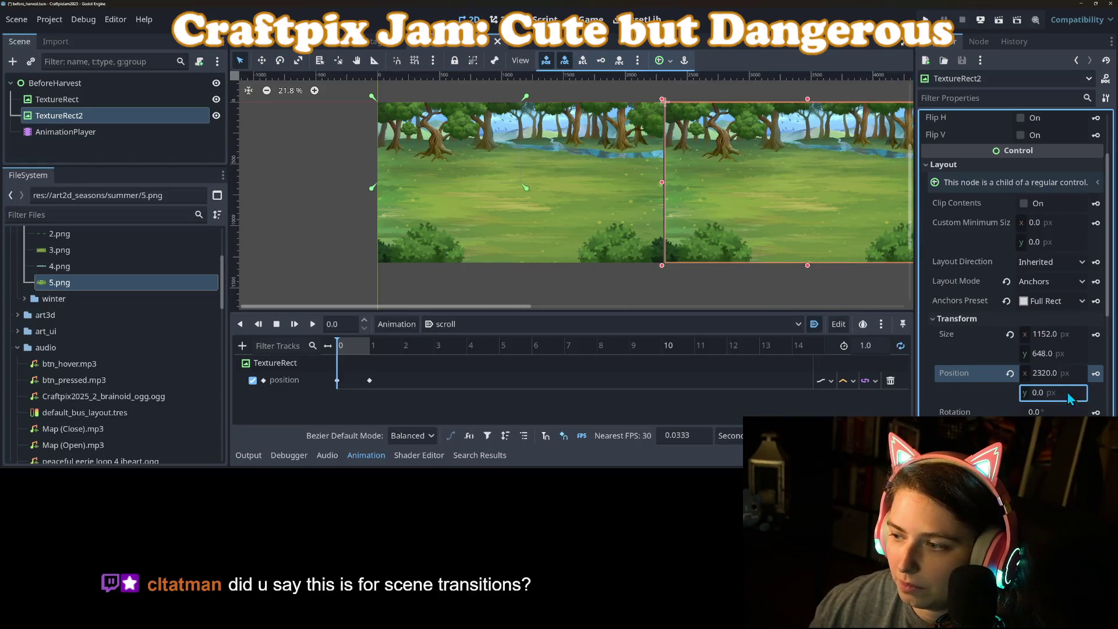
{"action": "left_click", "coordinate": [1071, 372]}
{"action": "type", "text": "152*2"}
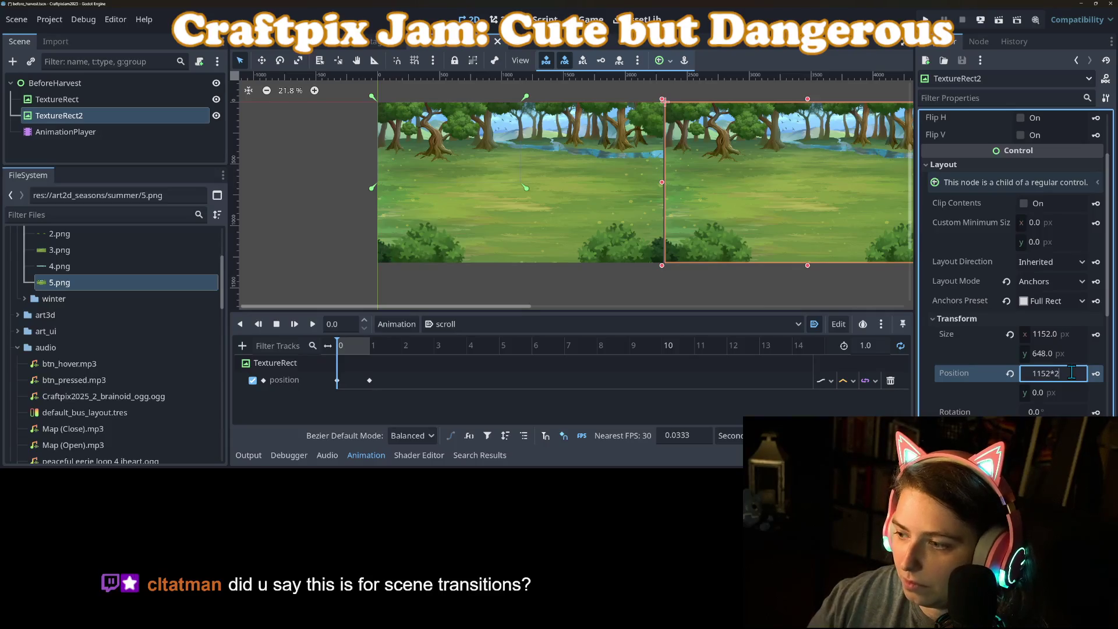
{"action": "key", "text": "Return"}
{"action": "left_click_drag", "start_coordinate": [432, 306], "coordinate": [721, 304]}
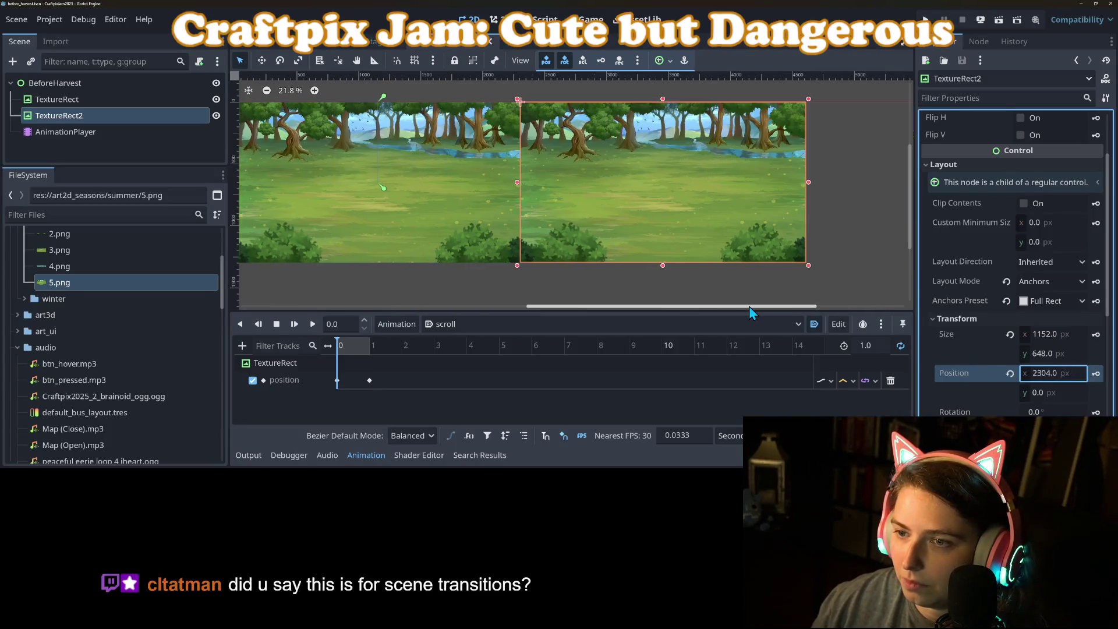
{"action": "left_click", "coordinate": [647, 289]}
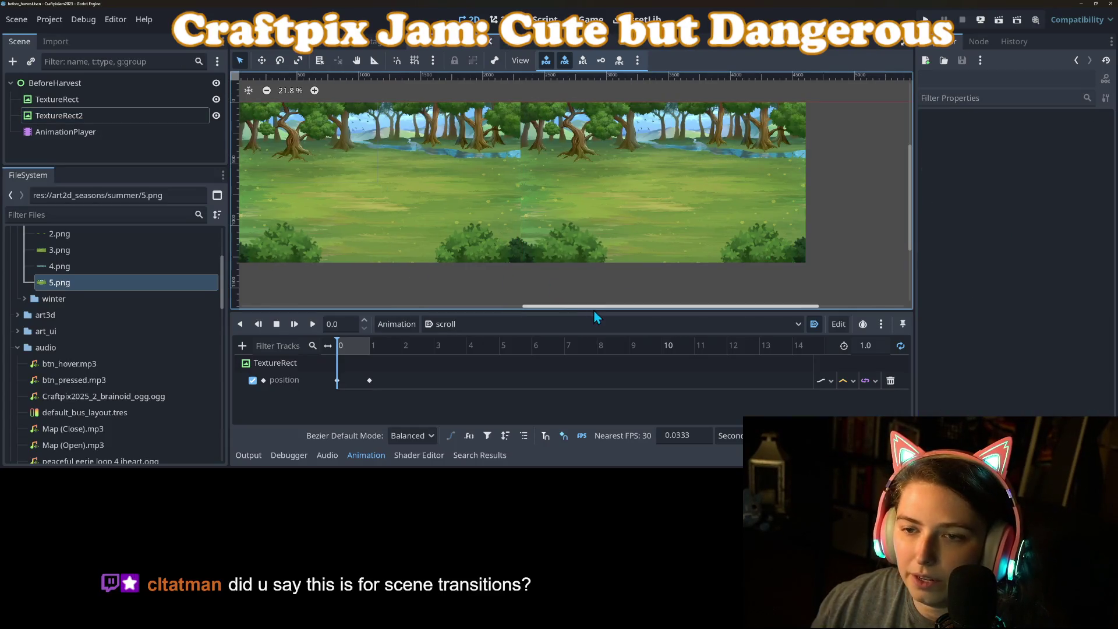
- Set the 1-second position key's x value to -2304 and save the scene
{"action": "left_click_drag", "start_coordinate": [592, 307], "coordinate": [363, 294]}
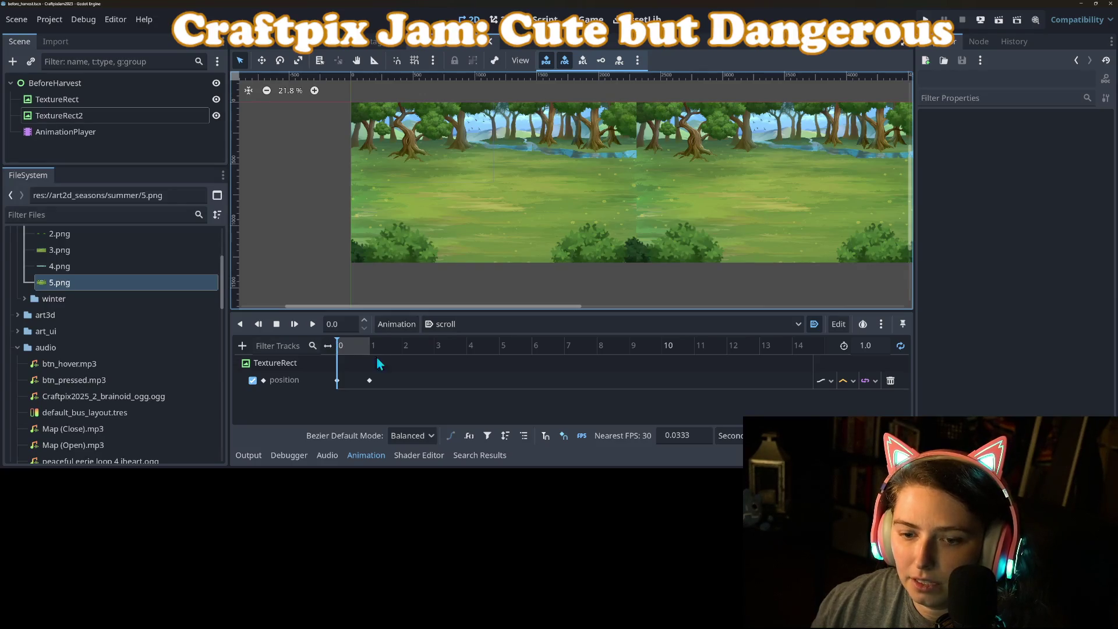
{"action": "left_click", "coordinate": [370, 380]}
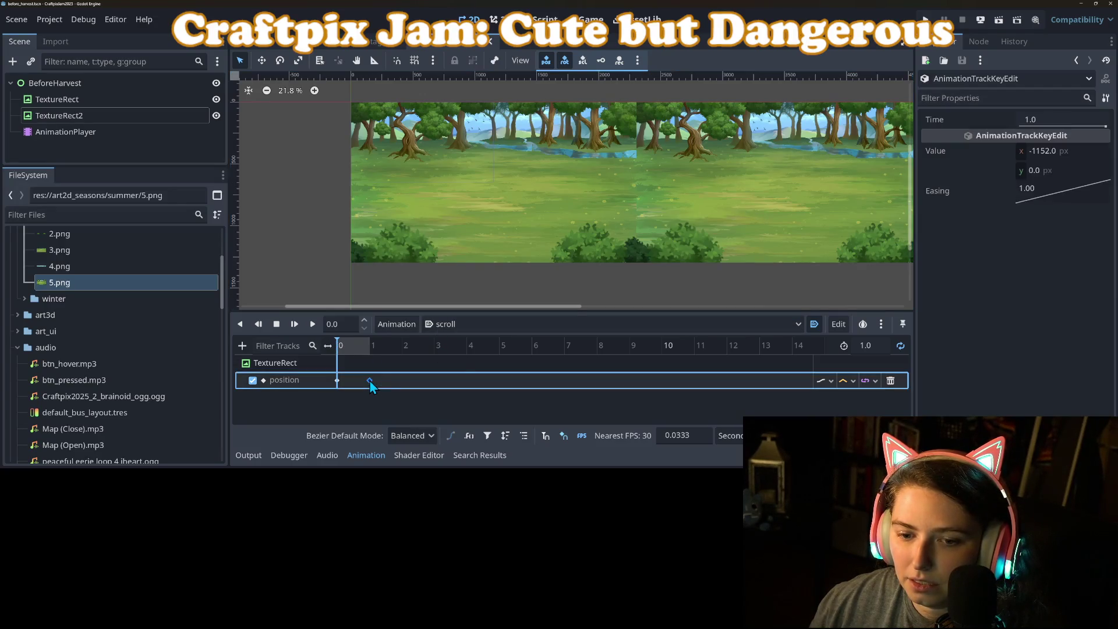
{"action": "left_click", "coordinate": [1068, 149]}
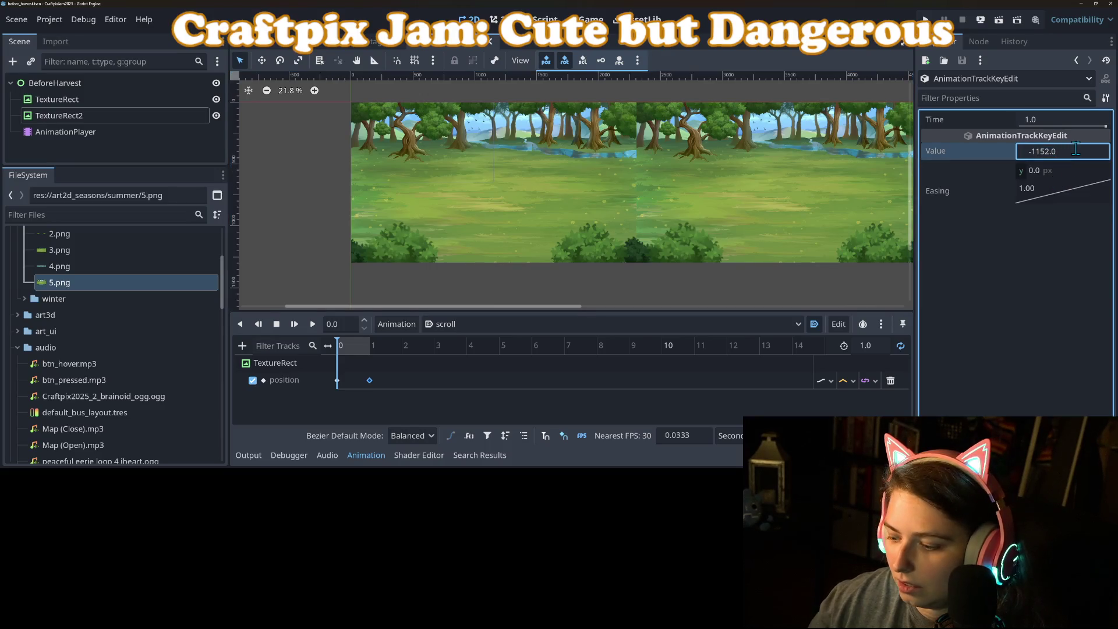
{"action": "type", "text": "2"}
{"action": "key", "text": "Return"}
{"action": "key", "text": "ctrl+s"}
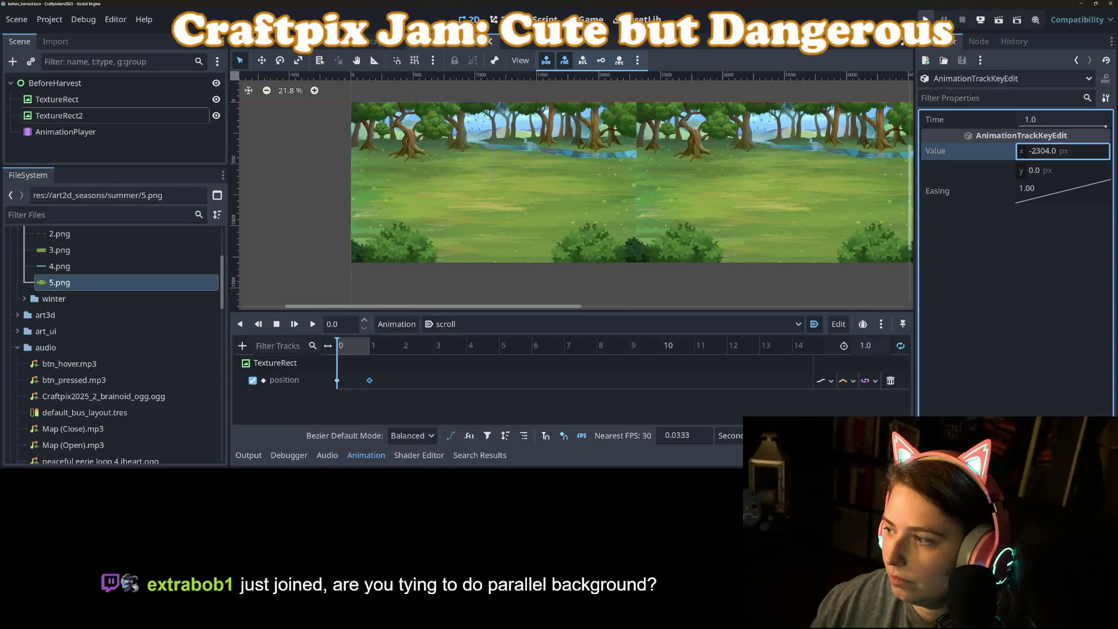
- Run the game twice to test the scrolling, stopping each run
{"action": "left_click", "coordinate": [925, 20]}
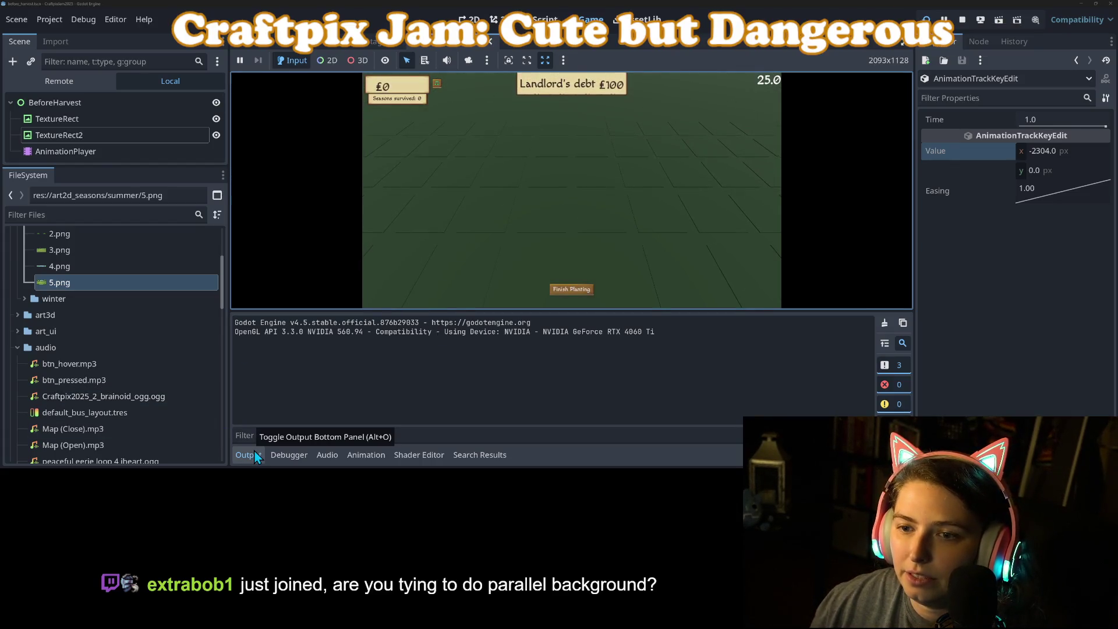
{"action": "left_click", "coordinate": [962, 19]}
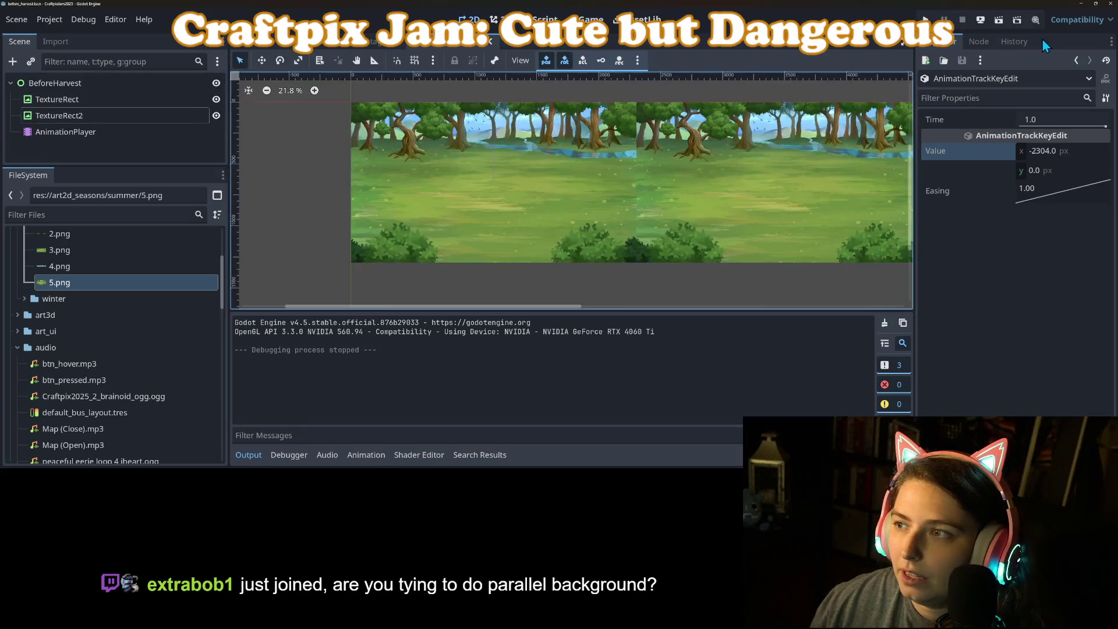
{"action": "left_click", "coordinate": [999, 21]}
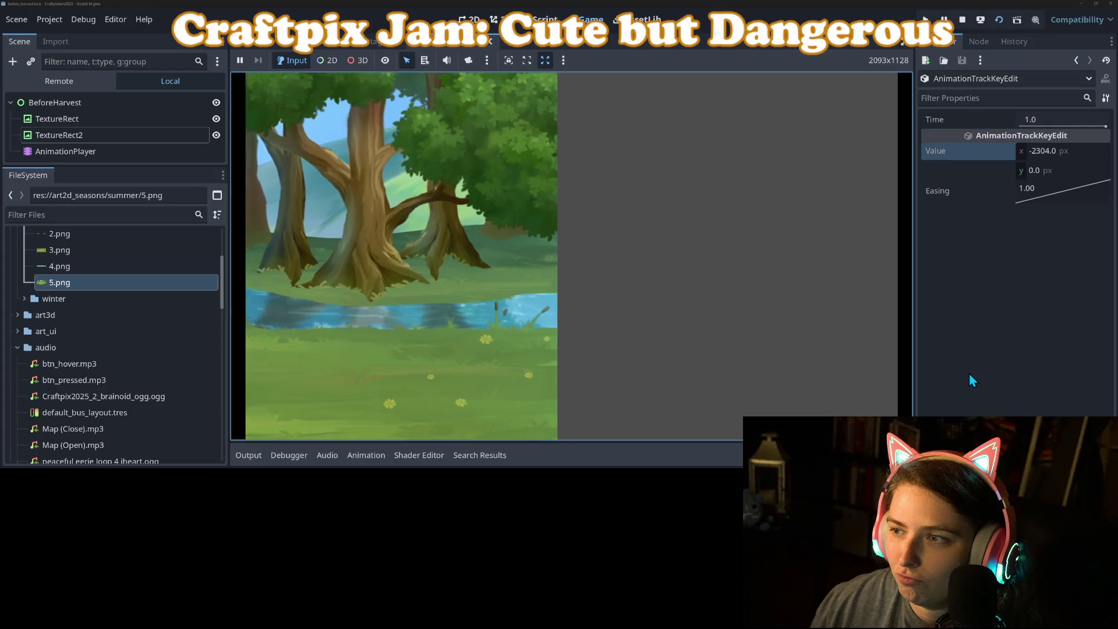
{"action": "left_click", "coordinate": [961, 21]}
{"action": "left_click", "coordinate": [59, 98]}
{"action": "left_click", "coordinate": [64, 132]}
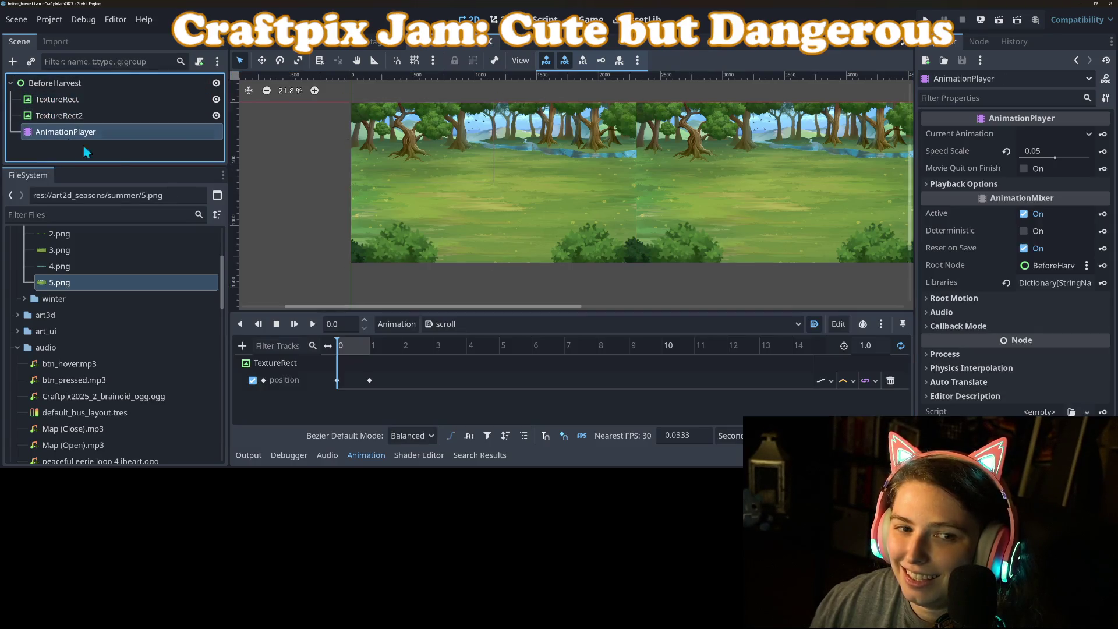
- Rewrite the position track's node path to ../position
{"action": "double_click", "coordinate": [283, 378]}
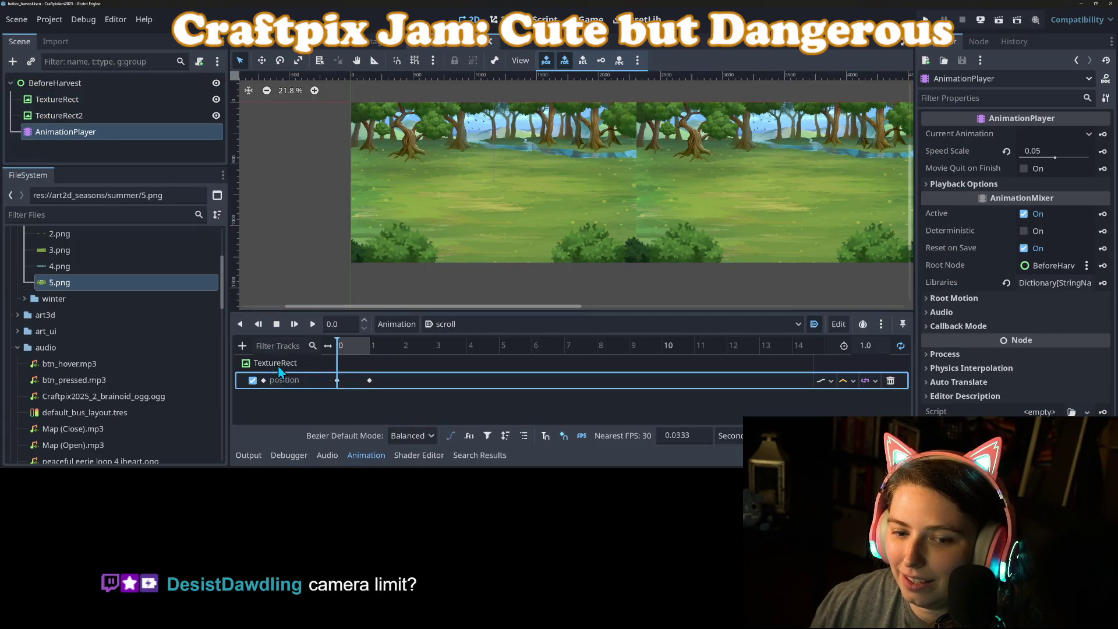
{"action": "left_click", "coordinate": [283, 379]}
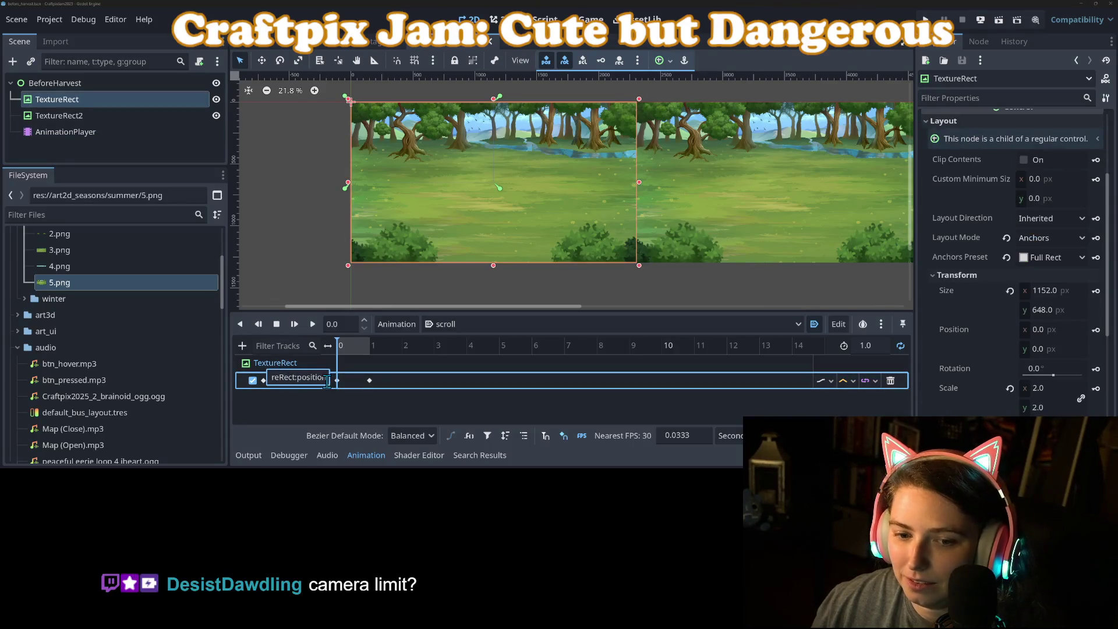
{"action": "key", "text": "ctrl+a"}
{"action": "type", "text": ".."}
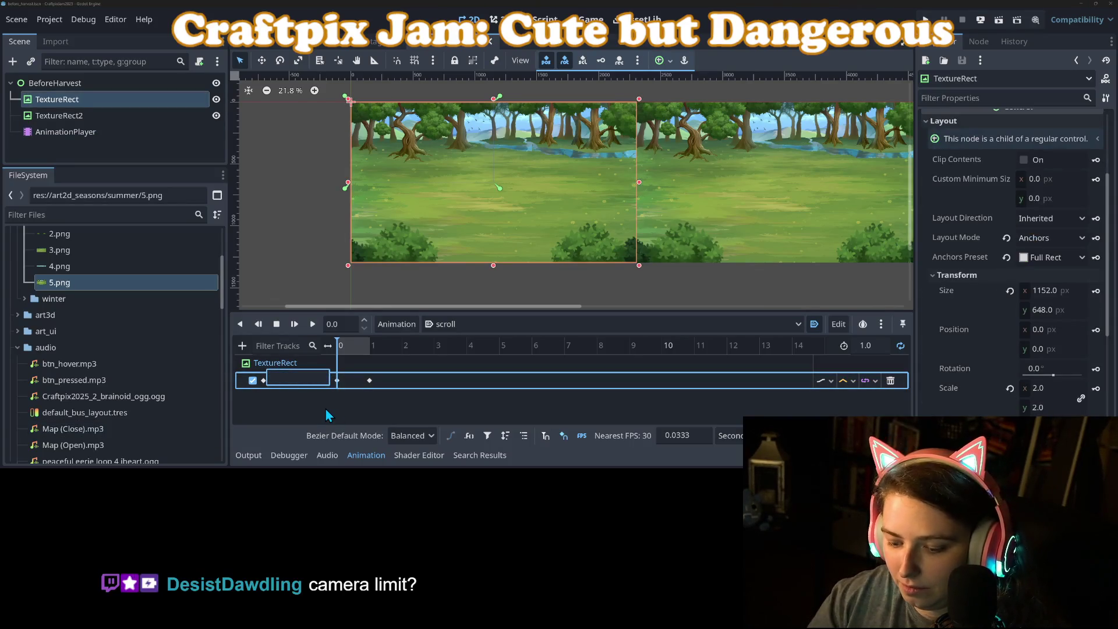
{"action": "type", "text": "/pos"}
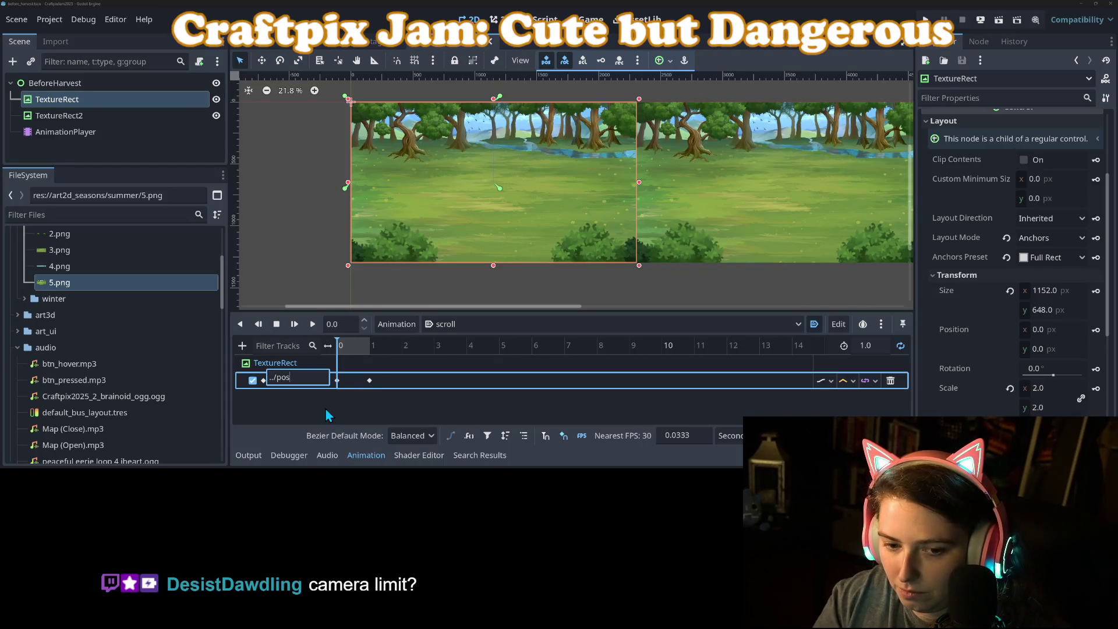
{"action": "type", "text": "ition"}
{"action": "key", "text": "Return"}
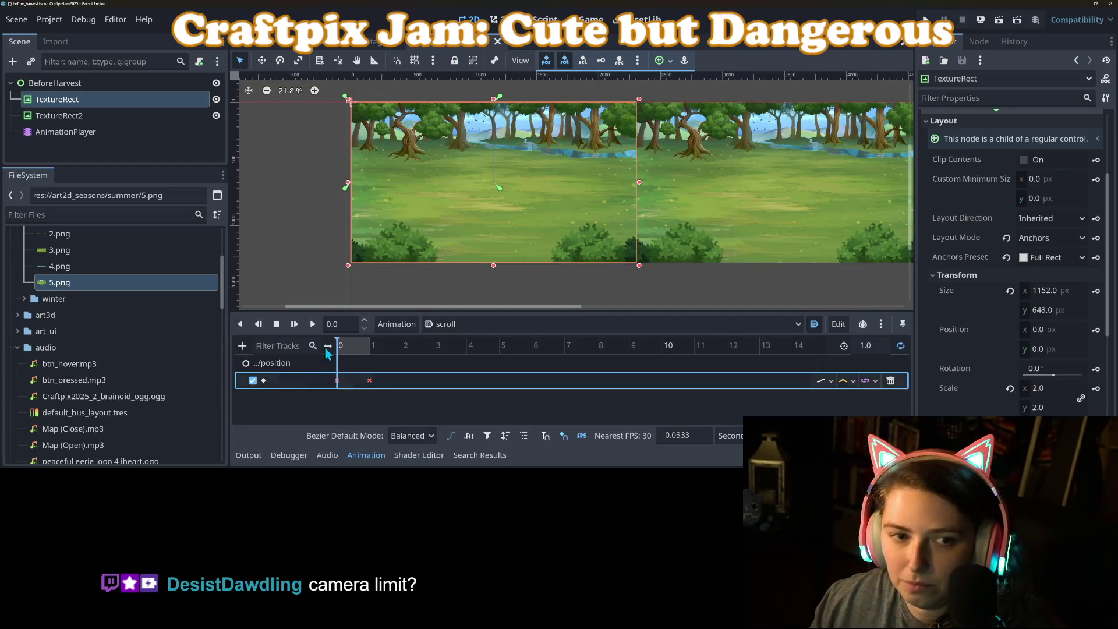
- Delete the remaining position tracks from the scroll animation
{"action": "double_click", "coordinate": [288, 380]}
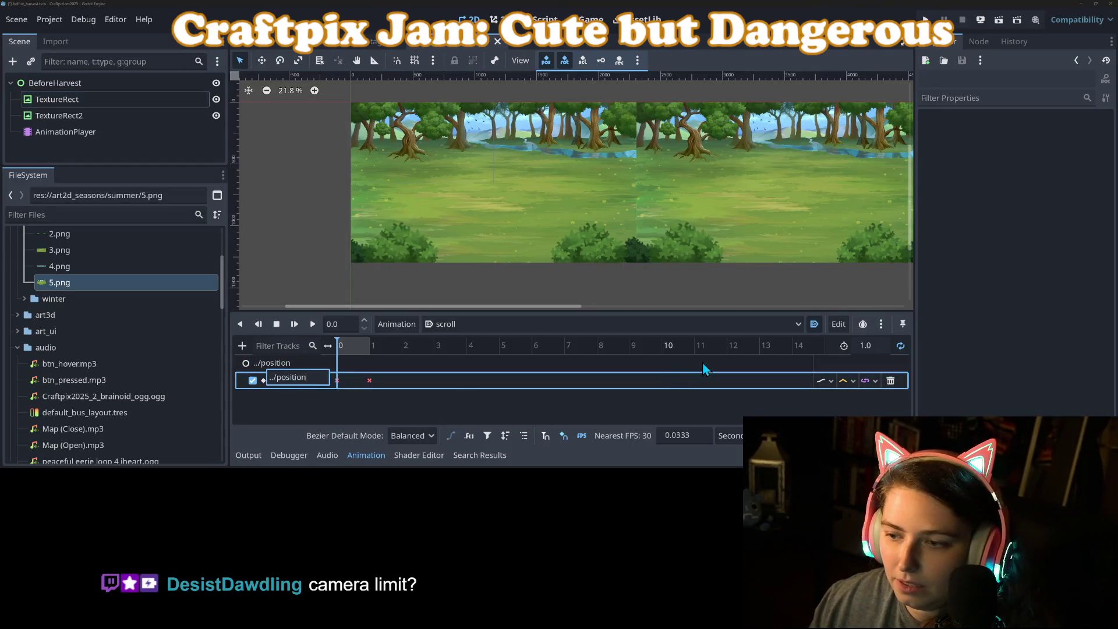
{"action": "left_click", "coordinate": [890, 381]}
{"action": "left_click", "coordinate": [890, 381]}
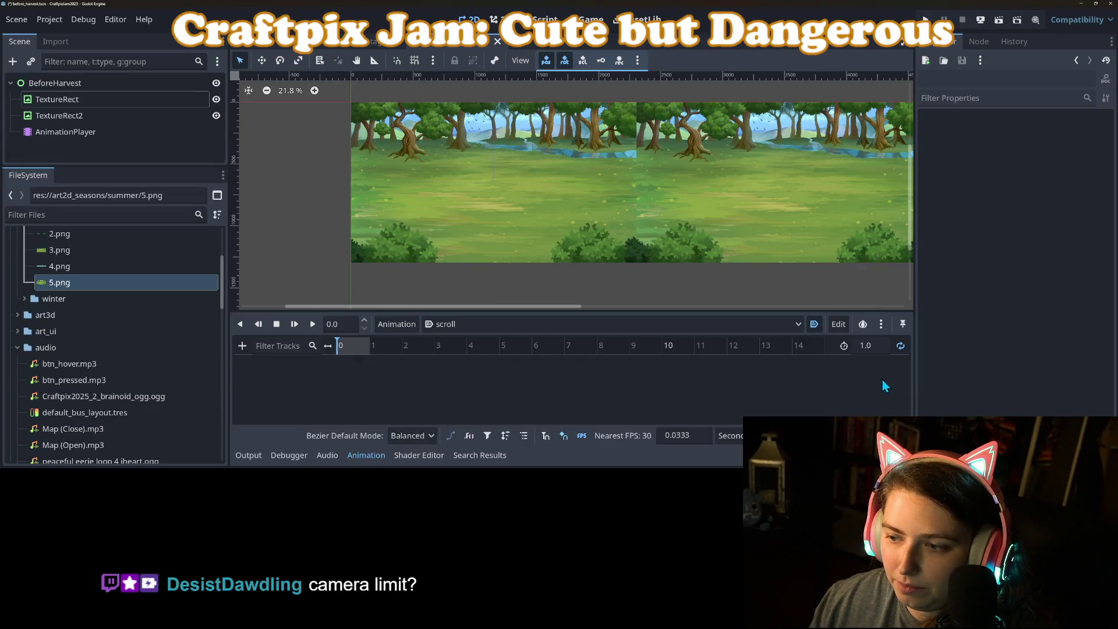
{"action": "left_click", "coordinate": [117, 83]}
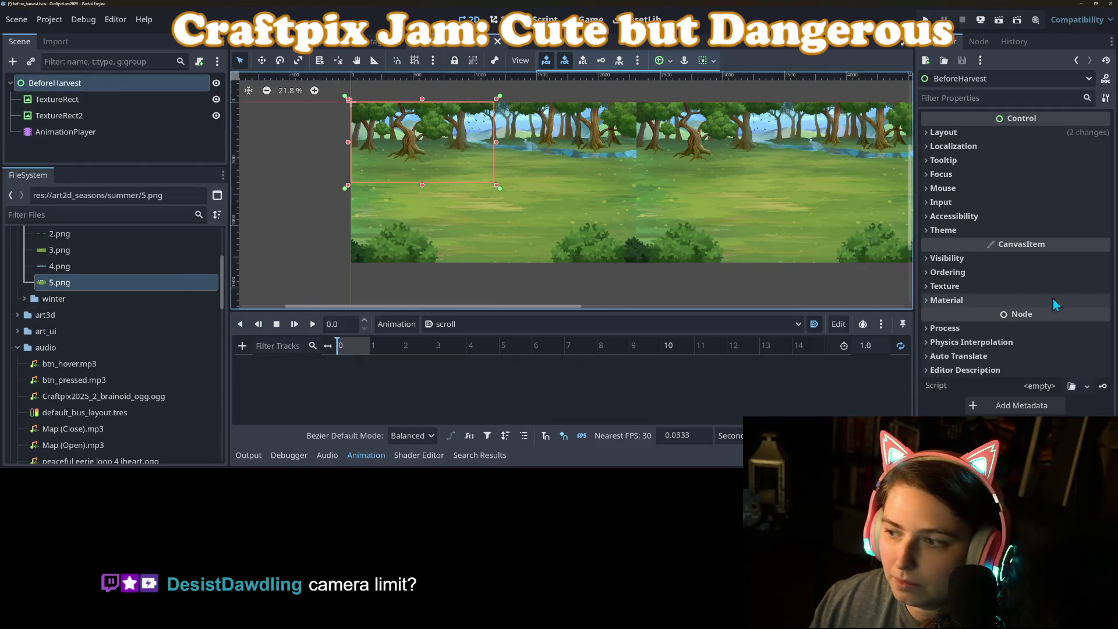
- Key the BeforeHarvest root's Layout > Transform position at time 0, creating a new track
{"action": "left_click", "coordinate": [962, 133]}
{"action": "left_click", "coordinate": [973, 318]}
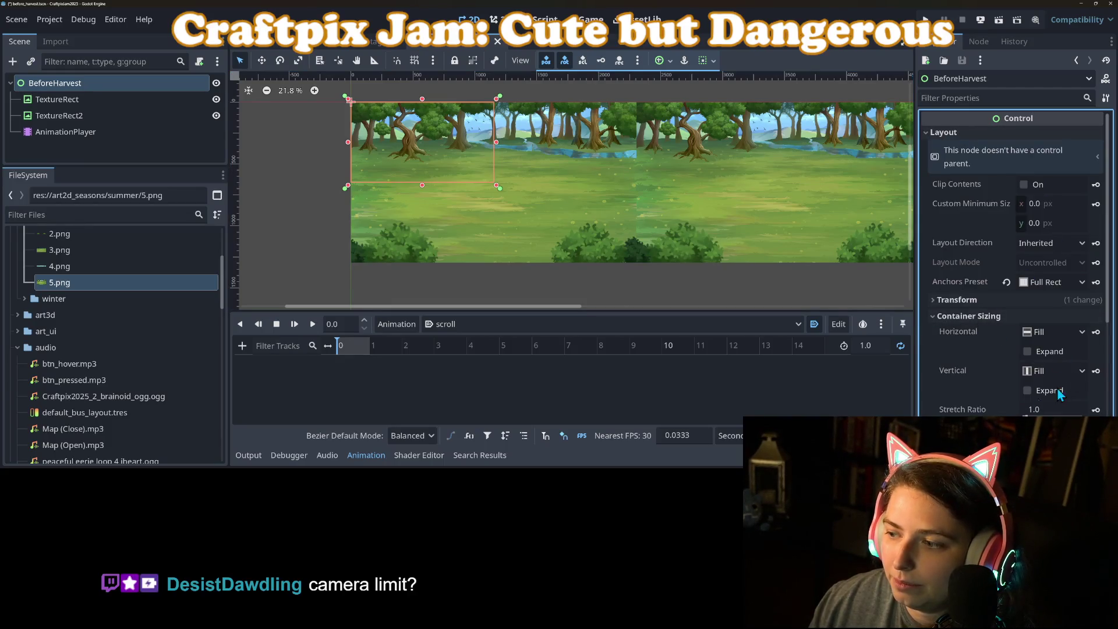
{"action": "left_click", "coordinate": [967, 299]}
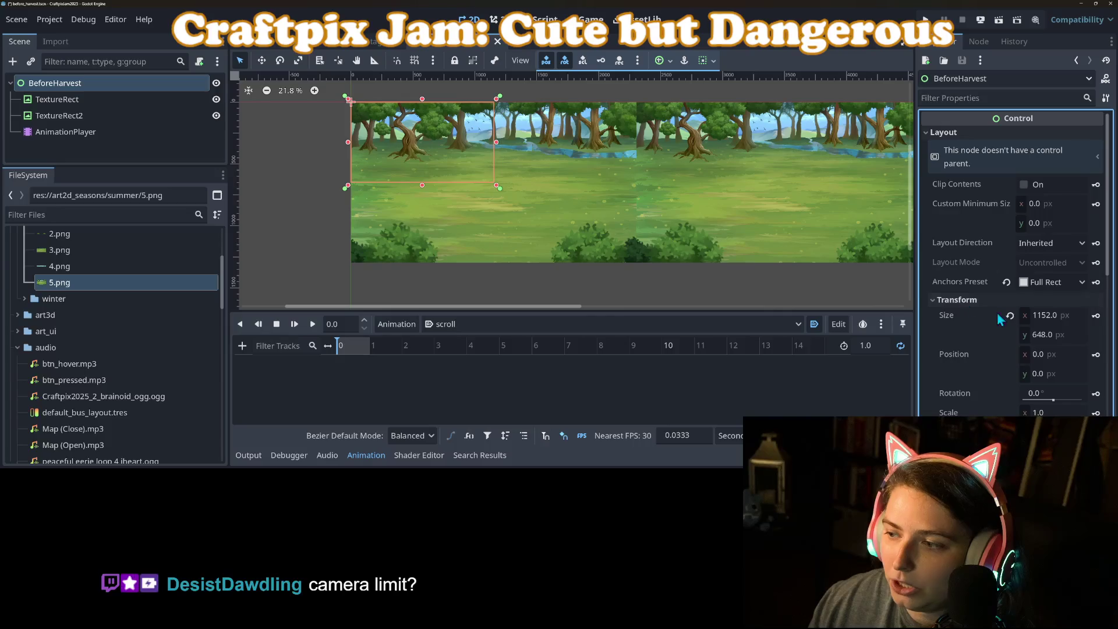
{"action": "left_click", "coordinate": [1096, 354]}
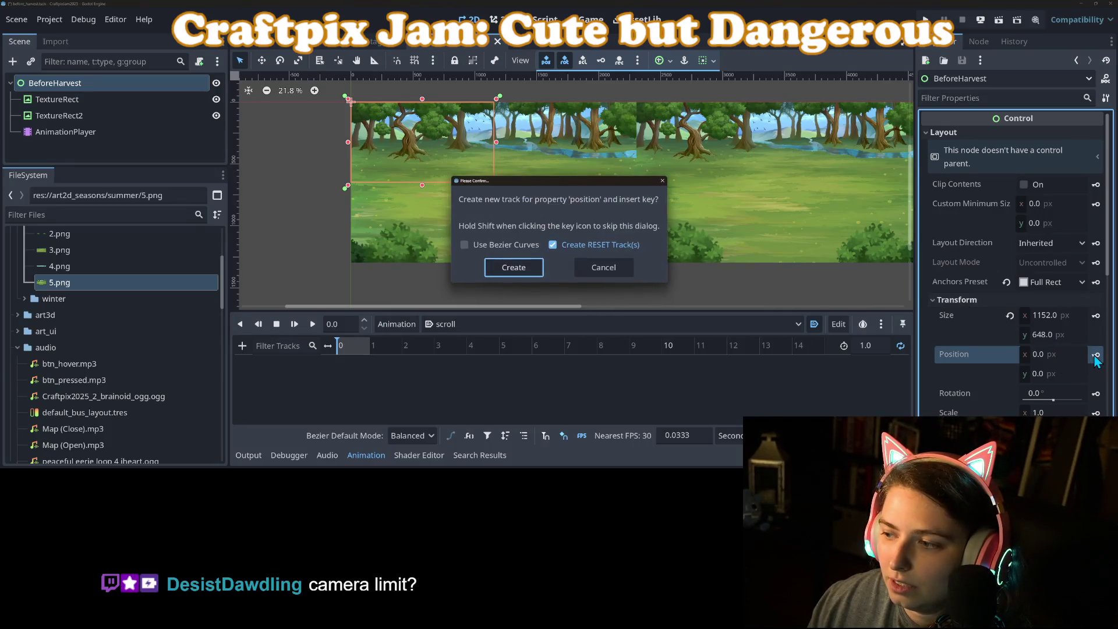
{"action": "left_click", "coordinate": [524, 277]}
- At time 1, set the root's x position to -2304 (-1152*2), key it, save, and run
{"action": "left_click_drag", "start_coordinate": [344, 345], "coordinate": [386, 350]}
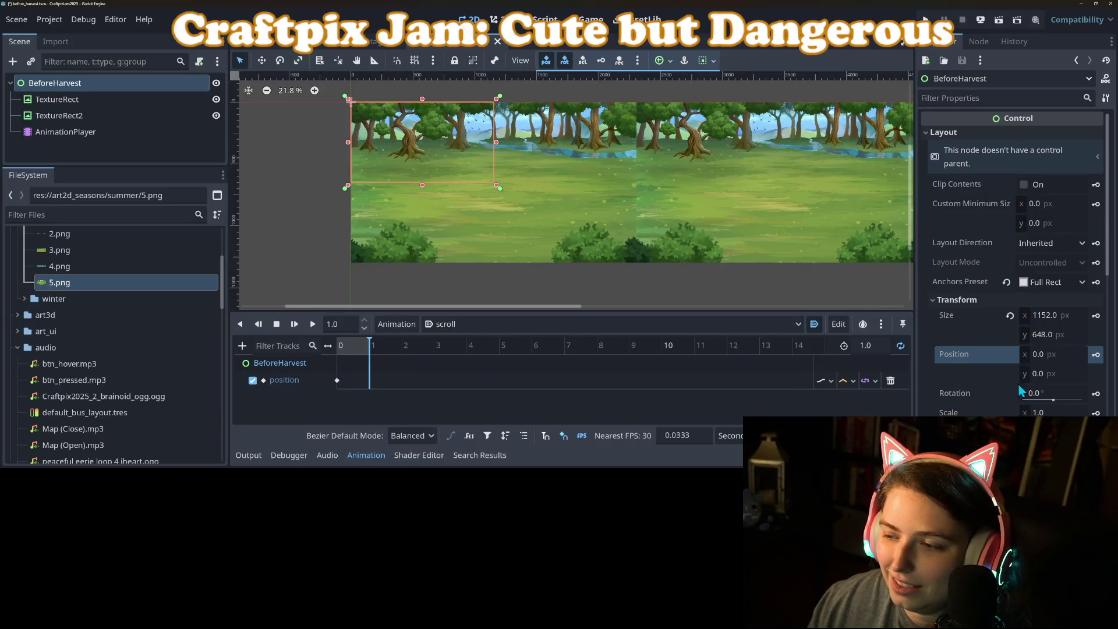
{"action": "left_click", "coordinate": [1062, 354]}
{"action": "type", "text": "-1"}
{"action": "key", "text": "Return"}
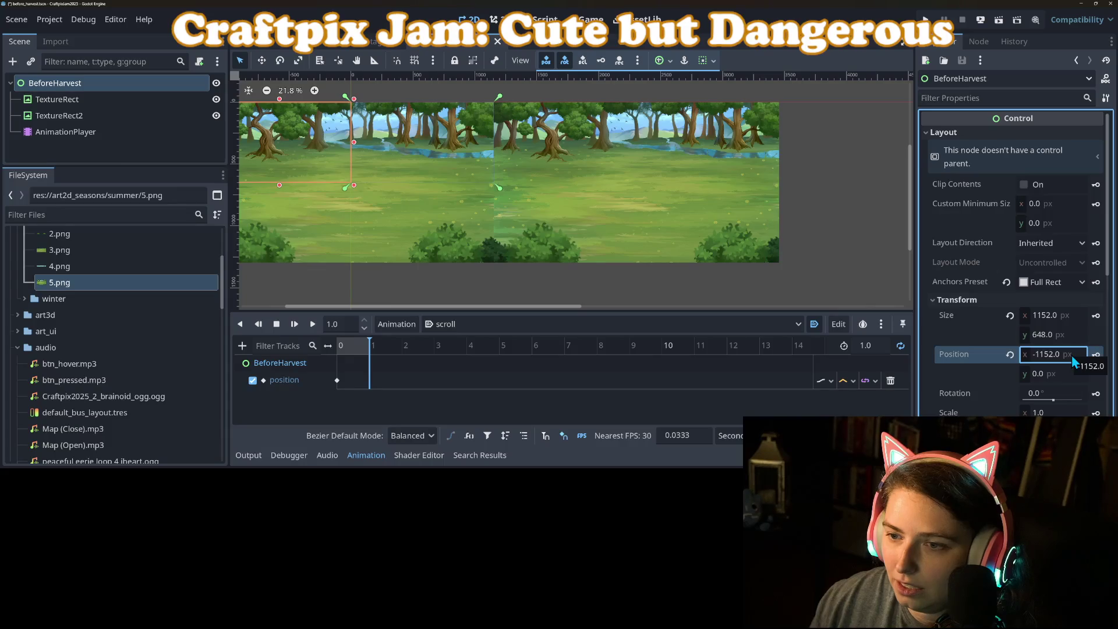
{"action": "left_click", "coordinate": [1071, 355]}
{"action": "left_click", "coordinate": [1071, 355]}
{"action": "type", "text": "*2"}
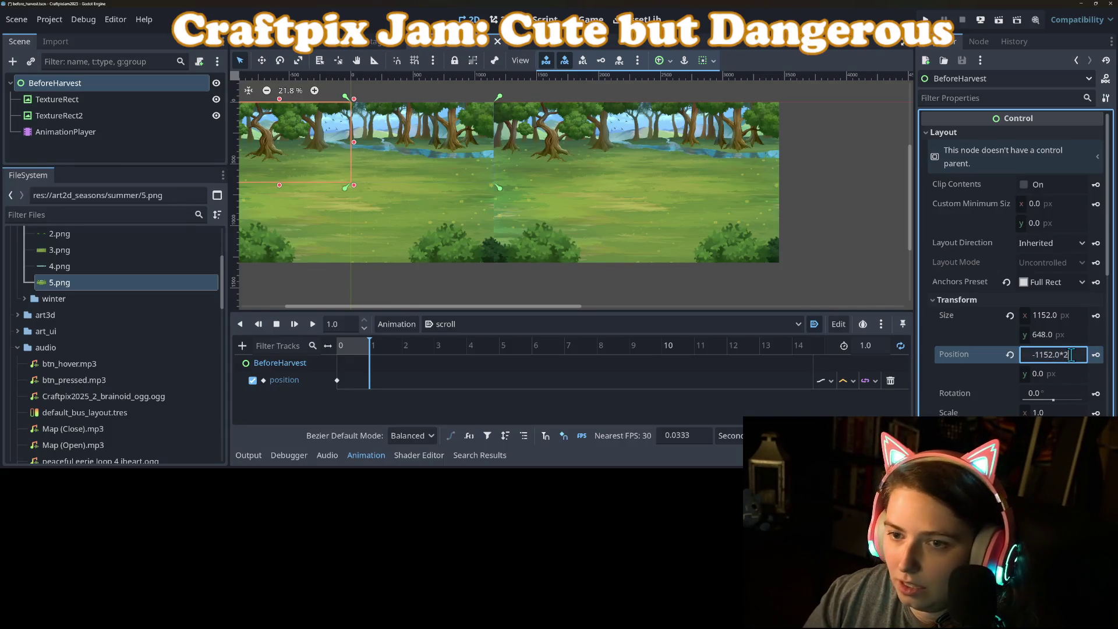
{"action": "key", "text": "Return"}
{"action": "left_click", "coordinate": [1095, 355]}
{"action": "key", "text": "ctrl+s"}
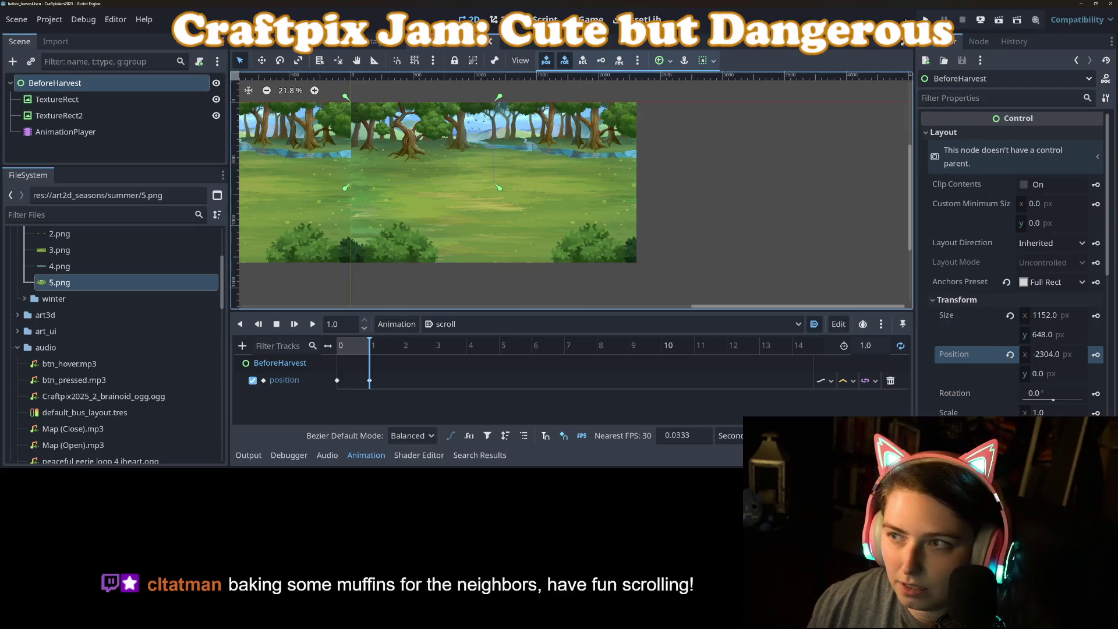
{"action": "left_click", "coordinate": [996, 23]}
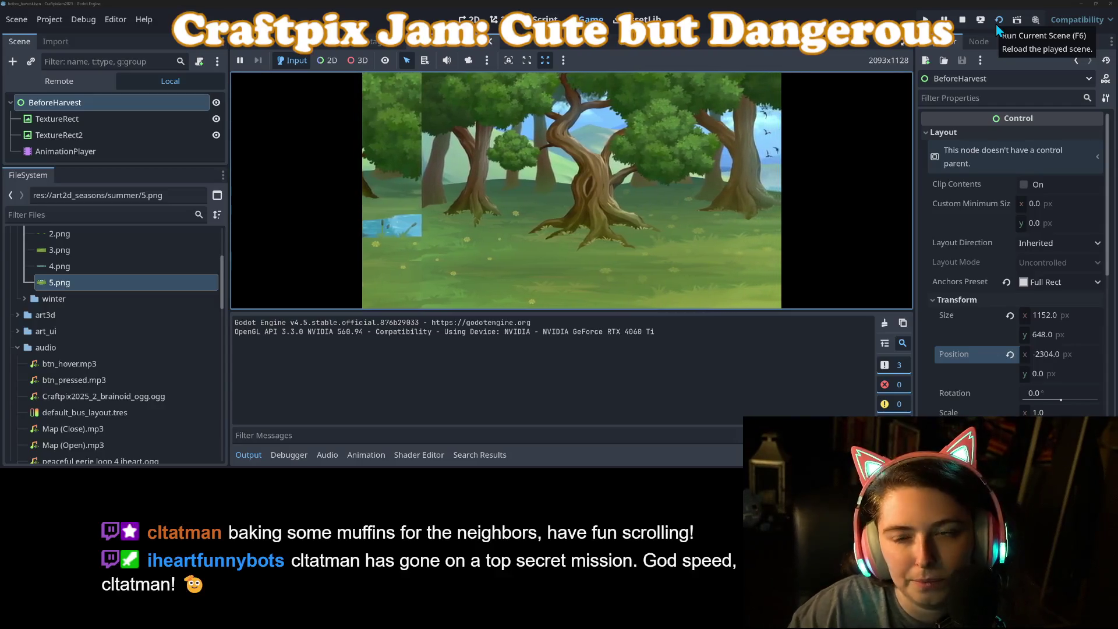
- Stop the test run and reselect the AnimationPlayer to view its position track
{"action": "left_click", "coordinate": [962, 20]}
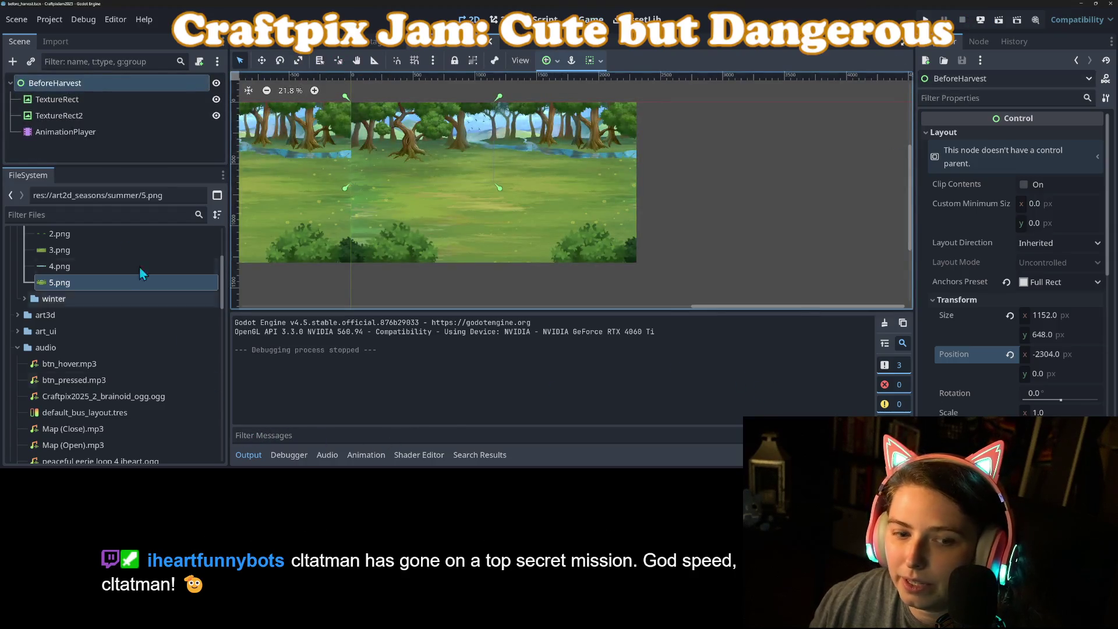
{"action": "left_click", "coordinate": [65, 132]}
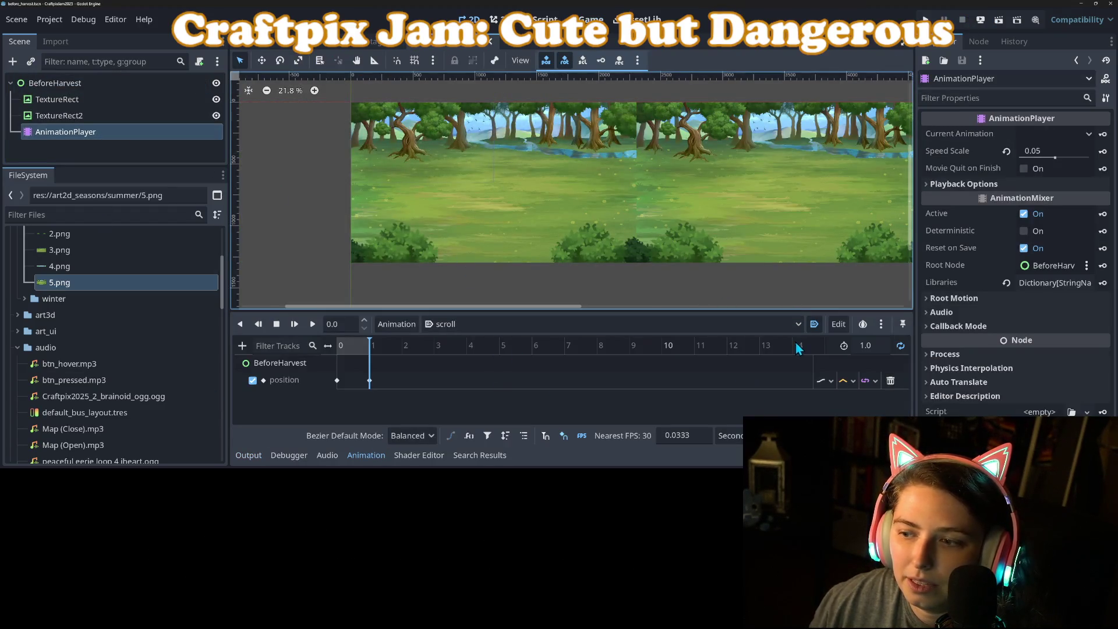
- Toggle the loop mode back to plain loop, then delete the AnimationPlayer node
{"action": "left_click", "coordinate": [901, 346]}
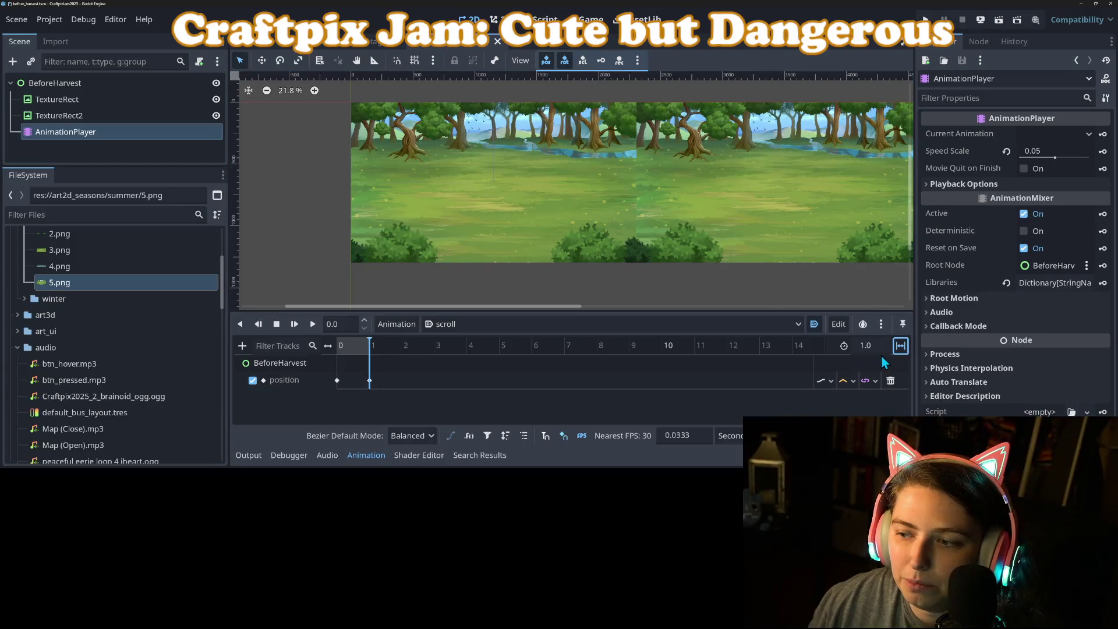
{"action": "left_click", "coordinate": [900, 346]}
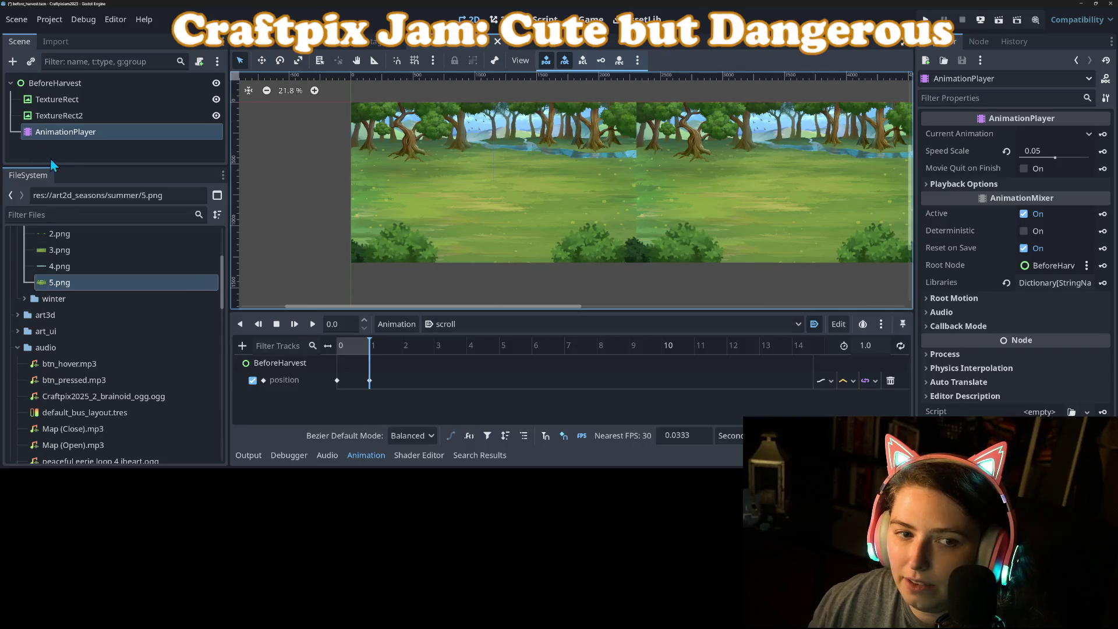
{"action": "right_click", "coordinate": [79, 133]}
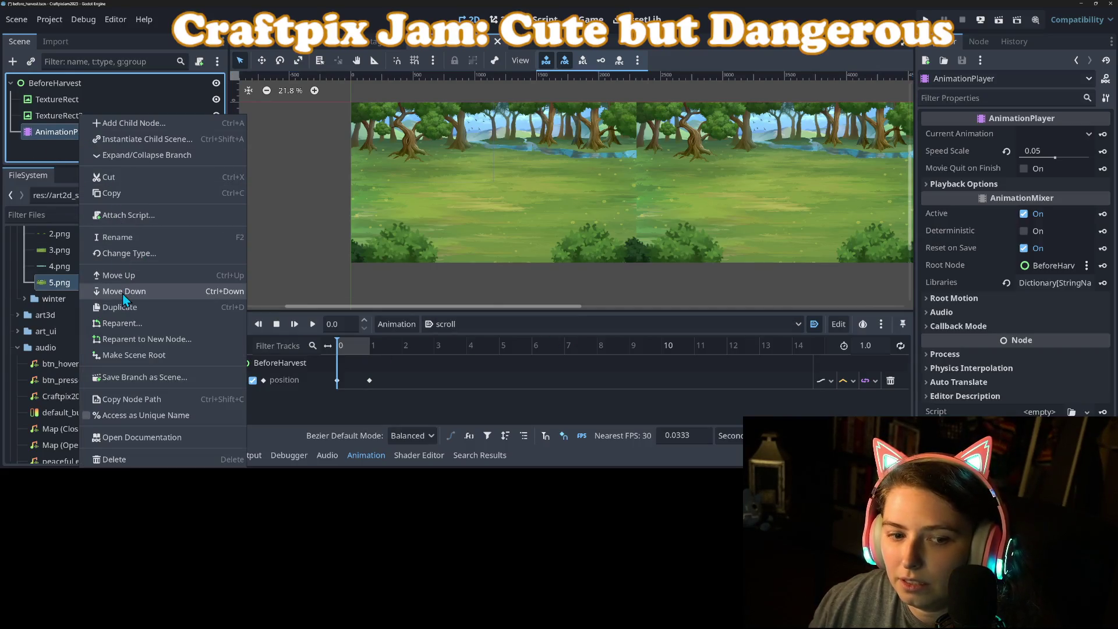
{"action": "left_click", "coordinate": [163, 461]}
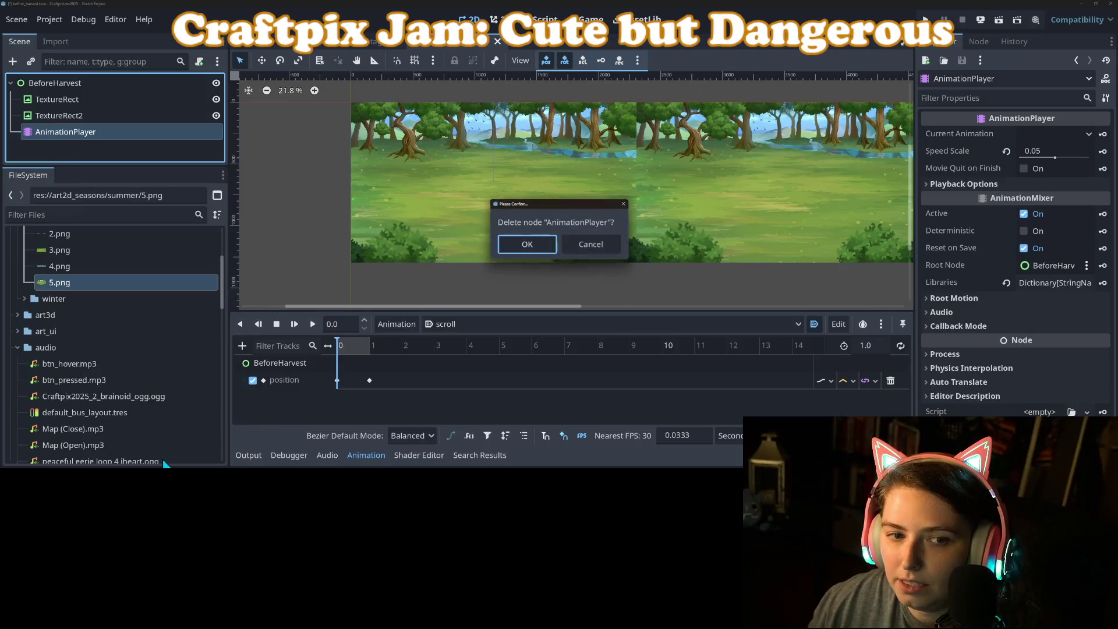
{"action": "left_click", "coordinate": [527, 244]}
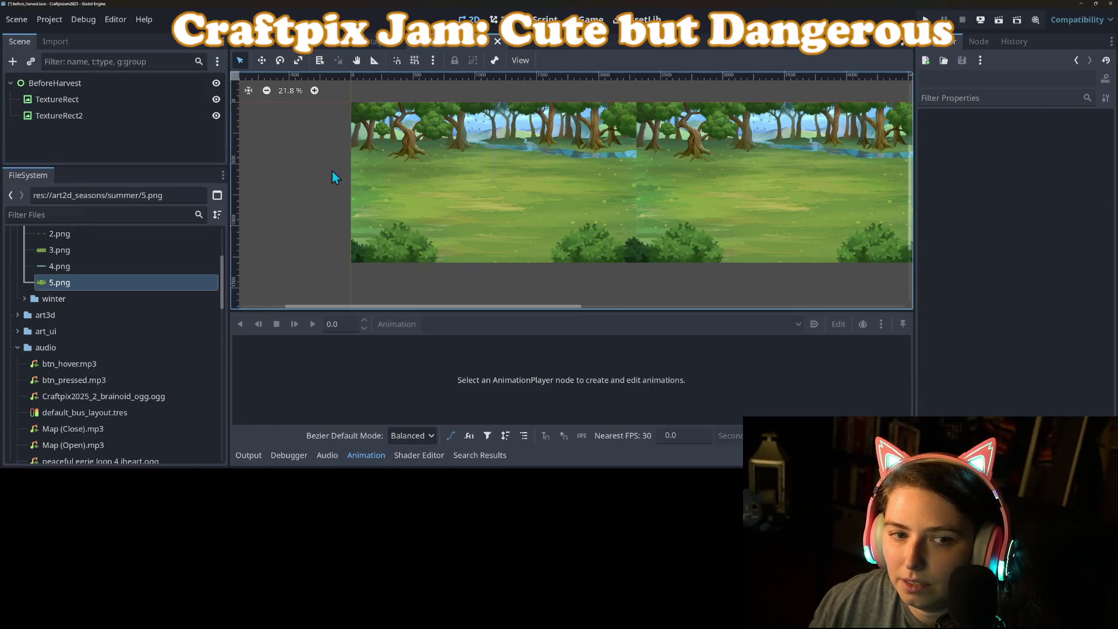
- Delete TextureRect2 and save the BeforeHarvest scene
{"action": "left_click", "coordinate": [70, 116]}
{"action": "key", "text": "Delete"}
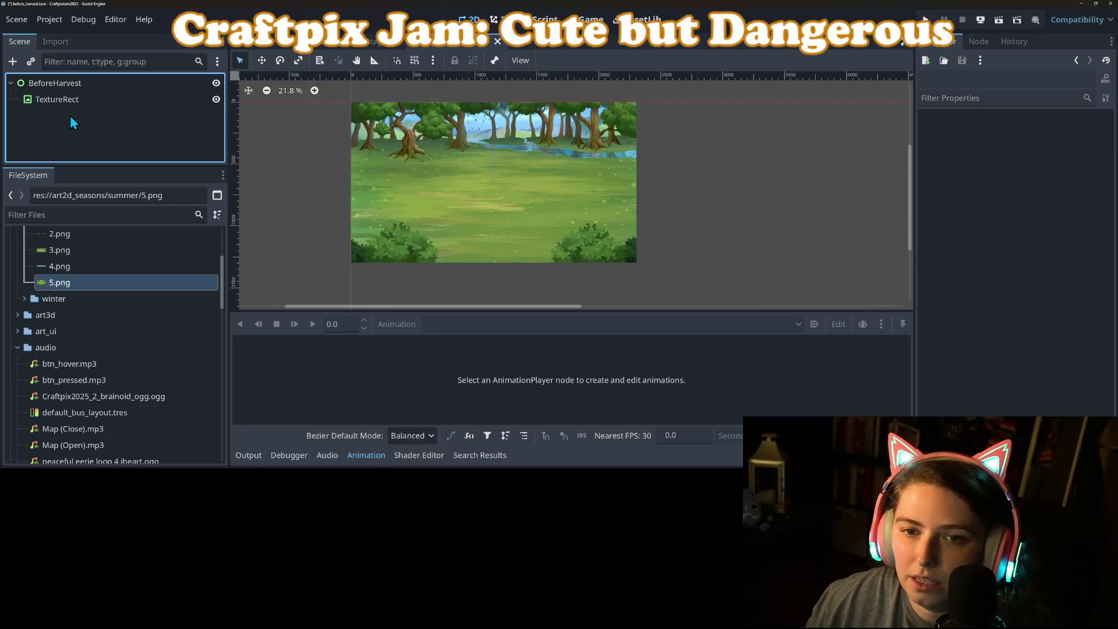
{"action": "key", "text": "ctrl+s"}
{"action": "right_click", "coordinate": [78, 85]}
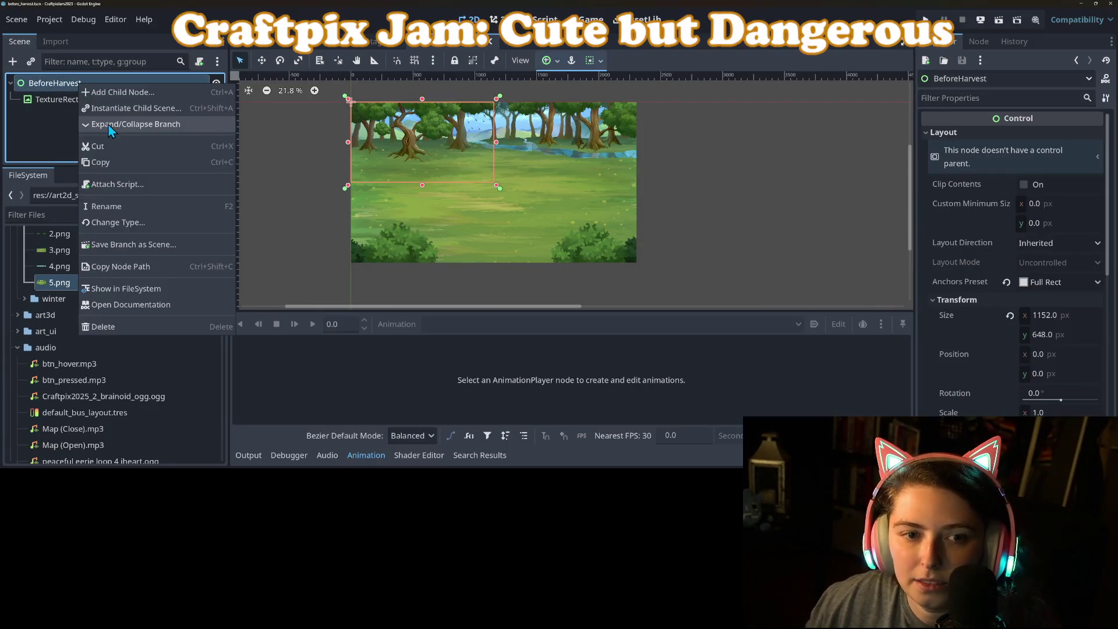
- Attach a new script res://scenes/ui_scroll.gd to BeforeHarvest and start a line below extends Control
{"action": "left_click", "coordinate": [134, 185]}
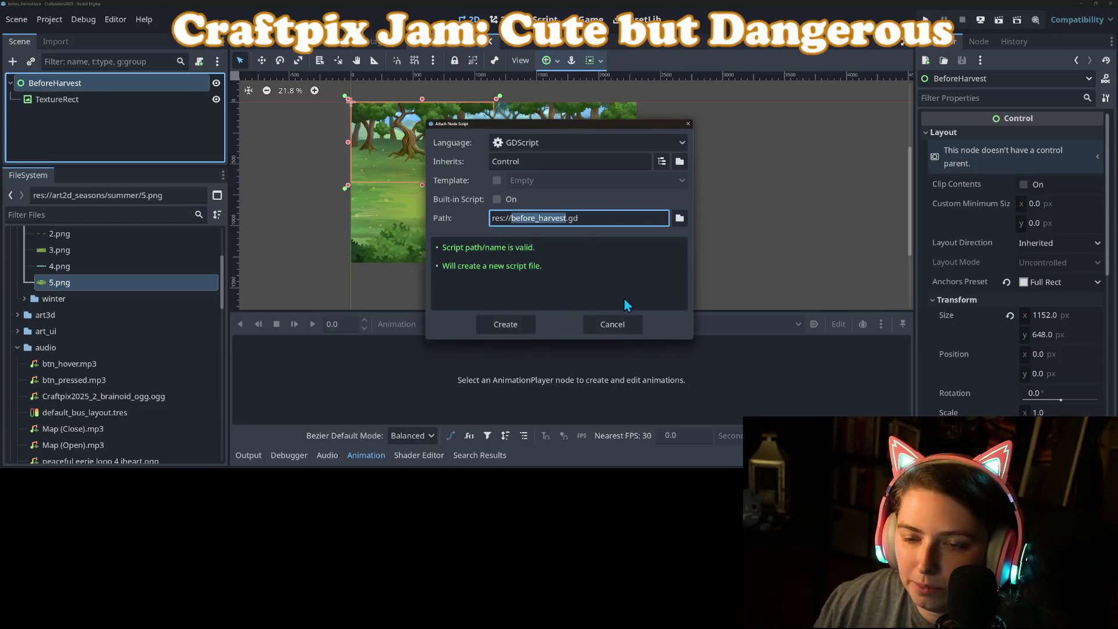
{"action": "left_click", "coordinate": [678, 218]}
{"action": "double_click", "coordinate": [722, 117]}
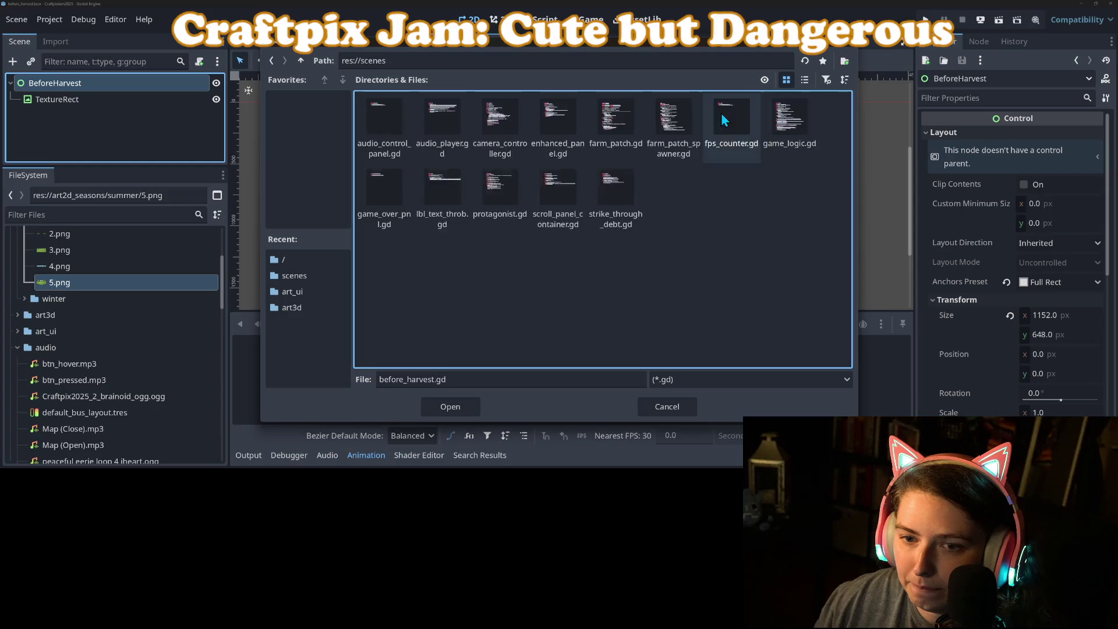
{"action": "left_click", "coordinate": [433, 383]}
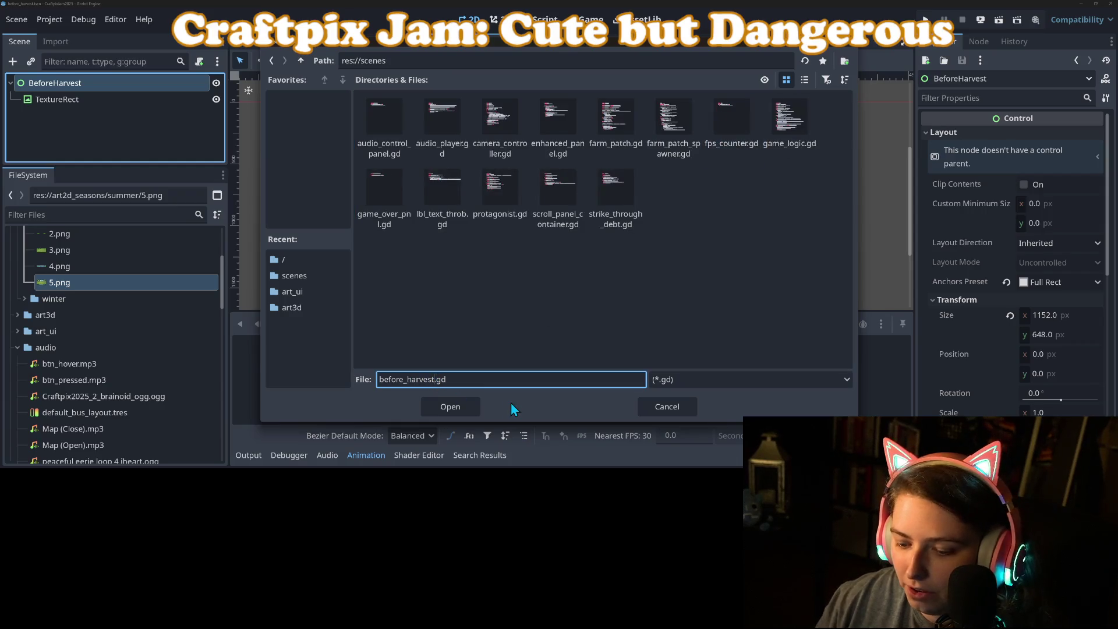
{"action": "type", "text": "_"}
{"action": "key", "text": "BackSpace"}
{"action": "key", "text": "BackSpace"}
{"action": "key", "text": "BackSpace"}
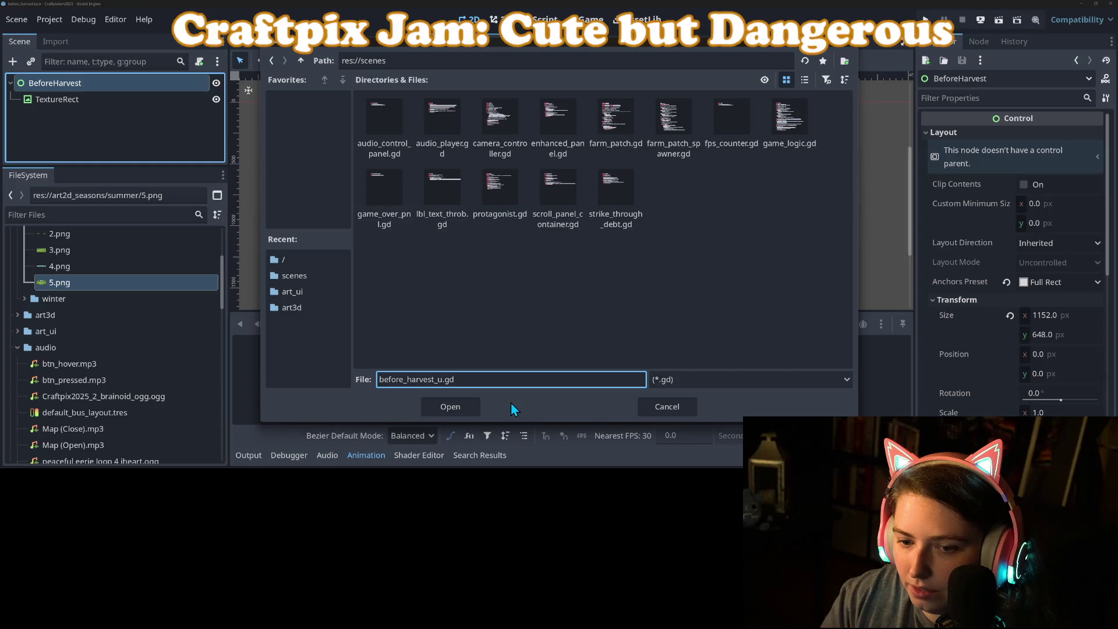
{"action": "type", "text": "ui"}
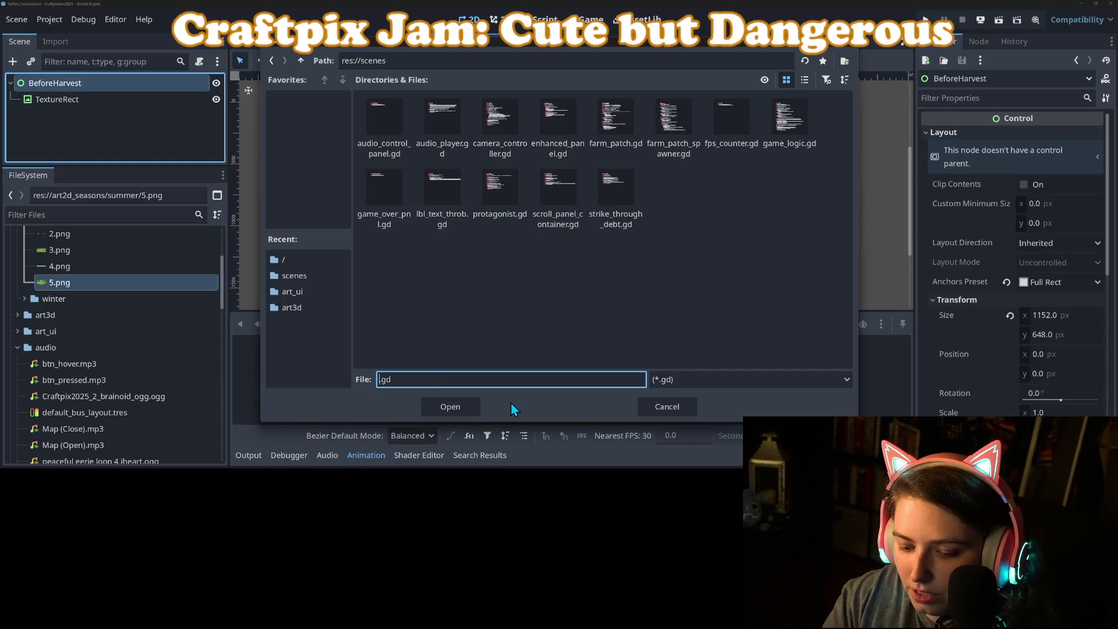
{"action": "key", "text": "BackSpace"}
{"action": "key", "text": "BackSpace"}
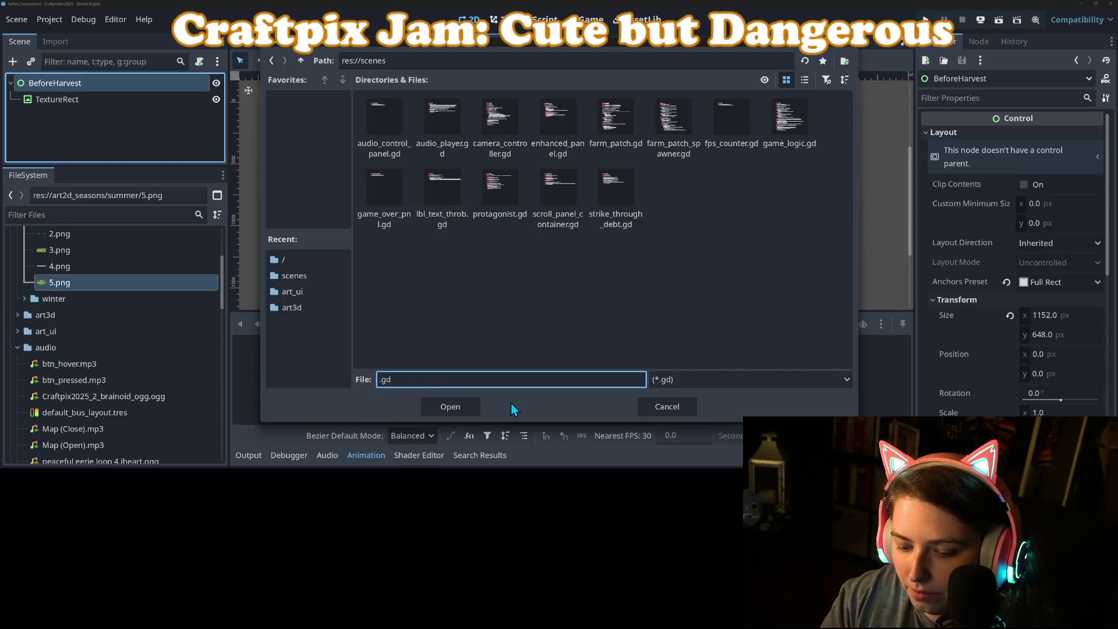
{"action": "type", "text": "ui_sc"}
{"action": "type", "text": "roll"}
{"action": "key", "text": "Return"}
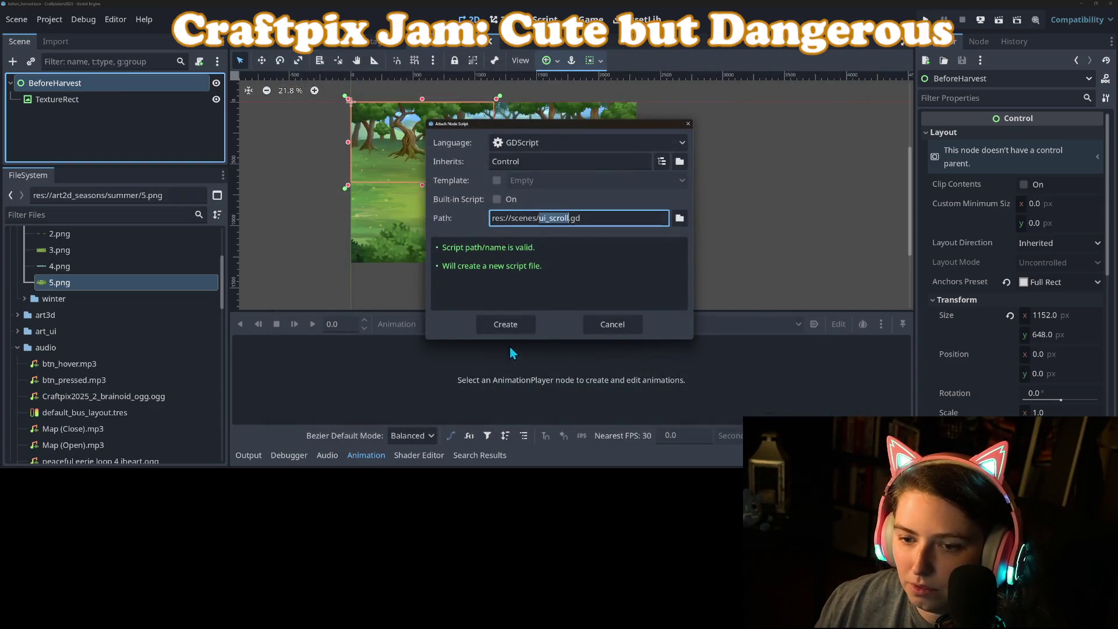
{"action": "left_click", "coordinate": [511, 324]}
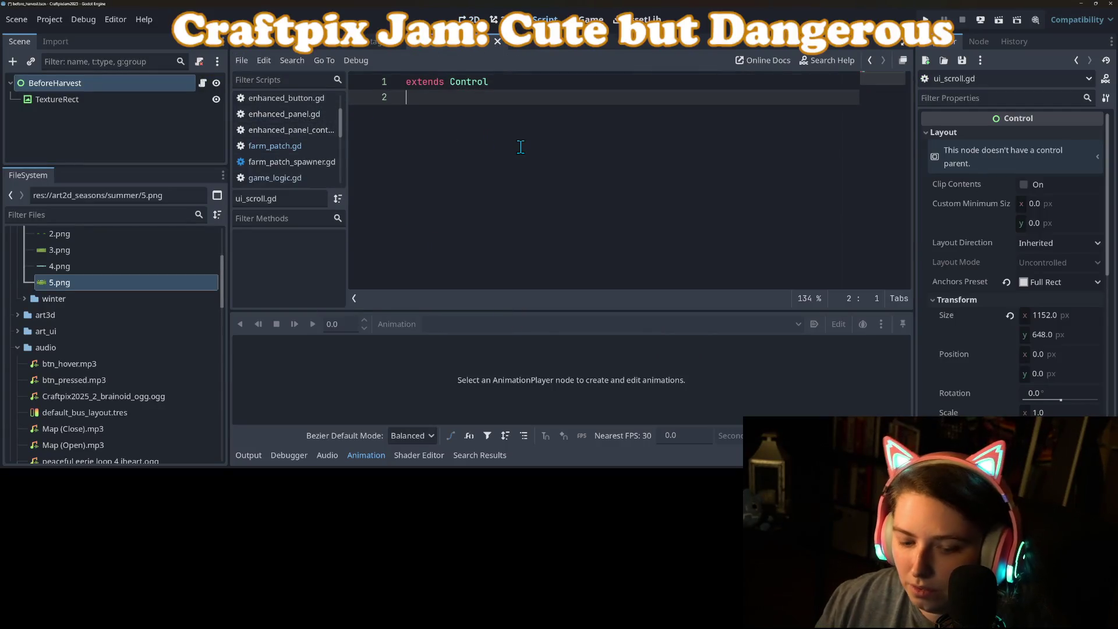
{"action": "key", "text": "Return"}
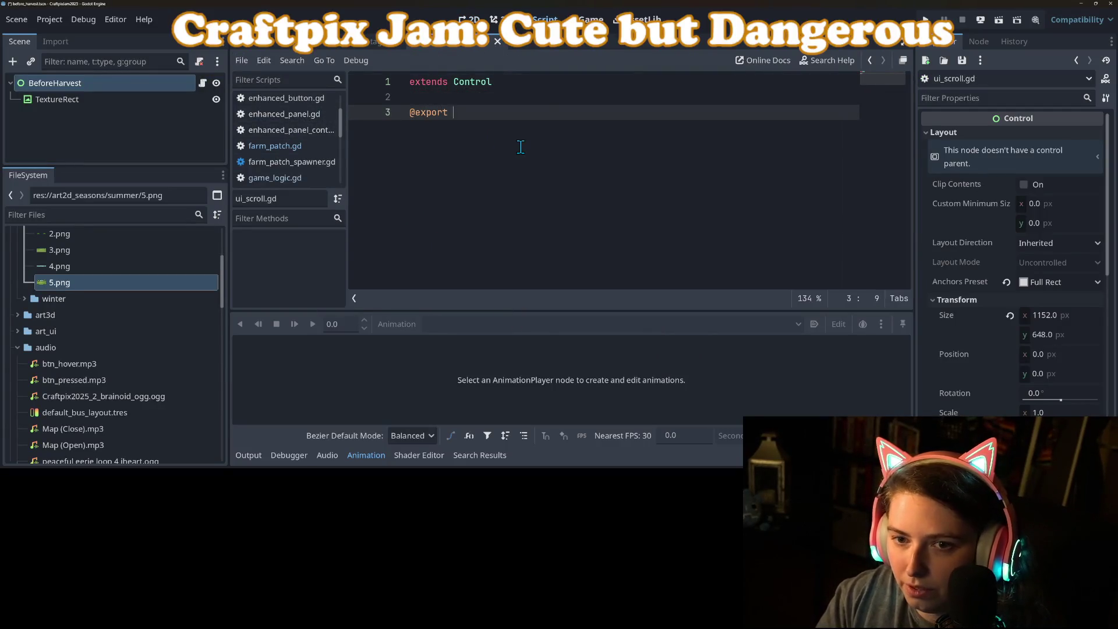